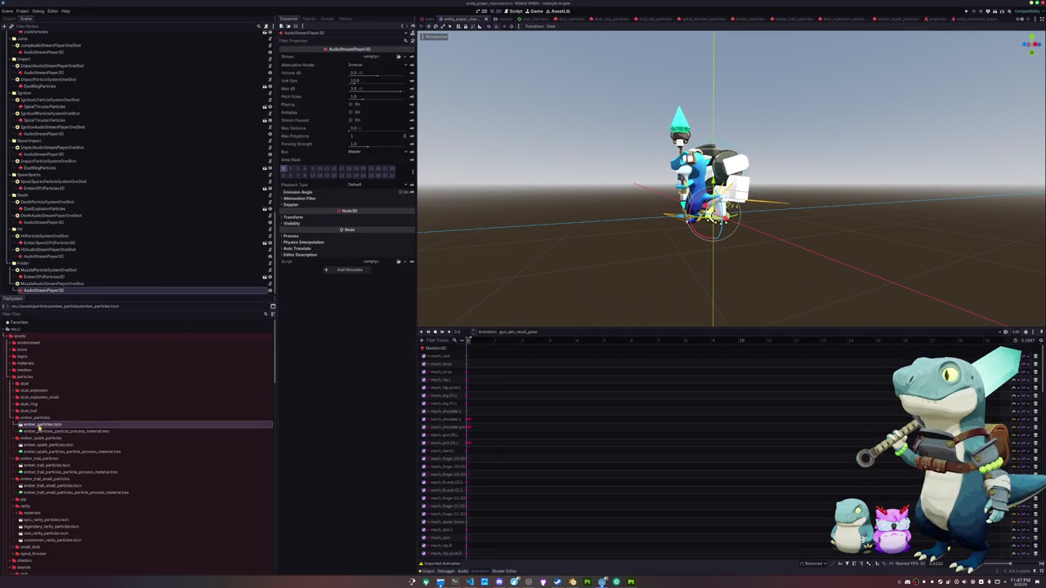
Give the AudioStreamPlayer3D a new AudioStreamRandomizer stream routed to the Effects bus.
left_click(402, 58)
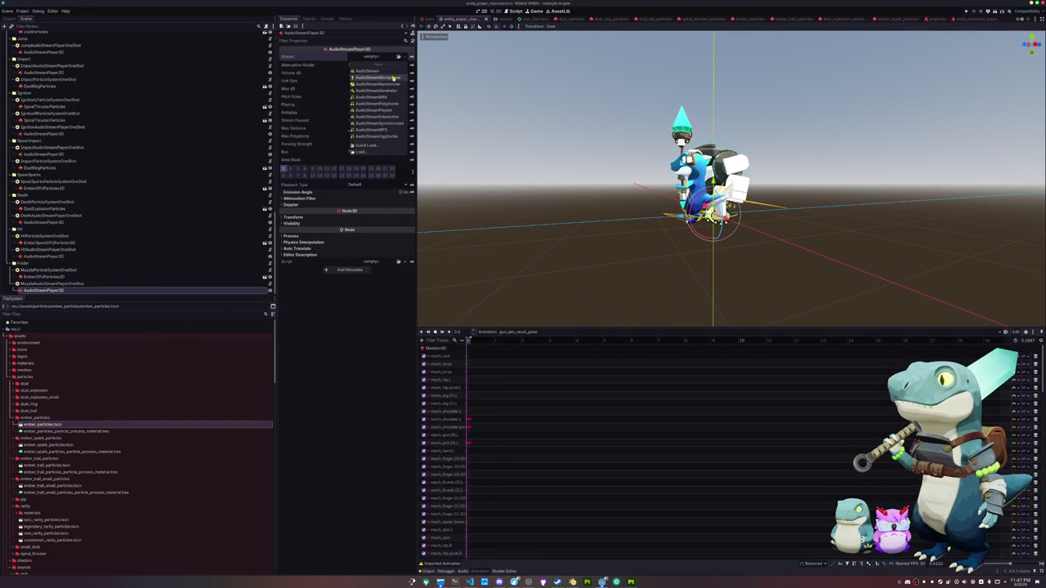
left_click(388, 85)
left_click(362, 152)
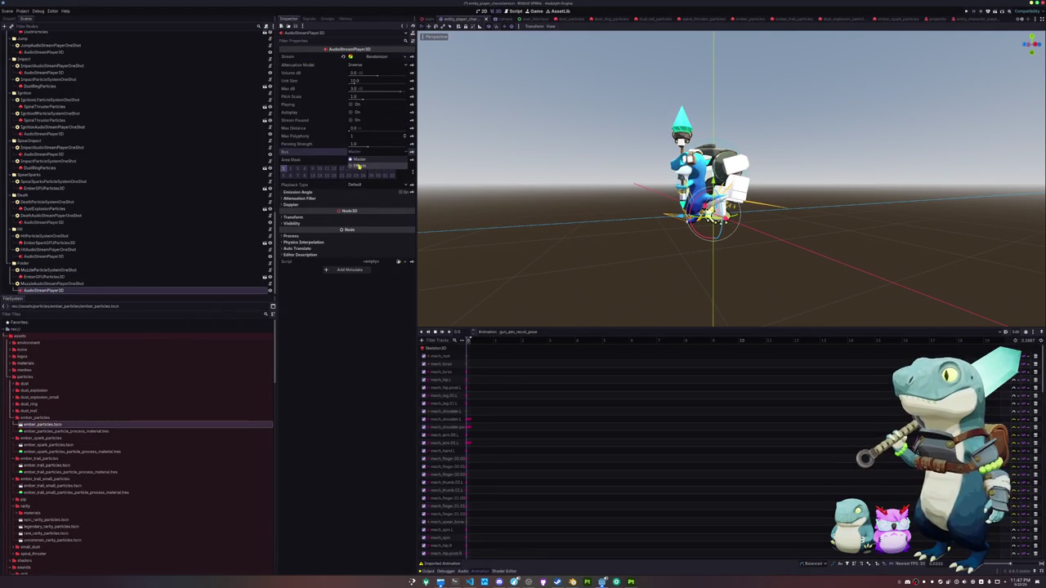
left_click(375, 57)
Add one sound slot to the randomizer and load a whoosh sound into it.
left_click(357, 89)
left_click(355, 98)
left_click(388, 98)
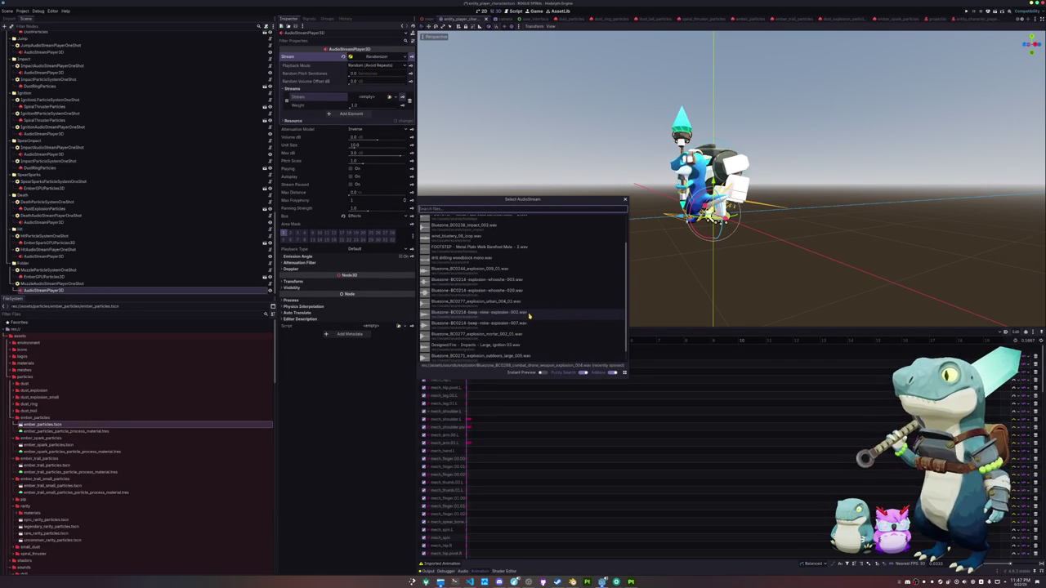
double_click(518, 291)
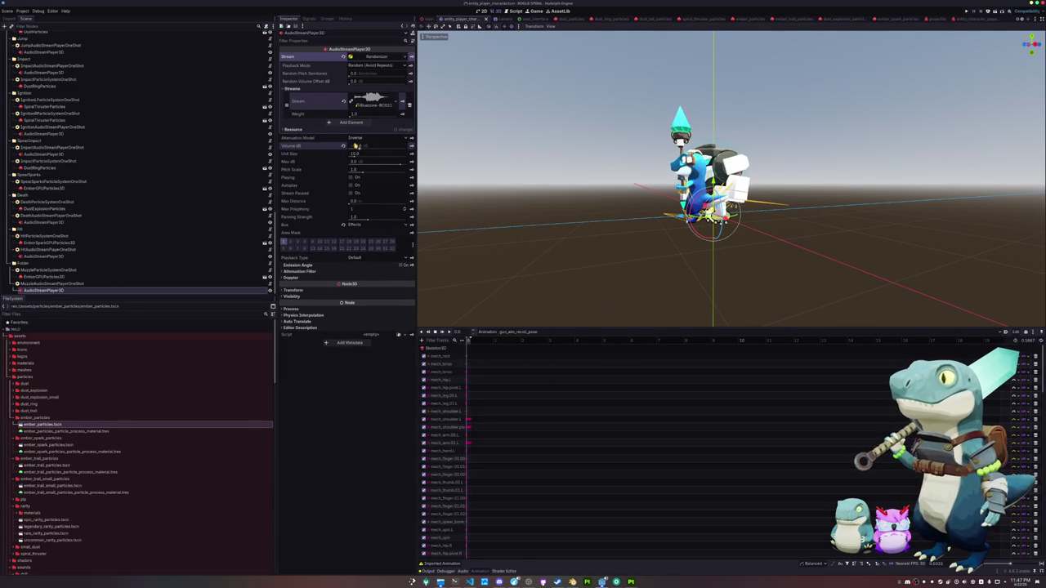
Preview the slot, swap in a Bluezone_BC029 explosion sound, set Volume dB to 42 and replay it.
left_click(352, 178)
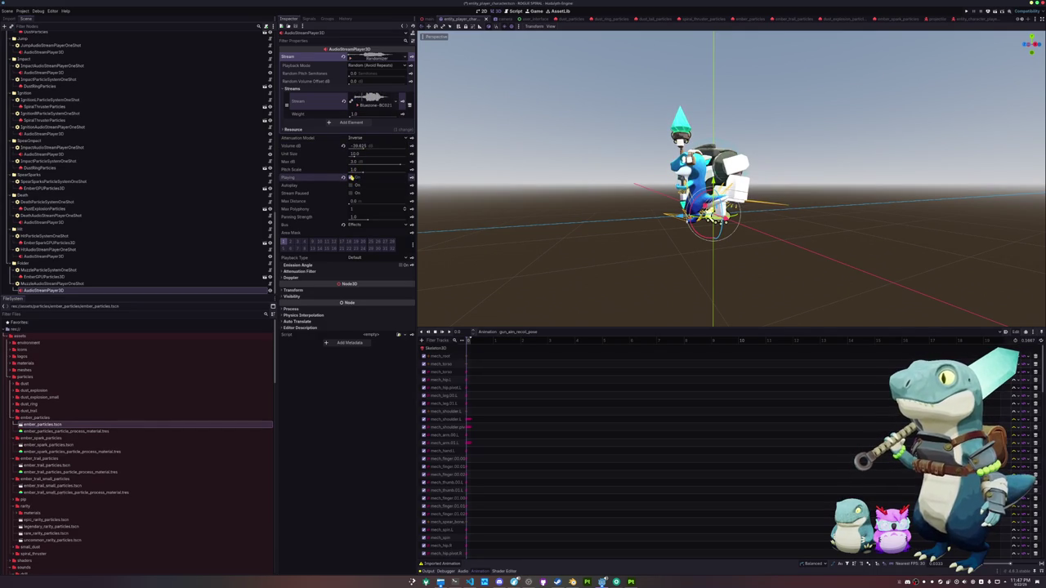
left_click(400, 104)
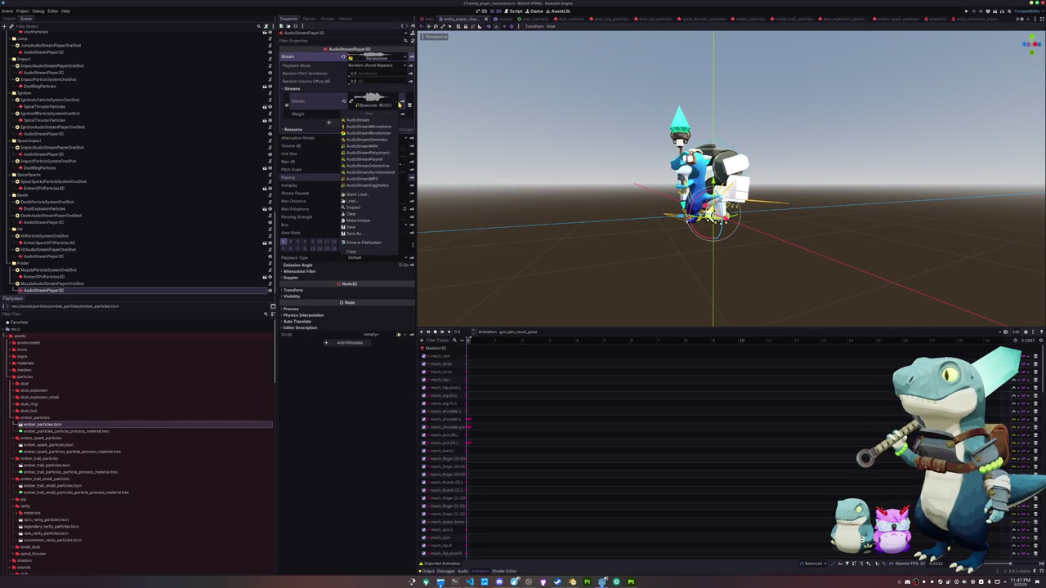
left_click(360, 194)
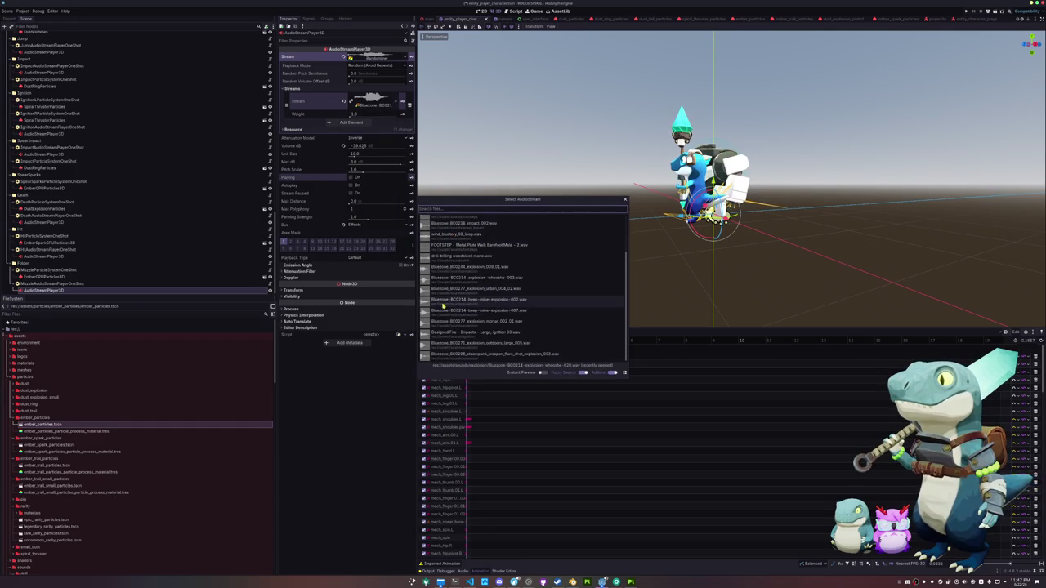
double_click(570, 355)
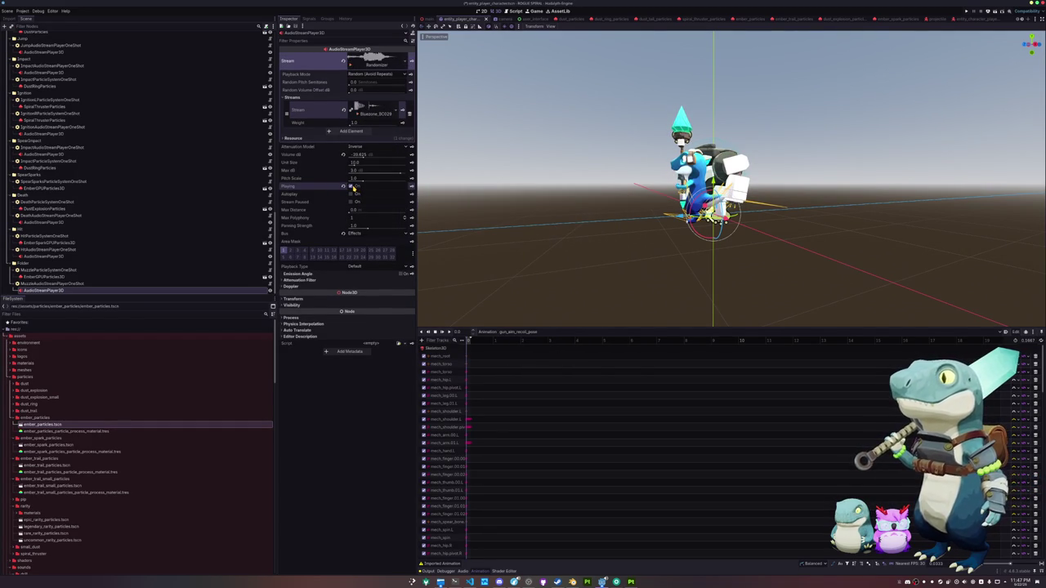
left_click(360, 155)
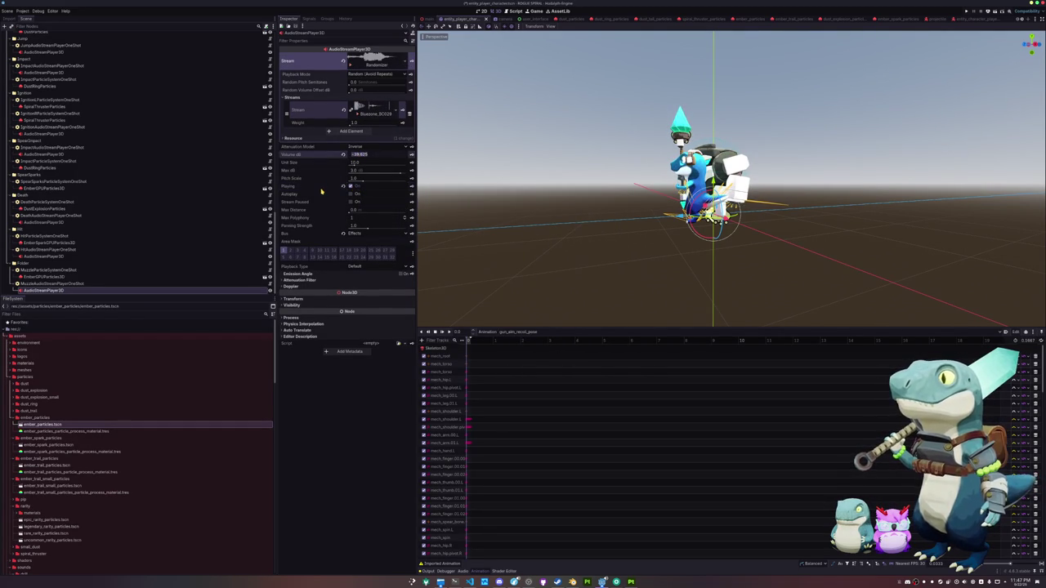
left_click(353, 186)
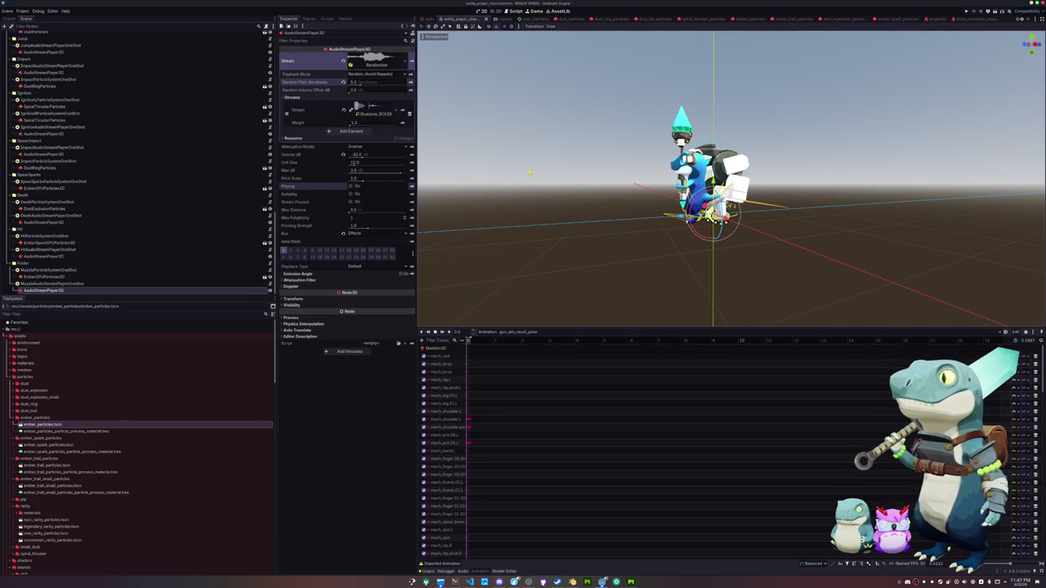
Collapse the bottom panel, run the project with F5 and start a new game.
key("ctrl+j")
key("F5")
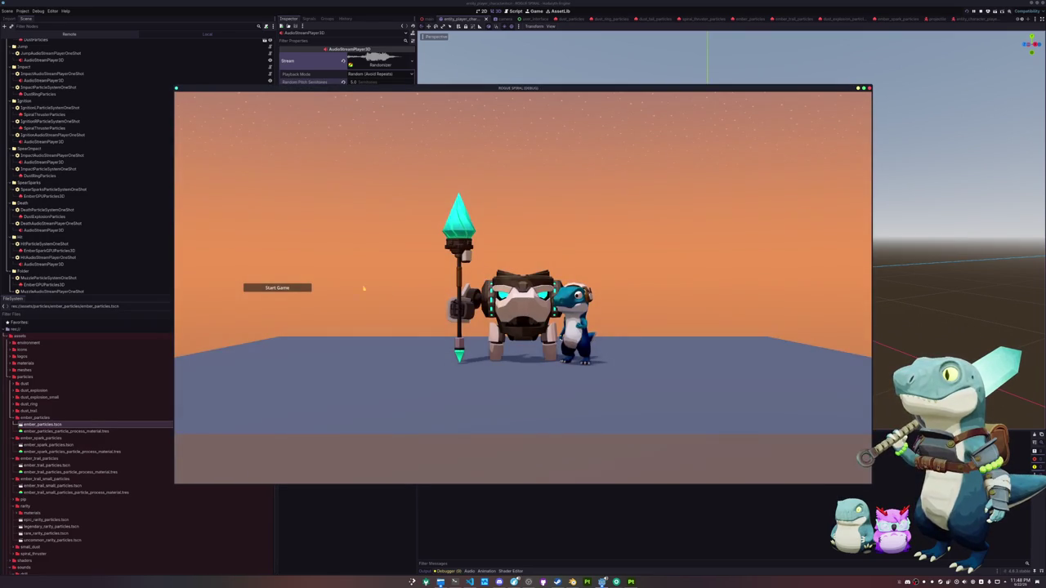
left_click(277, 288)
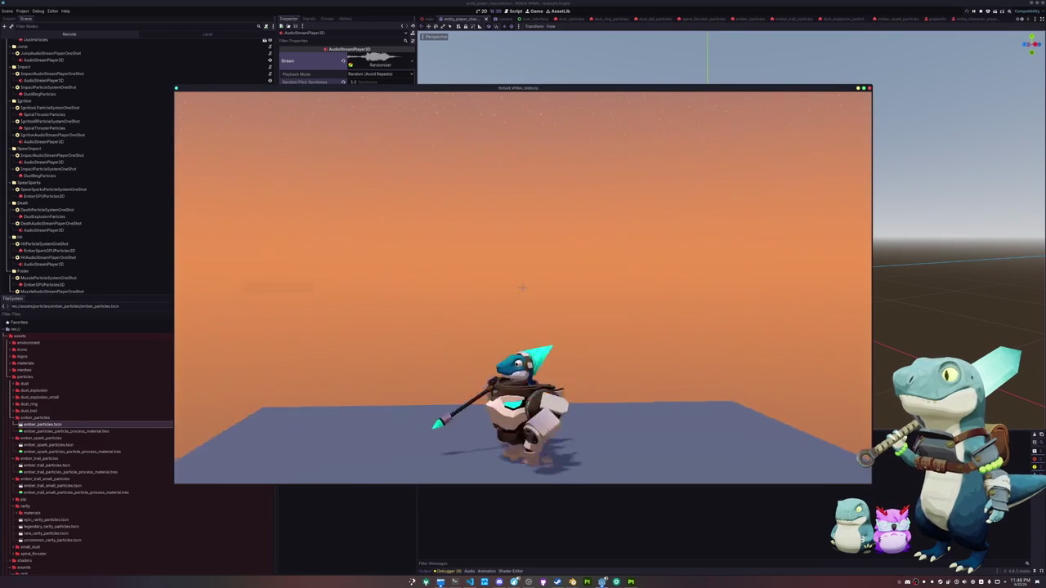
Run the character forward, roll with Space and attack to test dust and swing effects.
key("w")
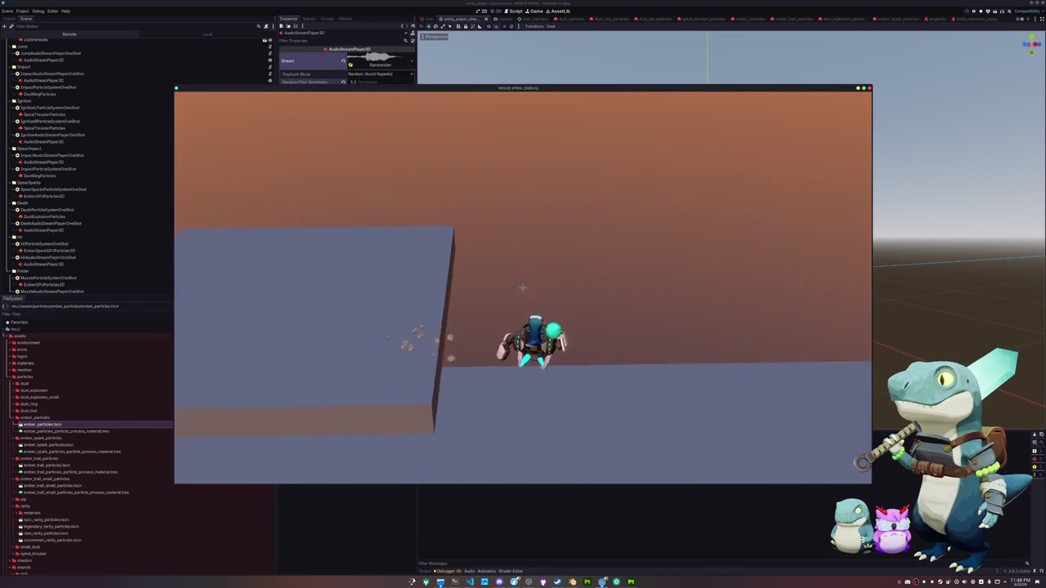
key("w")
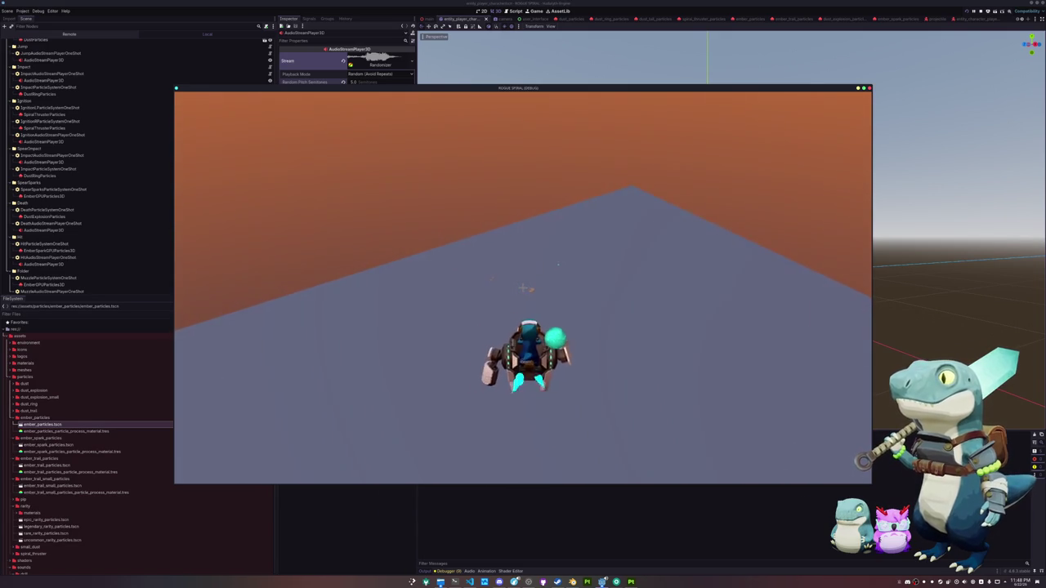
key("w")
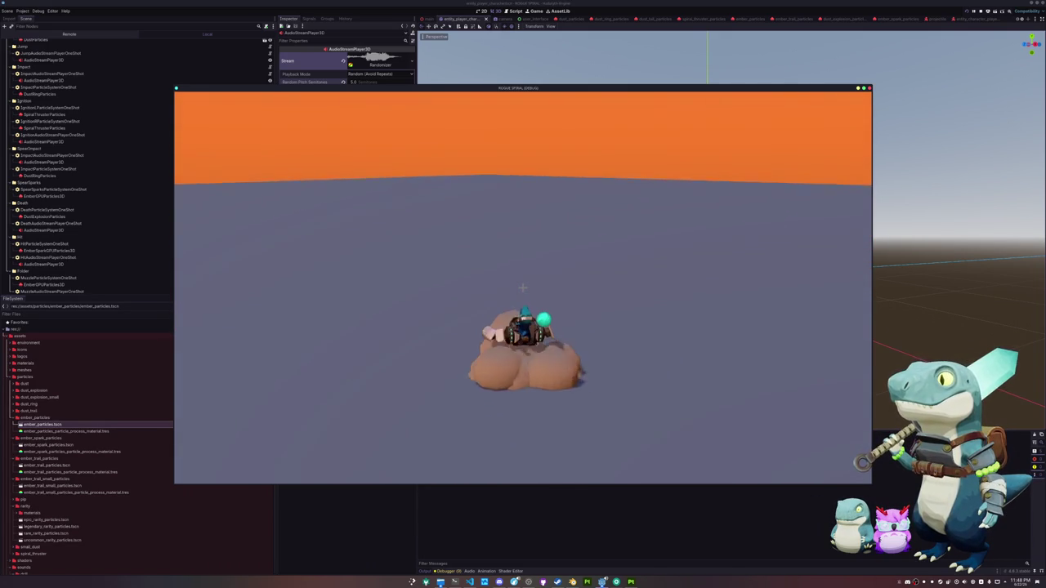
key("space")
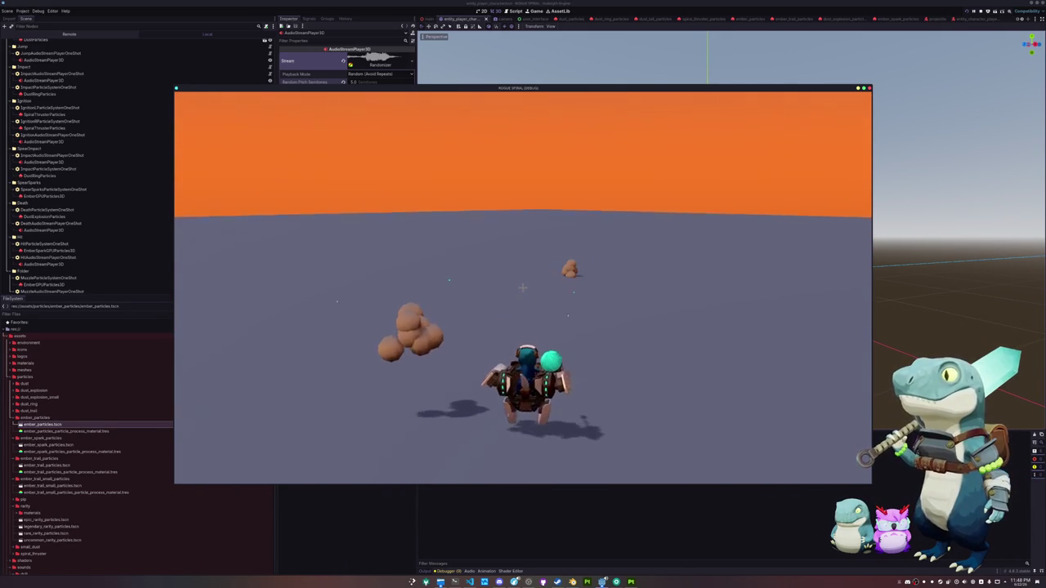
left_click(522, 286)
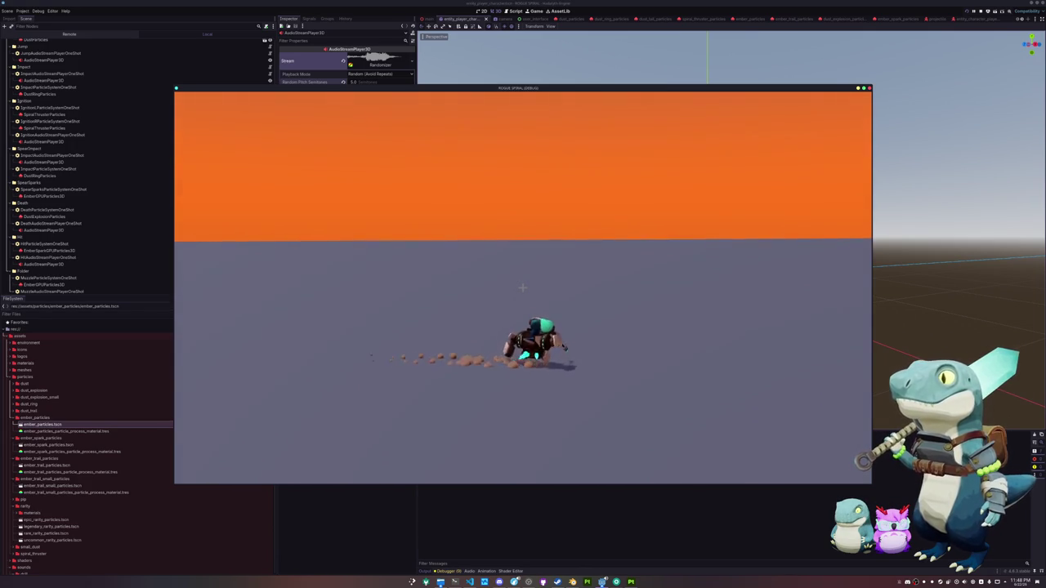
left_click(522, 287)
Keep moving, turning and dashing the character with WASD, then pause the game.
key("w")
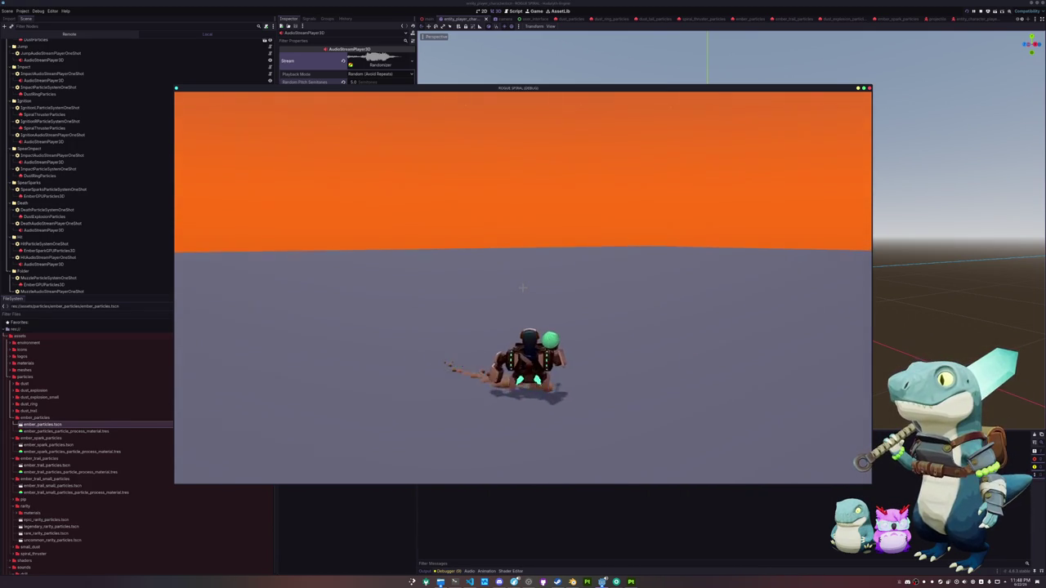
key("w")
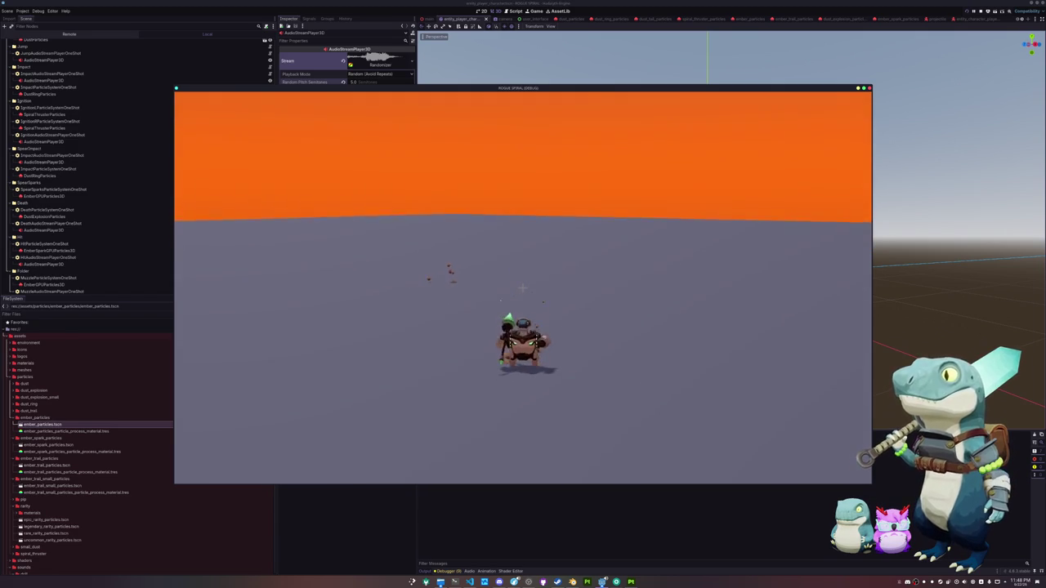
key("w")
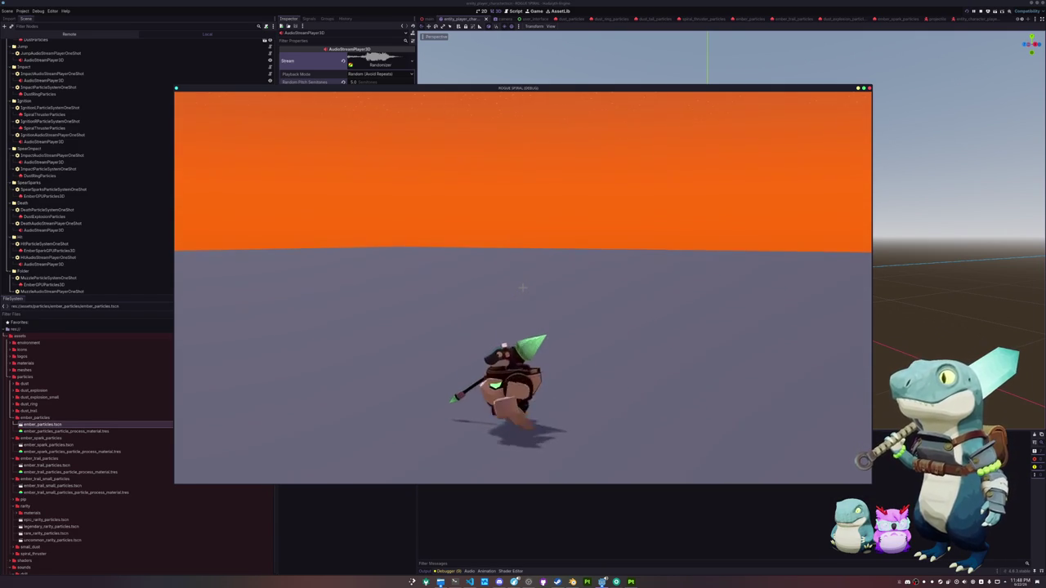
key("d")
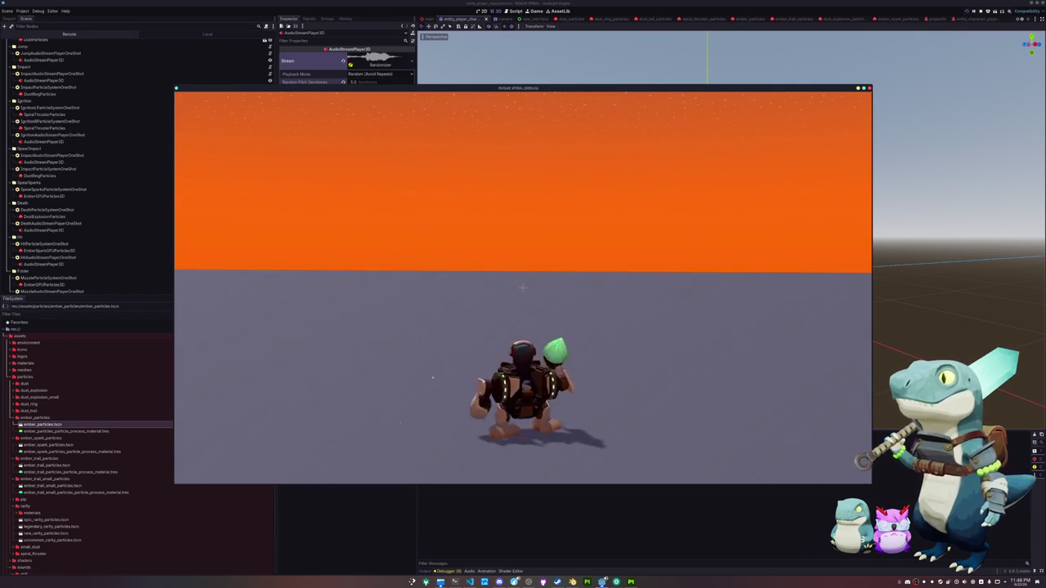
key("w")
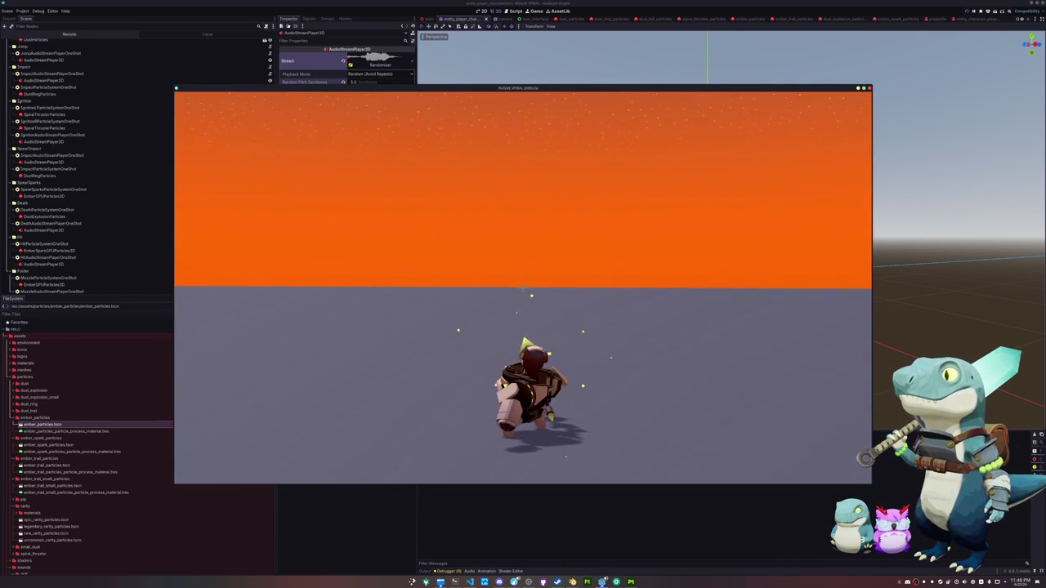
key("w")
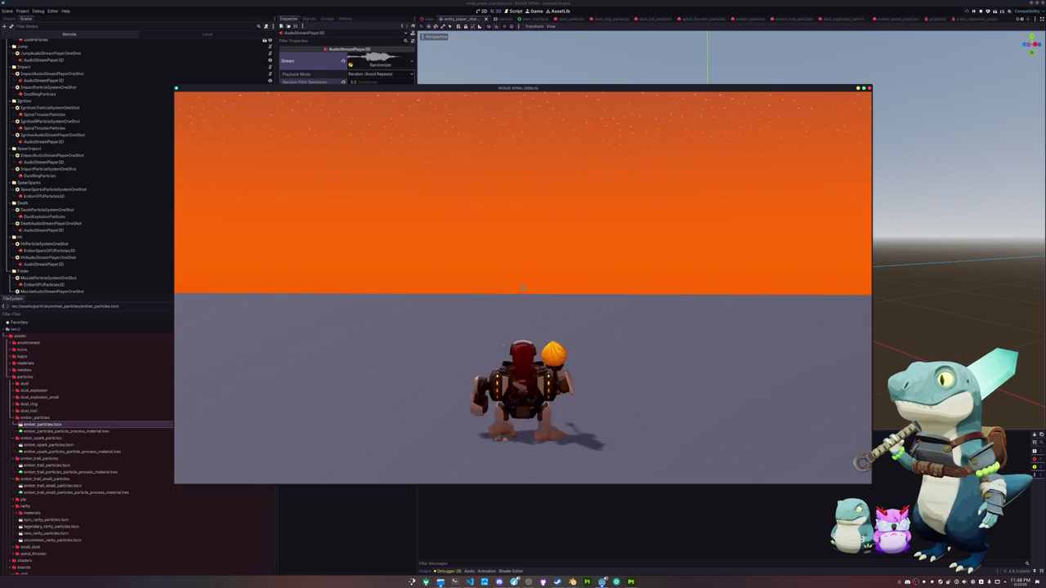
key("d")
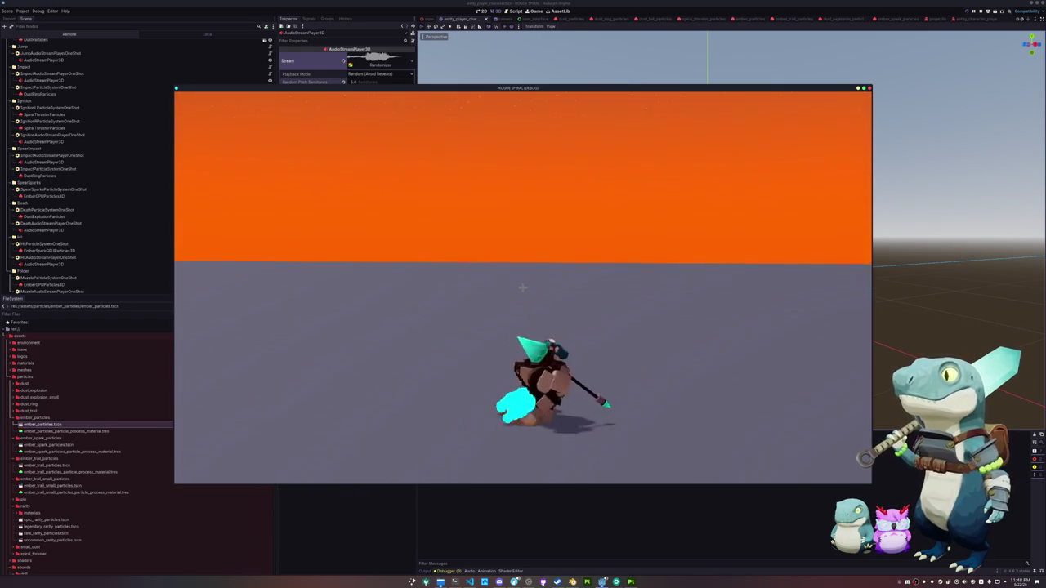
key("w")
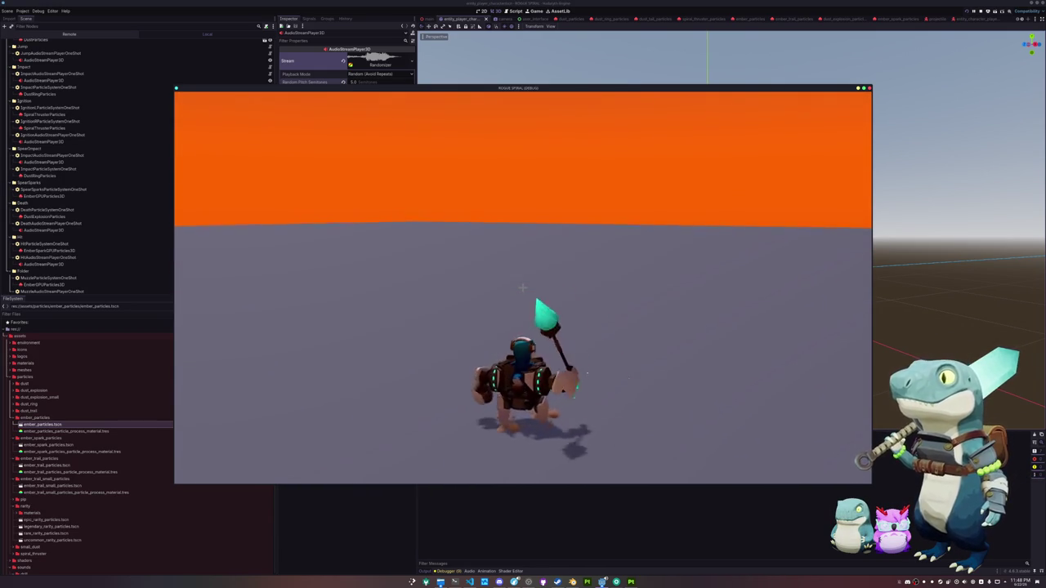
key("s")
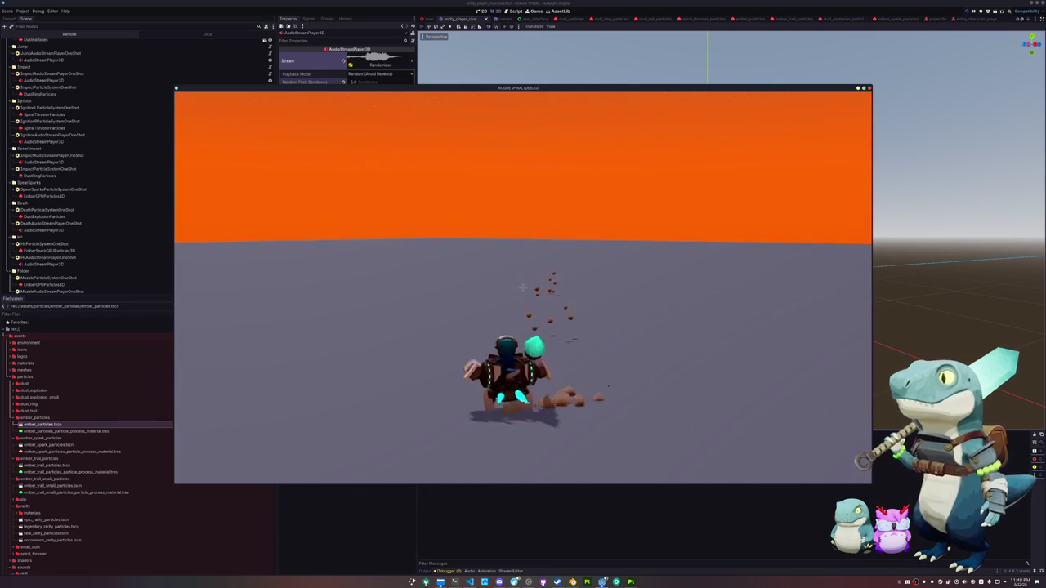
key("a")
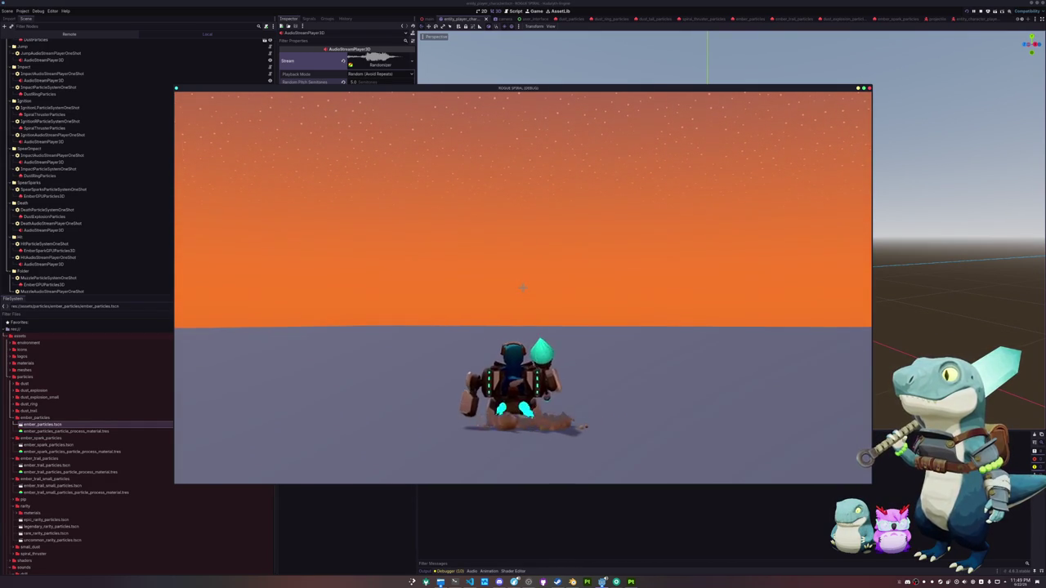
key("Escape")
Back out to the title screen and inspect the live EntityPlayerCharacter under Main in the Remote tree.
left_click(493, 292)
scroll(62, 41, "up", 10)
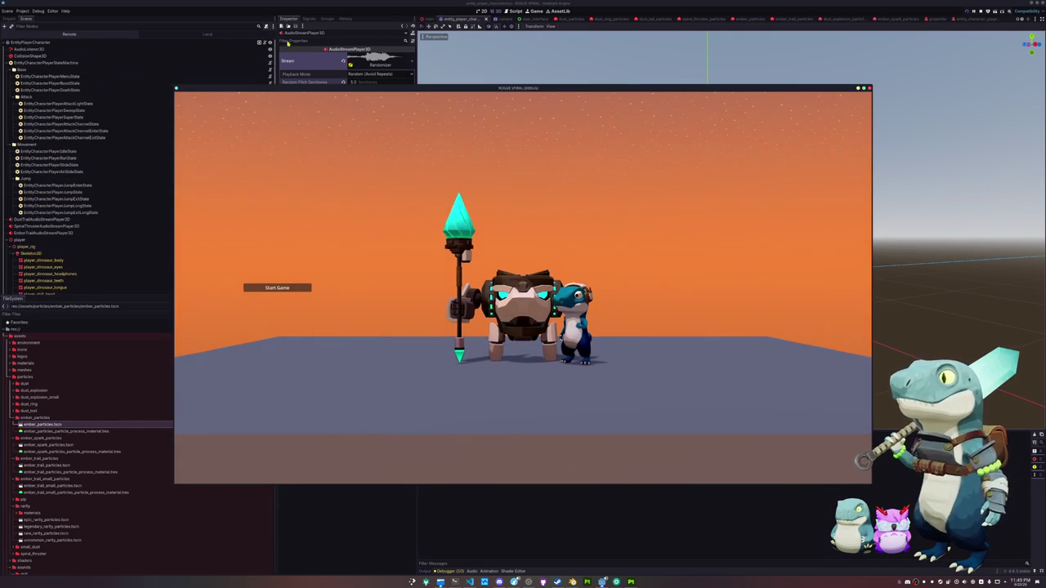
key("F8")
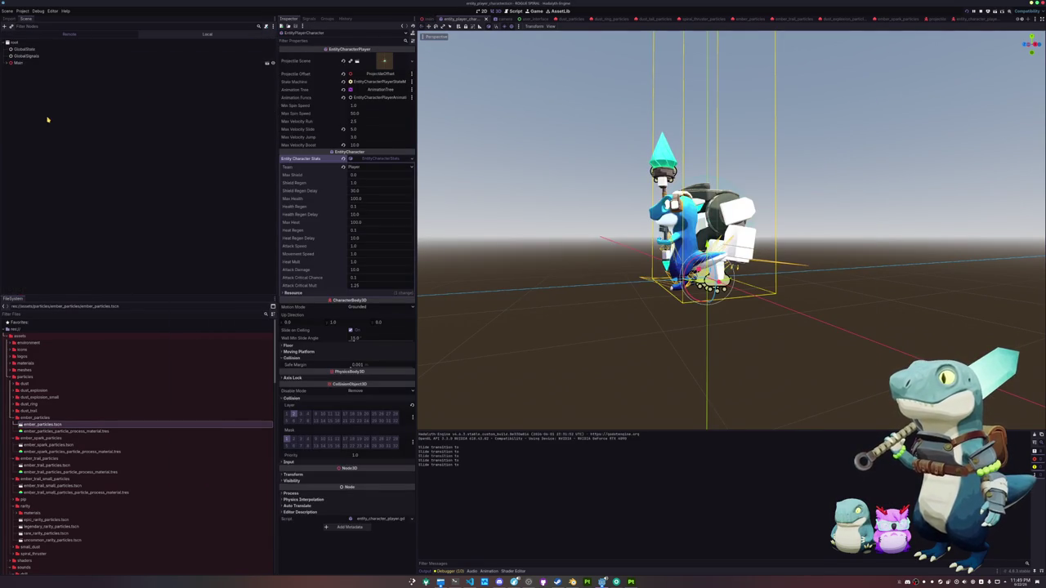
left_click(19, 63)
left_click(22, 90)
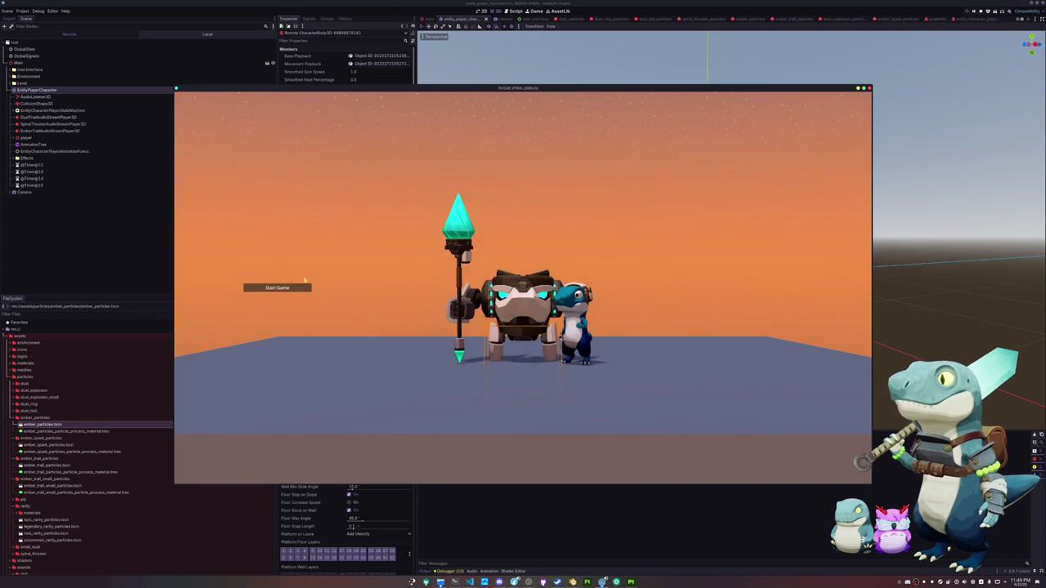
Start a new run, pause it, and move the game window to the right side.
left_click(302, 286)
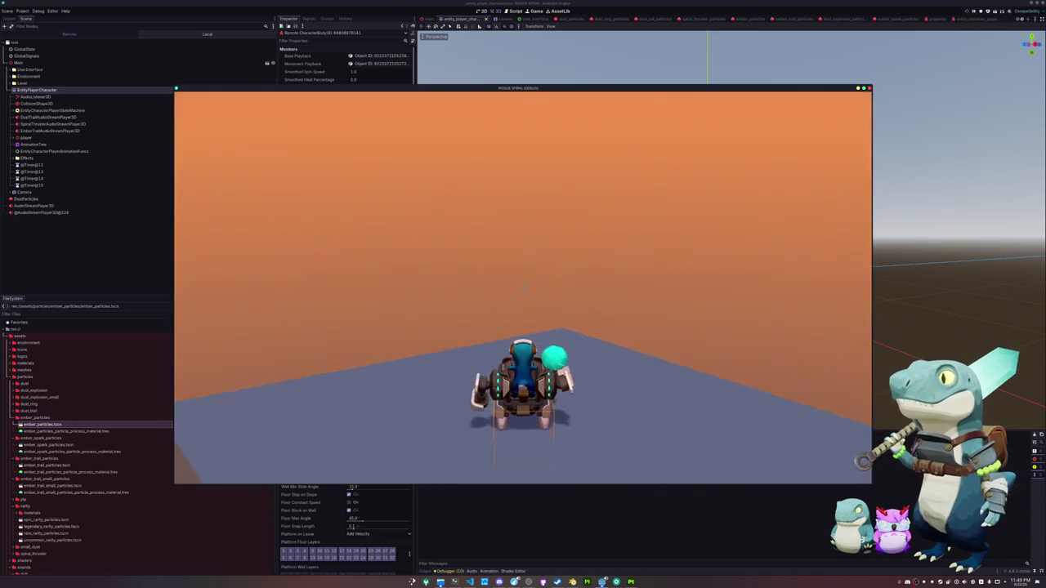
key("Escape")
left_click_drag(447, 90, 705, 107)
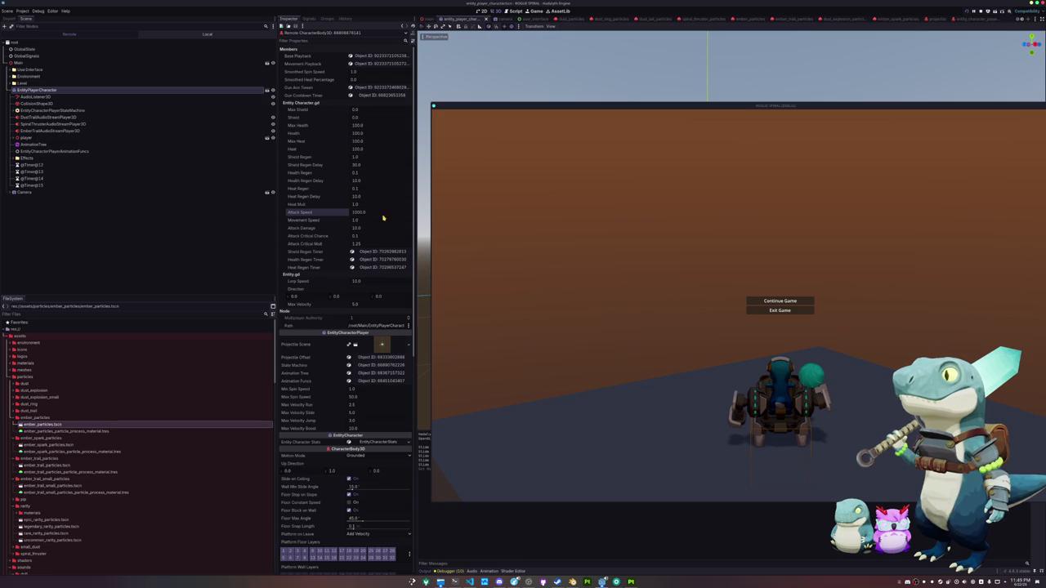
Resume and playtest the rapid-fire attack with WASD, then pause the game.
left_click(765, 304)
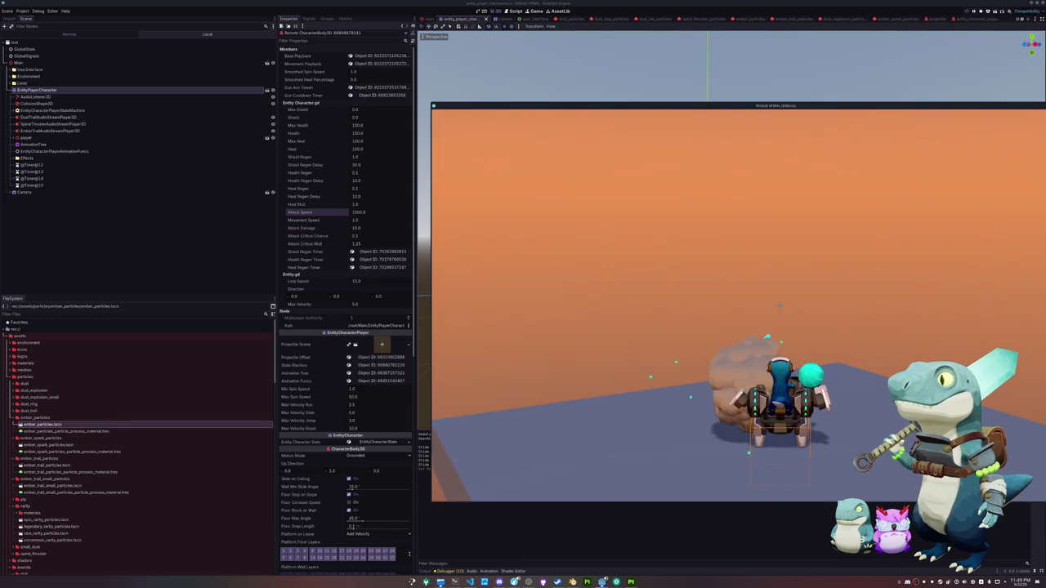
key("d")
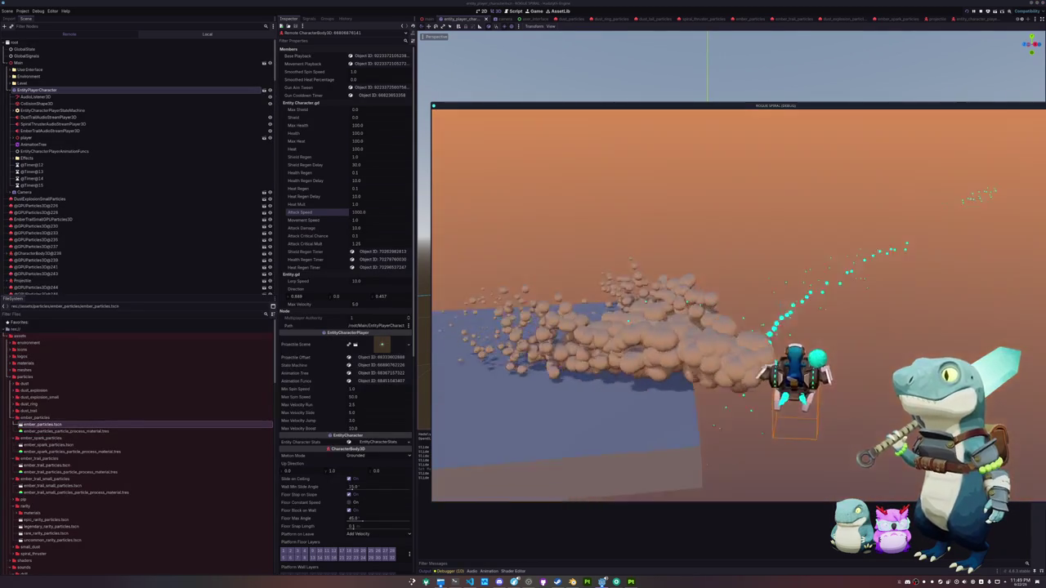
key("s")
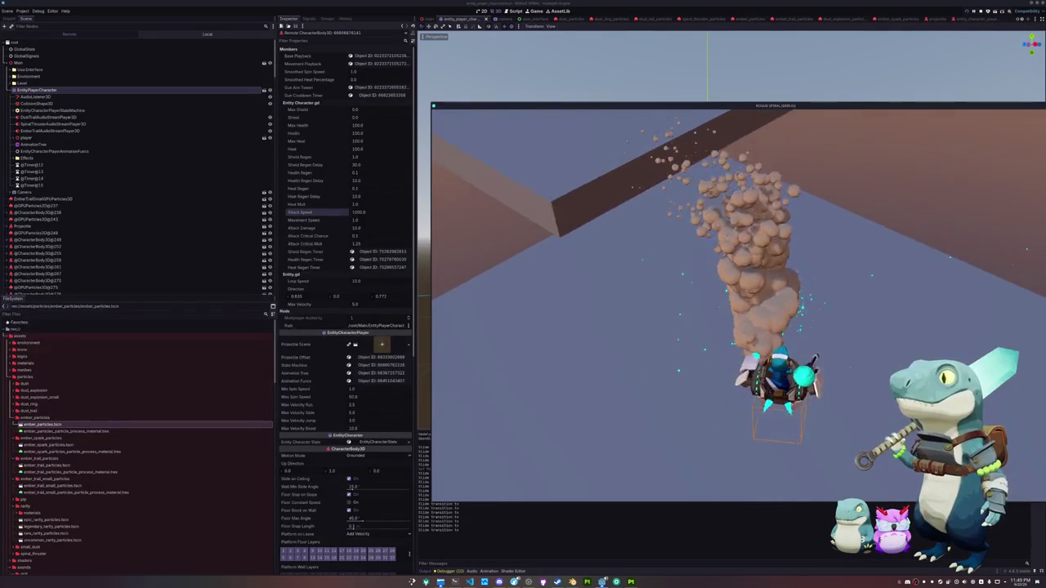
key("a")
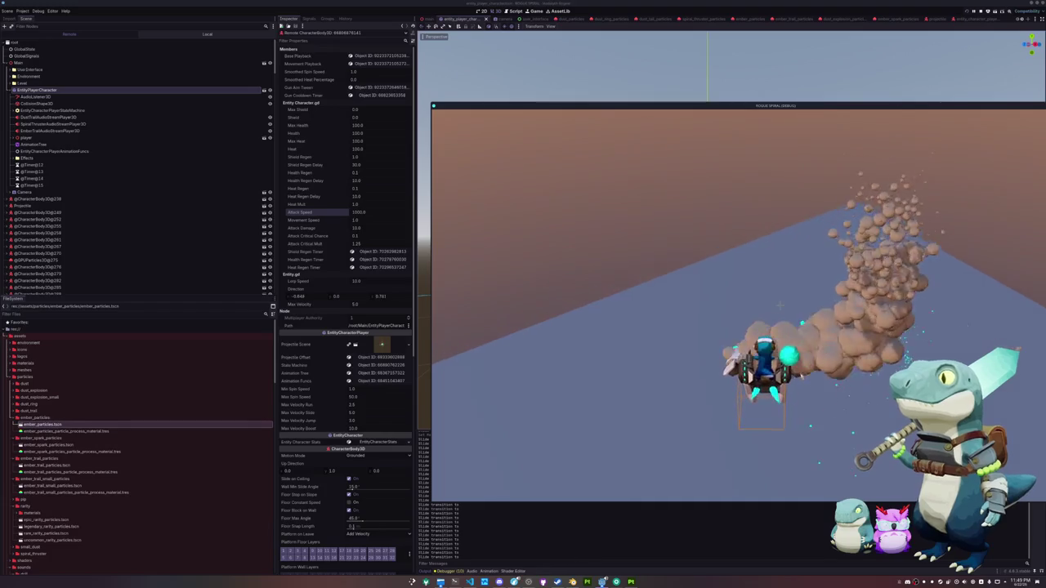
key("a")
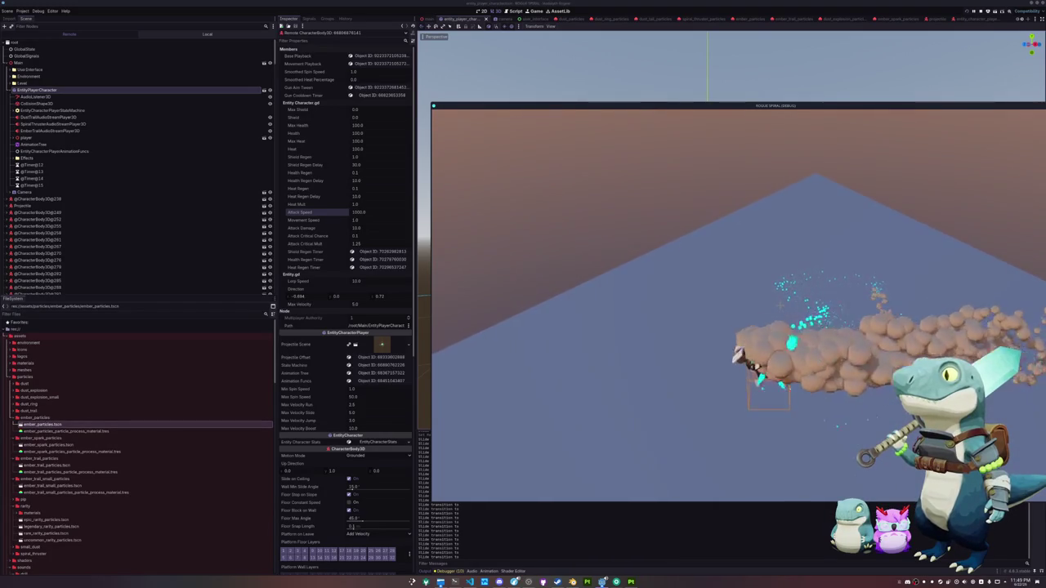
key("s")
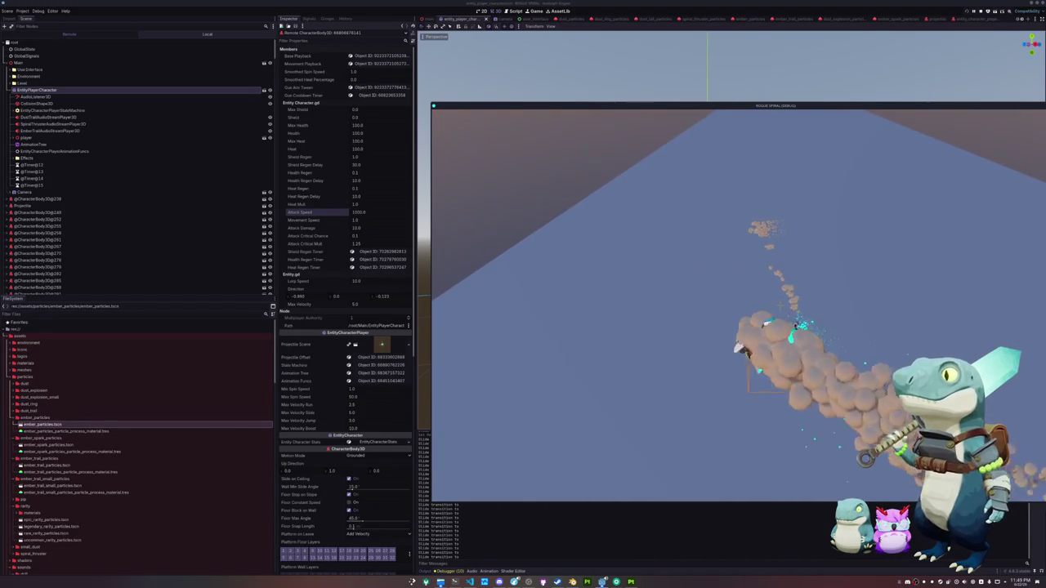
key("d")
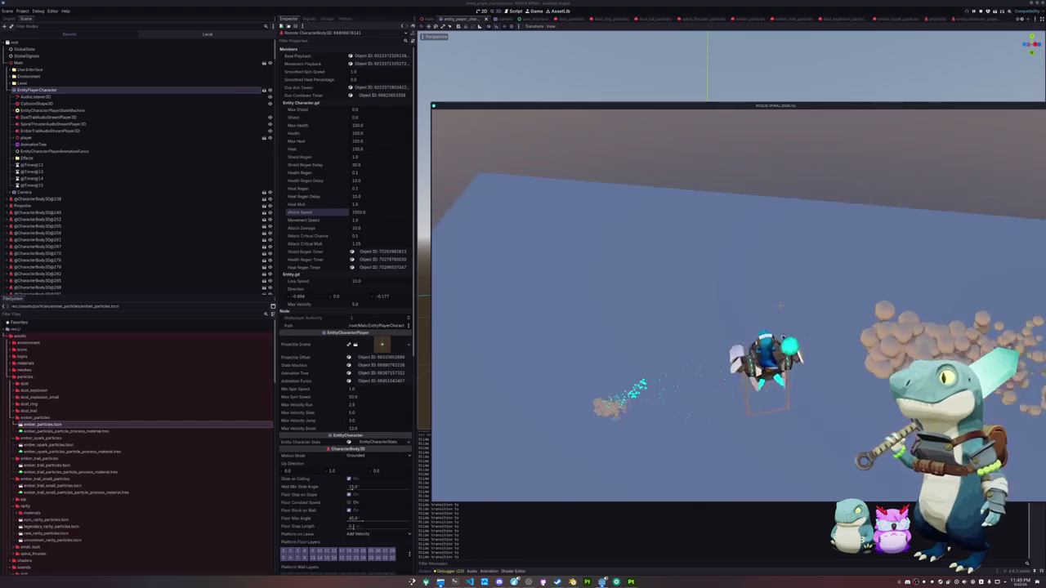
key("s")
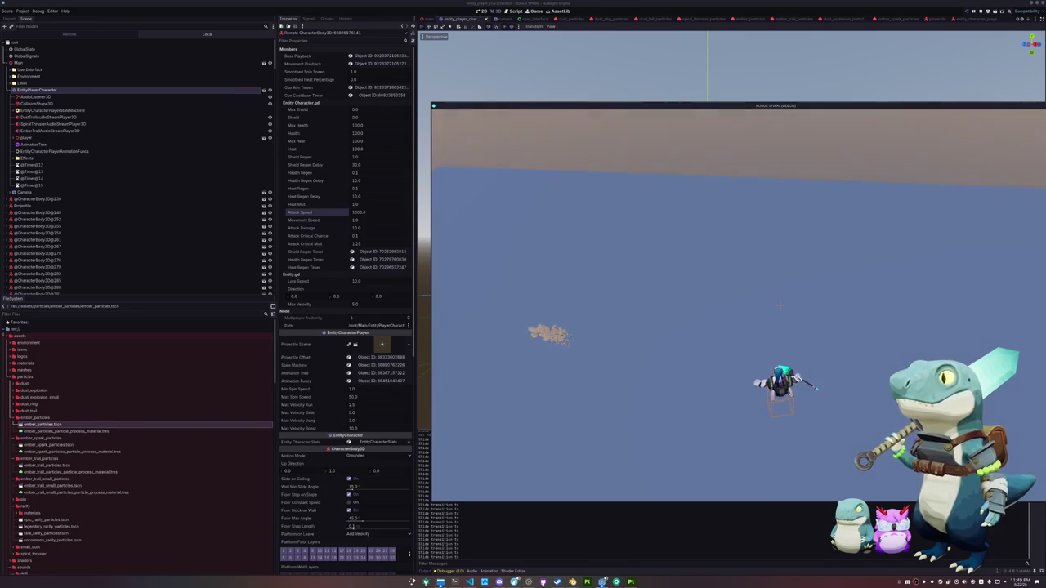
key("w")
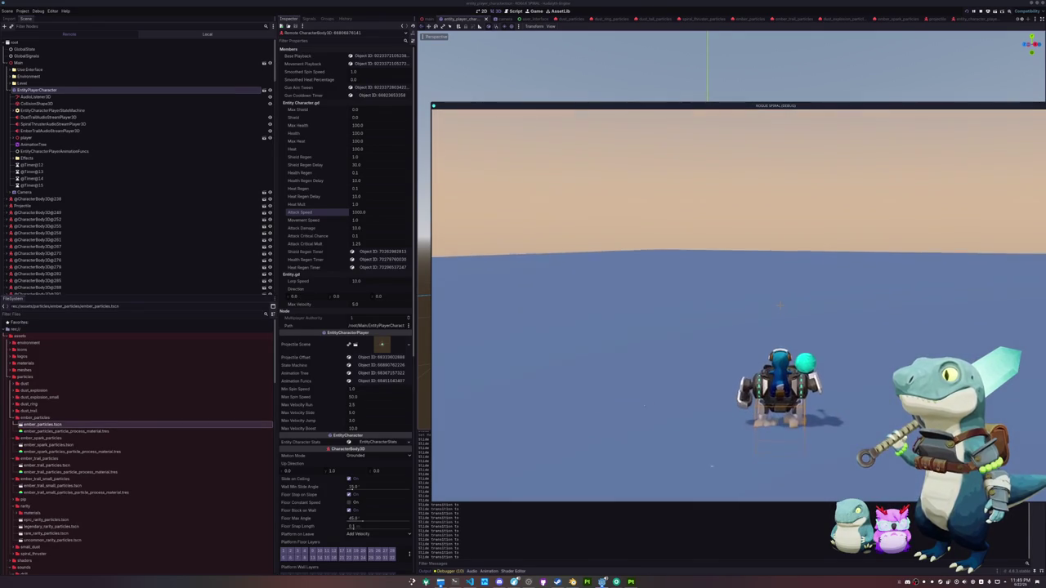
key("Escape")
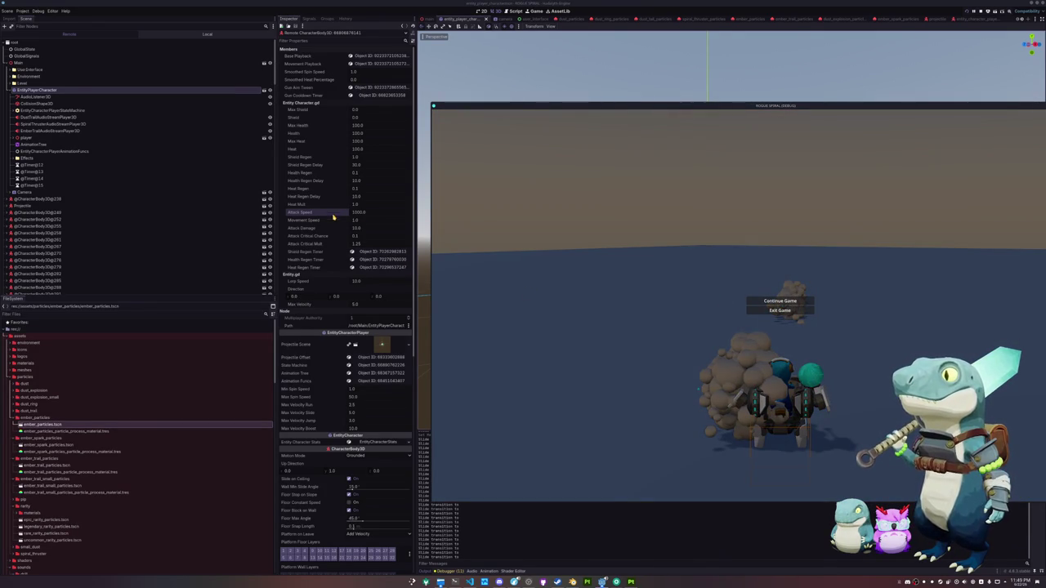
Set the live Movement Speed to 1000, test it, then exit to the title screen.
left_click(366, 223)
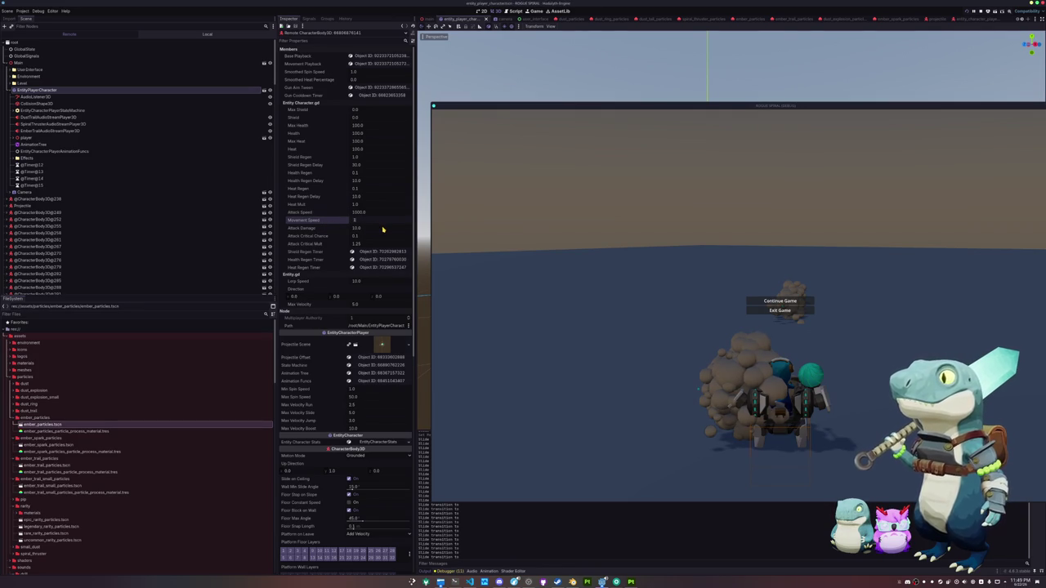
left_click(758, 301)
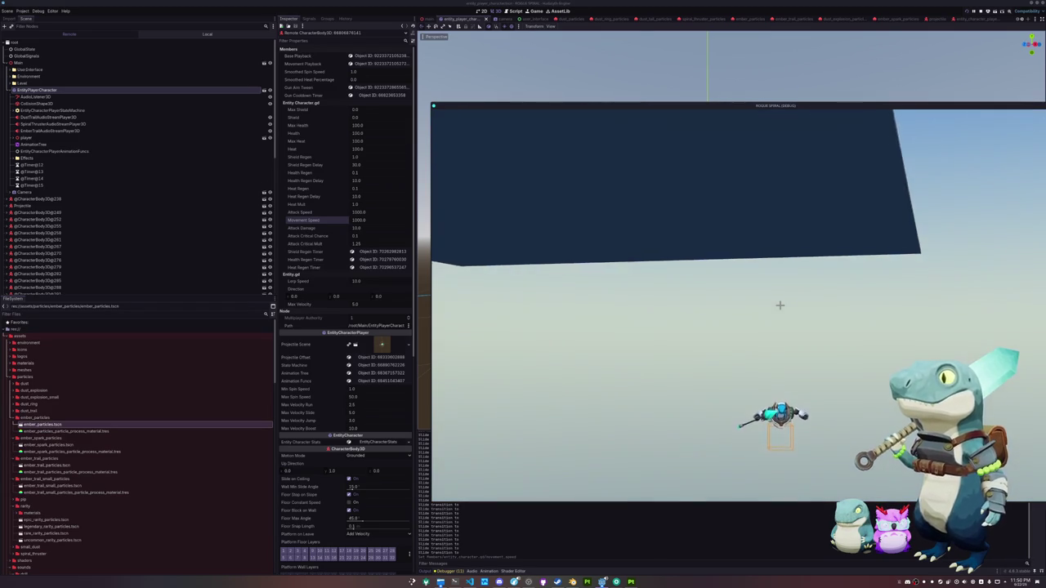
key("Escape")
left_click(779, 302)
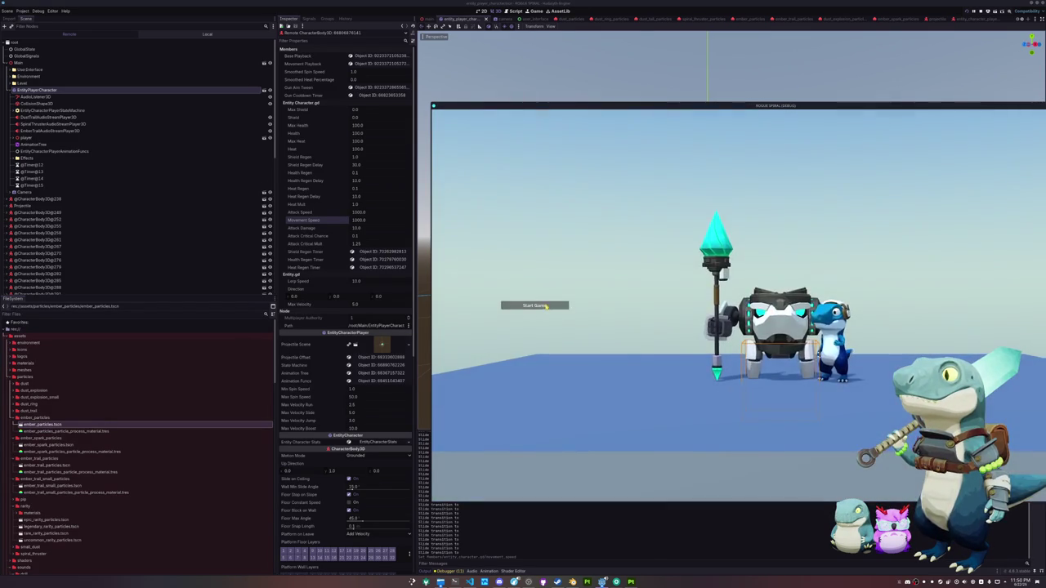
key("Escape")
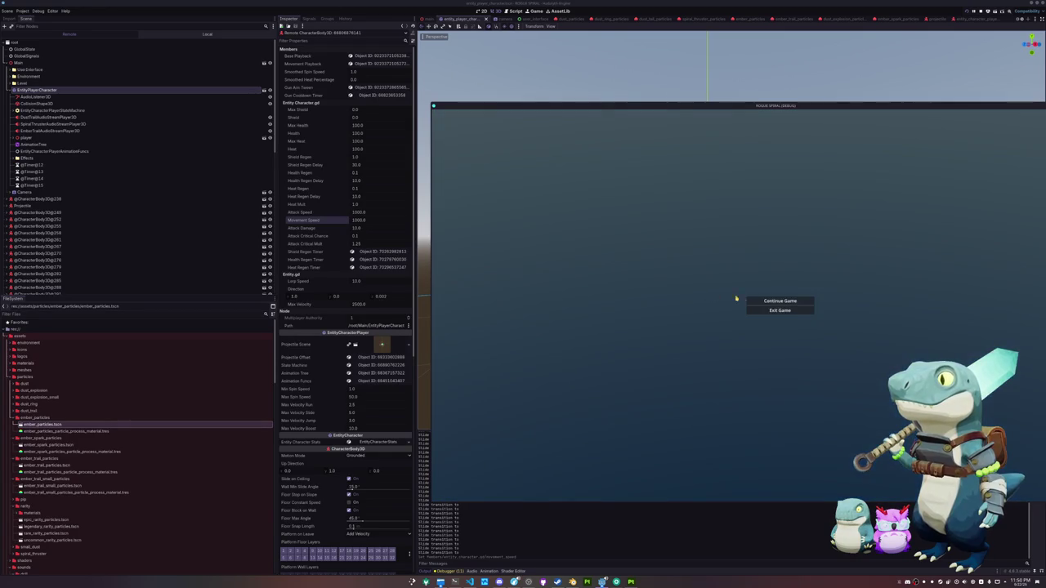
left_click(779, 310)
Set Movement Speed to 10.0 and restart the game run.
left_click(374, 221)
type("10")
left_click(543, 308)
key("Escape")
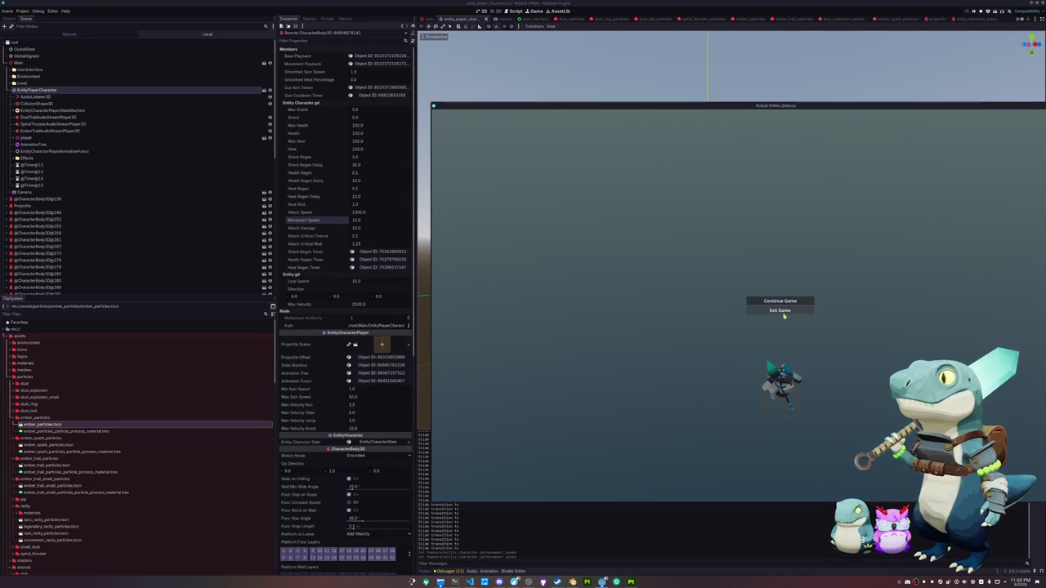
left_click(783, 311)
left_click(550, 308)
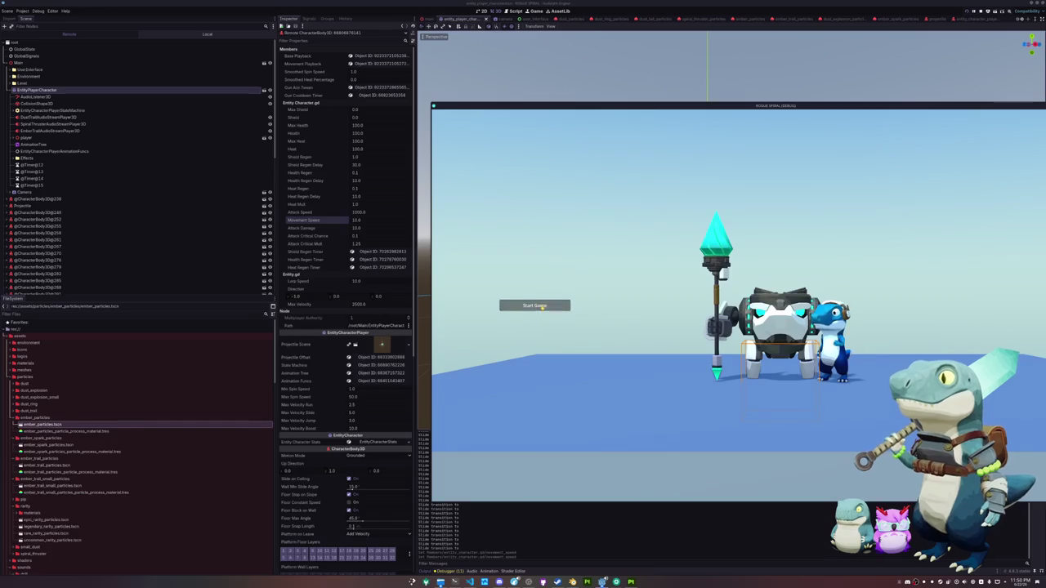
left_click(541, 306)
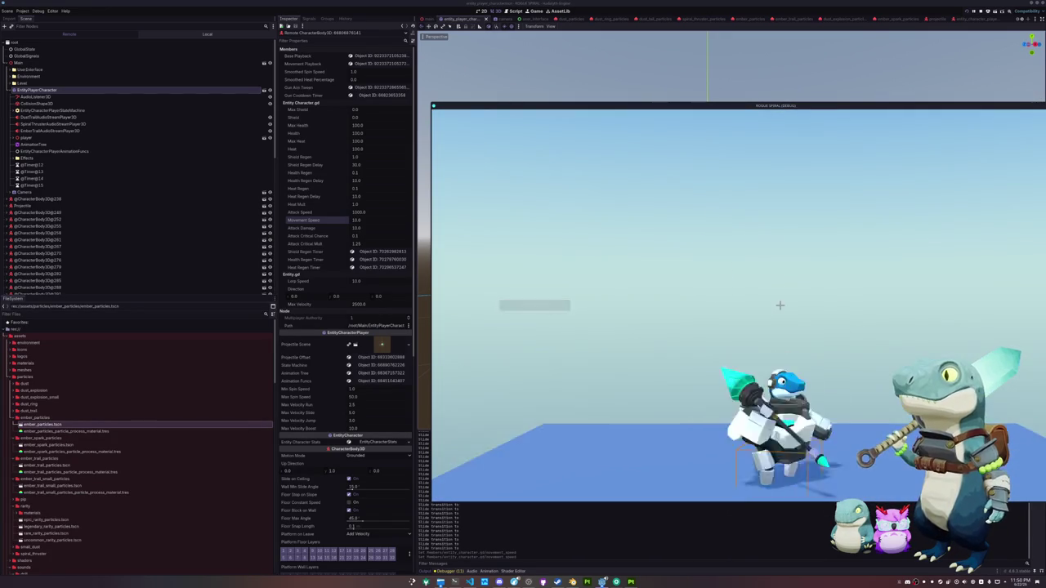
Restart the game, exit to the title screen and start a fresh run with the new speed.
left_click(546, 307)
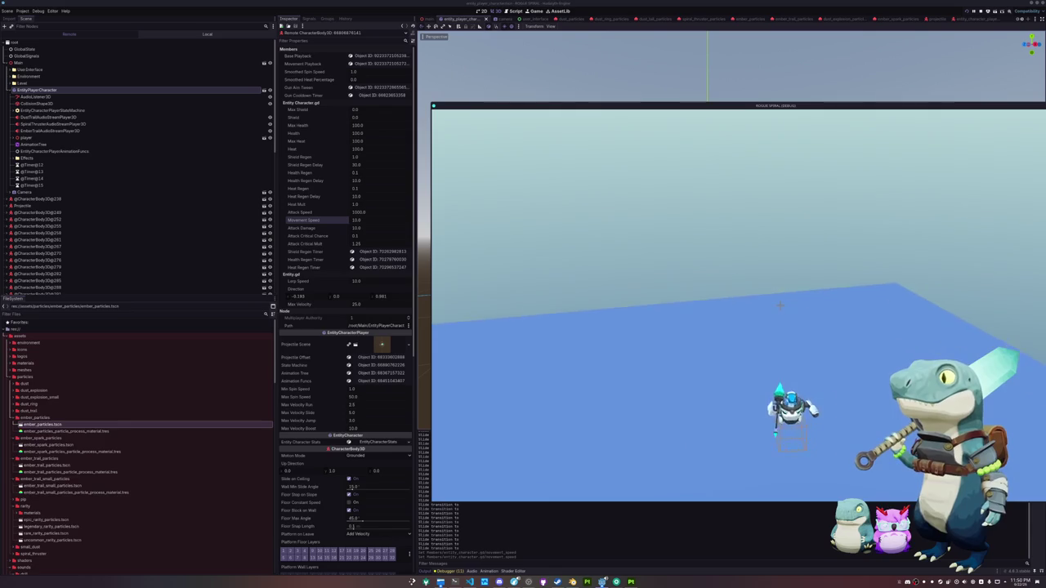
key("Escape")
left_click(767, 311)
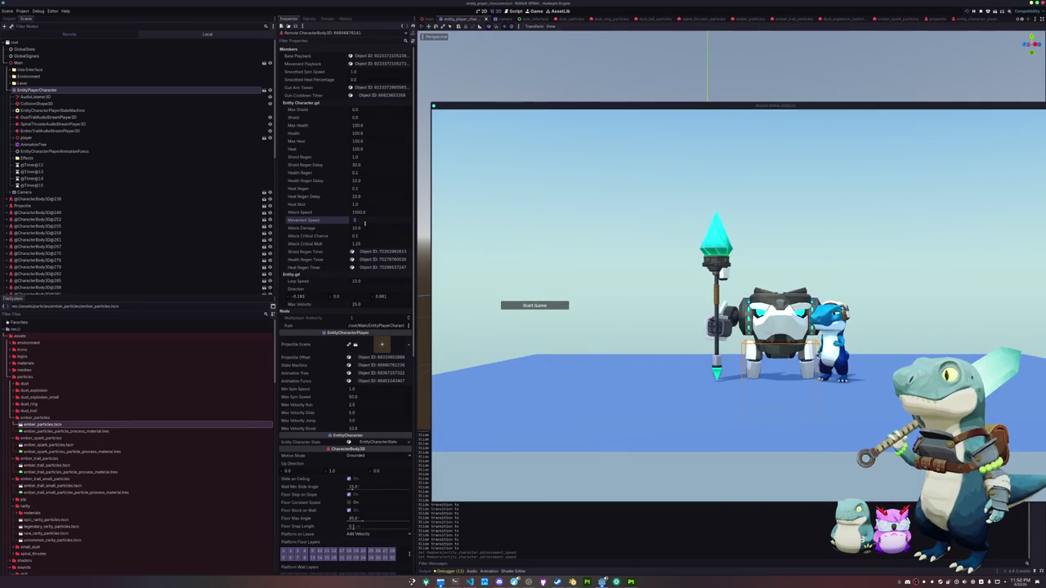
left_click(557, 309)
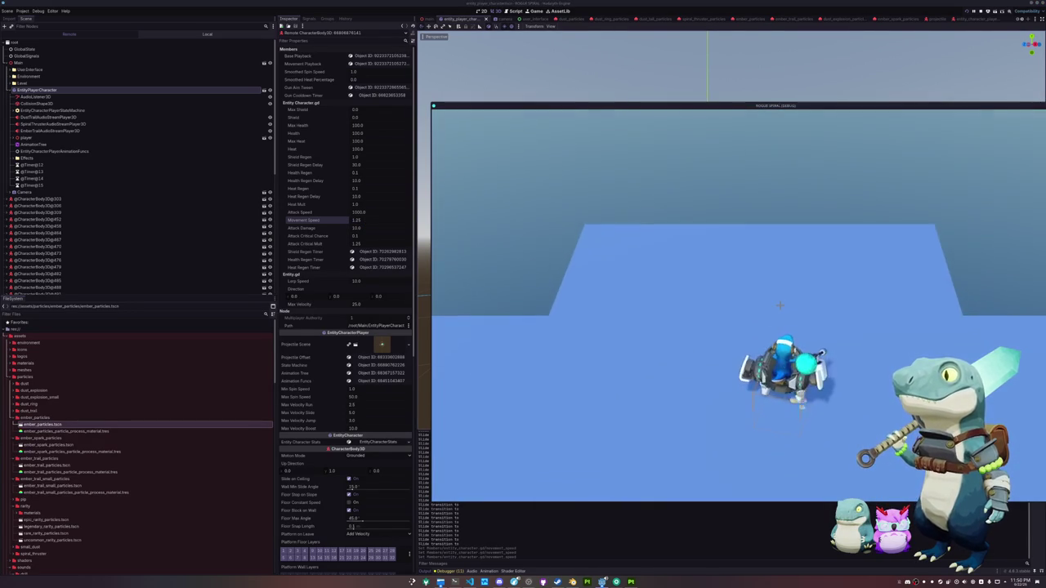
Drive the robot across the blue floor to check its dust trail, then switch to the editor.
key("w")
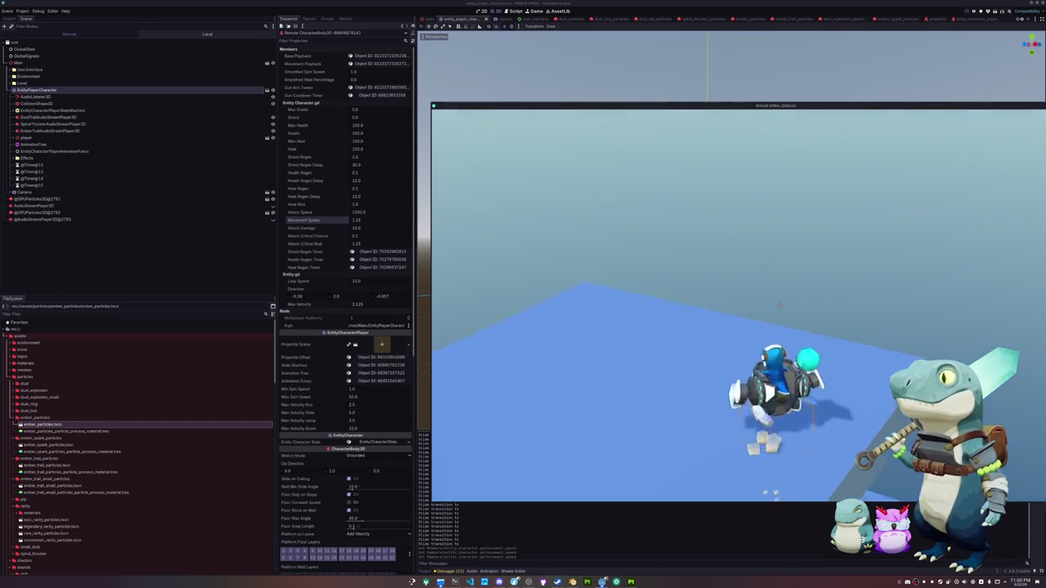
key("Escape")
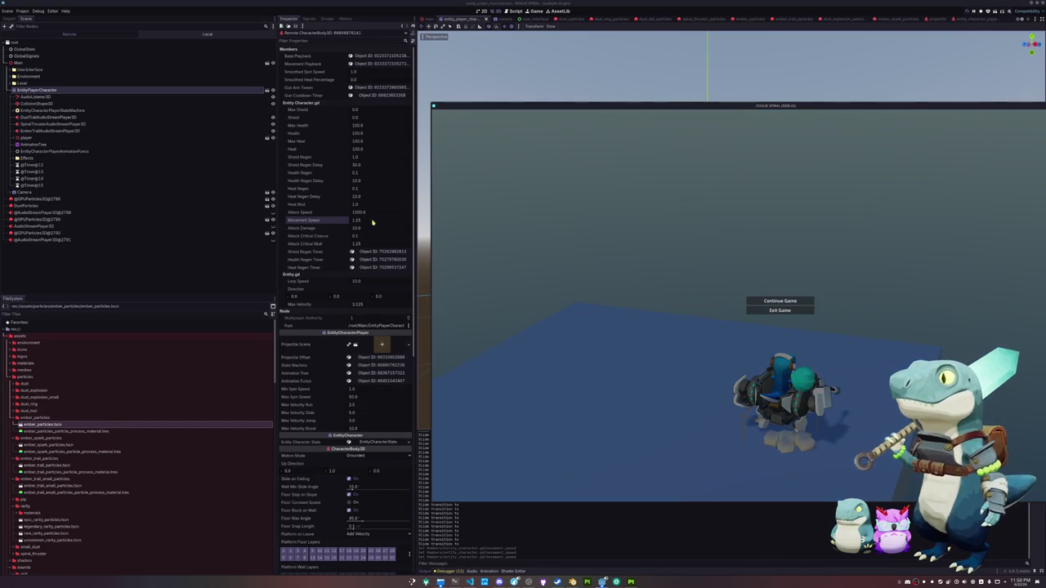
key("Escape")
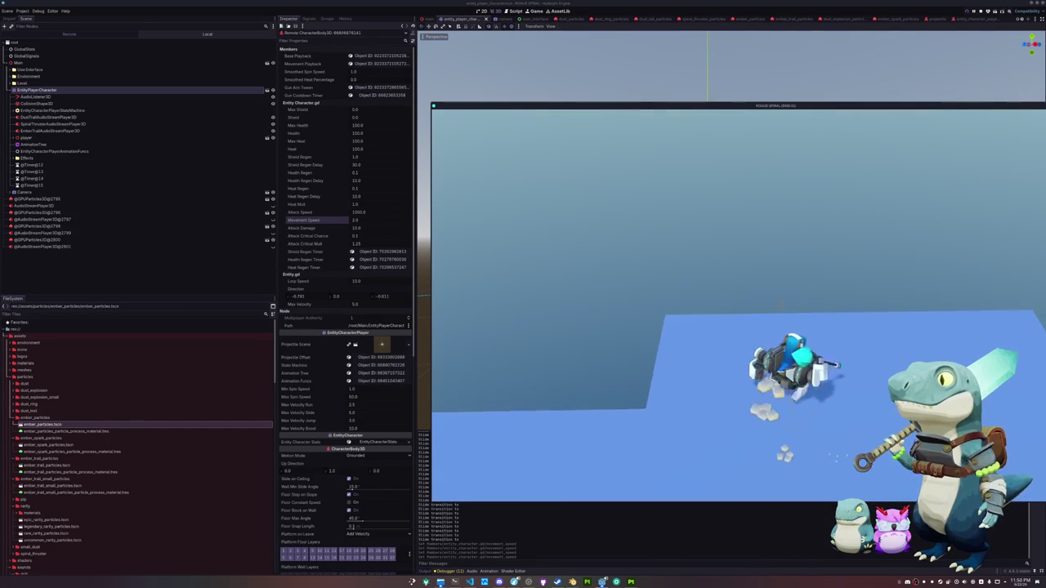
key("w")
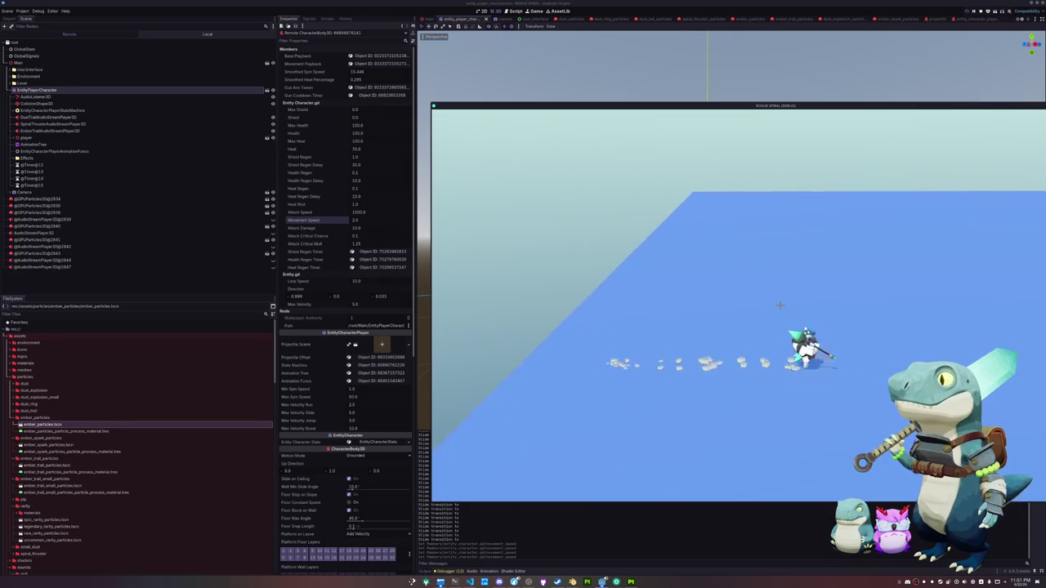
key("alt+Tab")
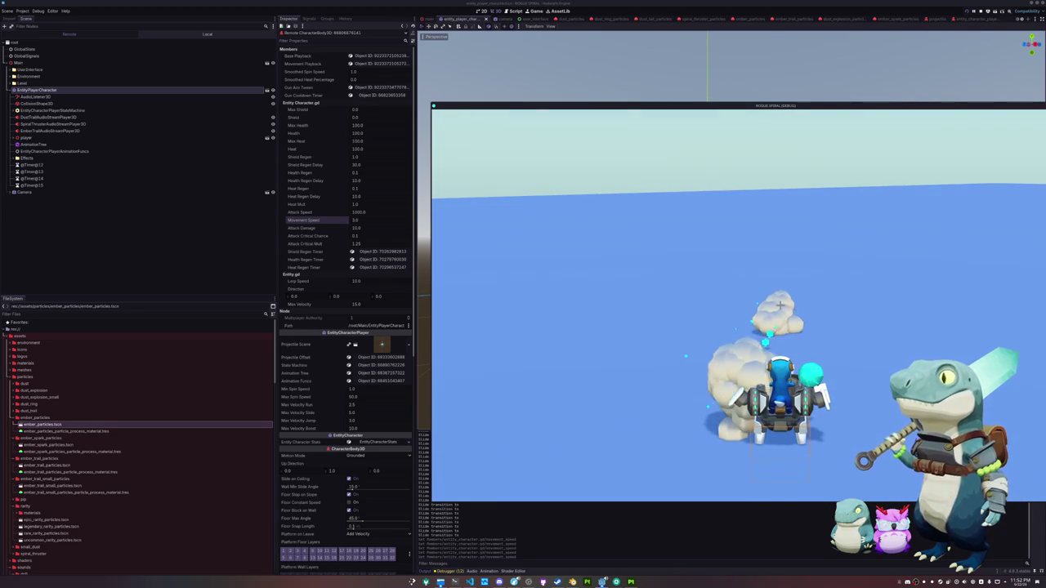
Continue the paused run briefly, pause it again and Alt+Tab to Visual Studio Code.
key("Escape")
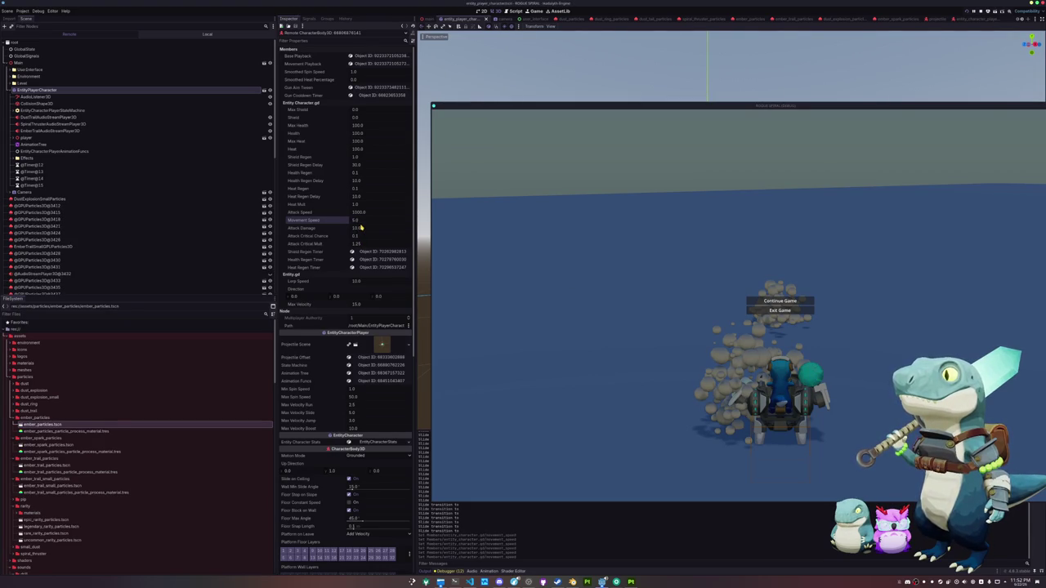
left_click(780, 302)
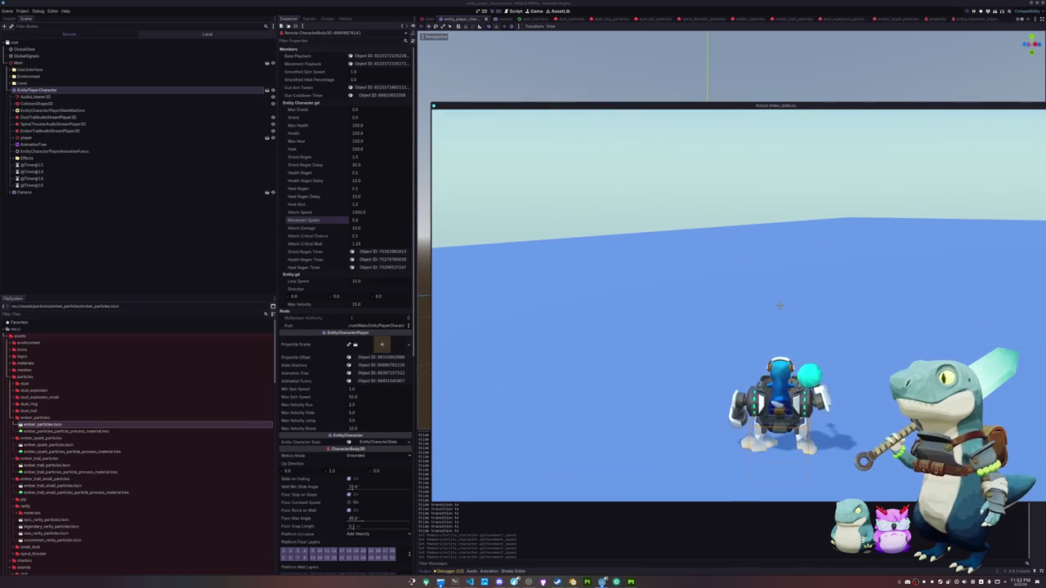
key("alt+Tab")
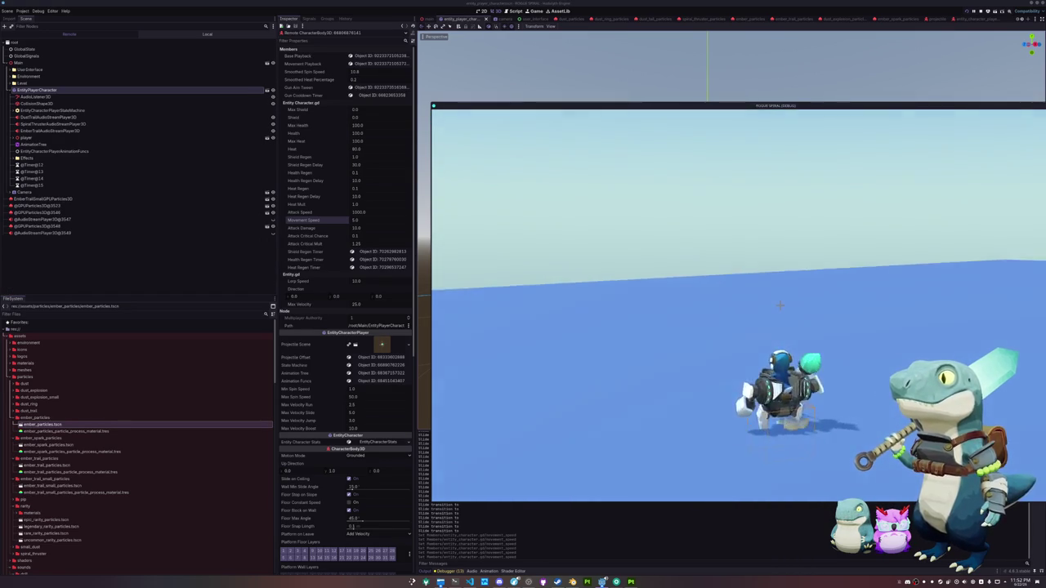
key("Escape")
key("alt+Tab")
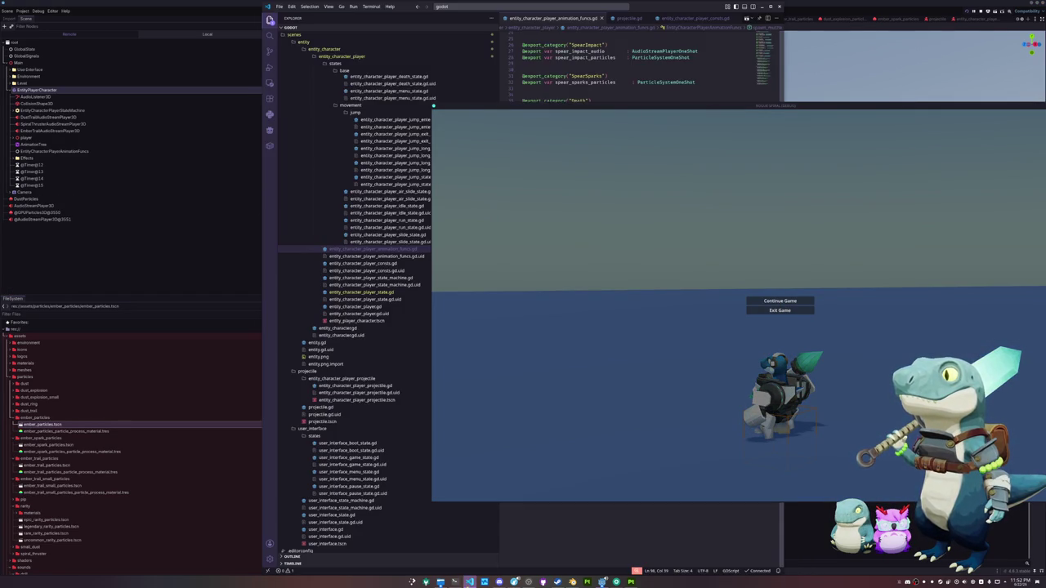
Move the game window aside and open the attack super state script in Visual Studio Code.
left_click_drag(642, 106, 702, 139)
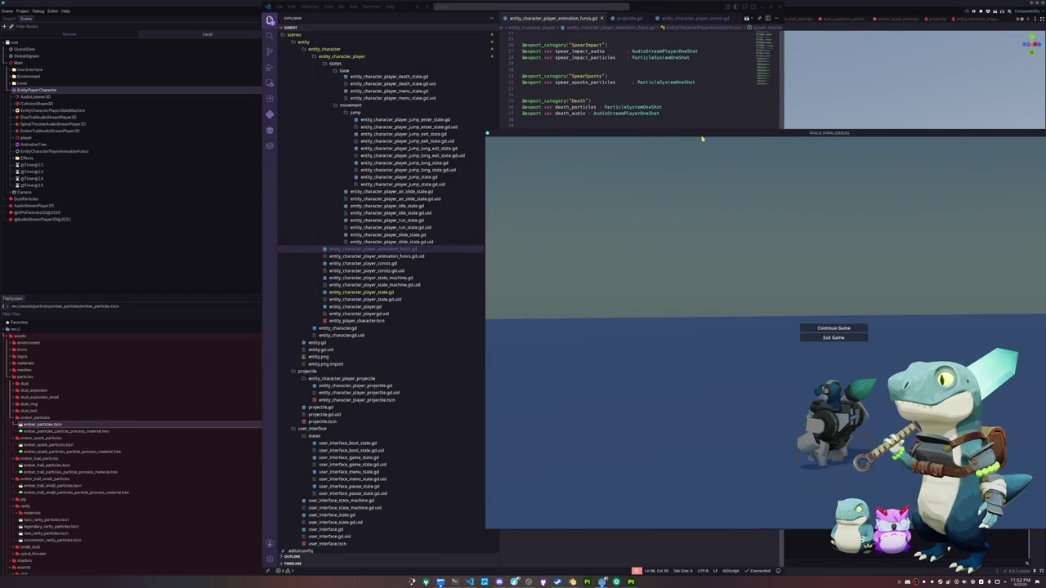
left_click(648, 101)
left_click(589, 189)
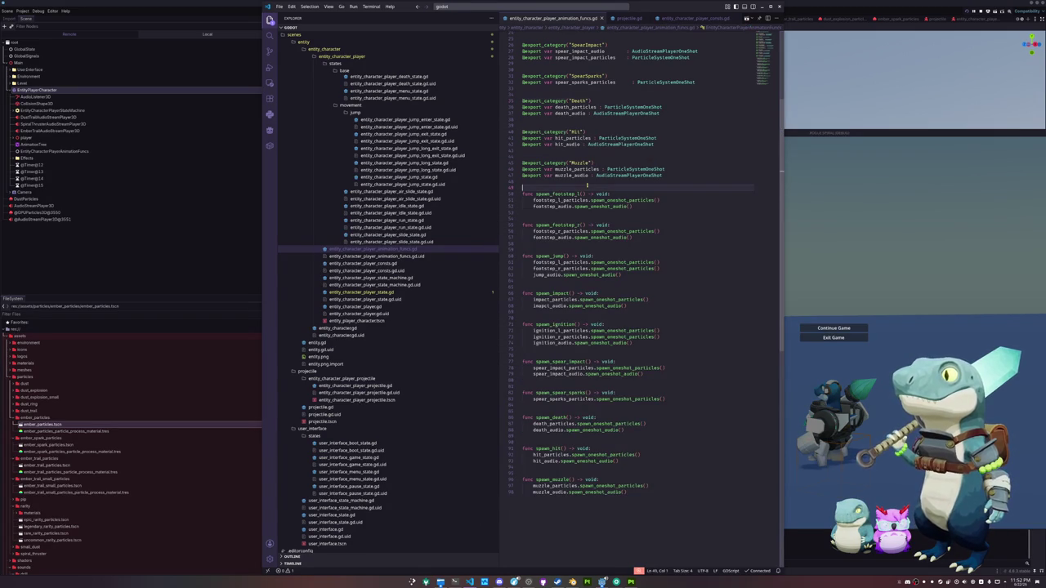
scroll(429, 204, "up", 2)
scroll(429, 204, "up", 5)
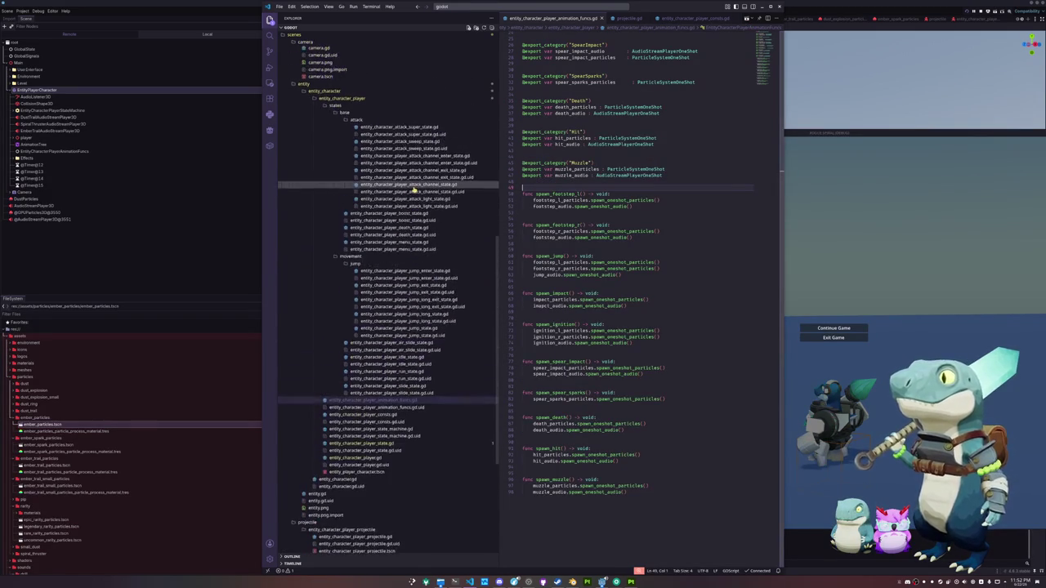
left_click(398, 189)
Open entity_character_player_attack_sweep_state.gd, read through it, then exit the game to its menu.
left_click(418, 253)
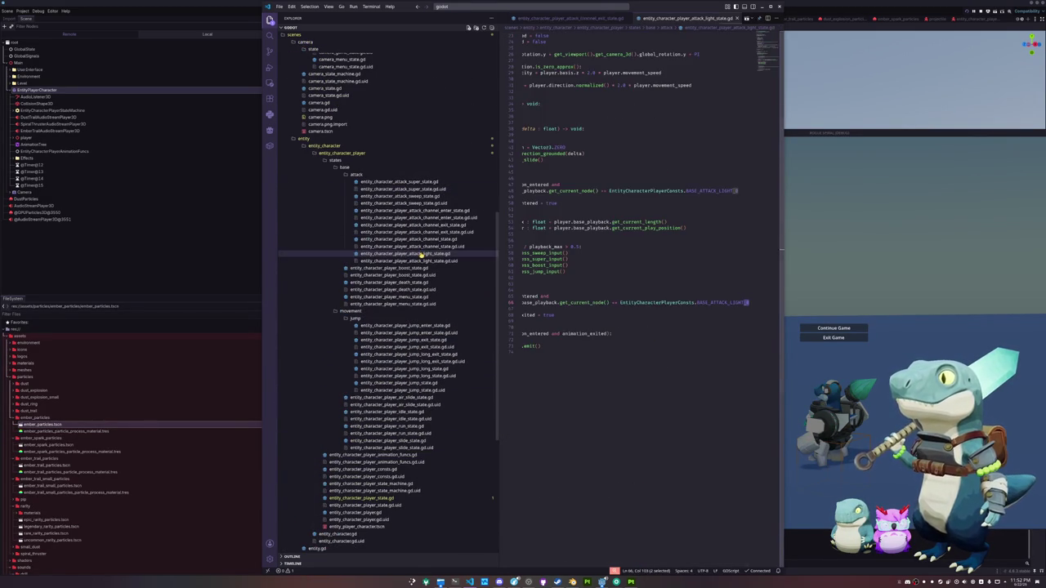
left_click(421, 238)
left_click(433, 224)
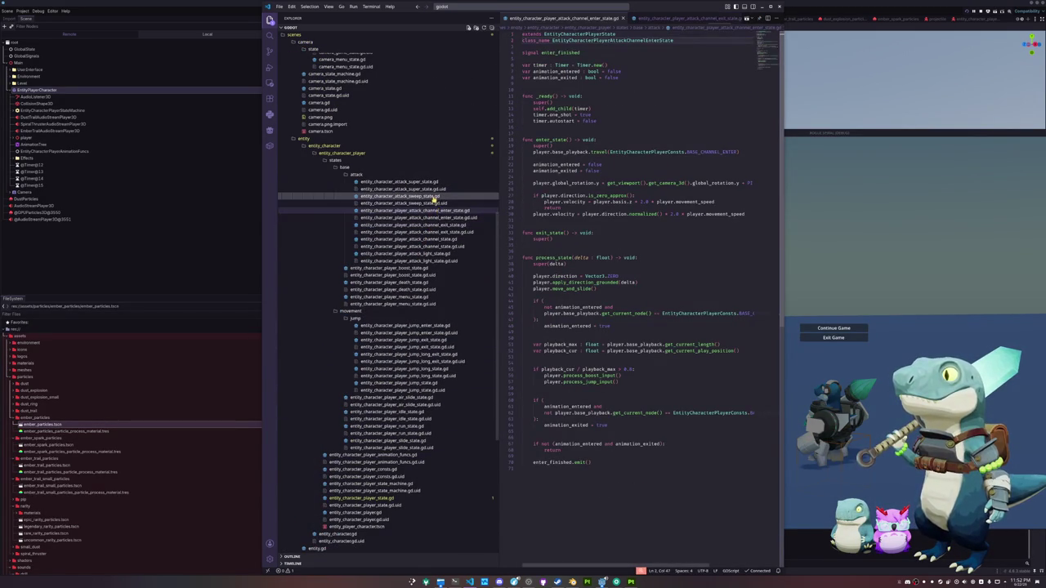
left_click(432, 196)
left_click(536, 330)
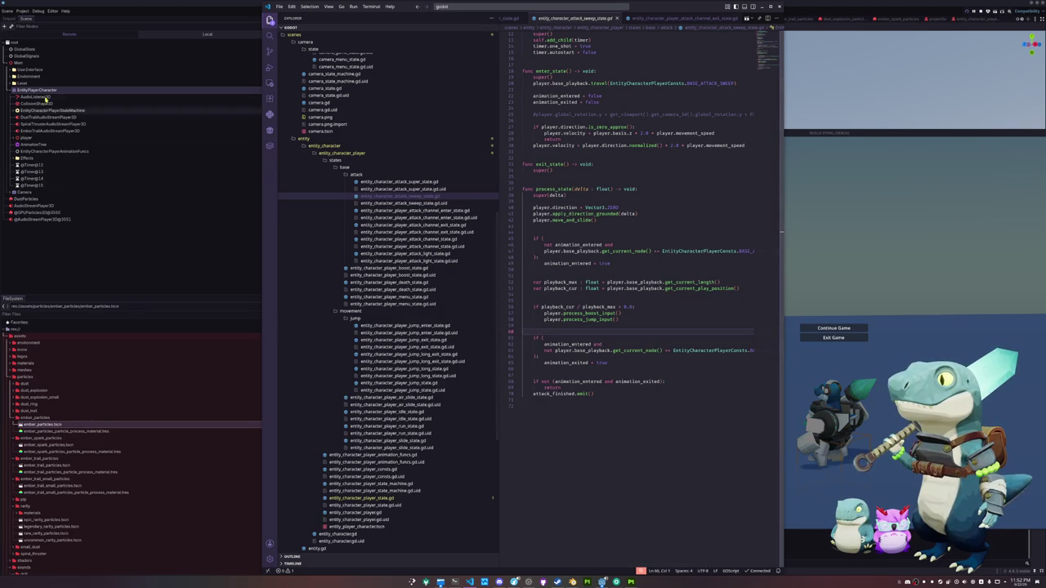
scroll(376, 290, "down", 3)
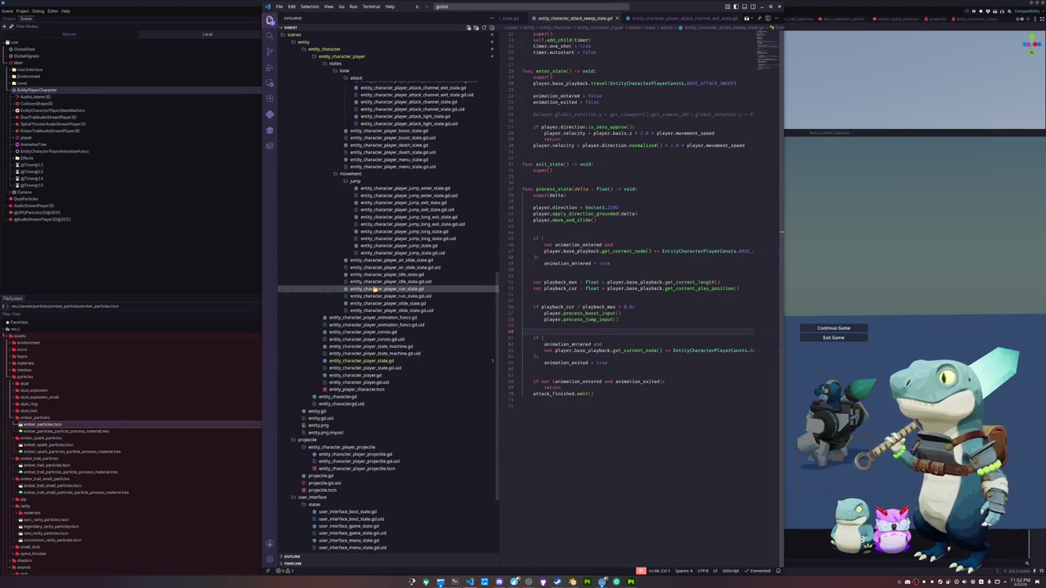
scroll(376, 289, "down", 3)
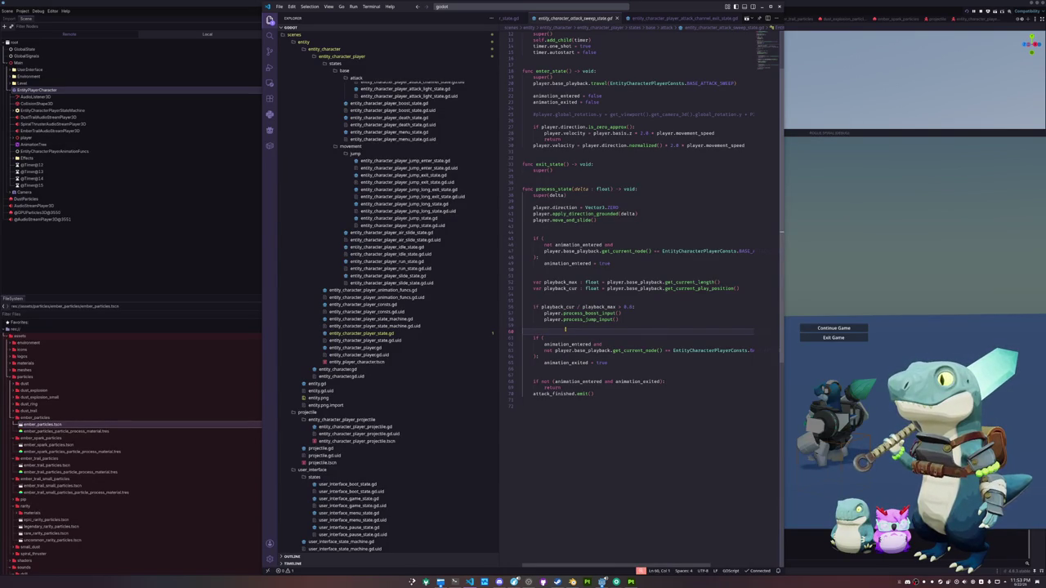
left_click(825, 339)
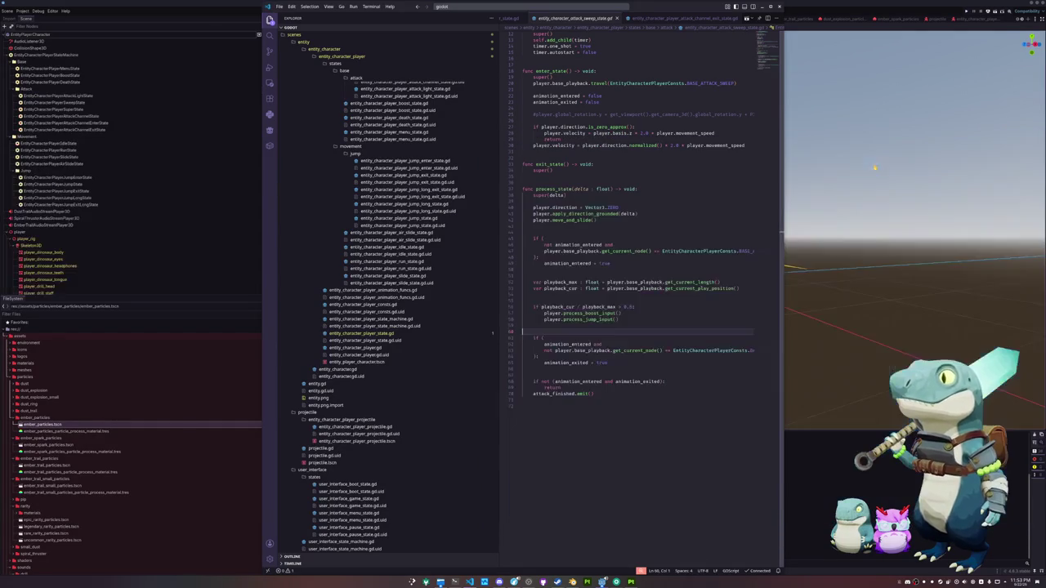
Open entity_character_player_consts.gd.
left_click(368, 333)
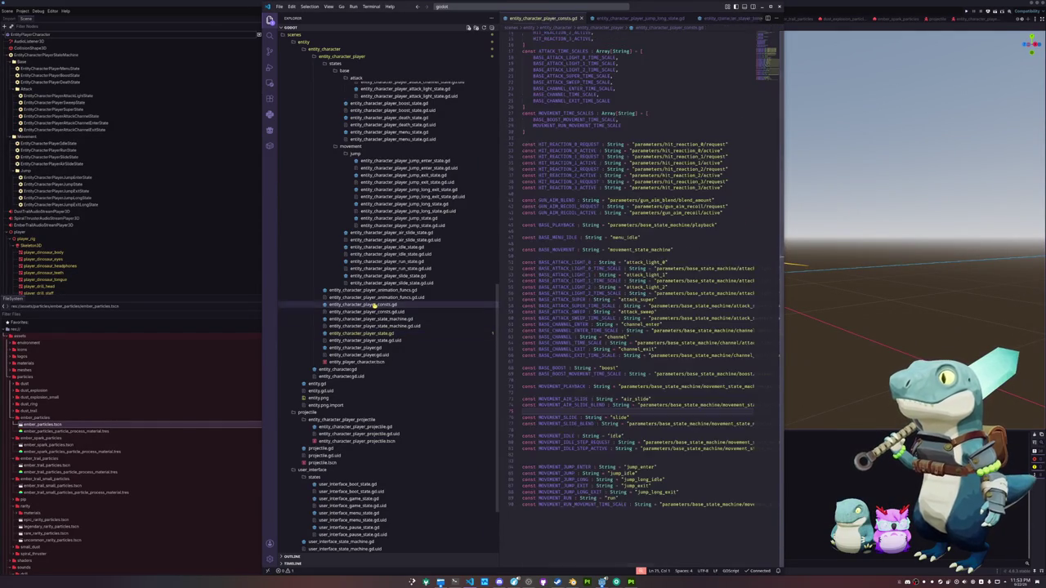
left_click(370, 326)
left_click(392, 306)
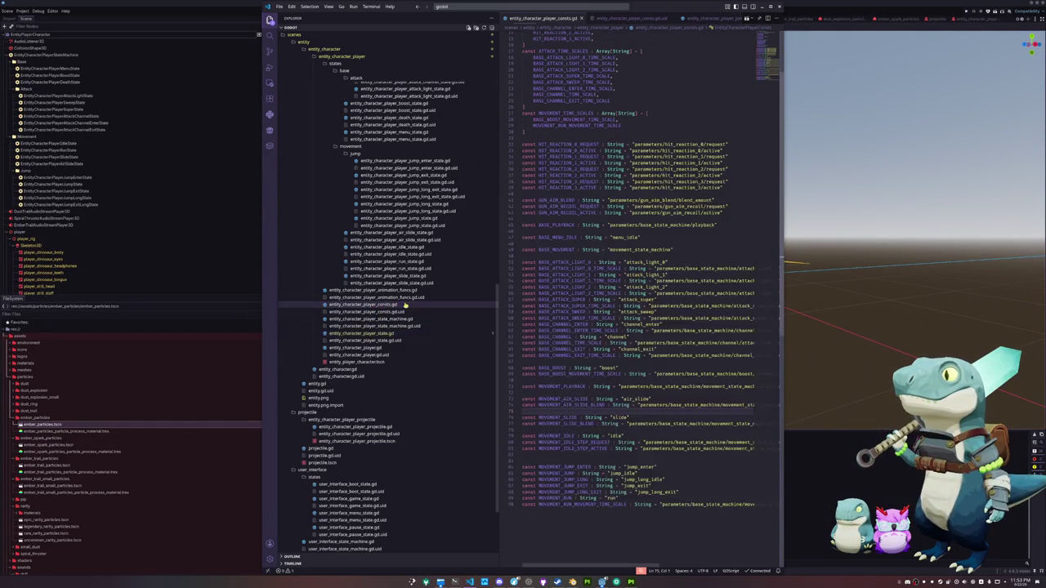
scroll(552, 220, "up", 5)
Compare BASE_ATTACK_LIGHT_1 and _2_TIME_SCALE, then open entity_character_player_state.gd.
double_click(533, 152)
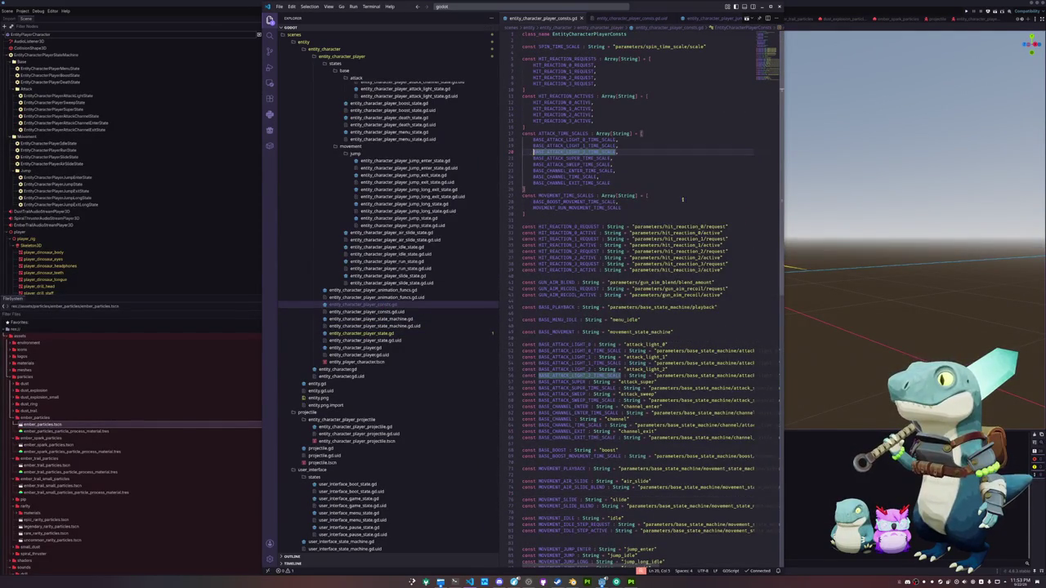
key("Up")
key("ctrl+d")
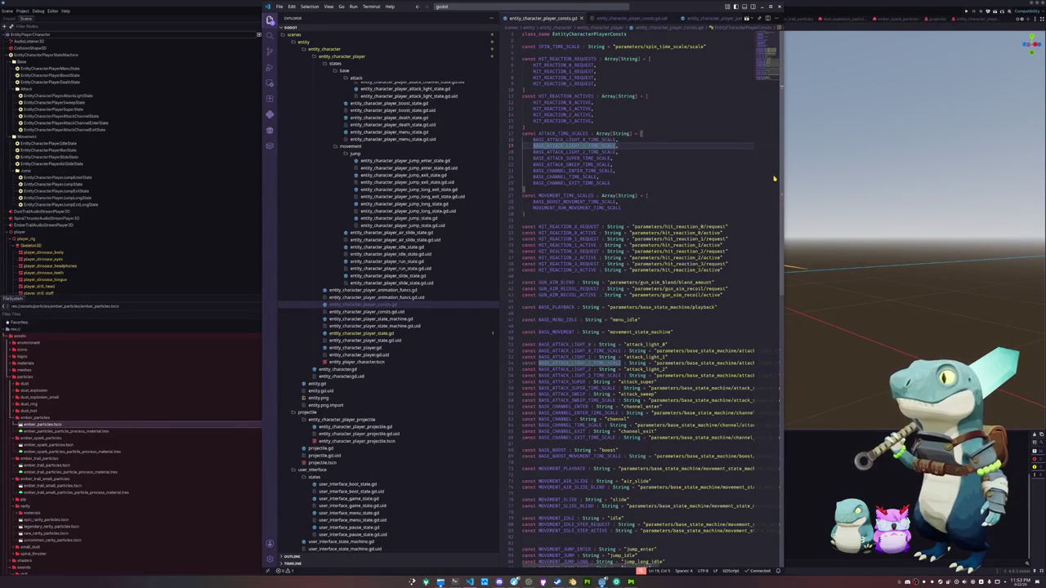
key("Down")
key("Up")
key("Down")
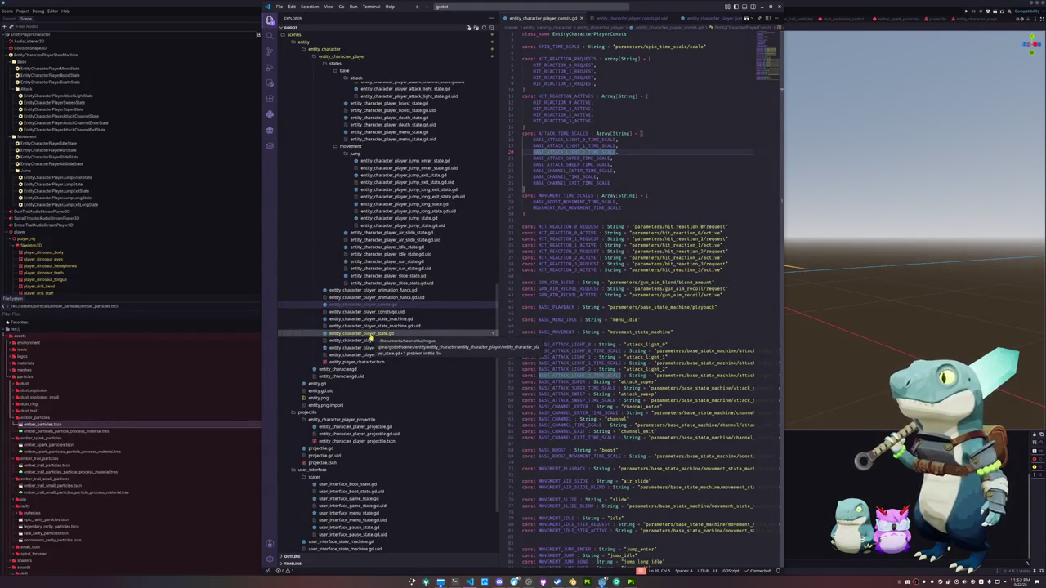
left_click(372, 336)
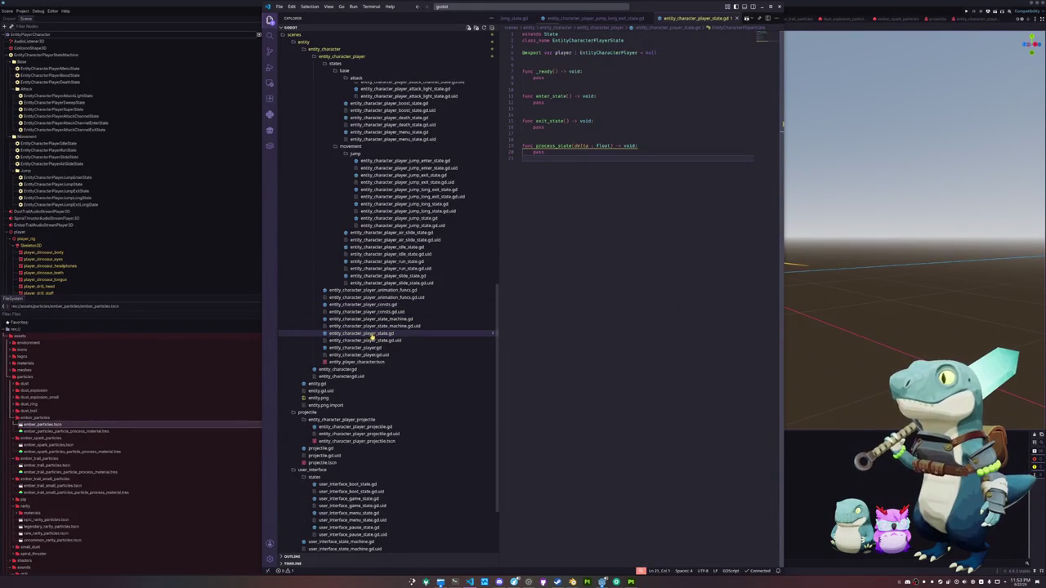
In entity_character_player.gd, wrap attack_speed on line 36 in sqrt().
left_click(374, 348)
left_click(540, 292)
key("BackSpace")
key("BackSpace")
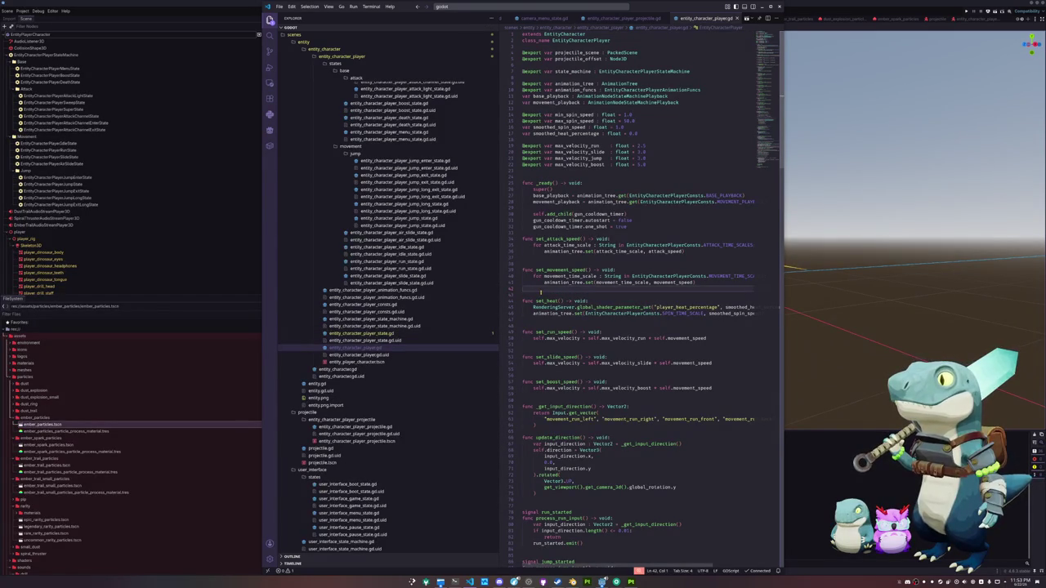
key("Up")
key("Up")
key("Up")
key("End")
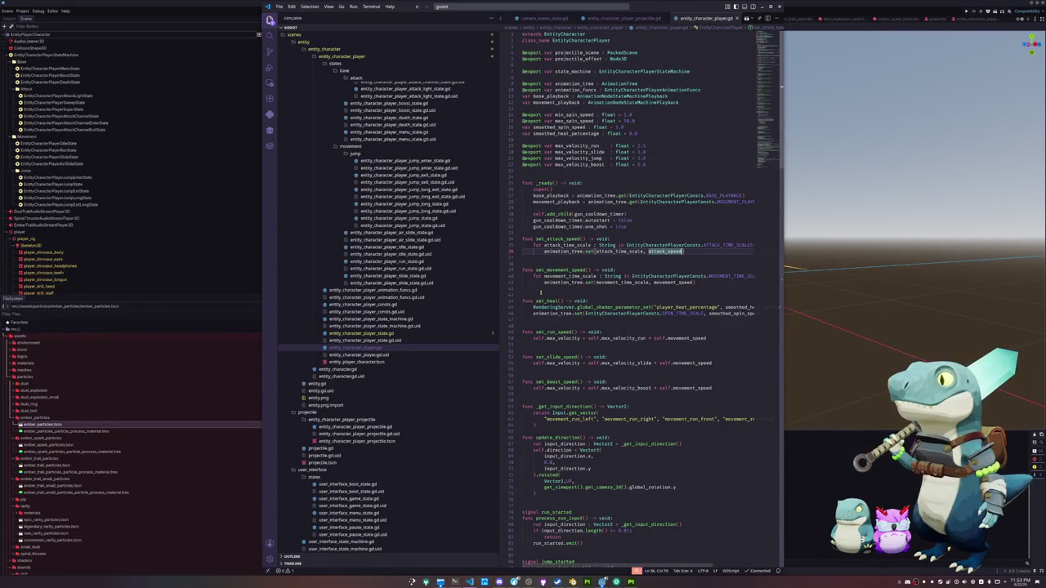
type("sqrt(")
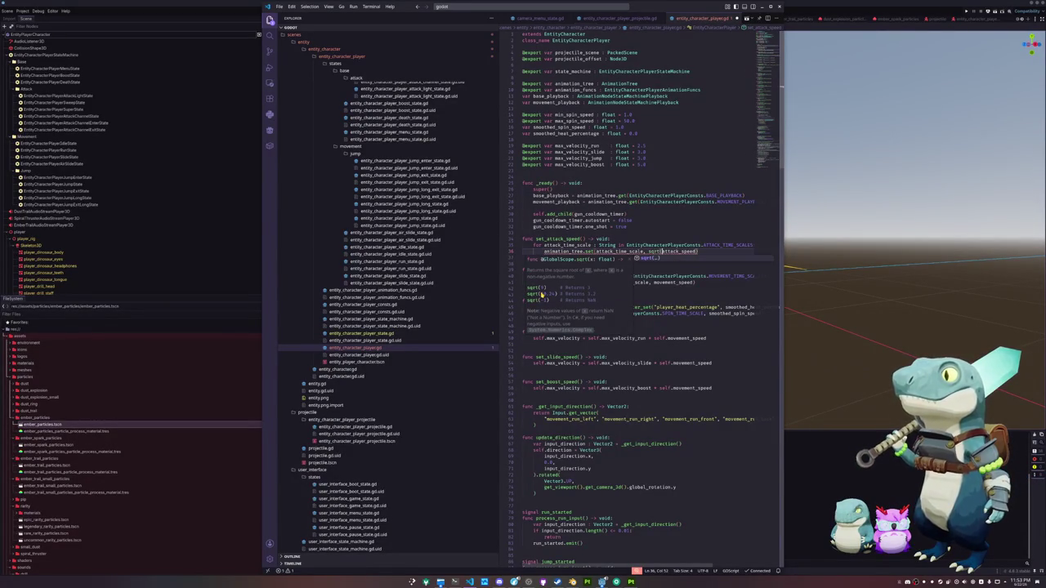
type(")")
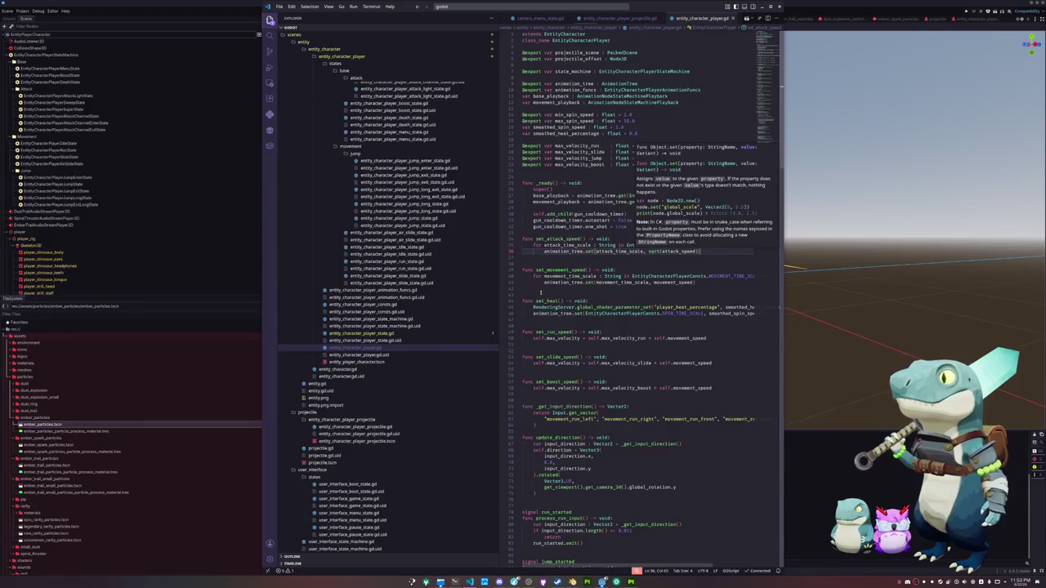
key("Escape")
Wrap movement_speed on line 41 in sqrt(), then relaunch the game from Godot with F5.
double_click(655, 282)
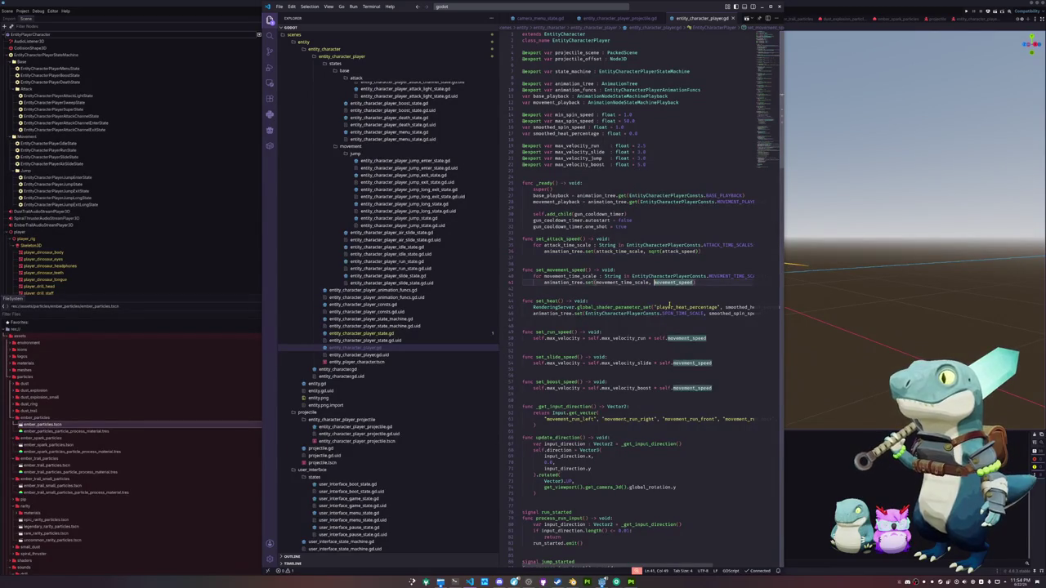
key("Left")
type("sqrt(")
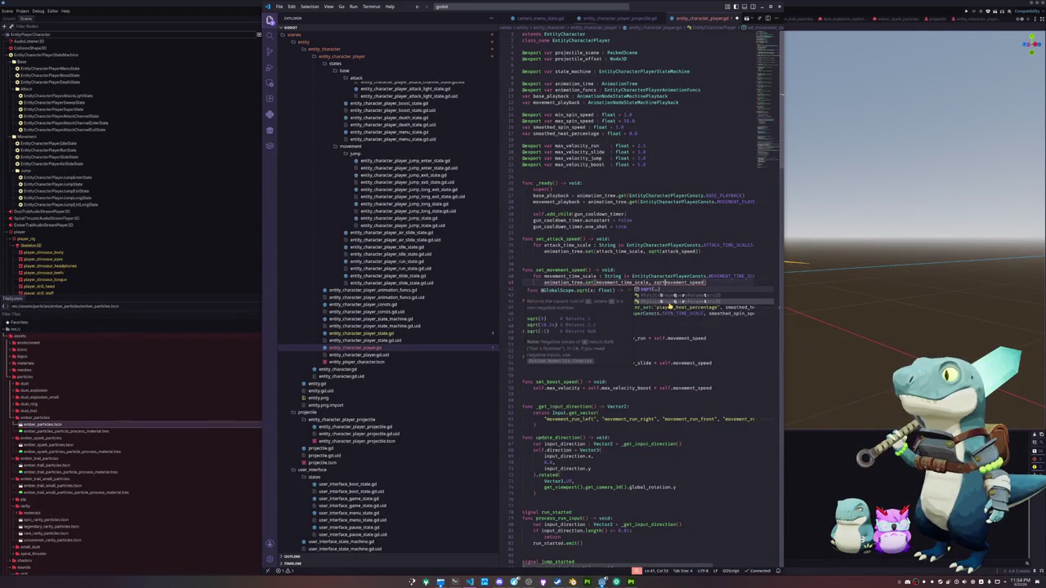
key("ctrl+shift+Right")
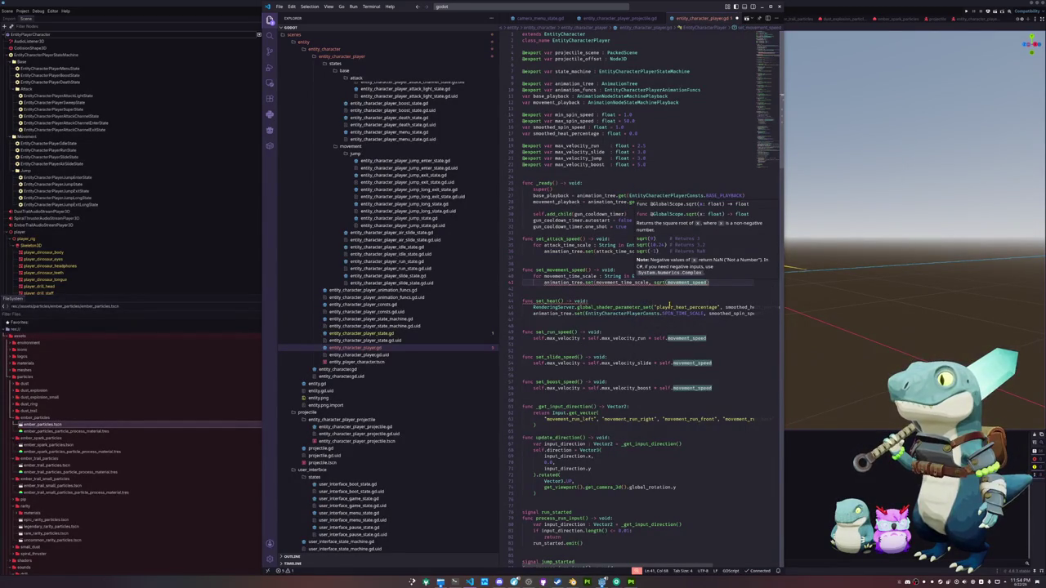
key("Right")
type(")")
left_click(669, 301)
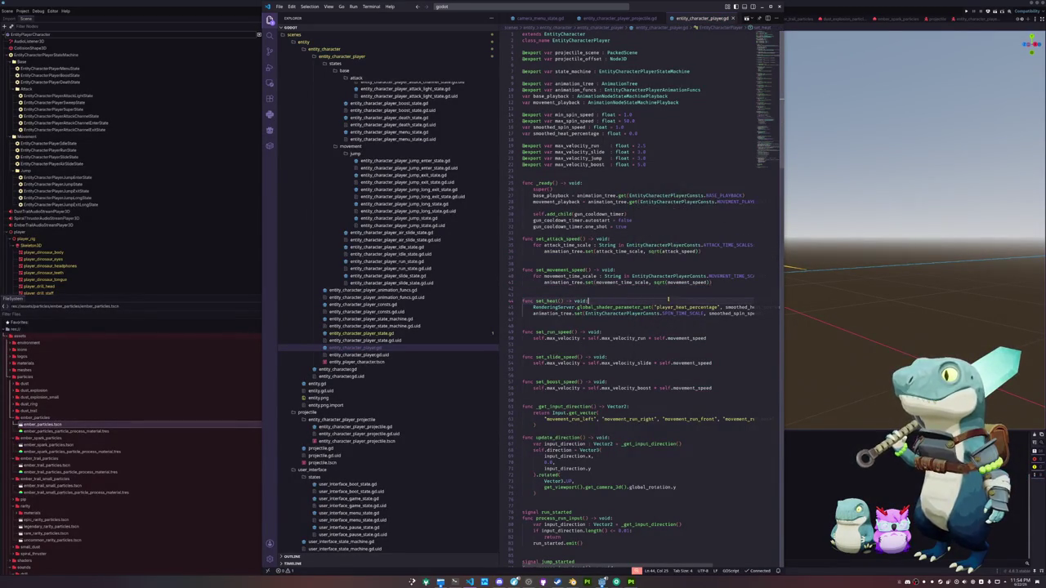
left_click(836, 465)
key("F5")
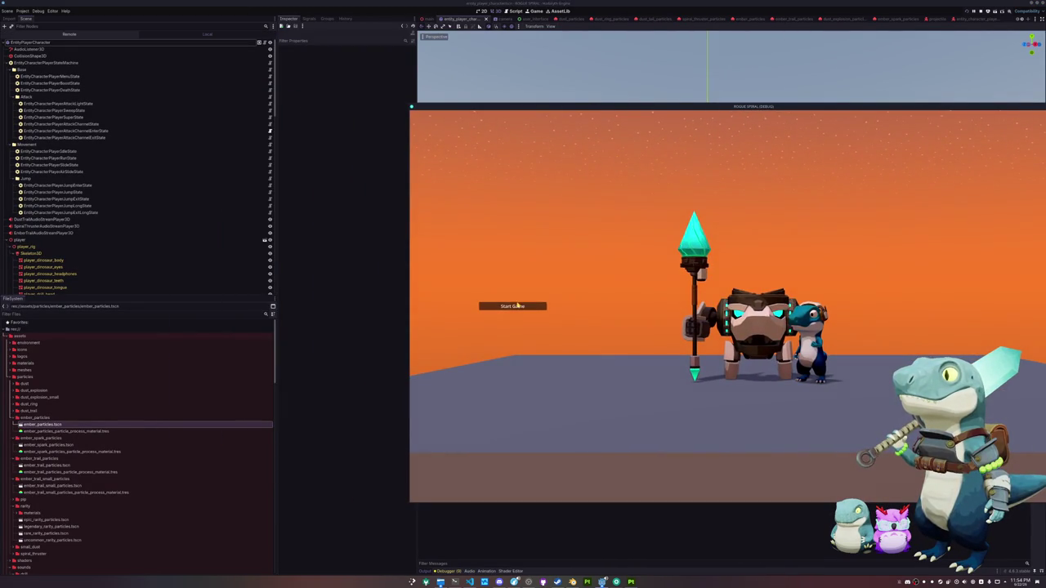
Start a new game, pause it, and raise the live EntityPlayerCharacter's Attack Speed from the Remote tree.
left_click(513, 306)
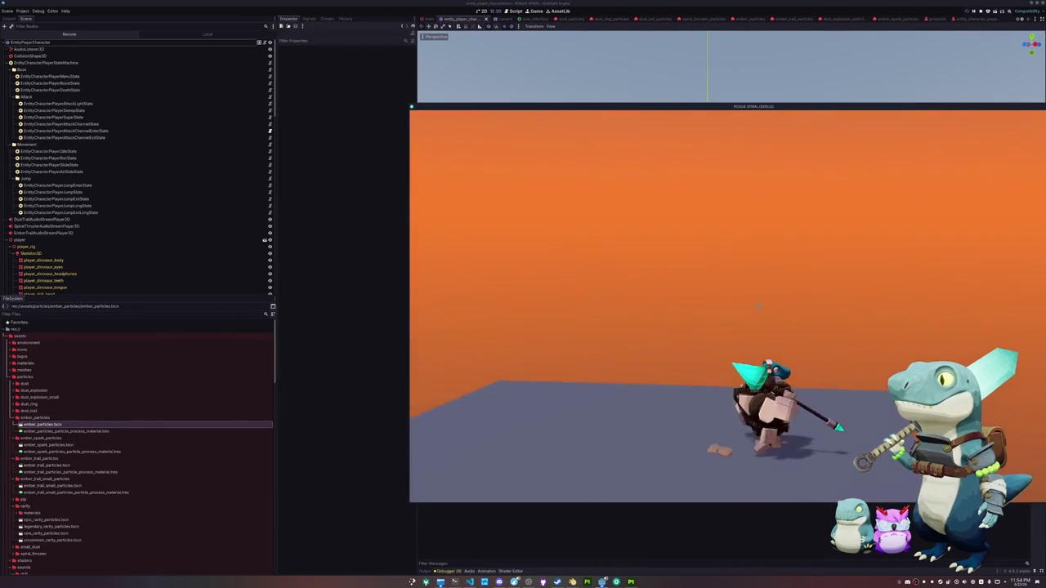
key("Escape")
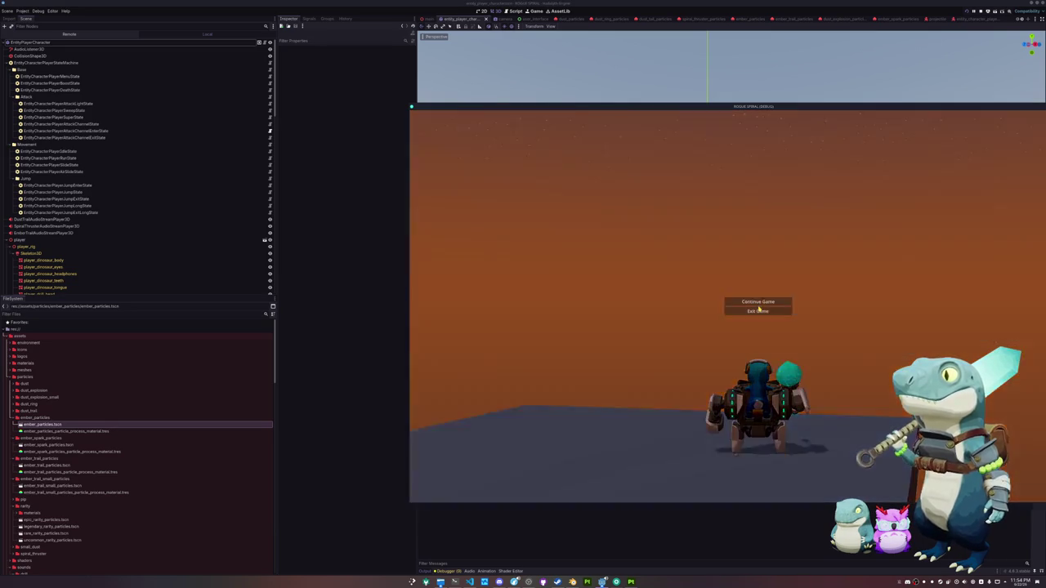
left_click(75, 43)
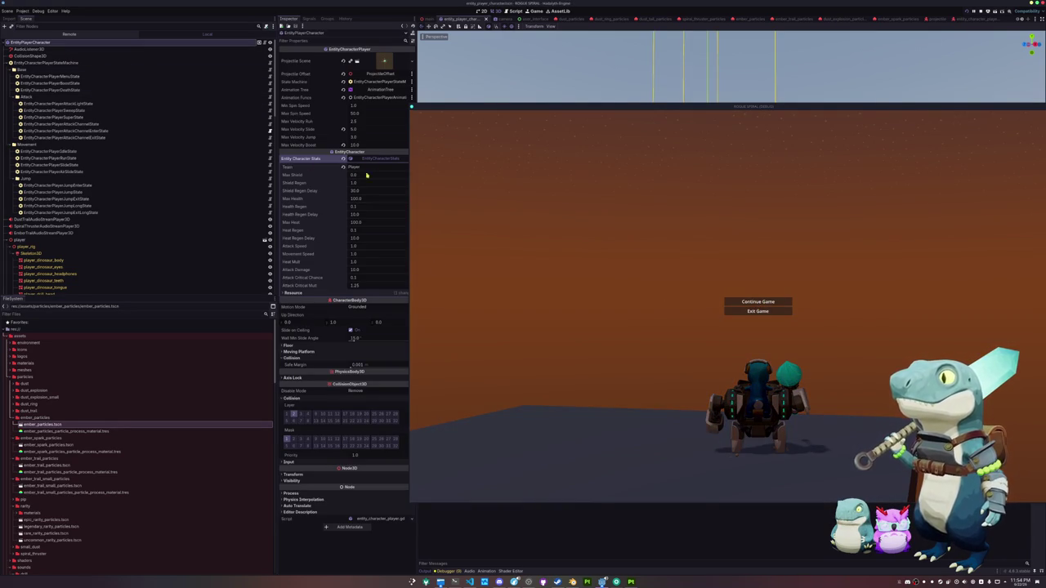
left_click_drag(430, 107, 460, 95)
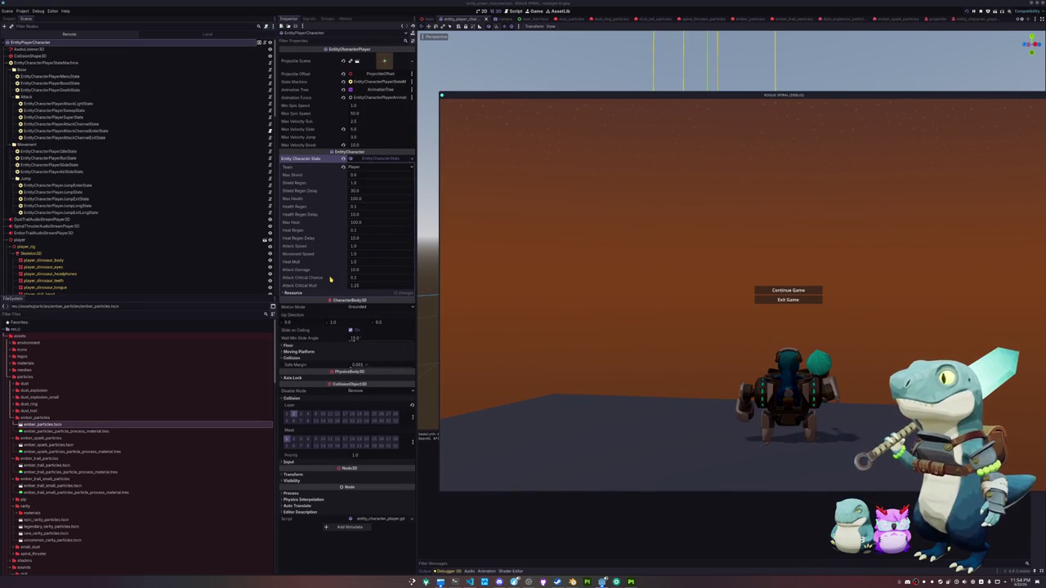
left_click(82, 35)
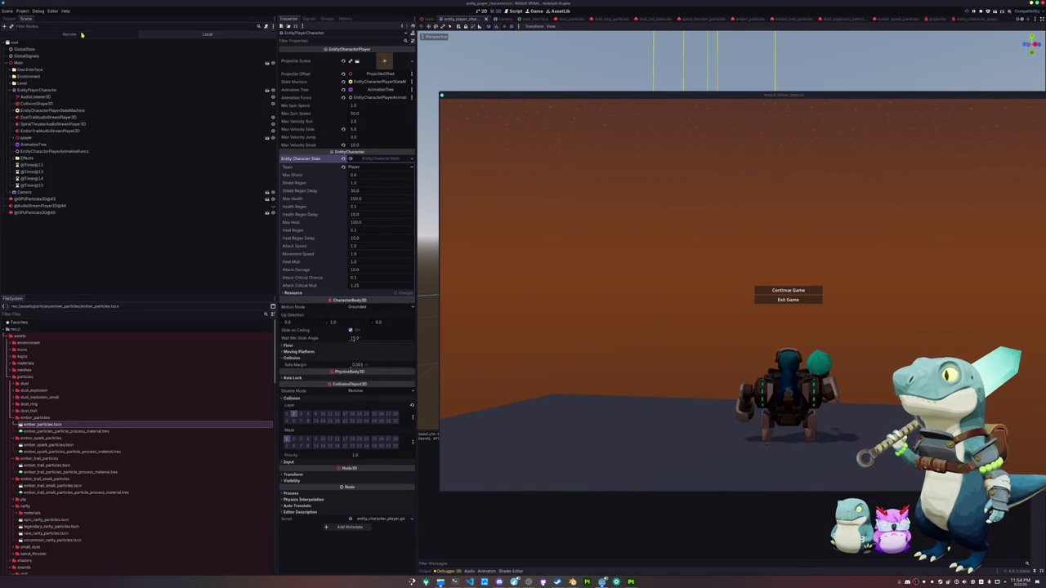
left_click(37, 90)
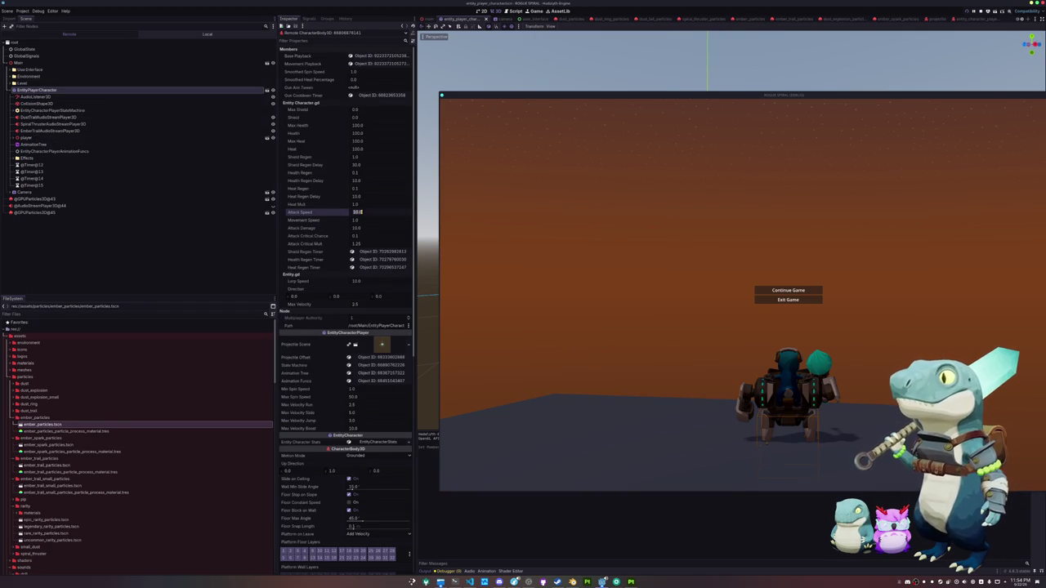
left_click(788, 290)
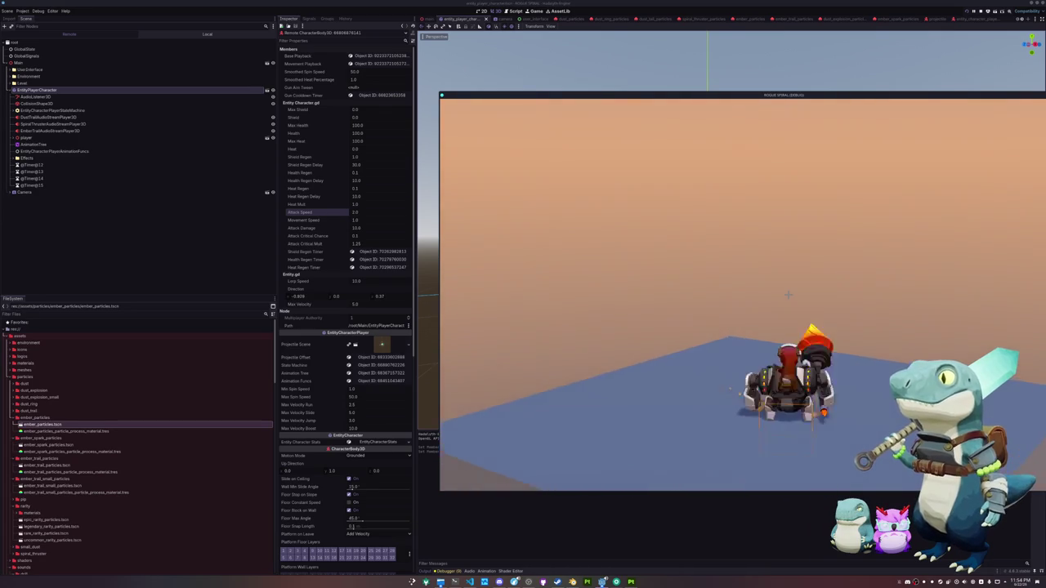
Raise the live player's Movement Speed, test it in-game, then stop the running game.
key("Escape")
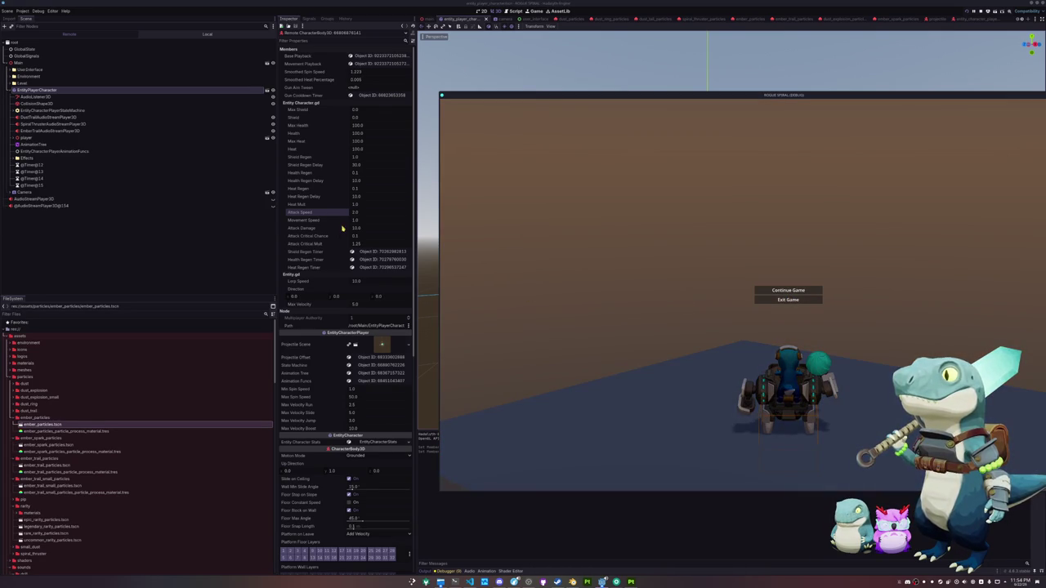
left_click(365, 221)
type("2")
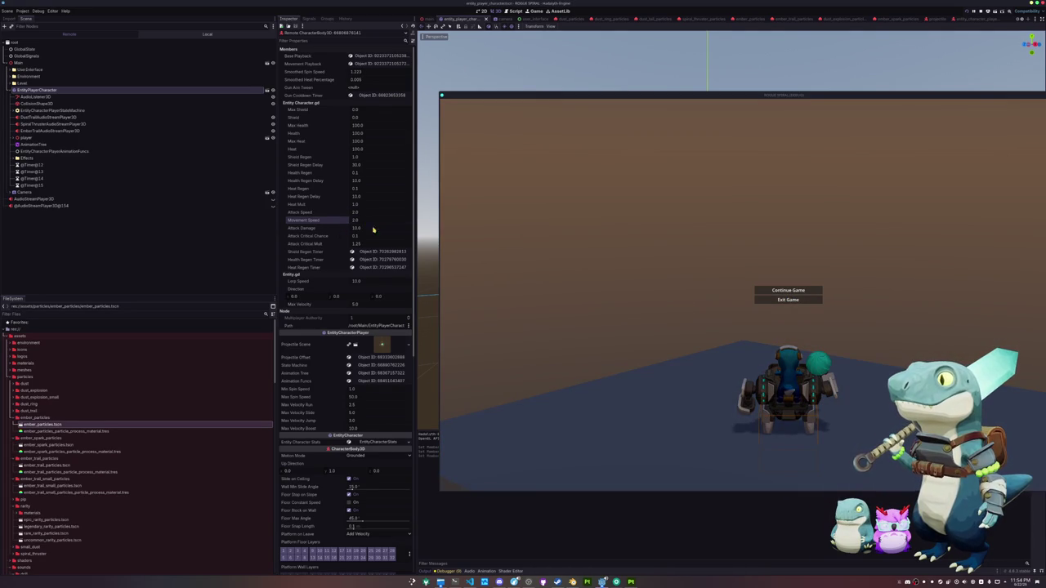
left_click(788, 290)
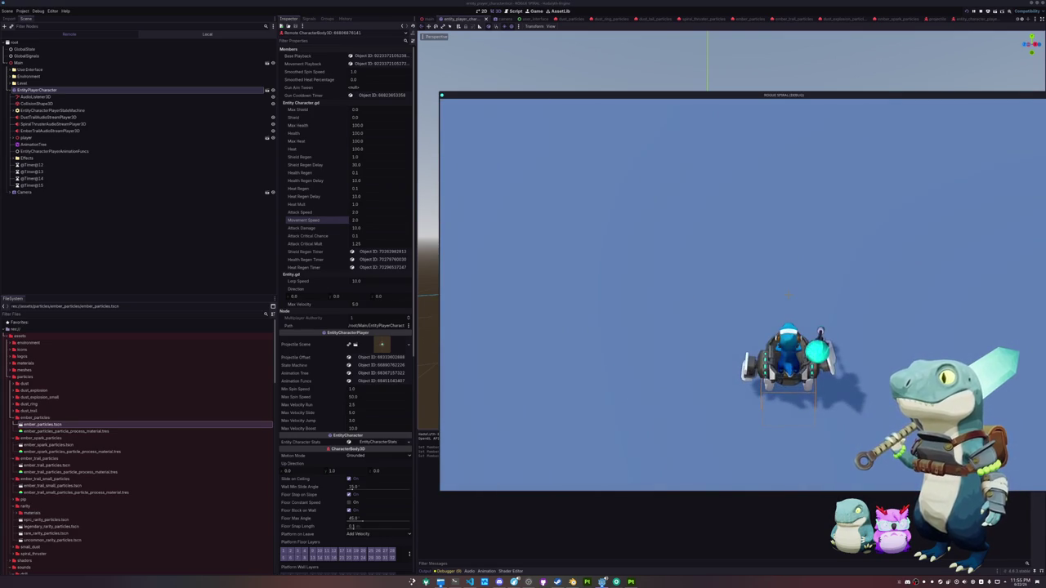
key("Escape")
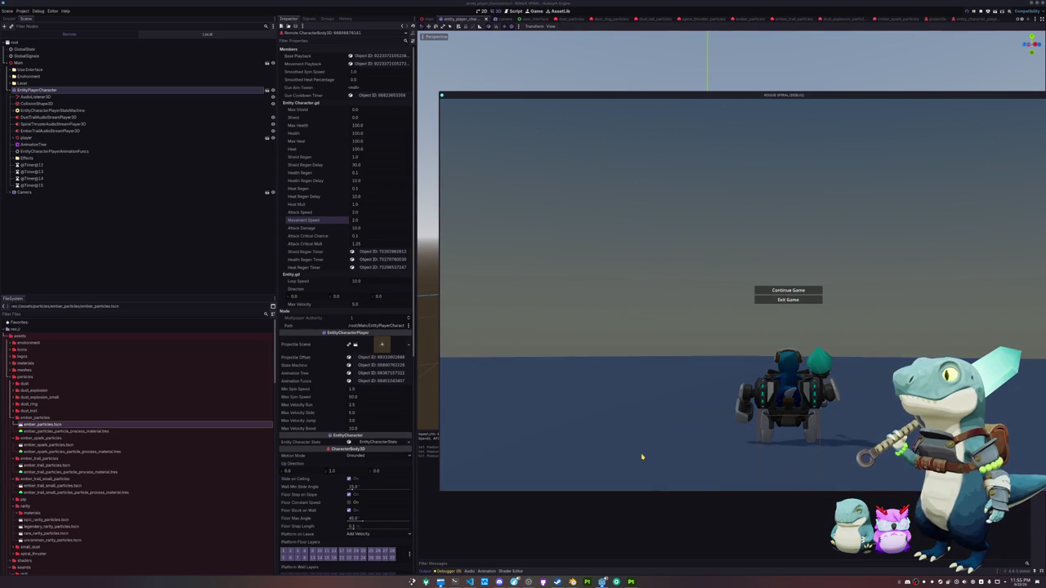
key("F8")
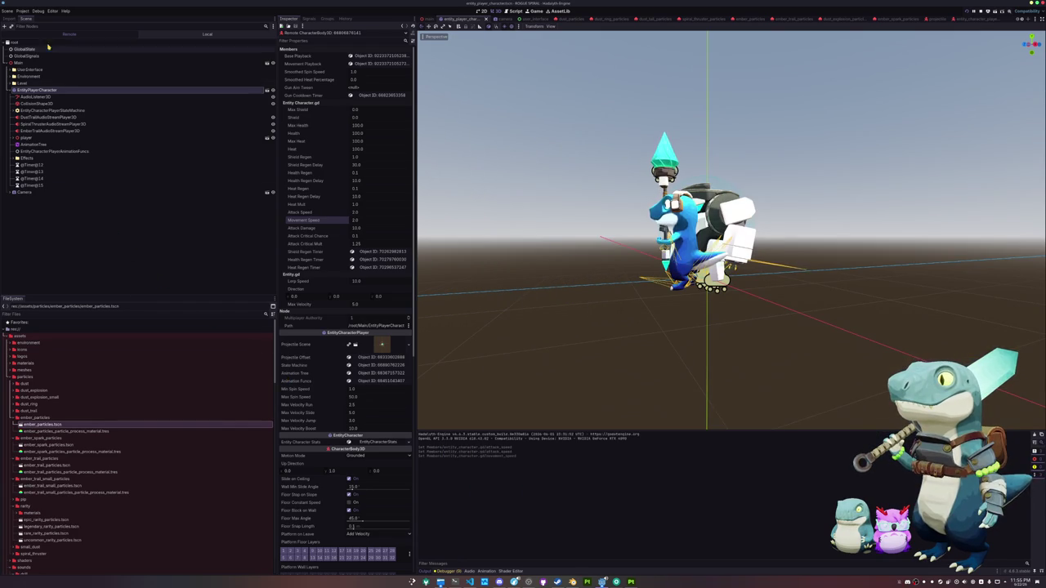
Return to the Local tree, select AnimationTree, and enter base_state_machine's movement_state_machine.
left_click(191, 37)
scroll(49, 204, "down", 10)
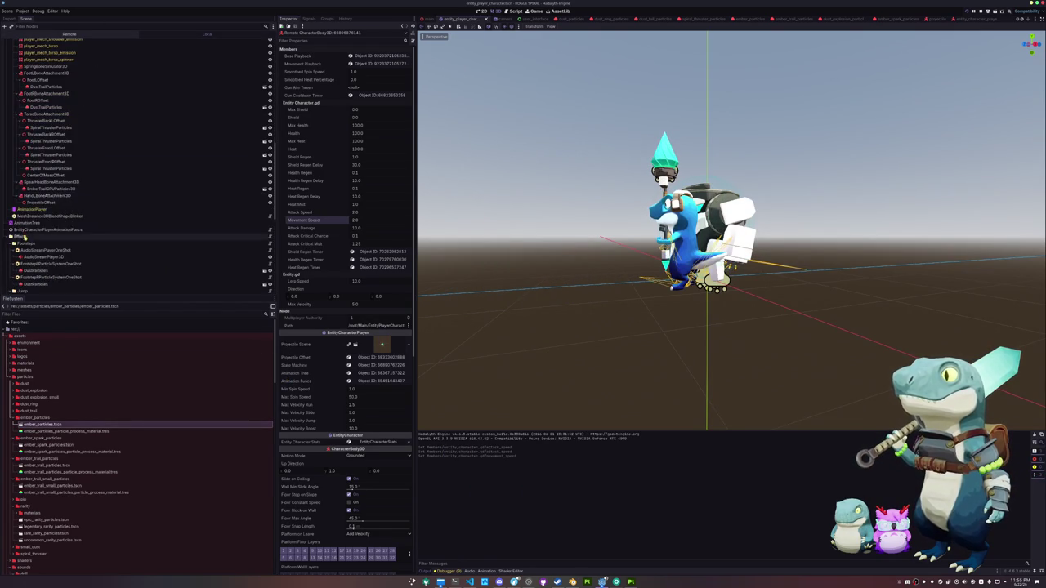
left_click(28, 222)
left_click(510, 571)
left_click(535, 571)
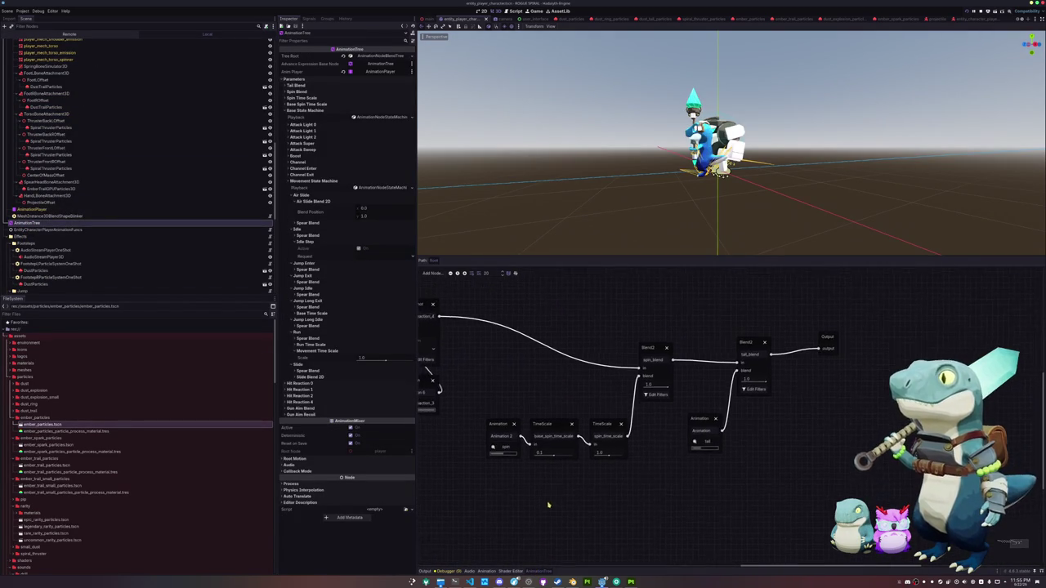
scroll(649, 454, "left", 10)
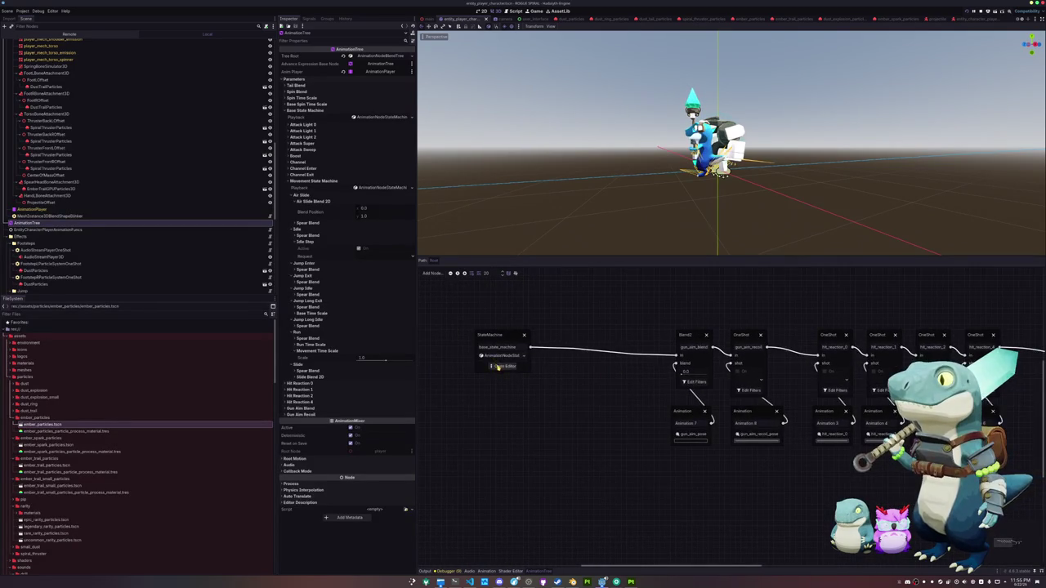
left_click(497, 367)
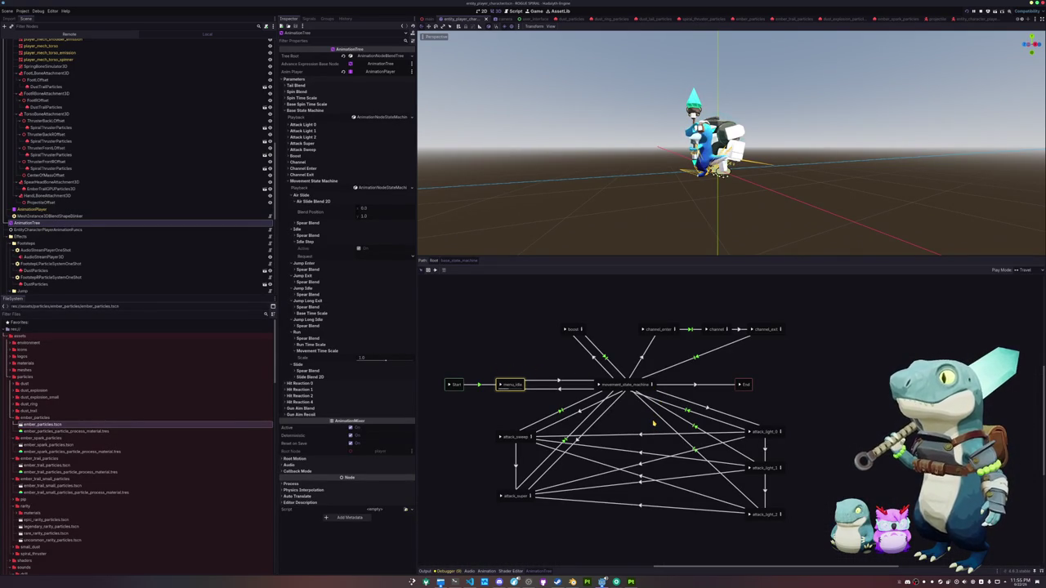
left_click(653, 388)
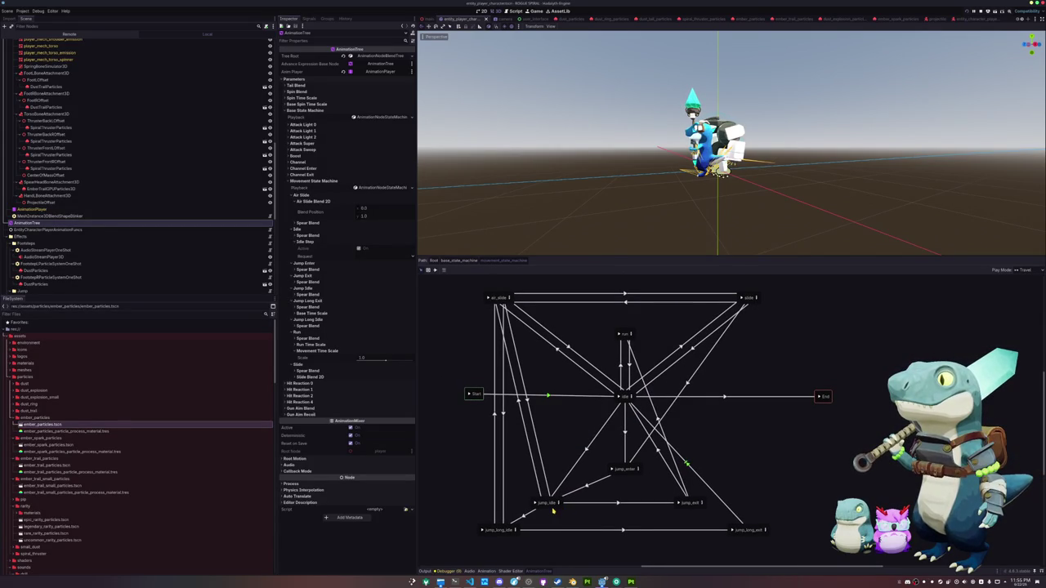
Review the idle, jump_long_idle, jump_long_end and jump_idle transitions, then relaunch the game.
left_click(515, 534)
left_click(749, 534)
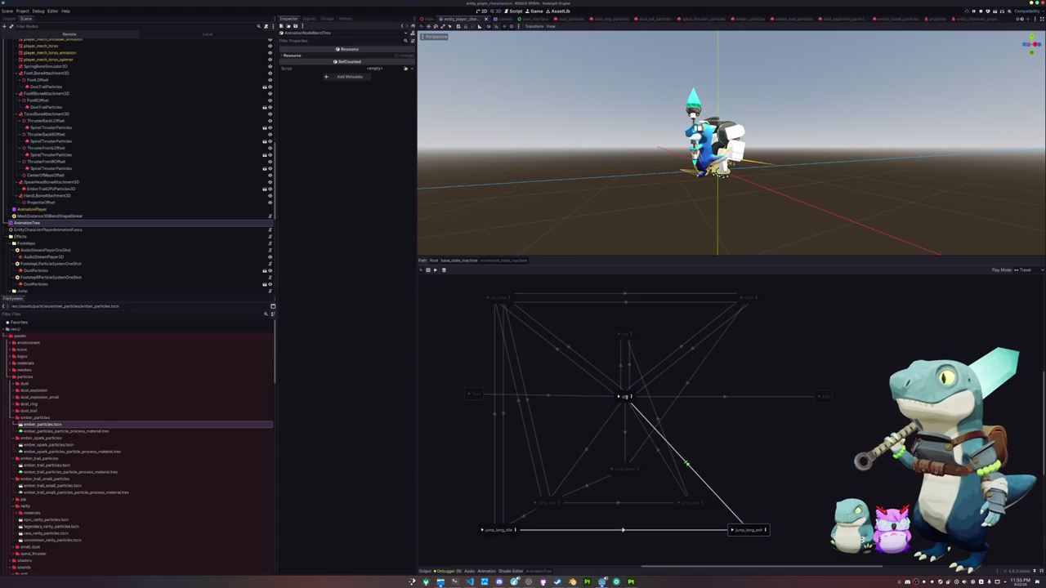
left_click(626, 398)
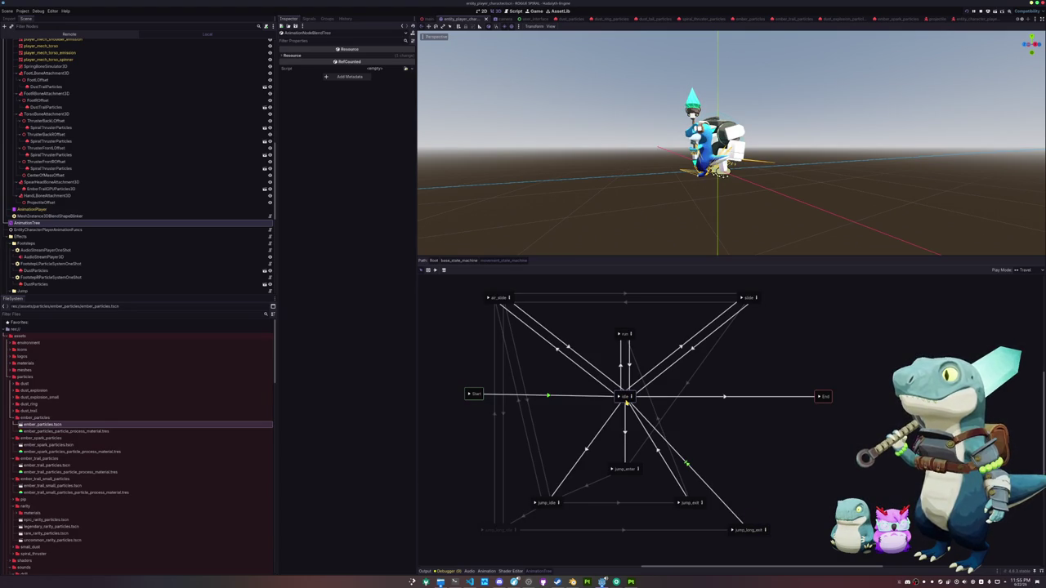
left_click(691, 468)
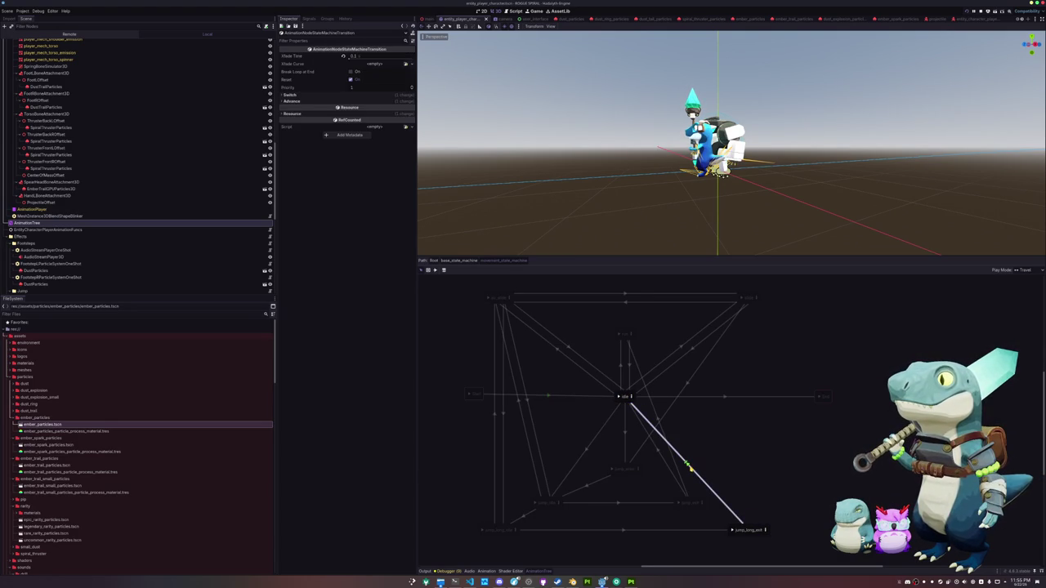
left_click(618, 532)
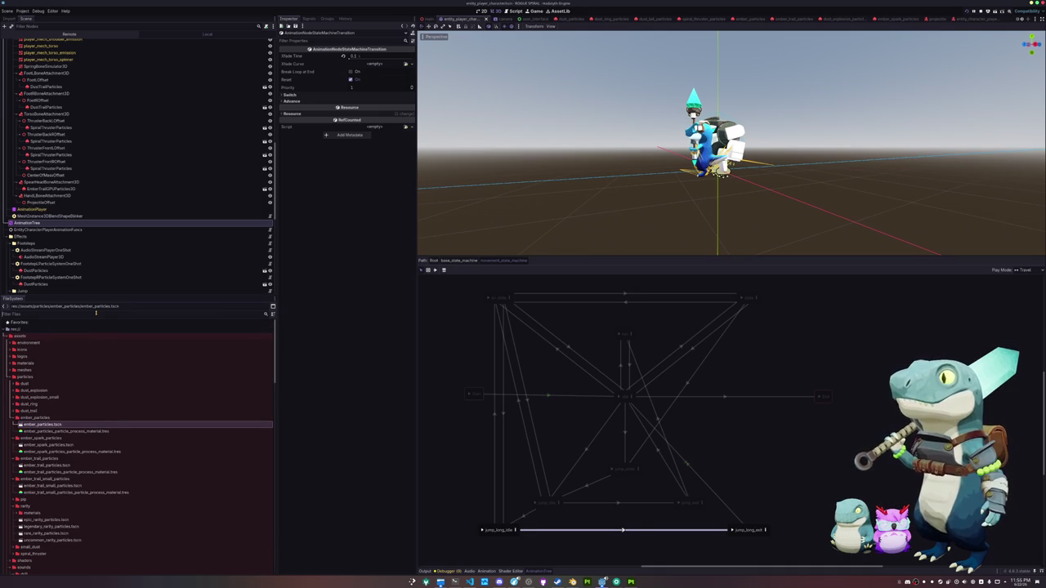
mouse_move(470, 582)
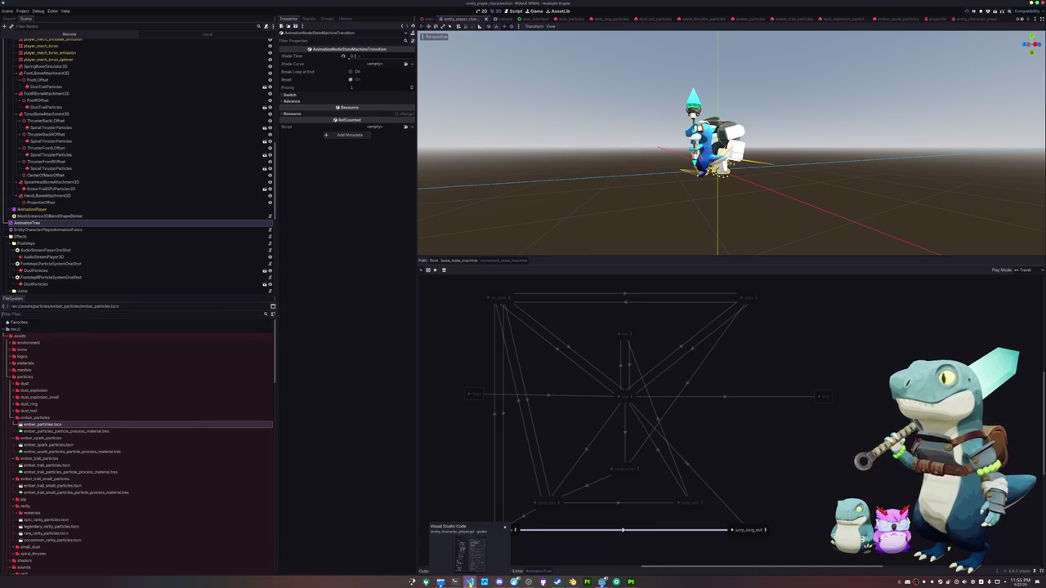
left_click(526, 517)
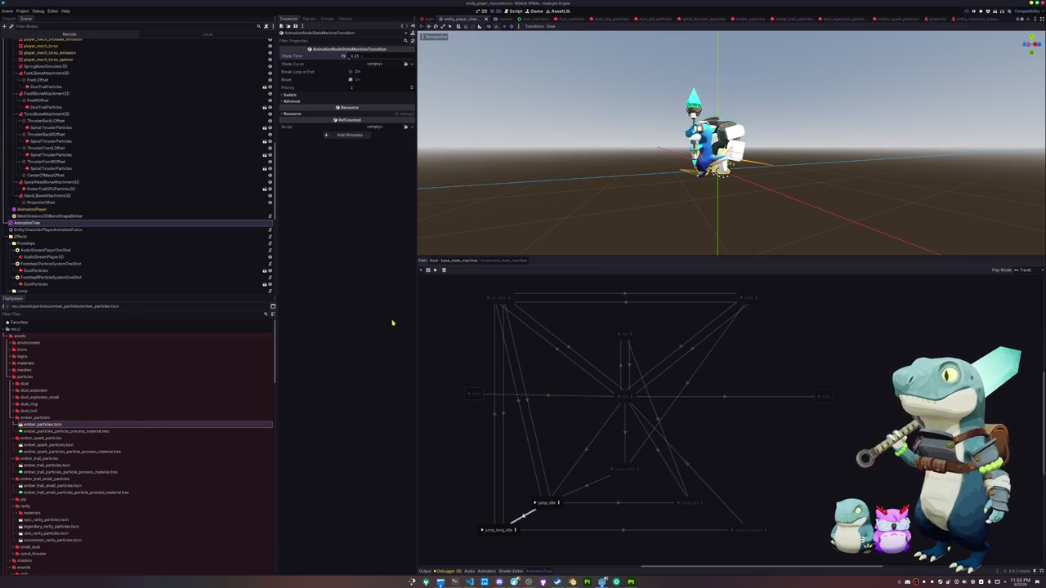
key("F5")
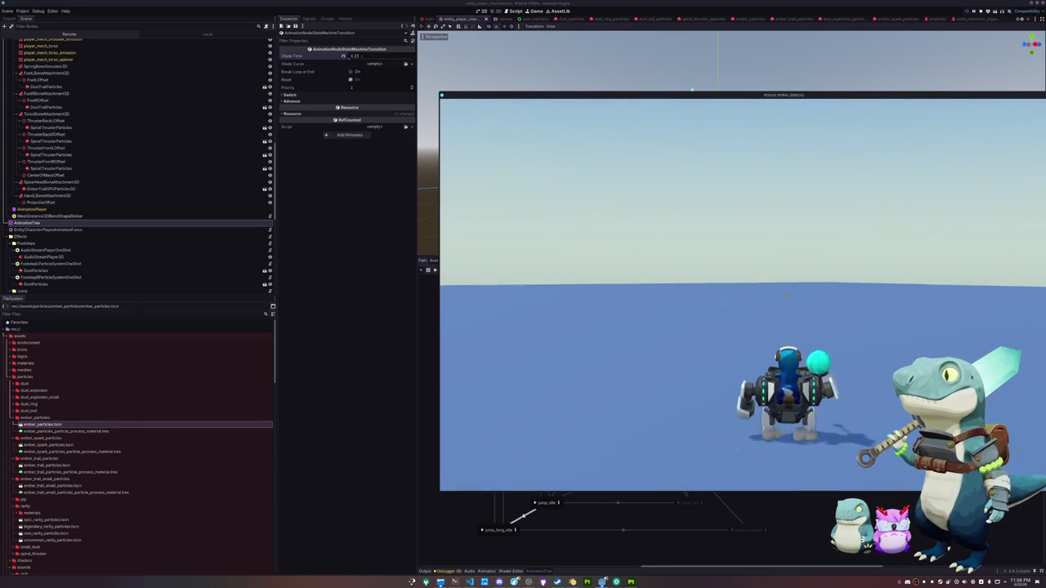
Make the mech jump, pause the game, and select the player character to view its properties.
key("space")
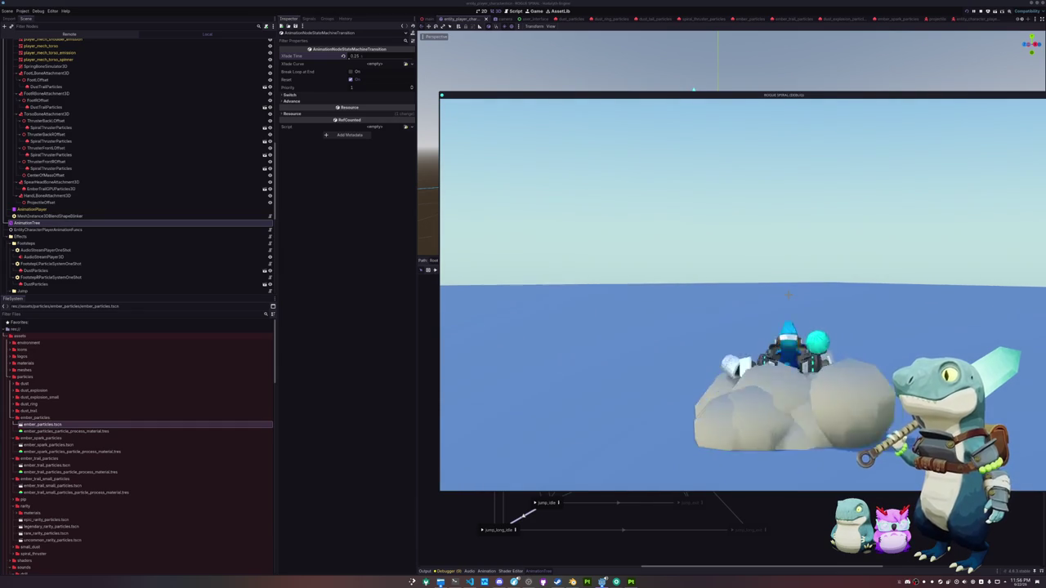
key("Escape")
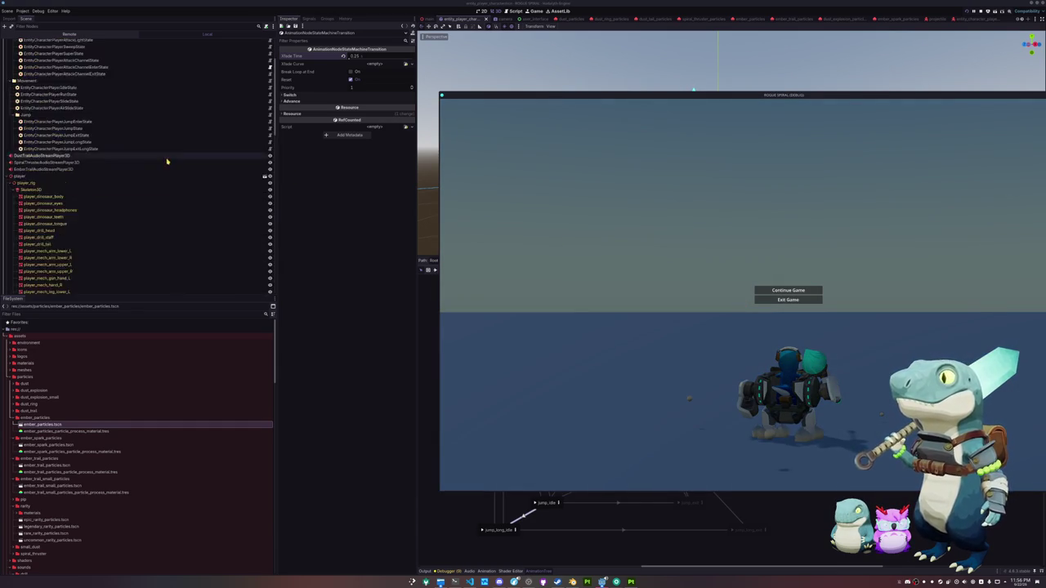
key("F8")
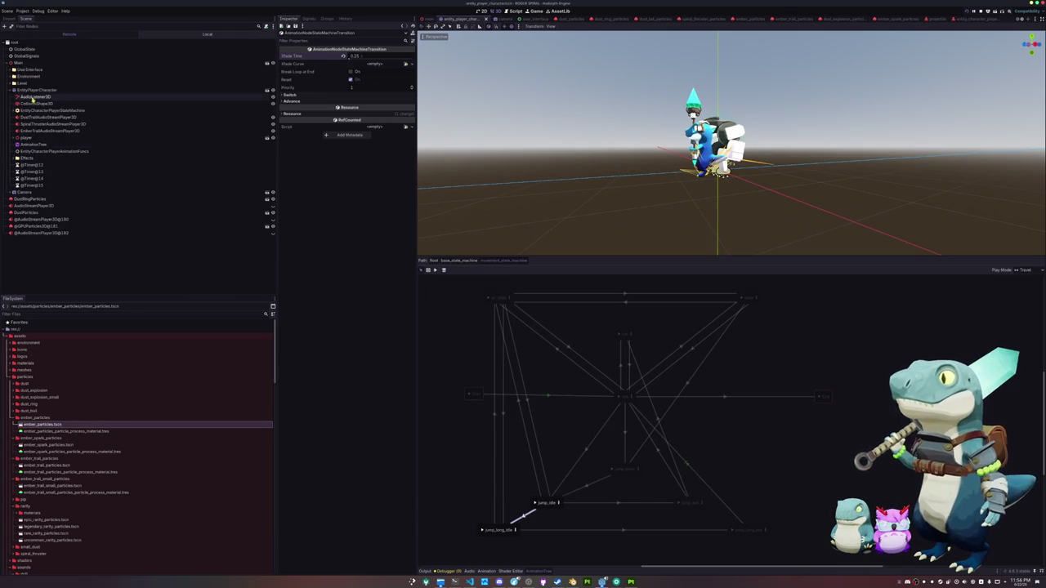
left_click(37, 90)
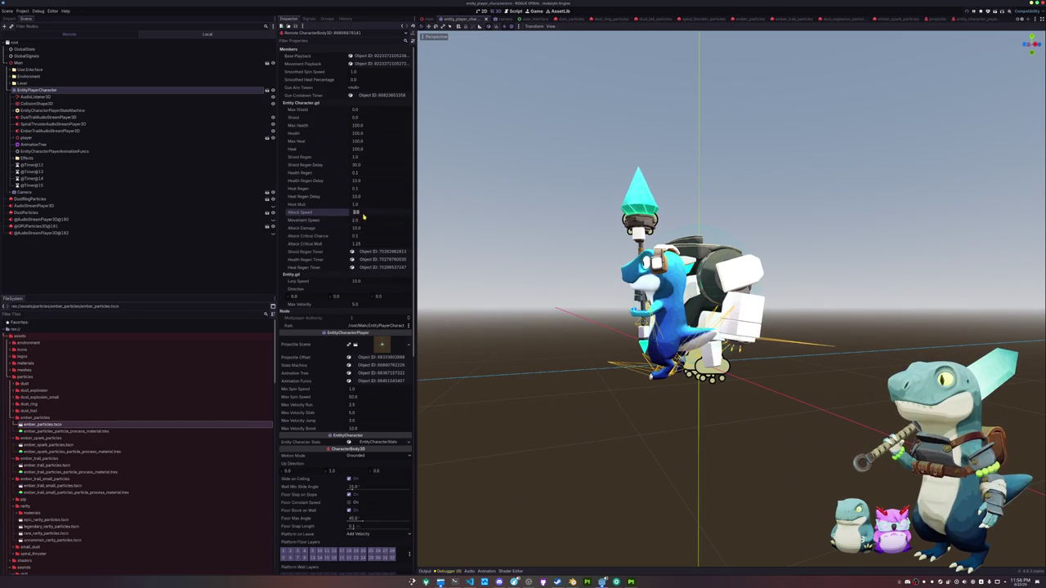
Set the live player's Movement Speed to 100.0, switching between the game and editor to test it.
key("alt+Tab")
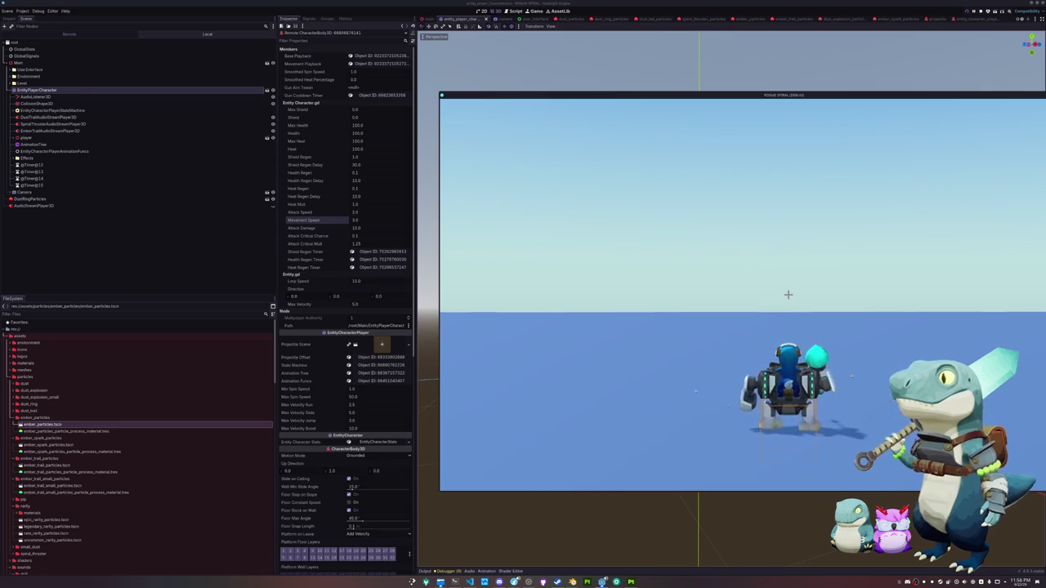
key("alt+Tab")
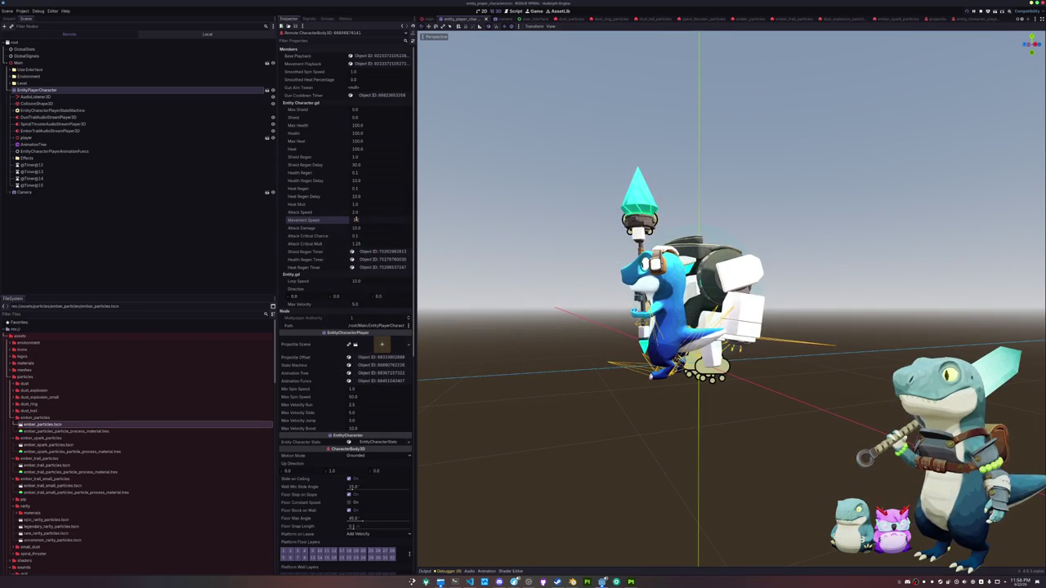
key("Return")
key("alt+Tab")
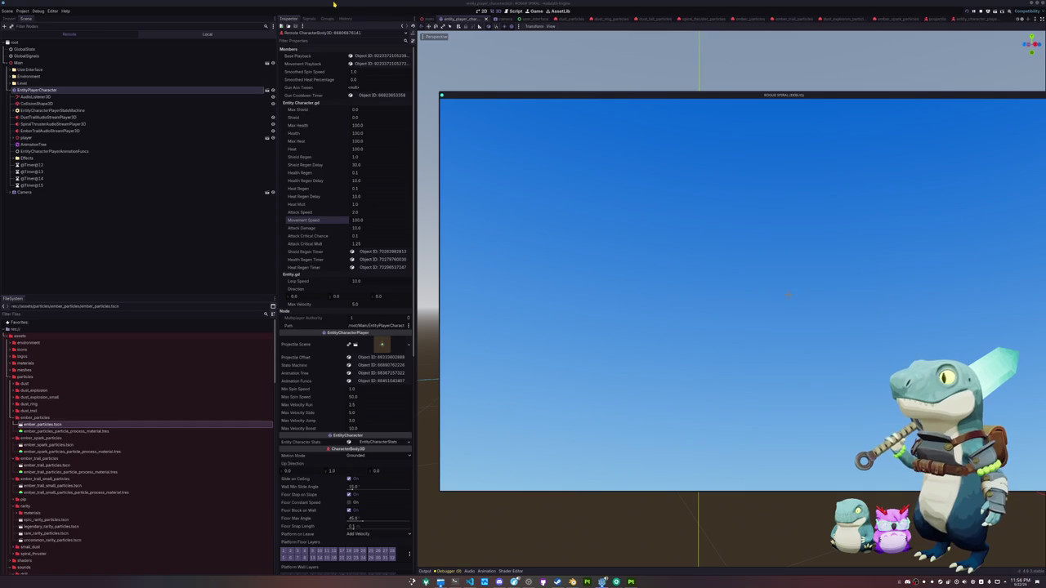
key("alt+Tab")
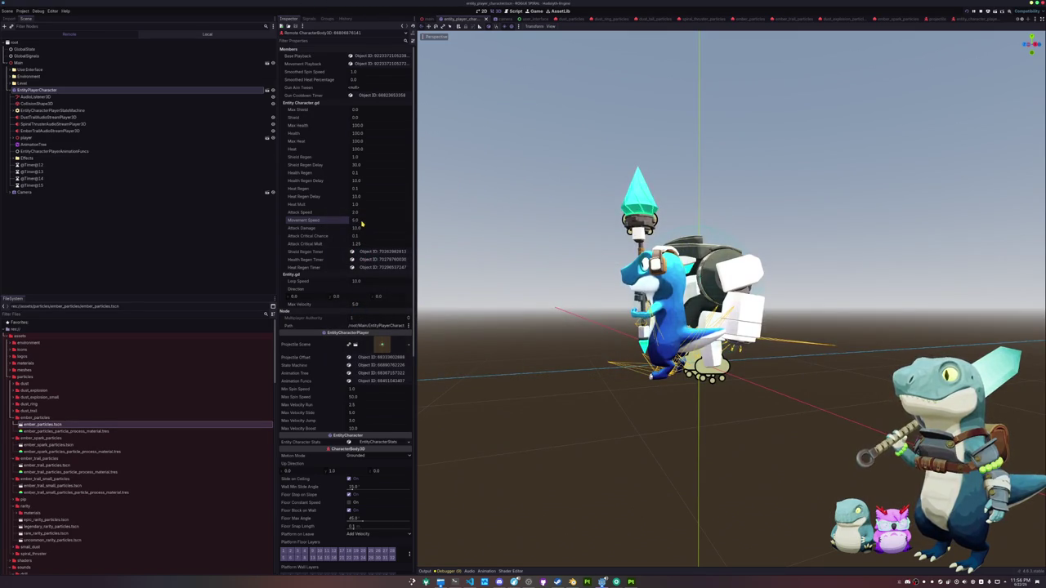
Walk the character forward with W in the running game, then pause it.
key("alt+Tab")
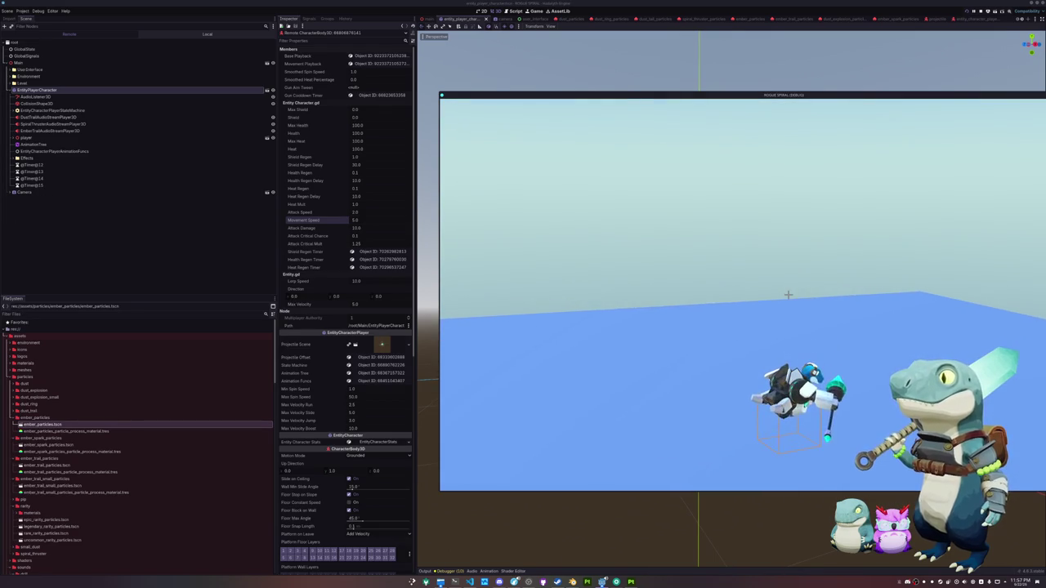
key("w")
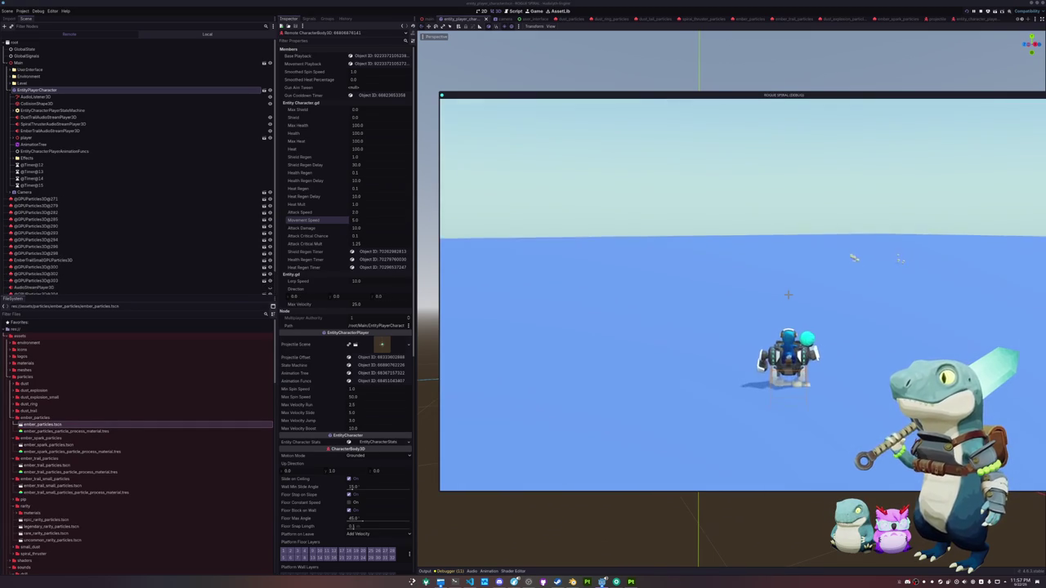
key("Escape")
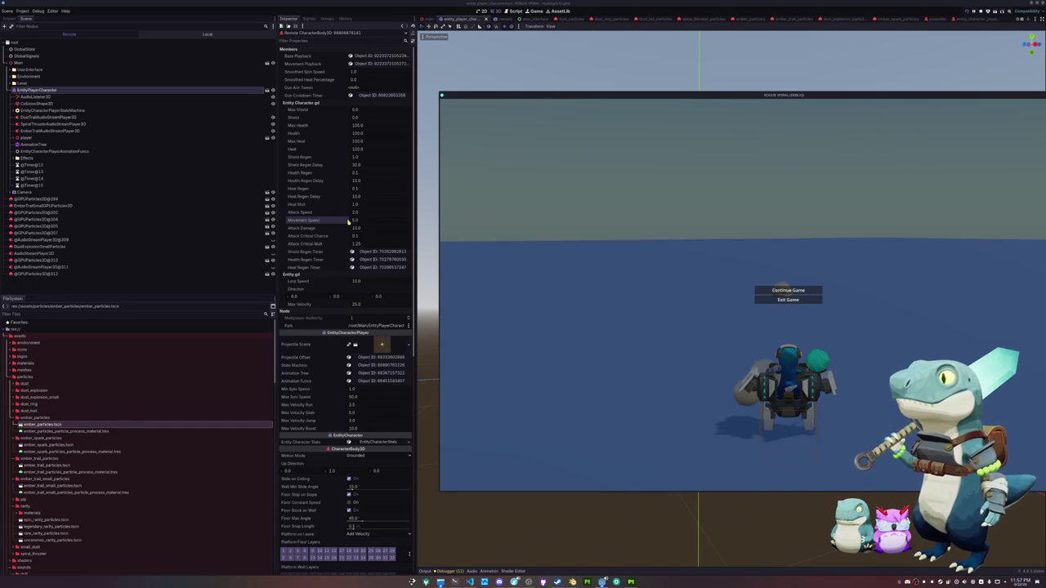
Continue the paused game, lift off with the mech's thrusters, and fire its gun.
left_click(358, 231)
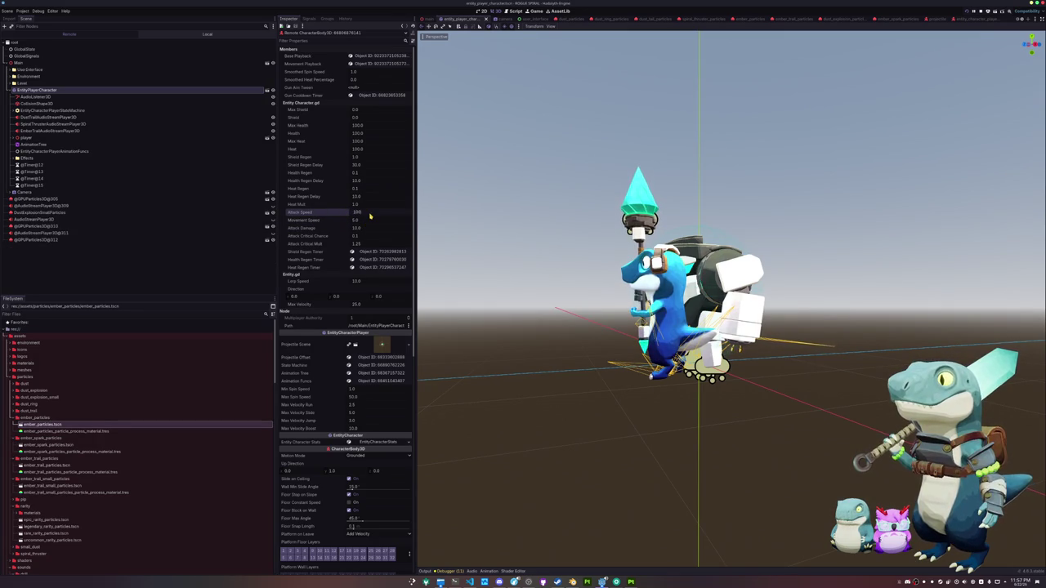
key("alt+Tab")
left_click(788, 290)
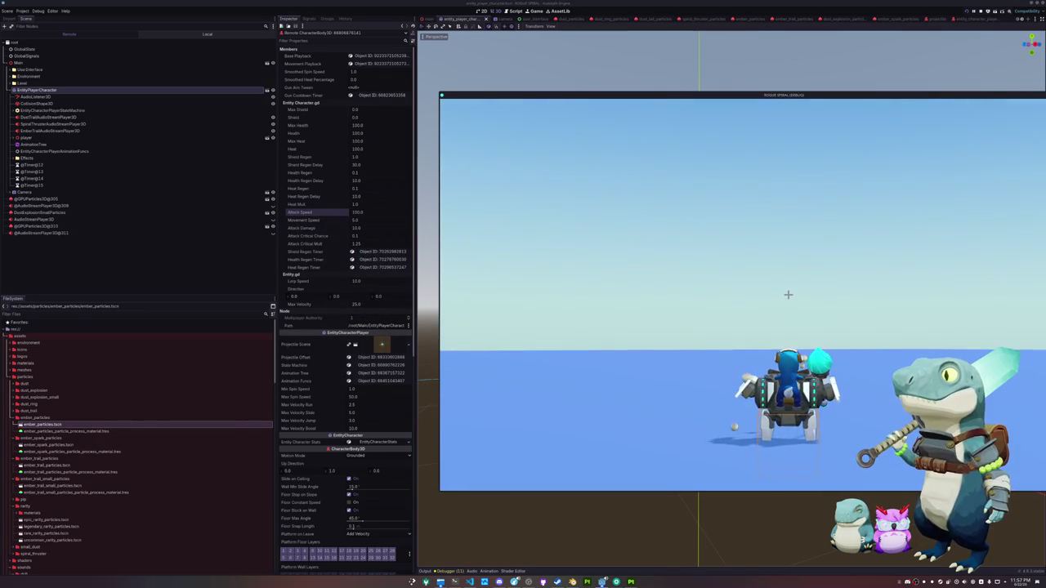
key("space")
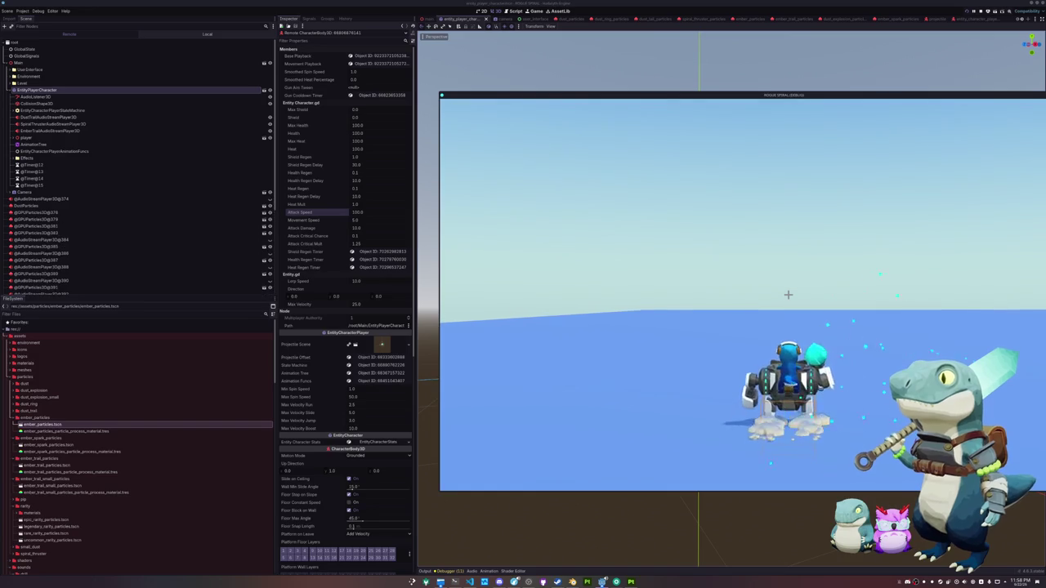
left_click(788, 295)
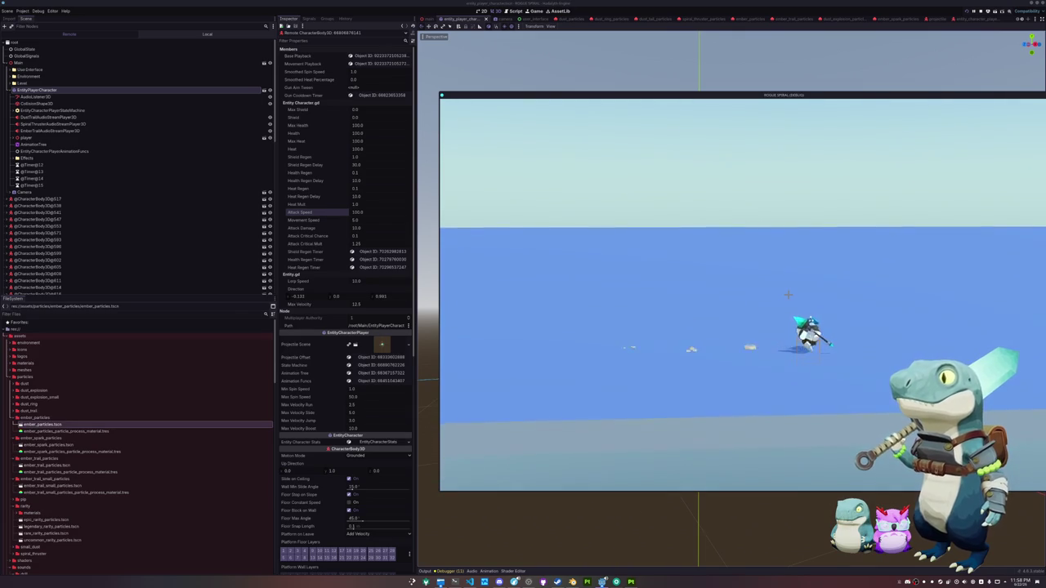
Test repeated jumps and forward movement, pausing and continuing the game once midway.
key("space")
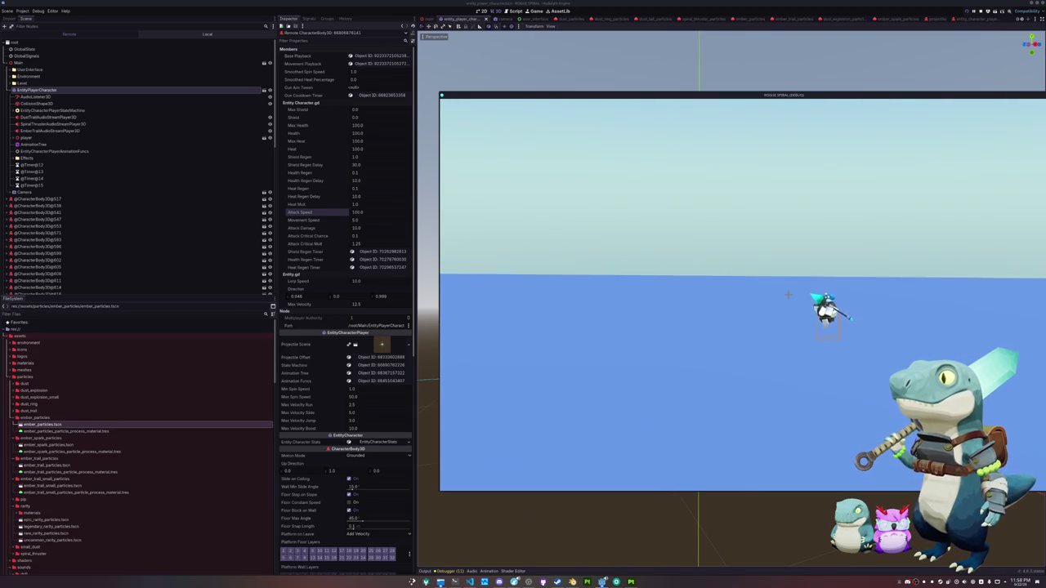
key("w")
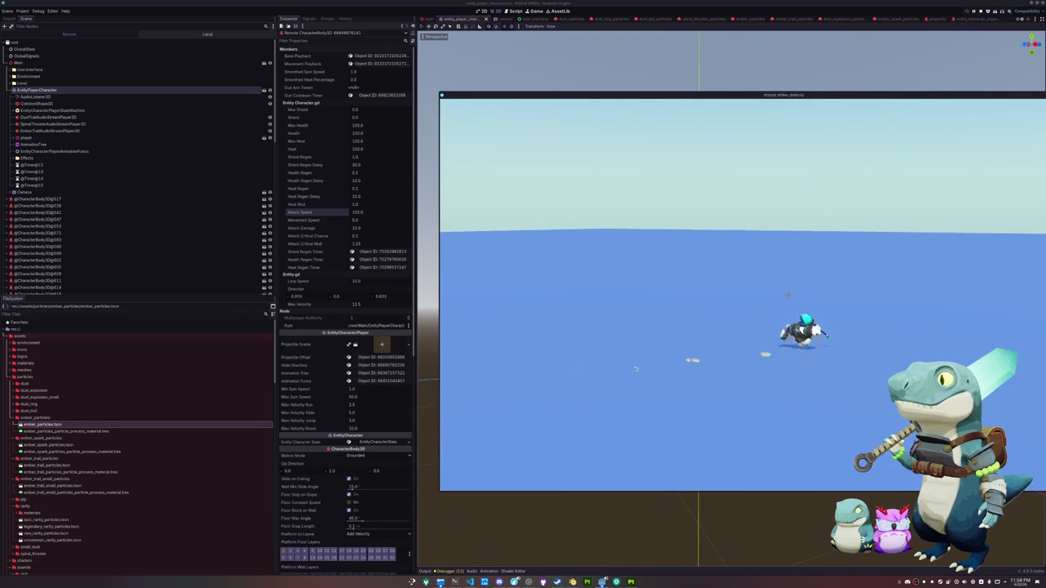
key("space")
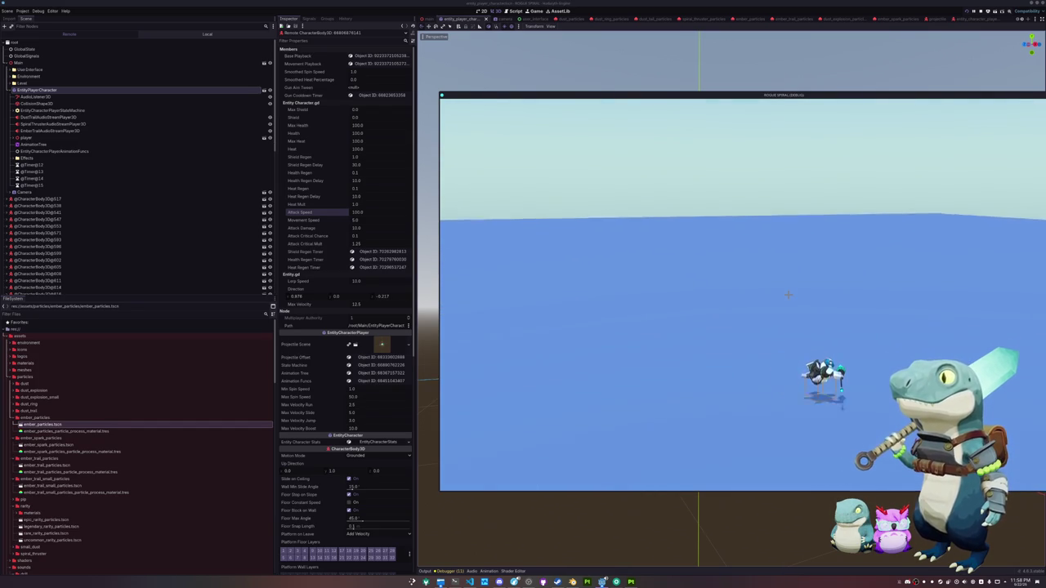
key("space")
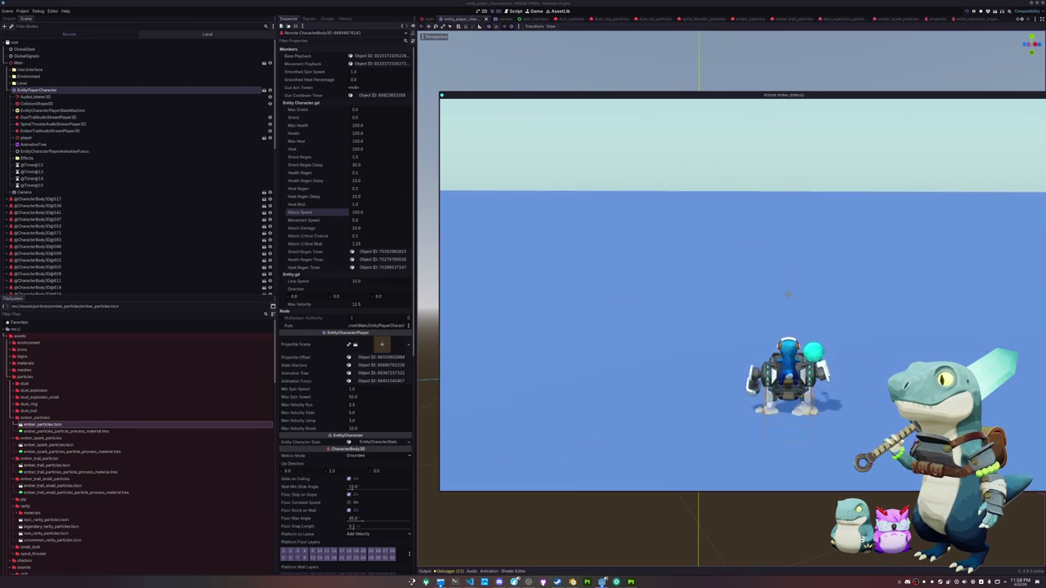
key("space")
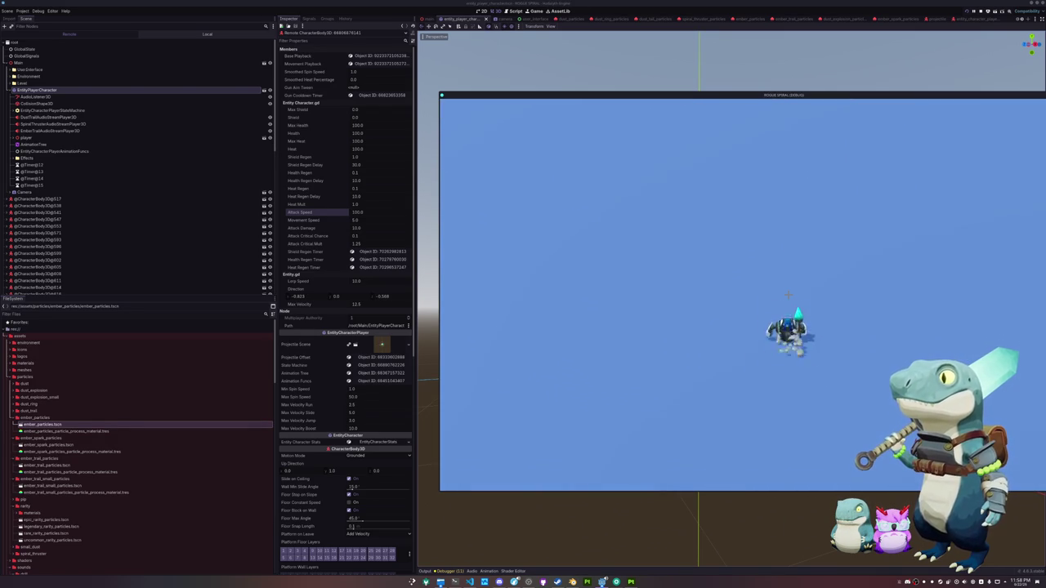
key("Escape")
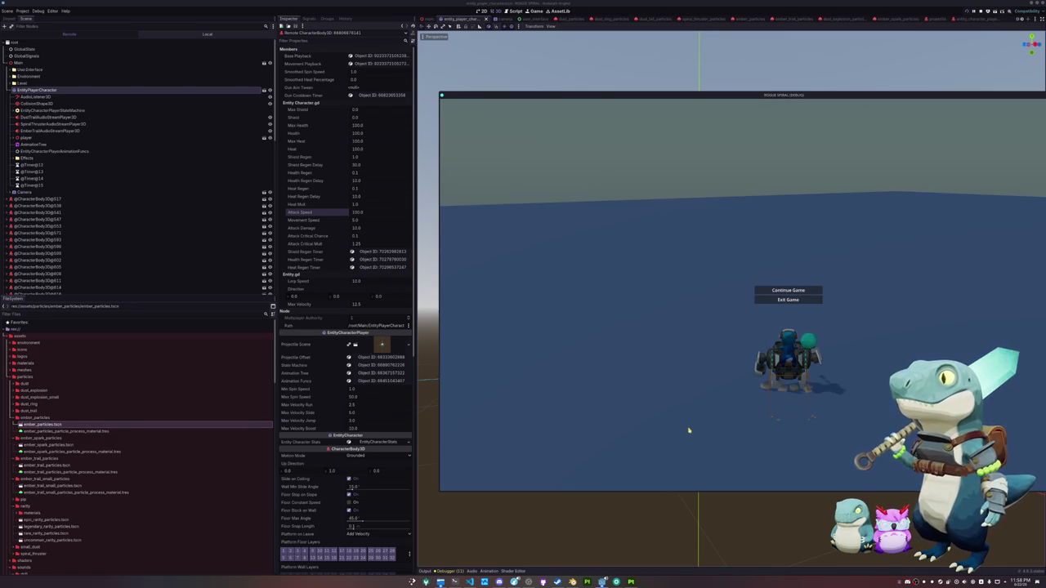
left_click(788, 291)
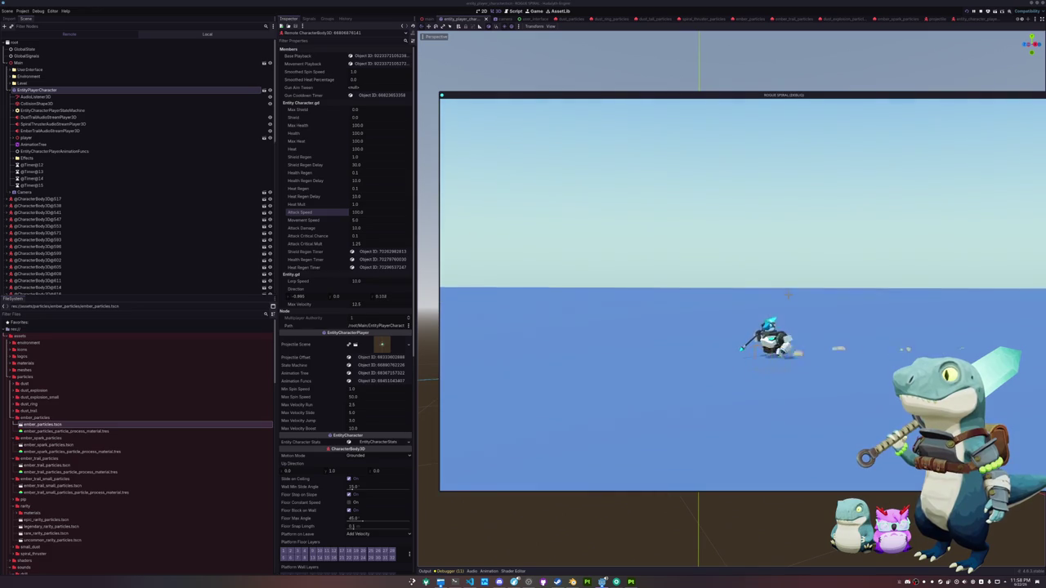
key("space")
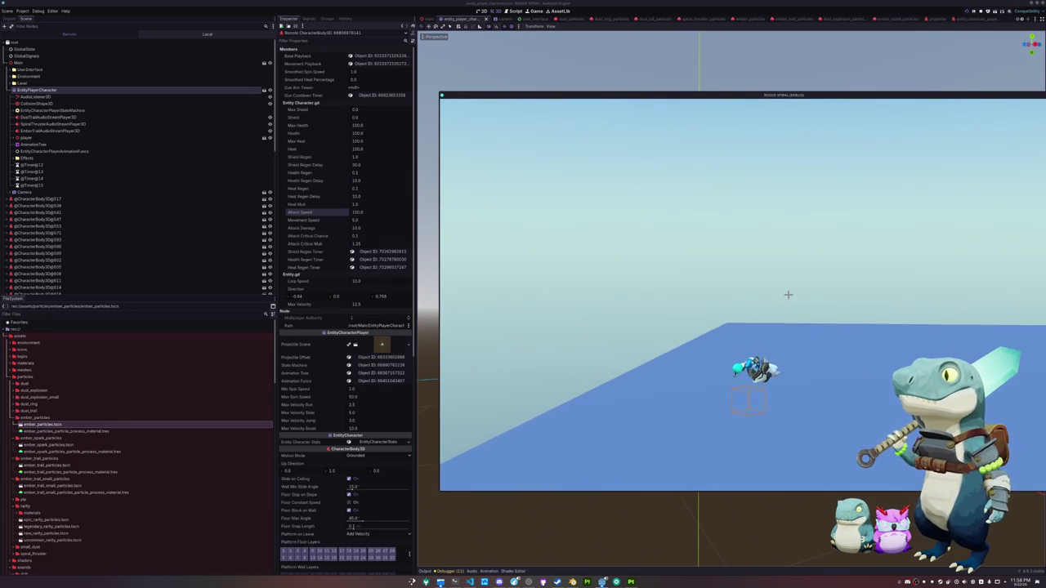
key("space")
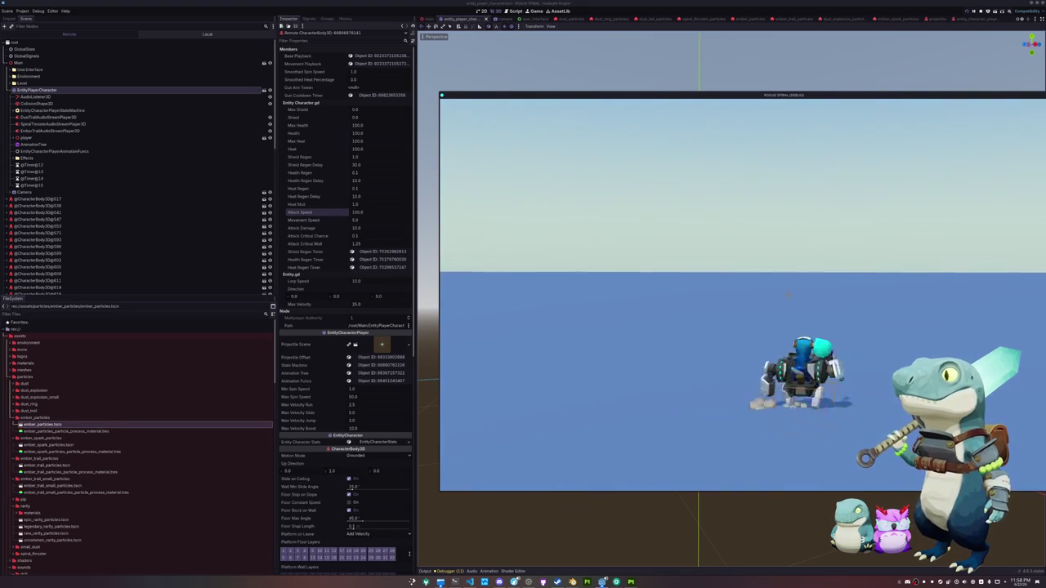
Pause the game, return to the editor leaving Attack Speed unchanged, and show the Local scene tree.
key("super")
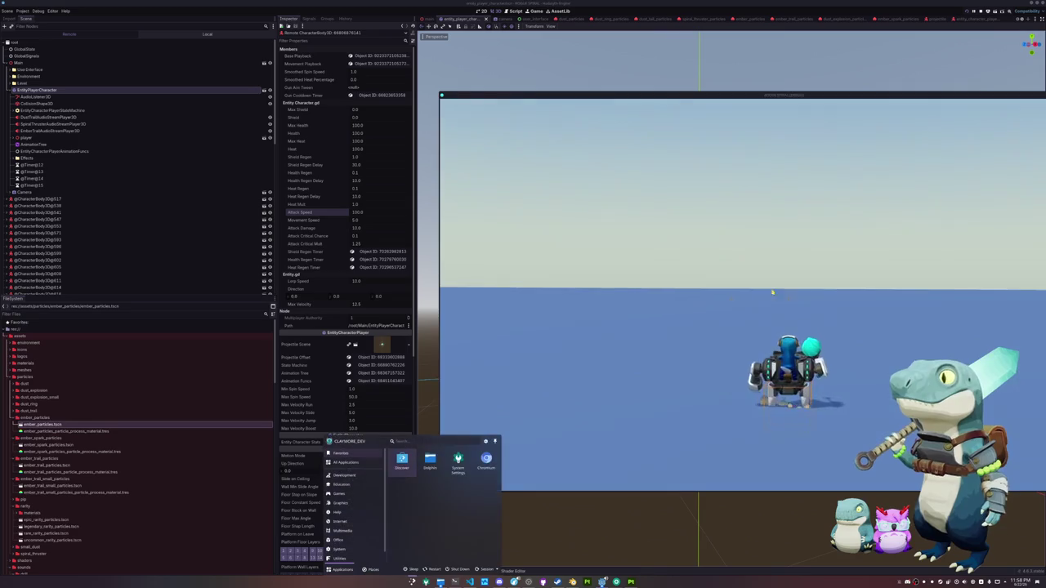
key("Escape")
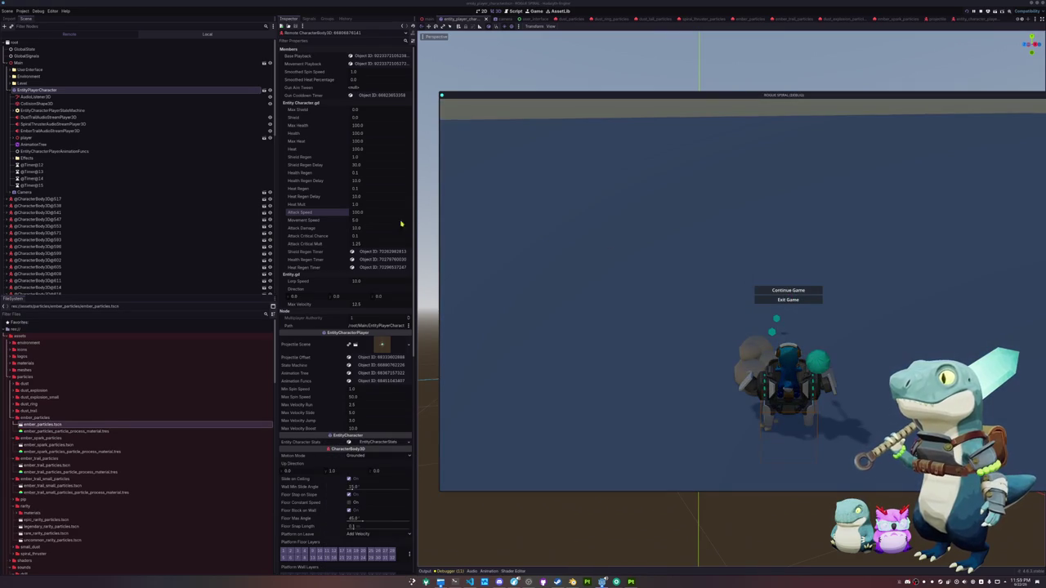
left_click(371, 210)
key("Return")
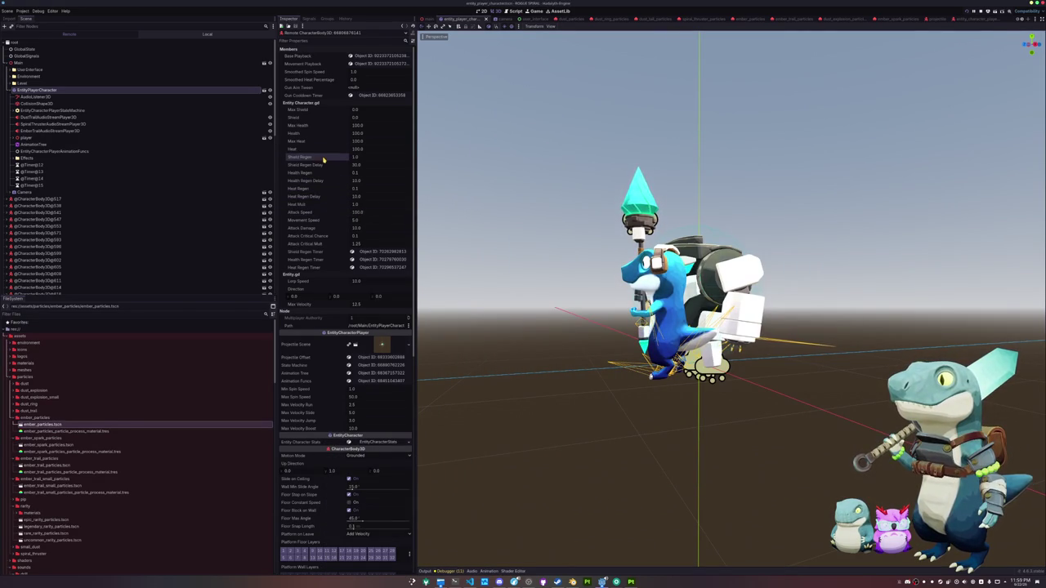
left_click(189, 36)
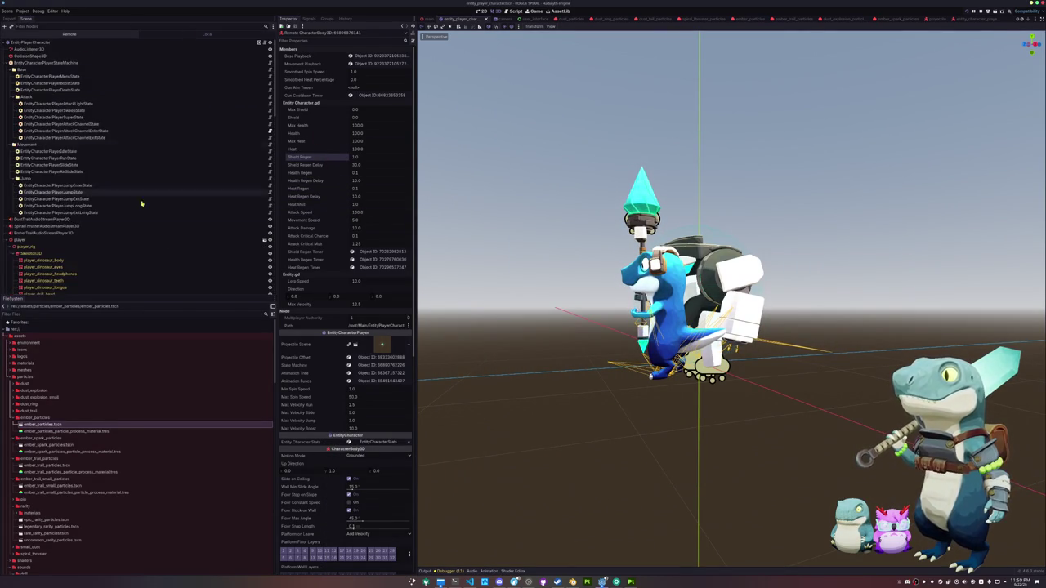
key("alt+Tab")
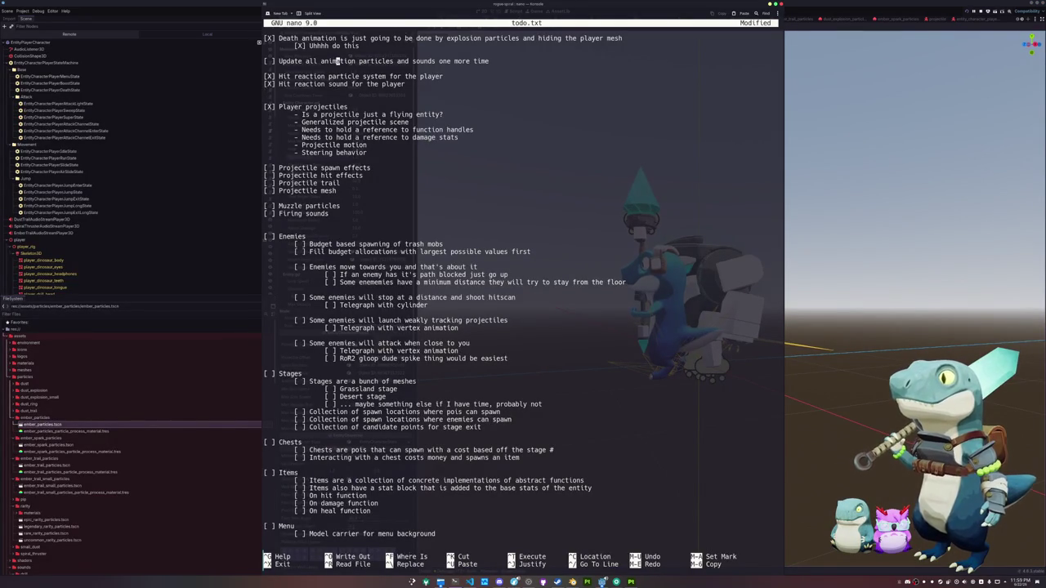
Mark the animation, projectile spawn/hit/trail, muzzle particles and firing sounds tasks done with X.
type("X")
key("Delete")
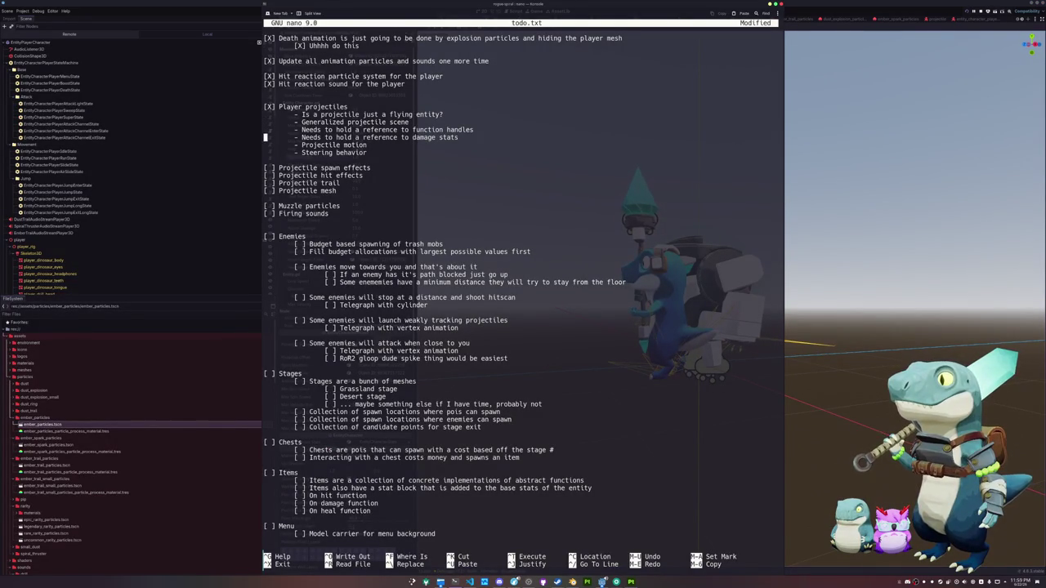
type("X")
key("Delete")
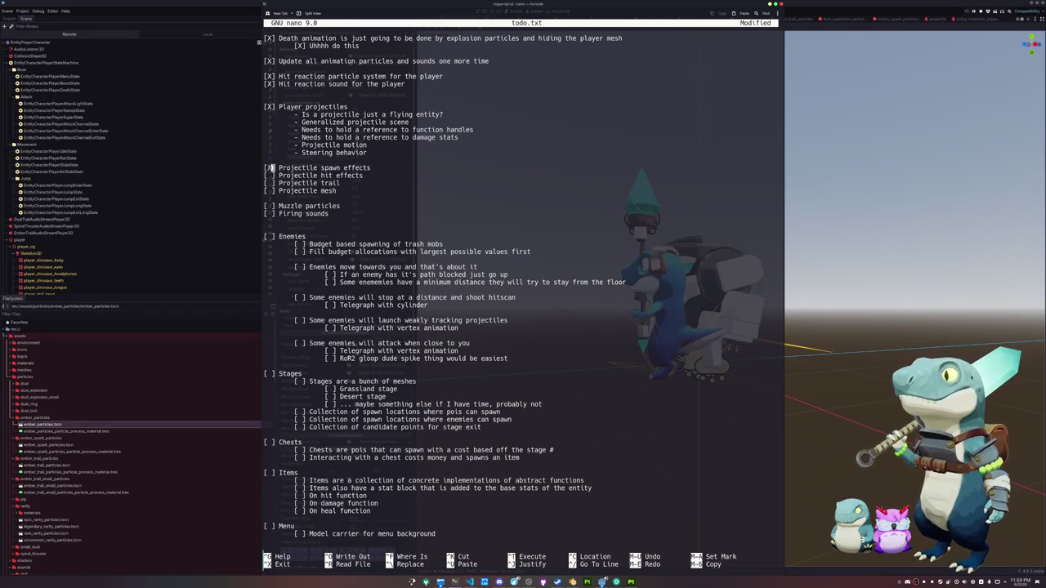
type("X")
key("Delete")
key("Down")
type("X")
key("Delete")
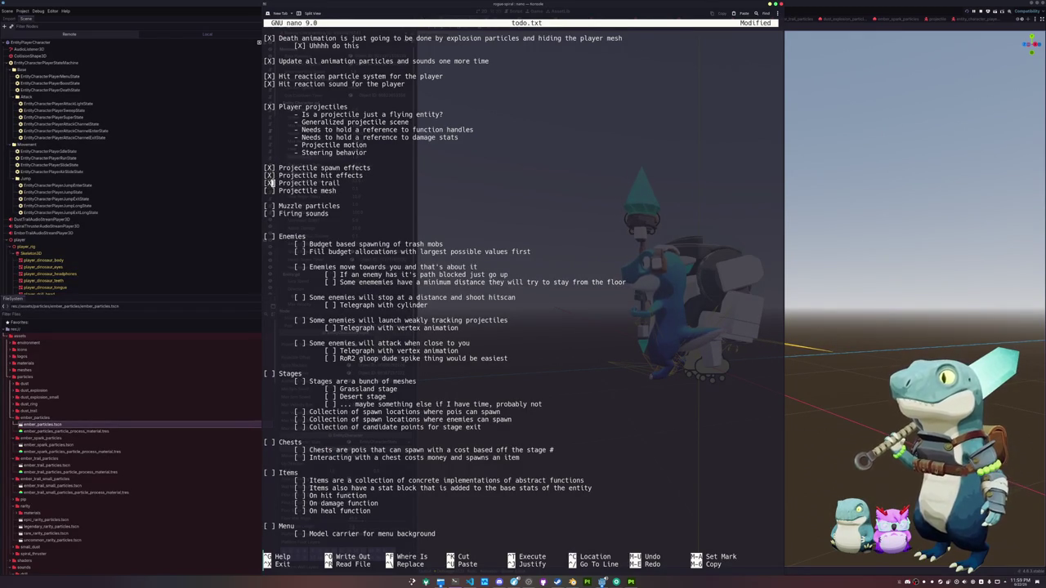
type("X")
key("Delete")
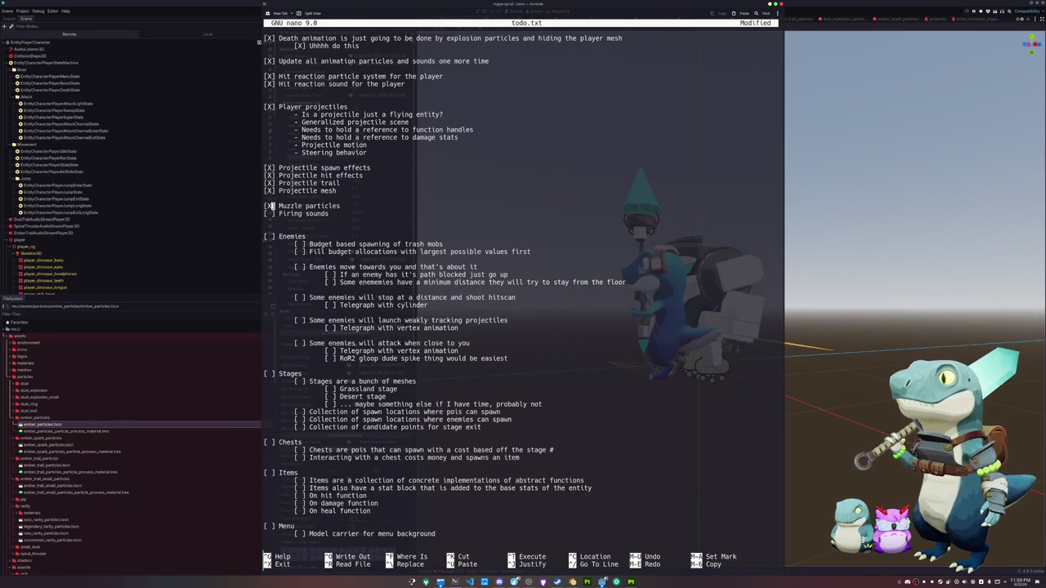
type("X")
key("Delete")
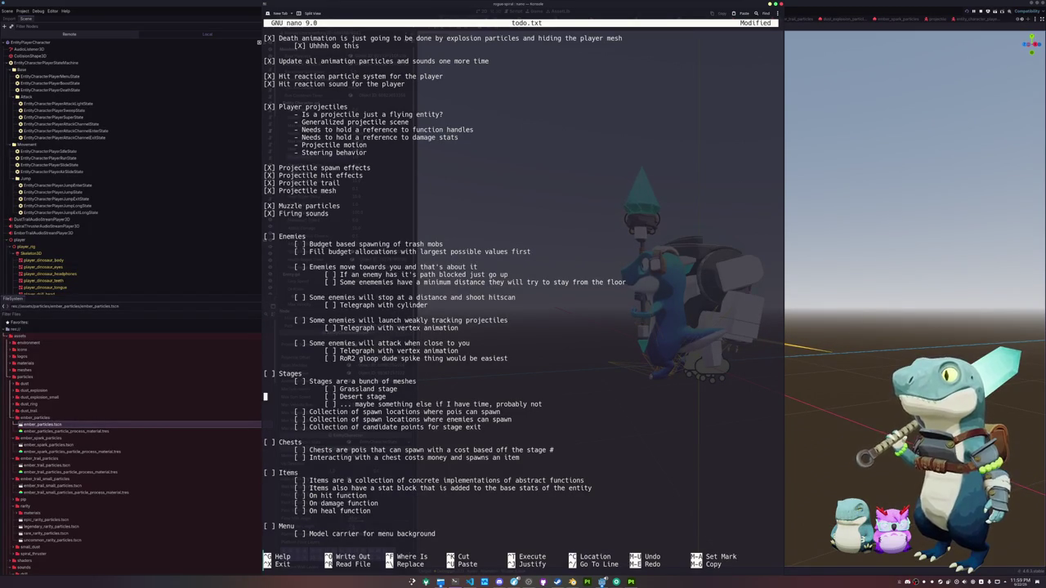
Add a '(hmmmm' note beside the Grassland stage line, then hide the terminal.
key("Return")
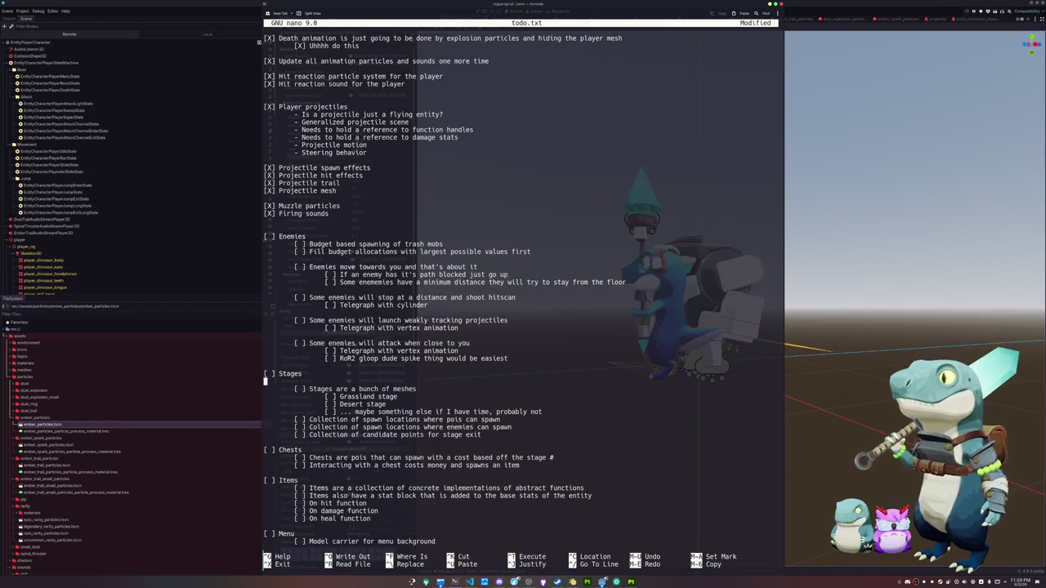
key("Delete")
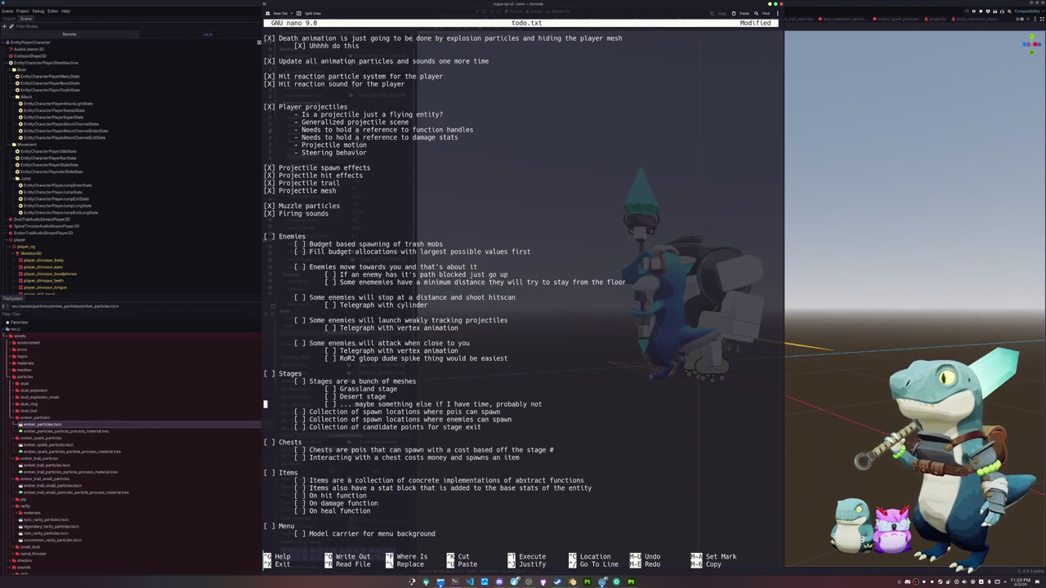
key("shift+Up")
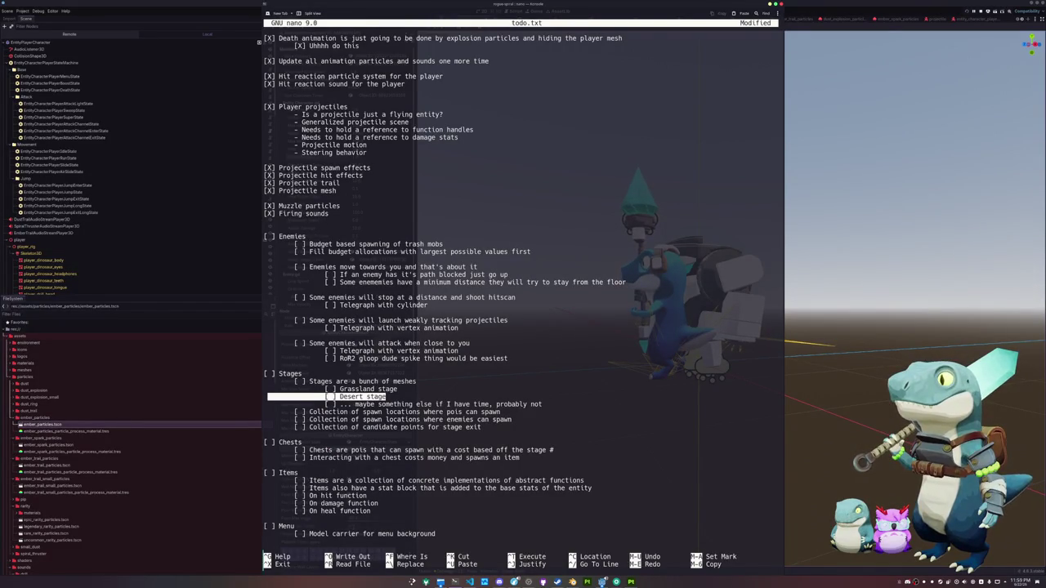
left_click(265, 389)
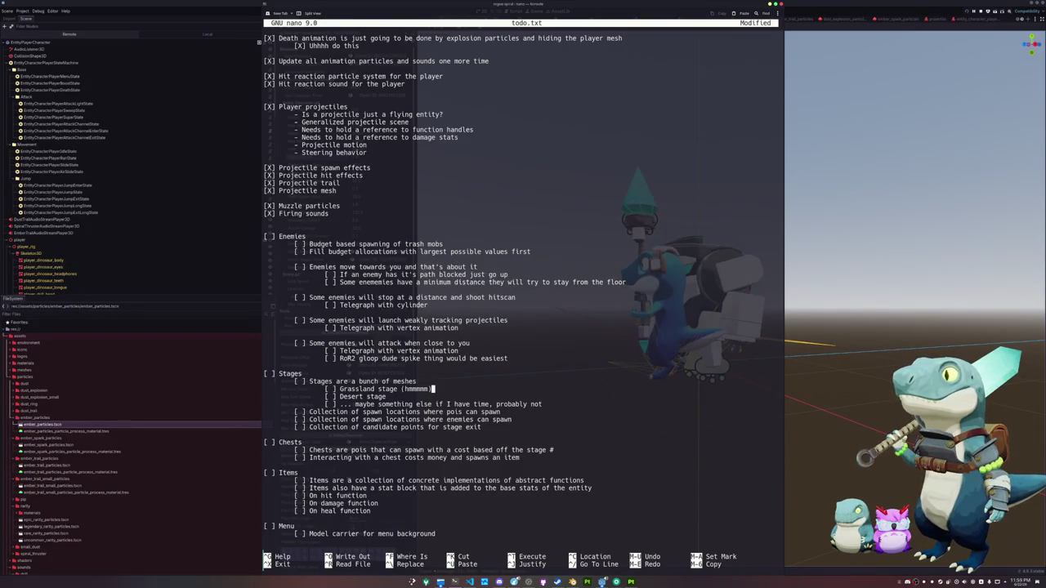
key("super+grave")
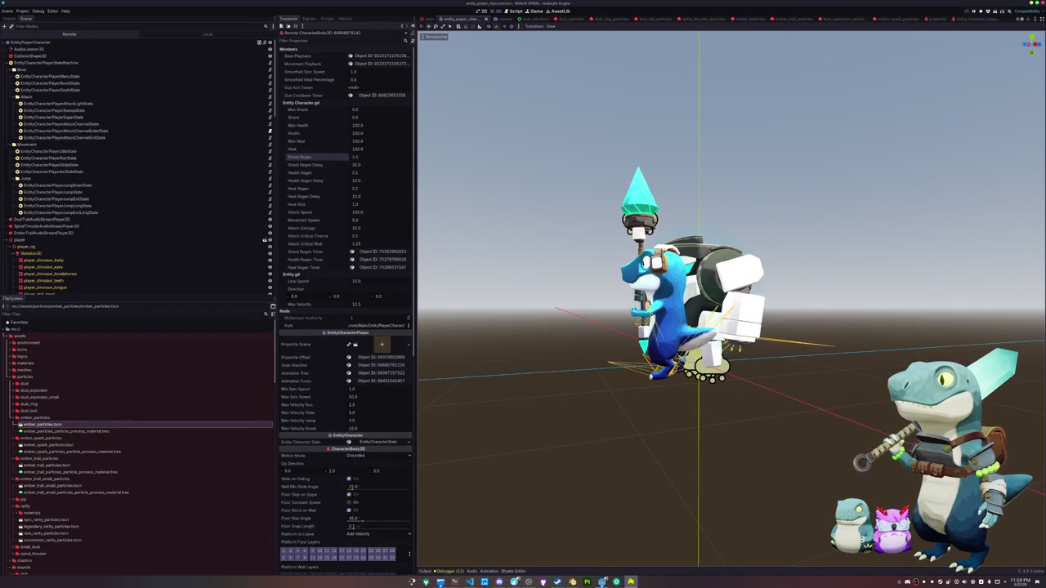
Switch to Blender and start a new General scene with the default objects removed.
mouse_move(602, 582)
left_click(561, 544)
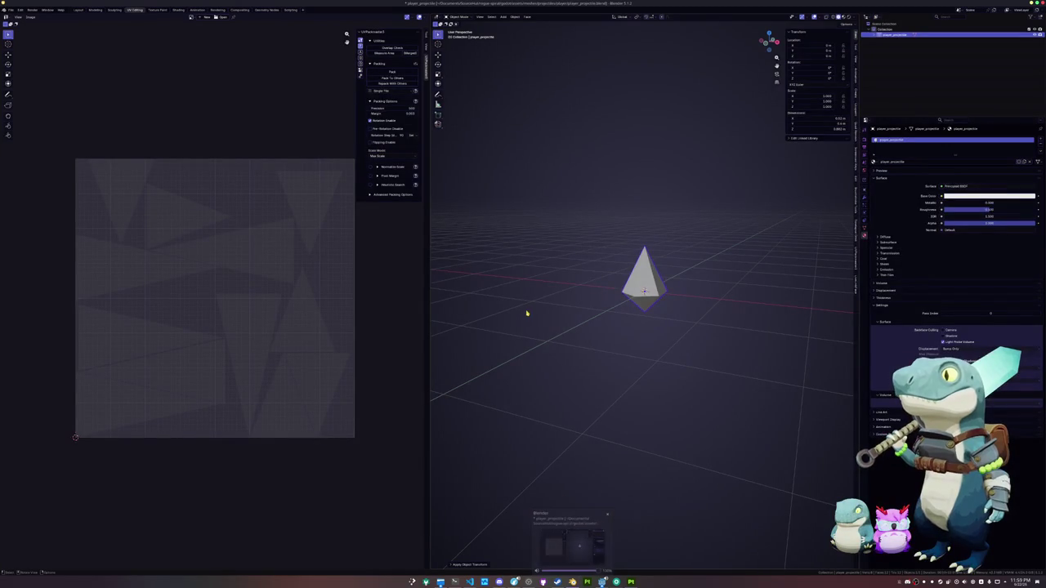
left_click(11, 9)
mouse_move(24, 21)
left_click(82, 22)
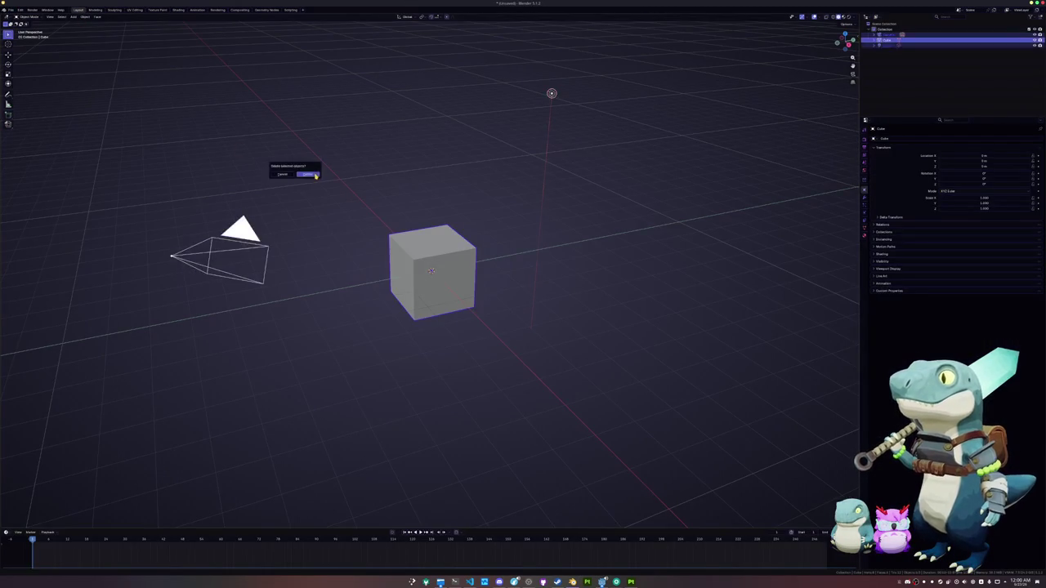
key("ctrl+s")
Save the scene as grassland.blend inside new meshes/levels/grassland folders.
left_click(353, 28)
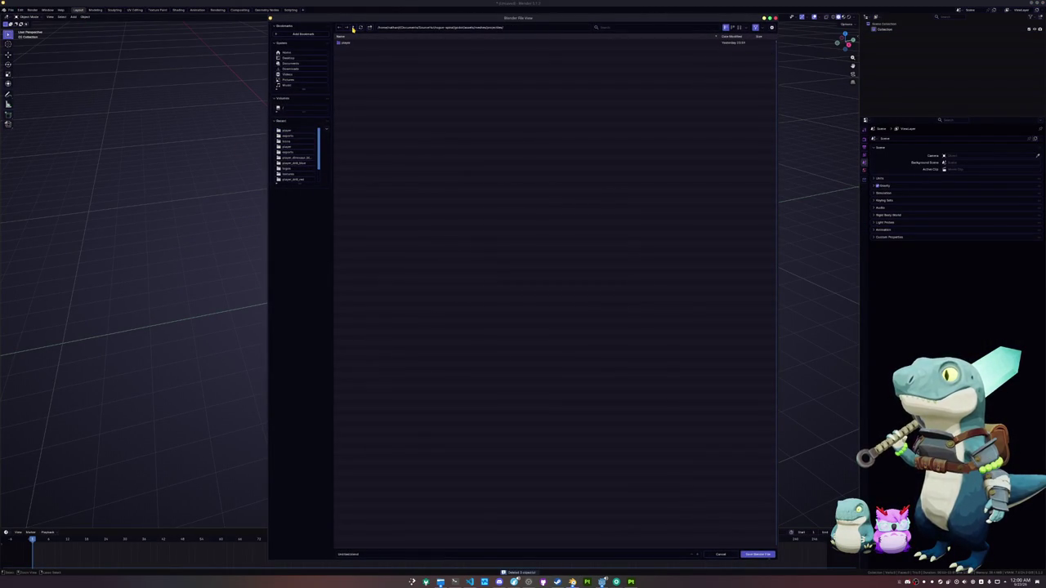
left_click(353, 28)
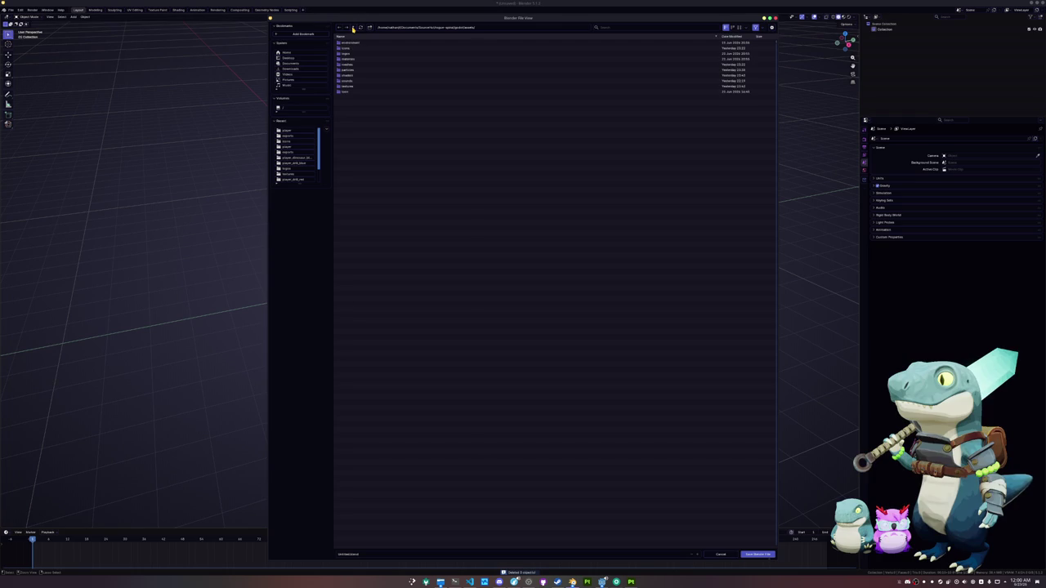
double_click(355, 64)
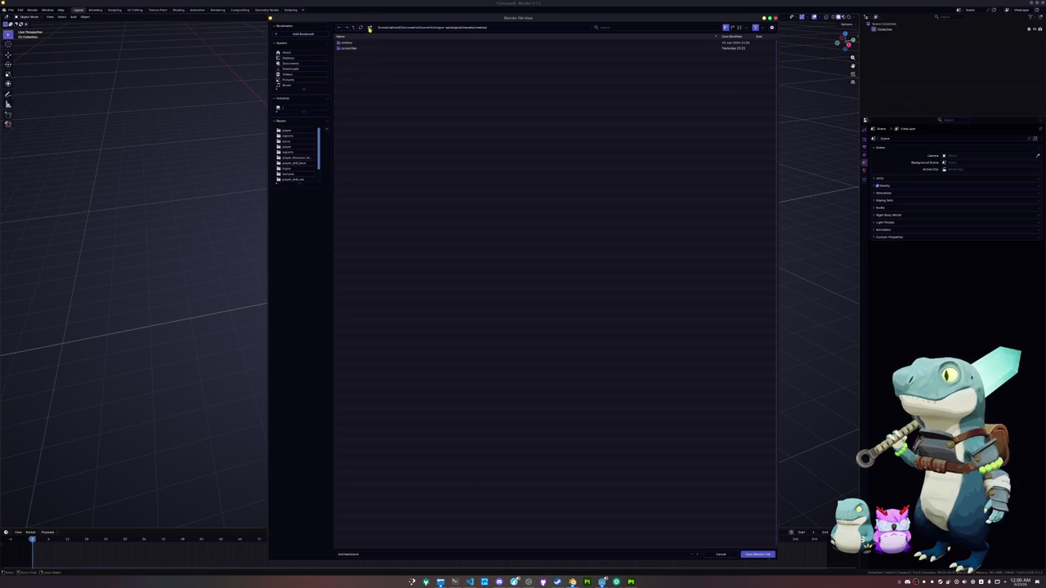
key("Return")
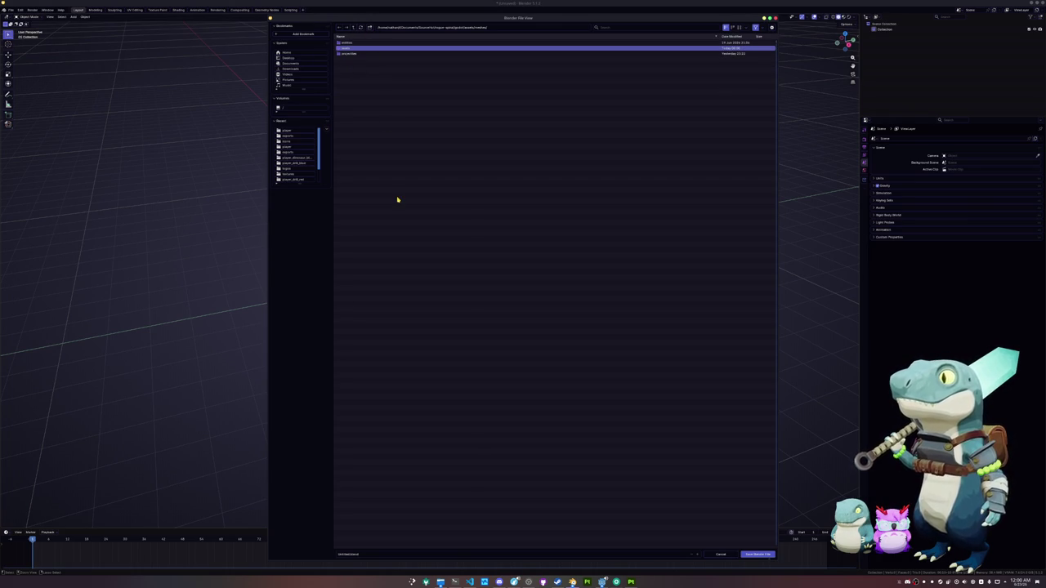
double_click(351, 48)
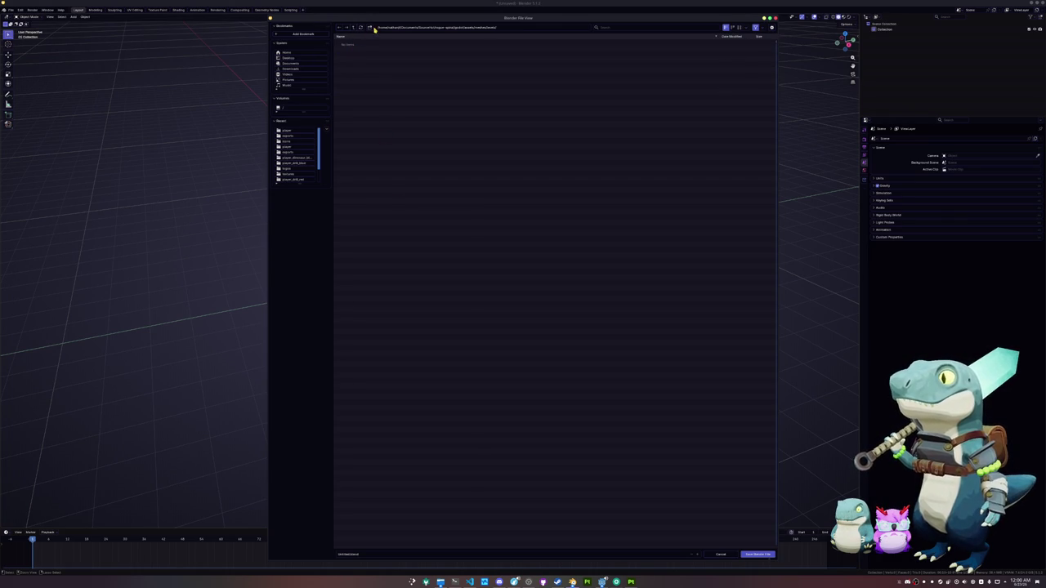
left_click(369, 28)
key("Return")
double_click(348, 44)
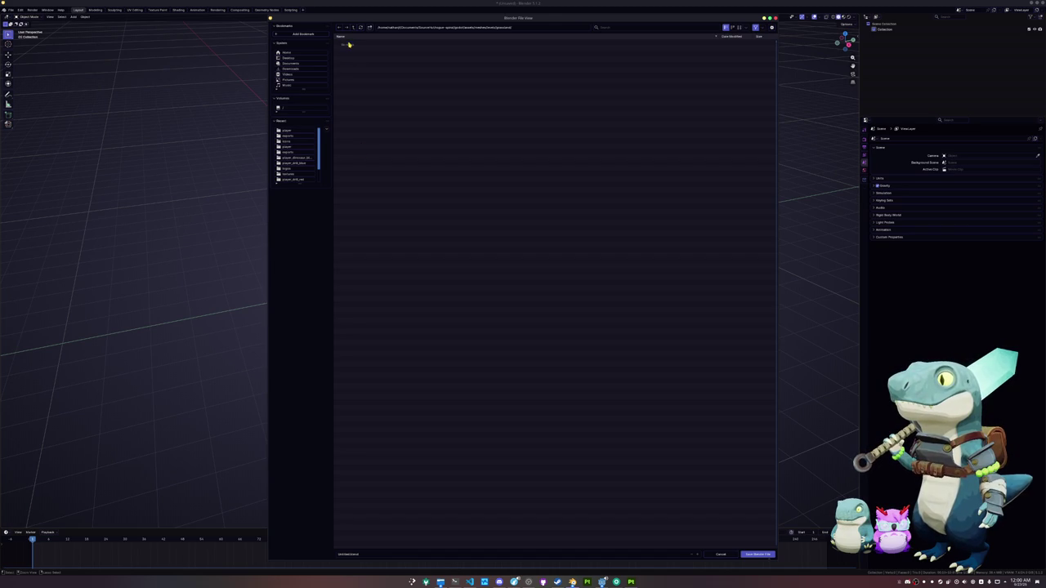
left_click(348, 554)
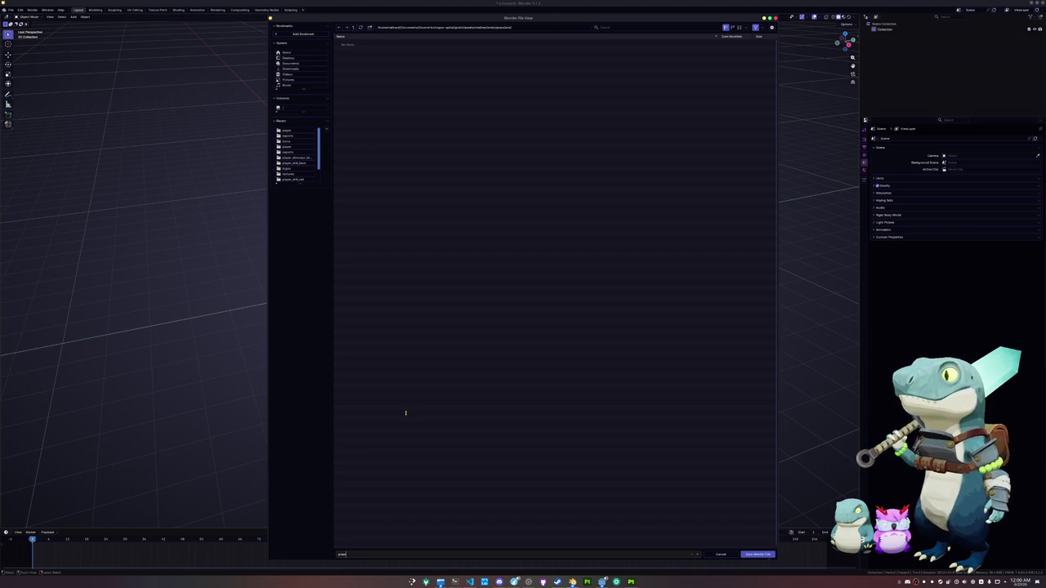
key("Return")
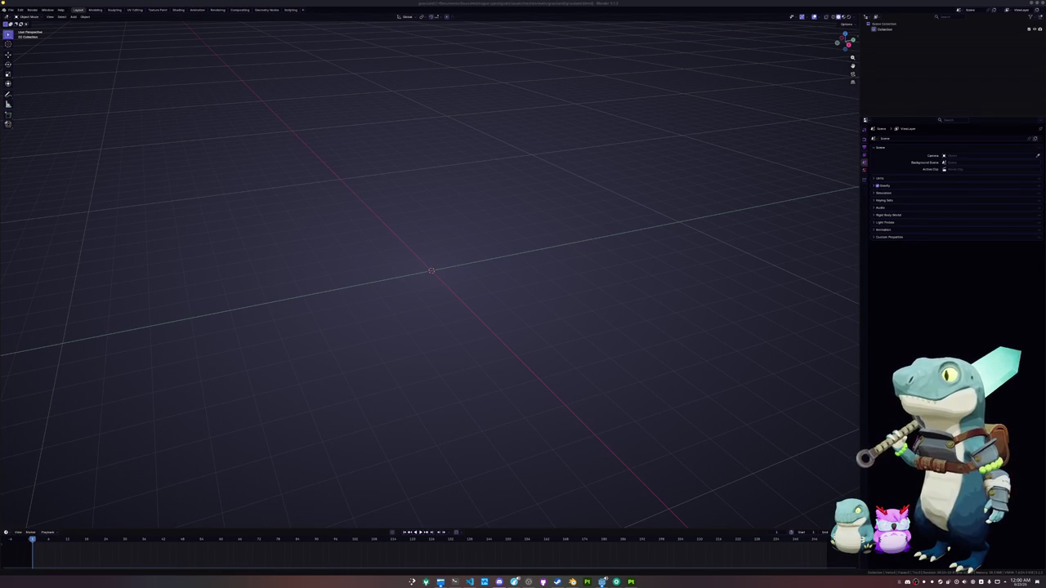
Resave grassland.blend and start an Append, browsing up to the Source folder.
key("ctrl+s")
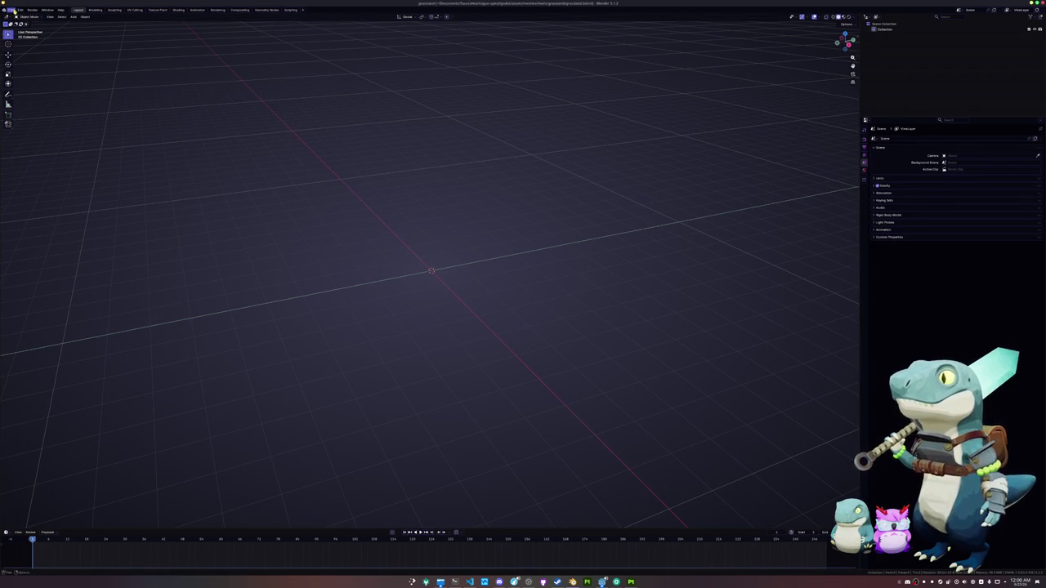
left_click(11, 10)
left_click(26, 81)
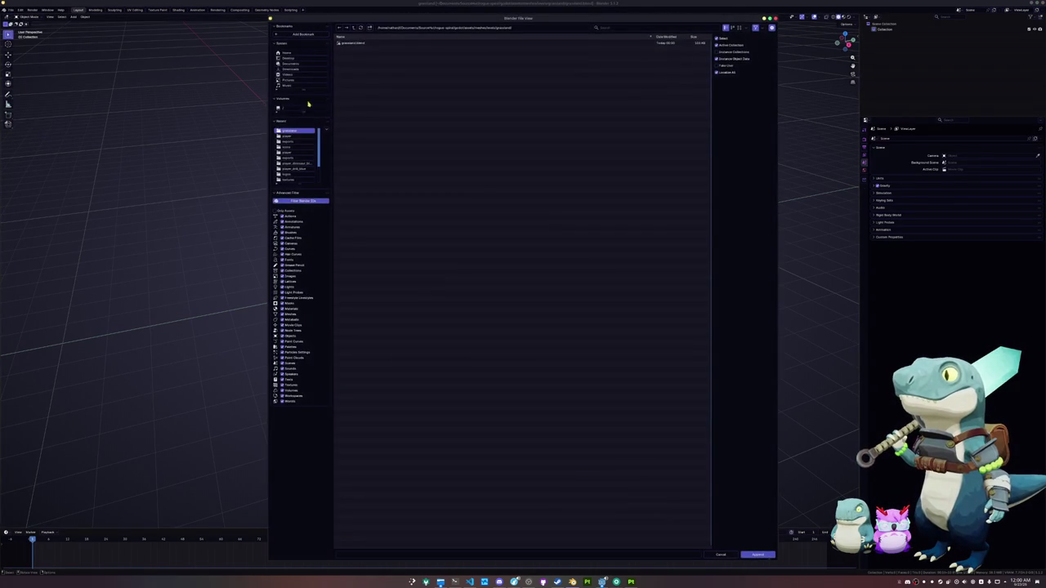
left_click(353, 28)
left_click(353, 28)
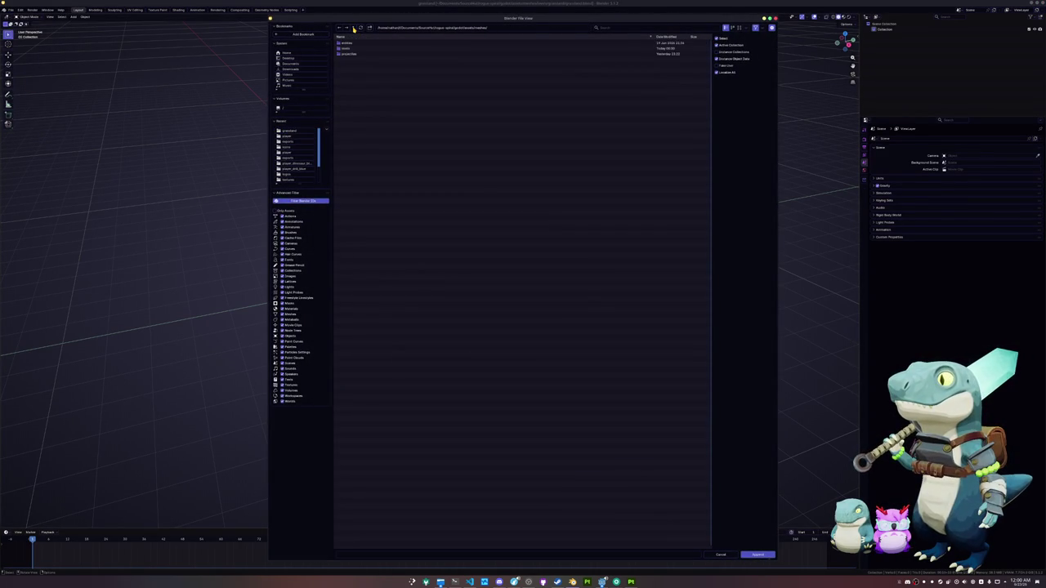
left_click(353, 28)
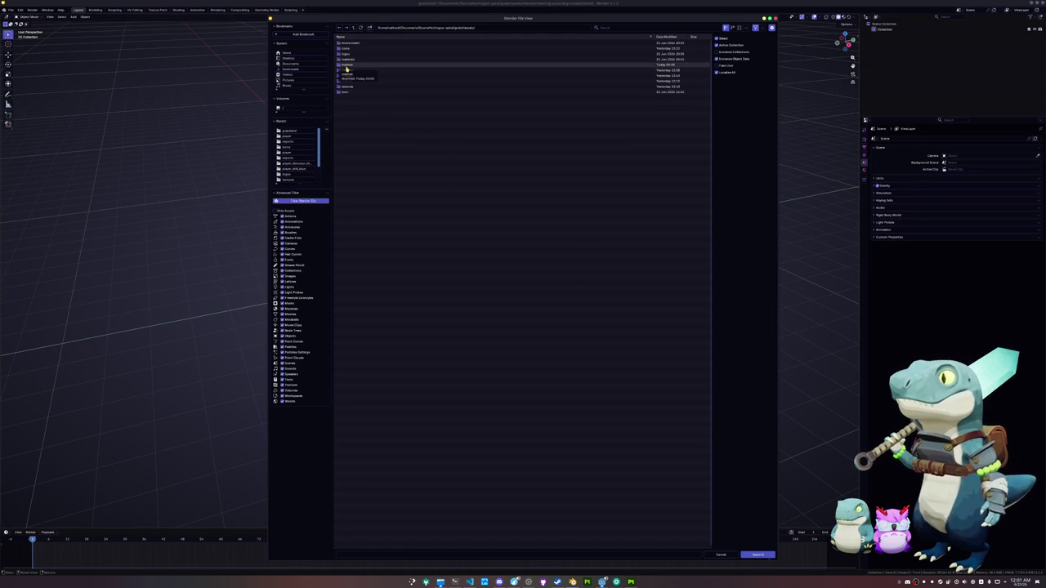
left_click(353, 28)
left_click(353, 28)
left_click(353, 28)
Append the terrain node group from hadalyth-lubel/godot/assets/models/terrain/terrain.blend.
double_click(352, 55)
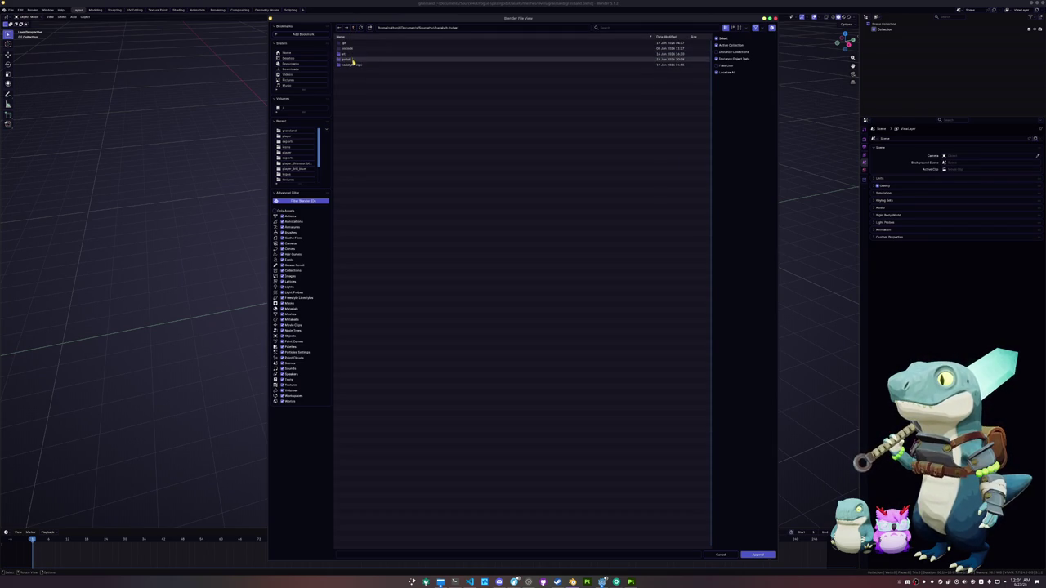
left_click(354, 66)
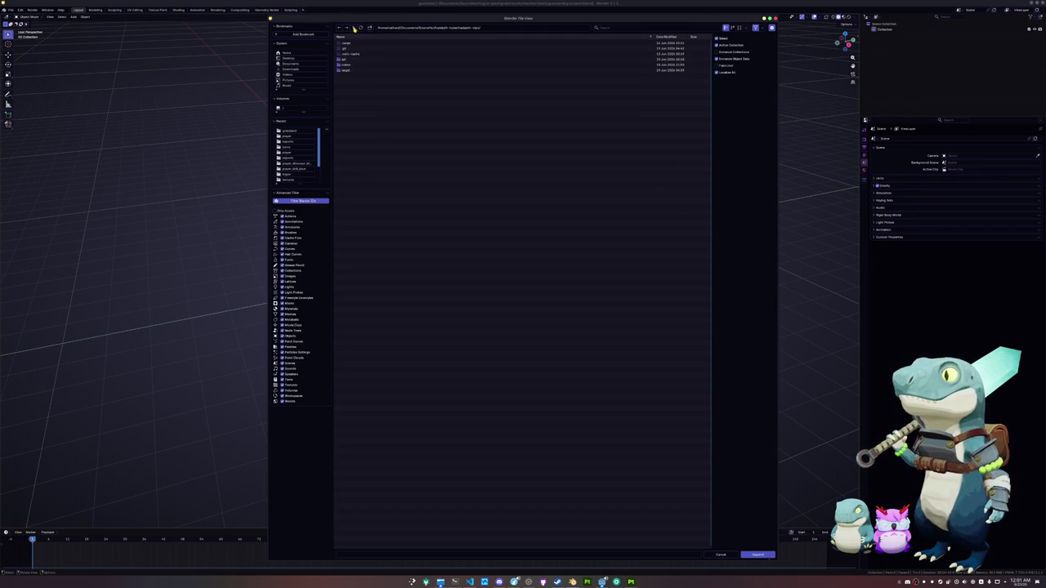
left_click(351, 59)
double_click(351, 61)
double_click(350, 56)
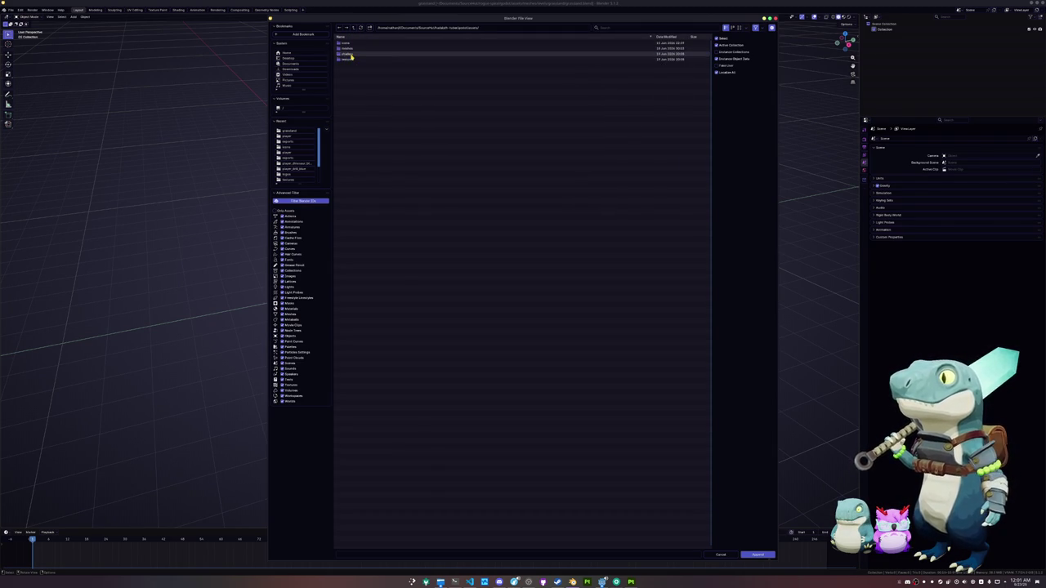
double_click(354, 49)
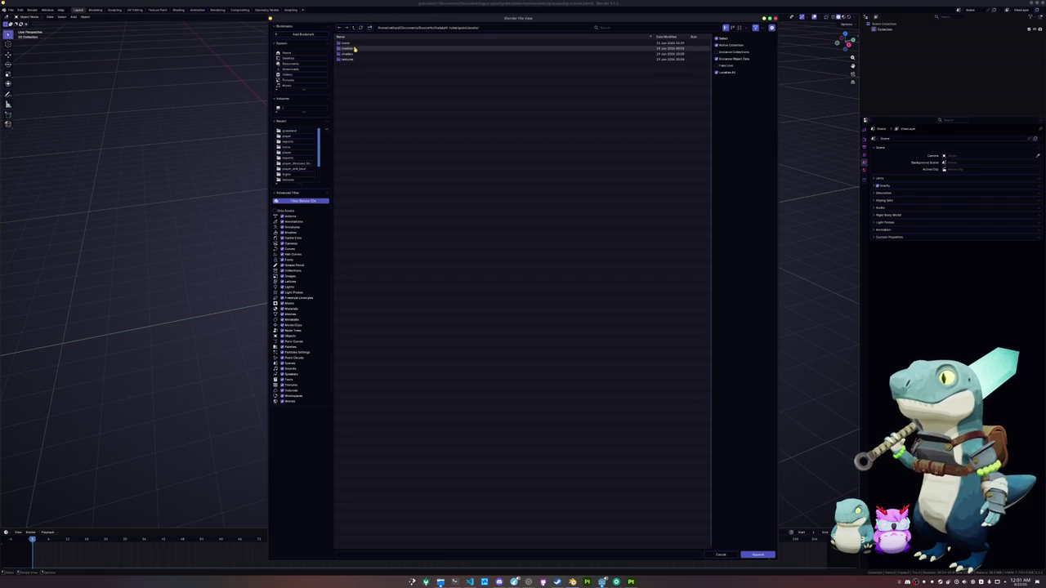
double_click(349, 54)
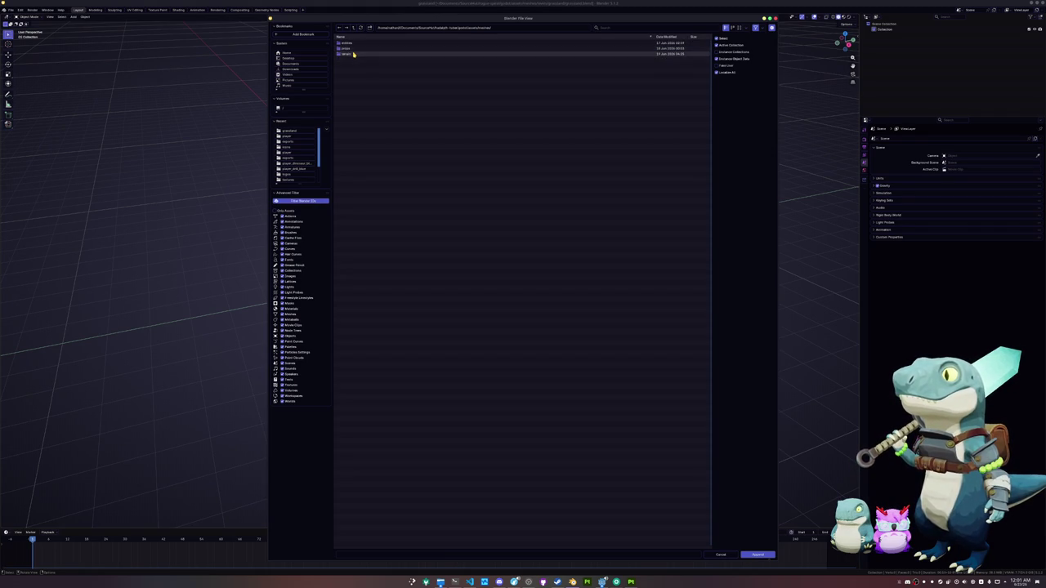
double_click(352, 58)
double_click(350, 69)
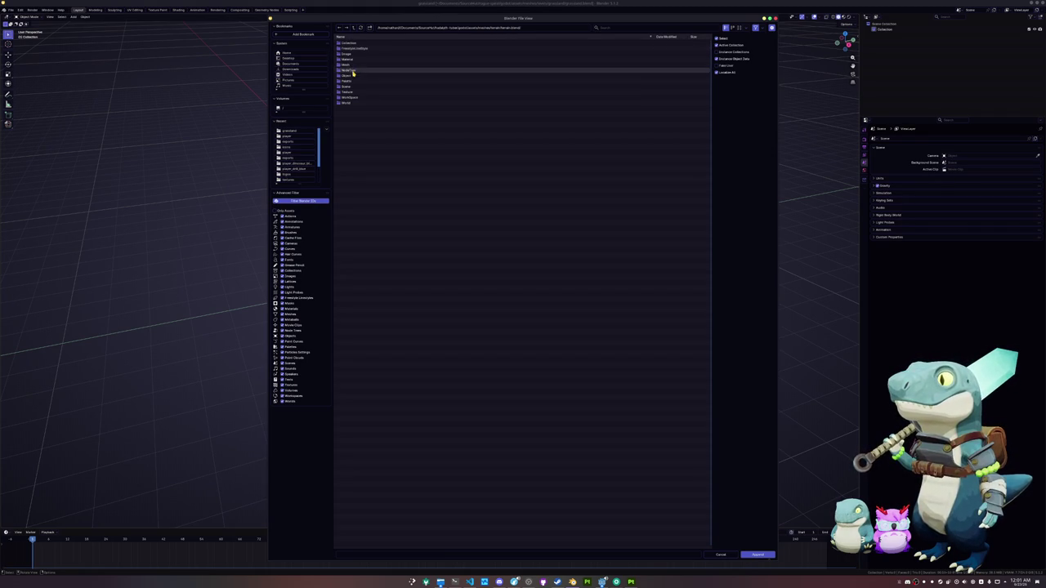
left_click(352, 47)
double_click(351, 46)
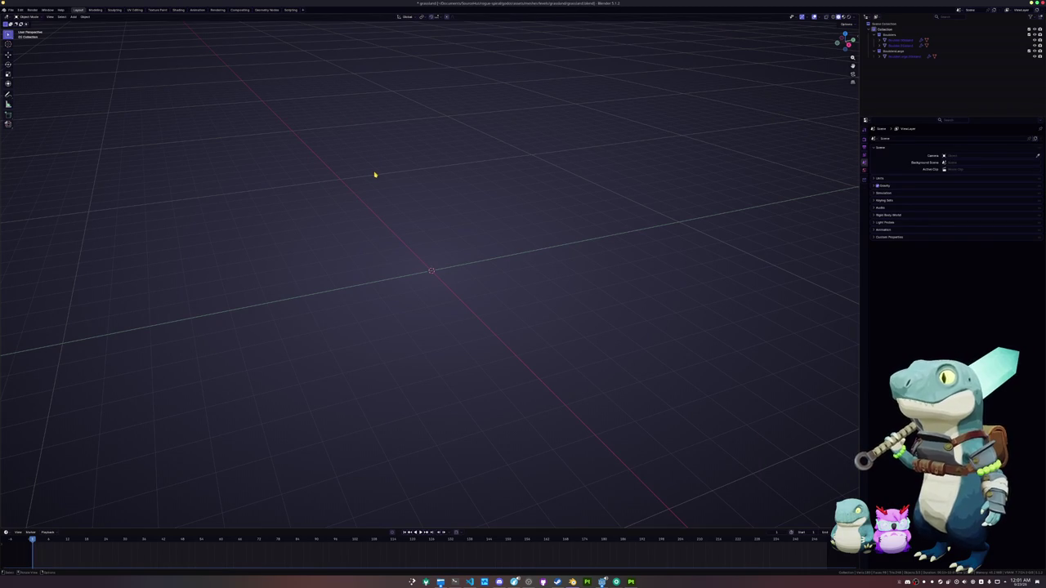
Open two Dolphin windows, arrange them side by side, and show the SourceHut folder in both.
left_click(442, 583)
left_click(441, 583)
mouse_move(648, 147)
left_mouse_down()
mouse_move(695, 131)
mouse_move(786, 66)
mouse_move(781, 56)
left_mouse_up()
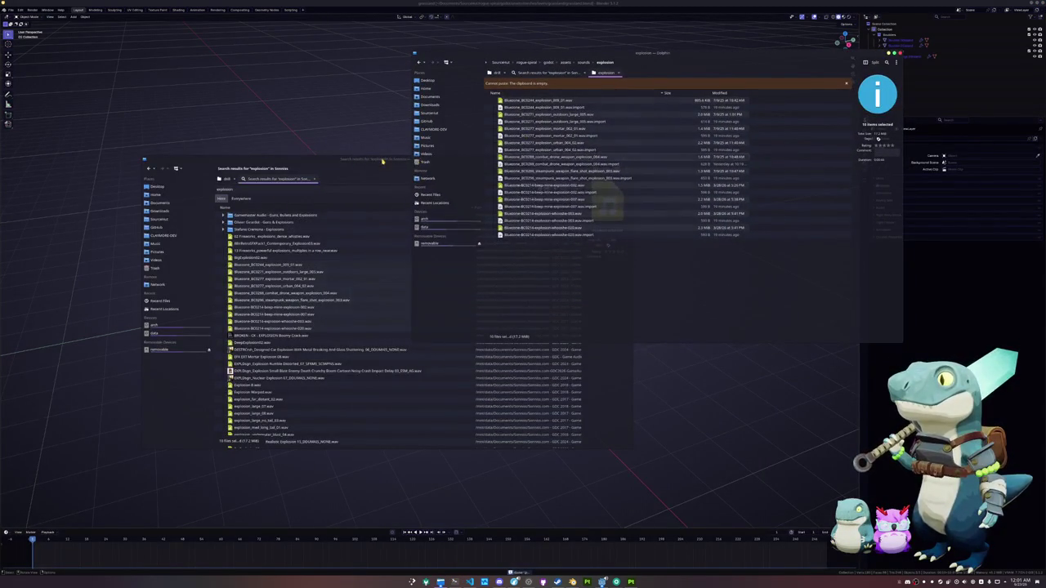
left_click_drag(382, 161, 270, 180)
left_click(43, 240)
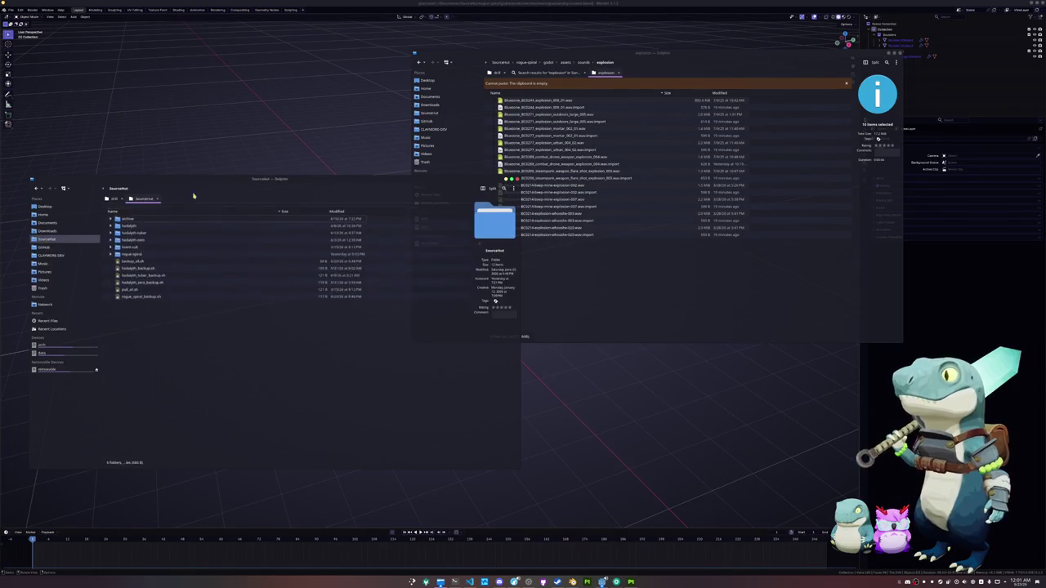
left_click(430, 112)
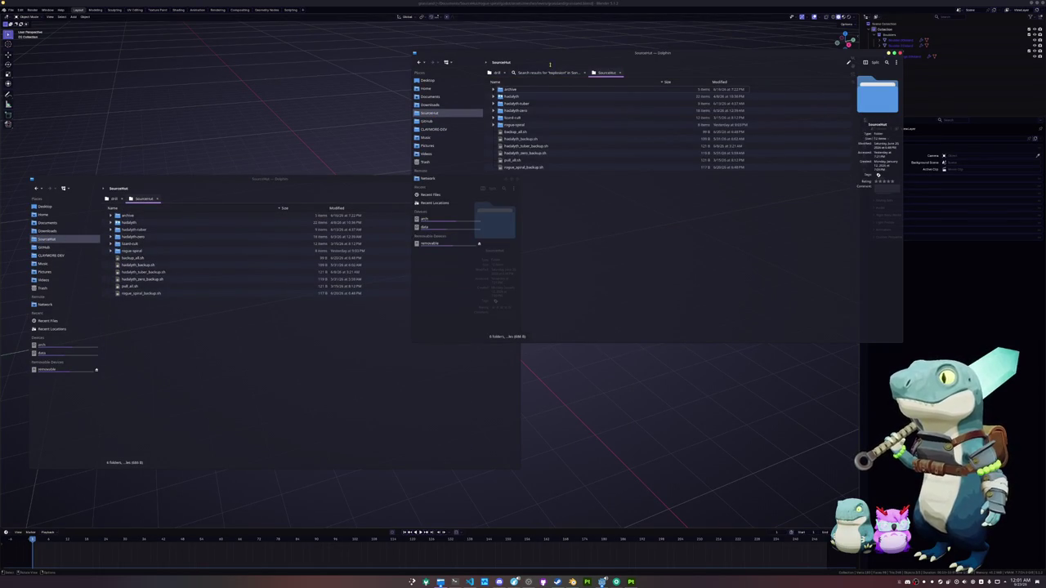
left_click_drag(433, 119, 507, 122)
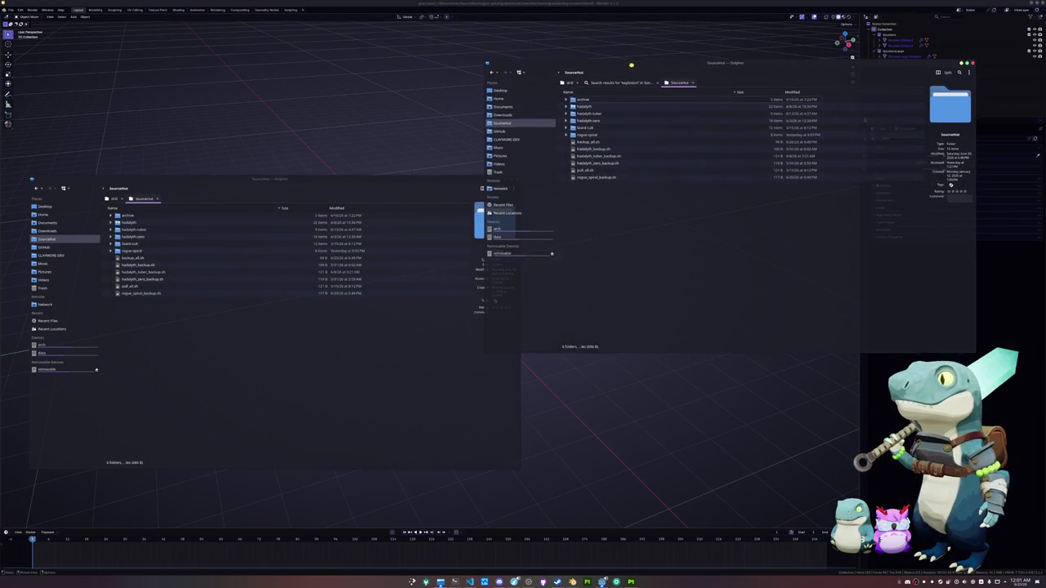
Open hadalyth-tuber's godot folder in the upper window and rogue-spiral's godot folder in the lower.
double_click(588, 109)
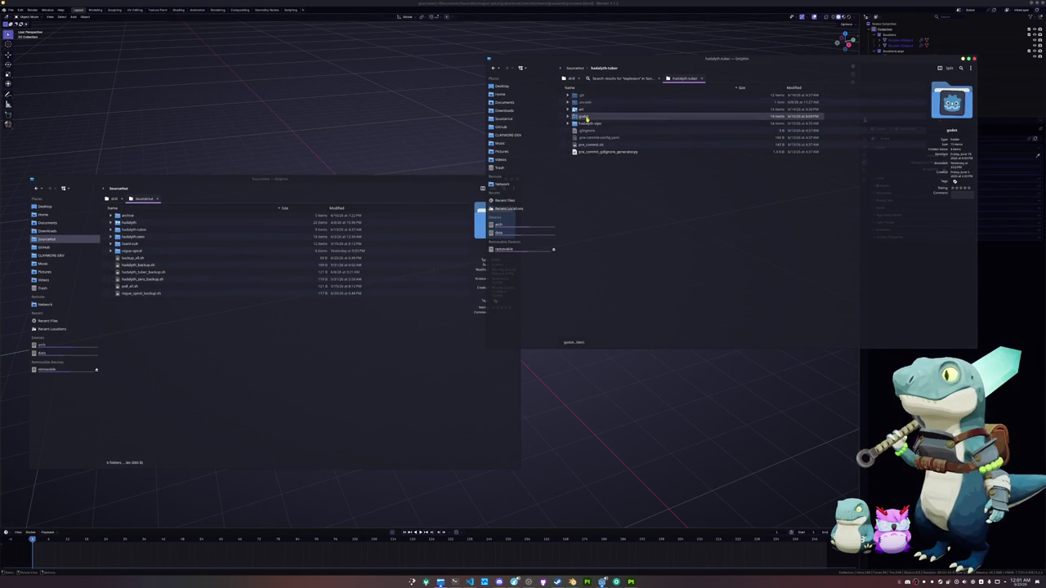
double_click(586, 117)
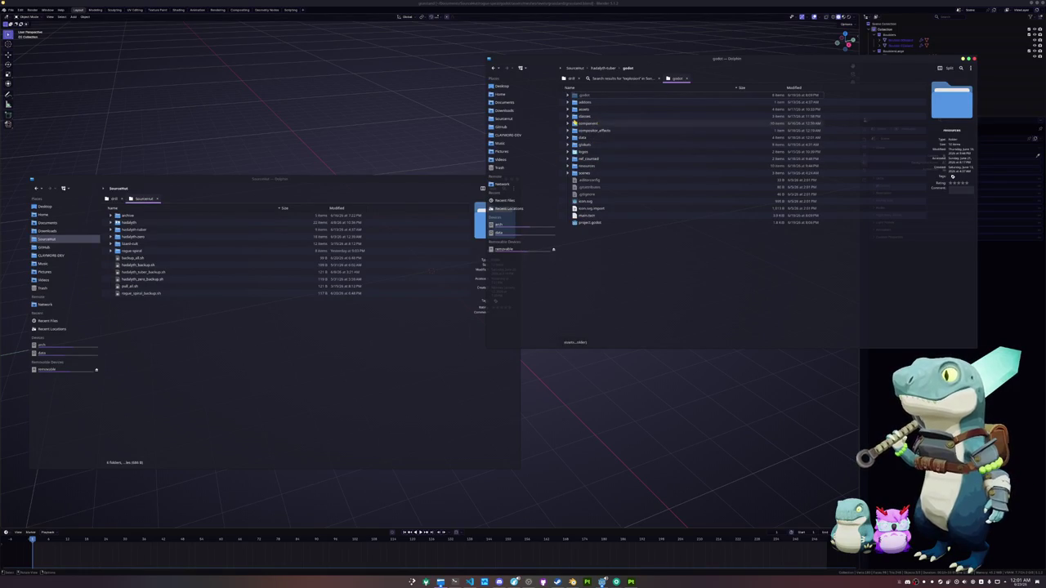
left_click(569, 124)
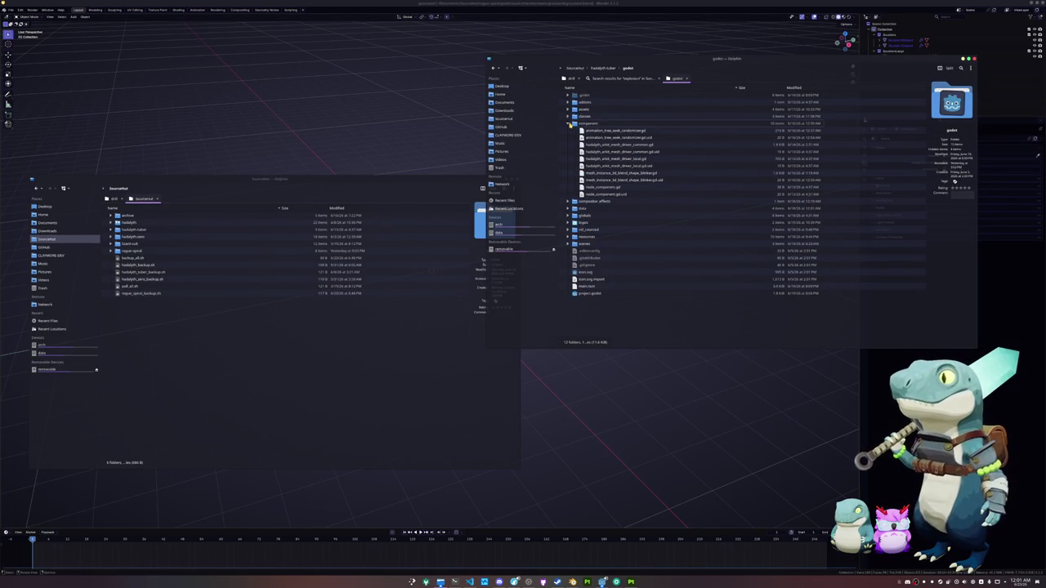
left_click(570, 125)
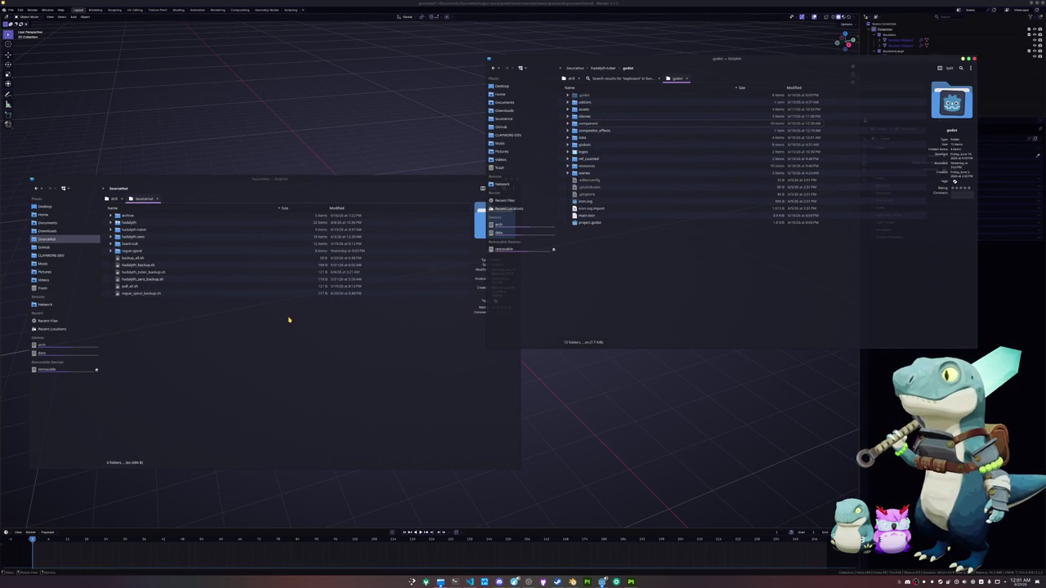
left_click(260, 335)
double_click(129, 251)
double_click(127, 230)
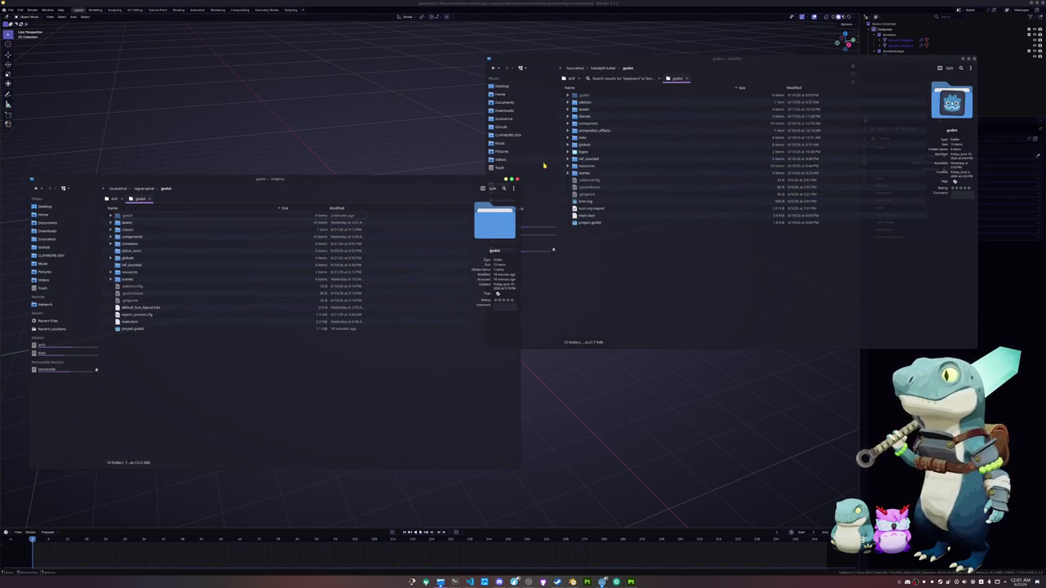
Copy multi_mesh_placer from hadalyth-tuber's classes folder into rogue-spiral's classes folder.
left_click(568, 116)
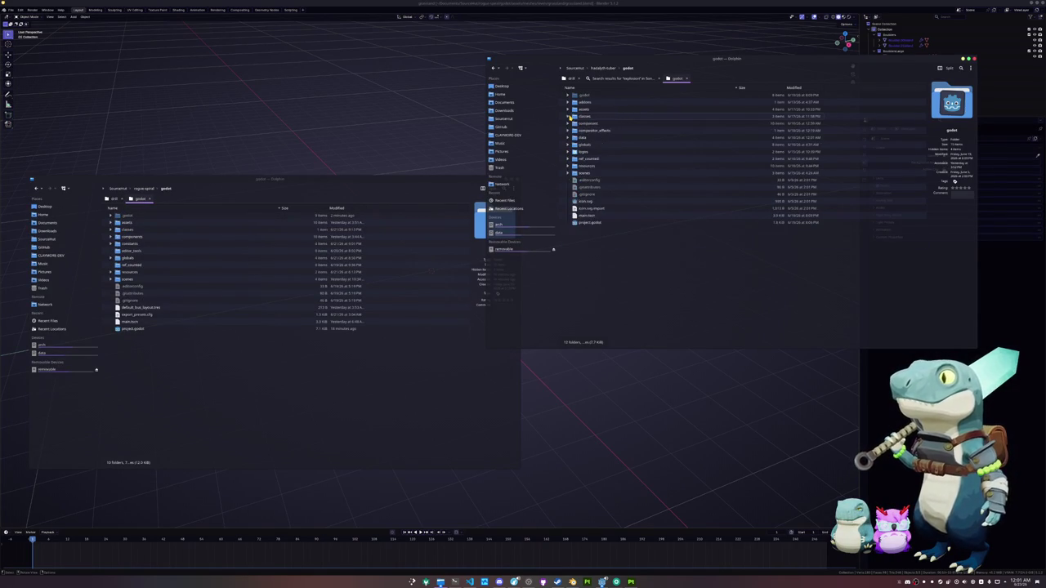
left_click(570, 117)
left_click(570, 117)
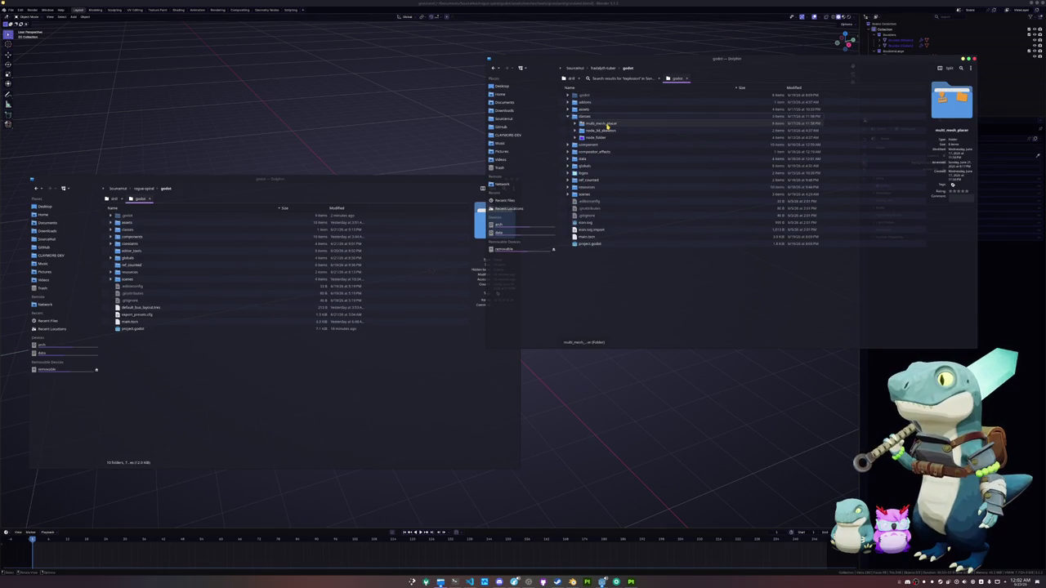
left_click(297, 398)
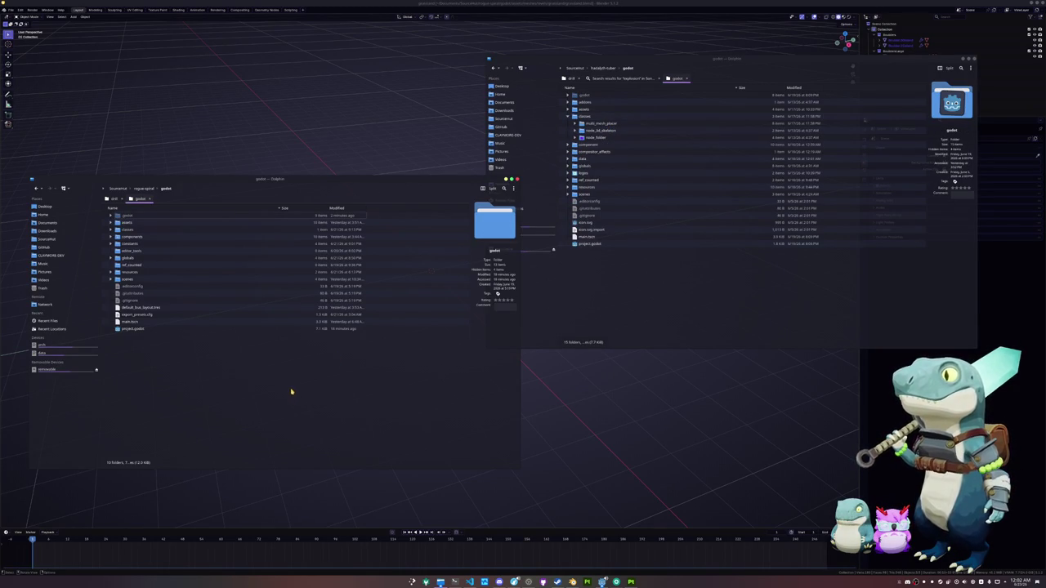
left_click(111, 229)
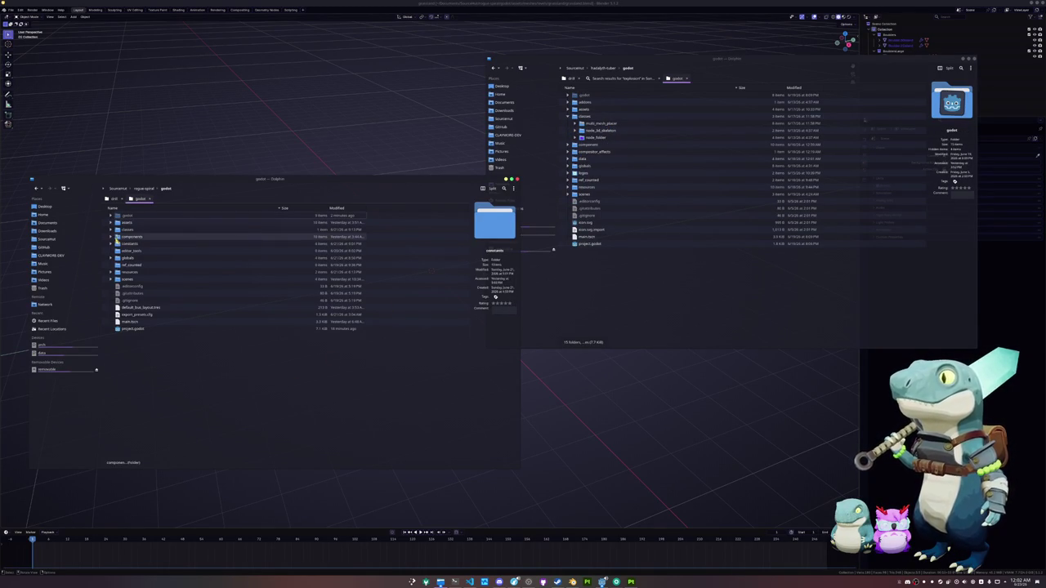
mouse_move(600, 124)
left_mouse_down()
mouse_move(441, 181)
mouse_move(133, 234)
left_mouse_up()
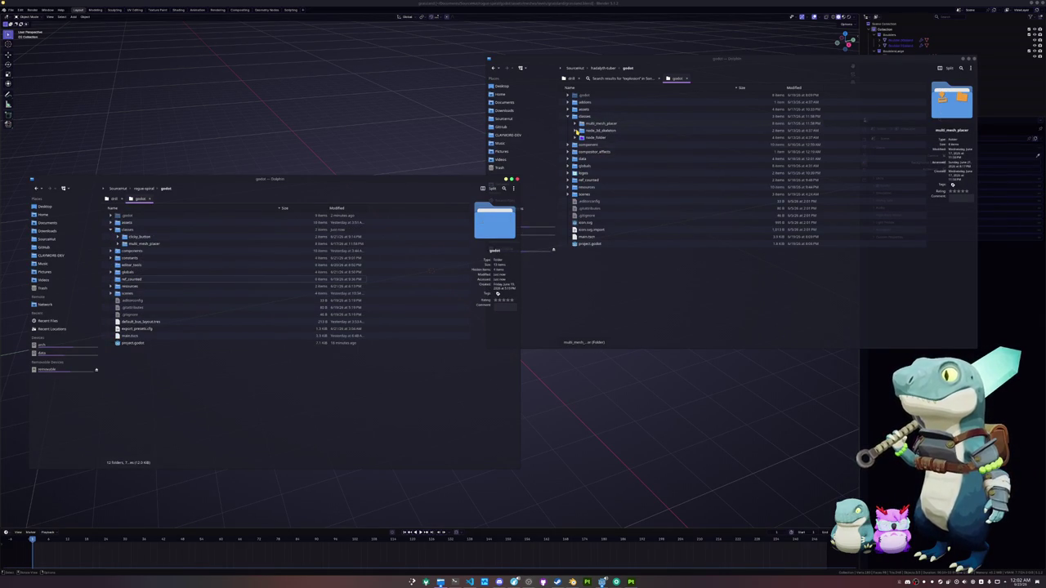
Browse hadalyth-tuber's folders, leaving addons, assets, classes and textures expanded.
left_click(568, 117)
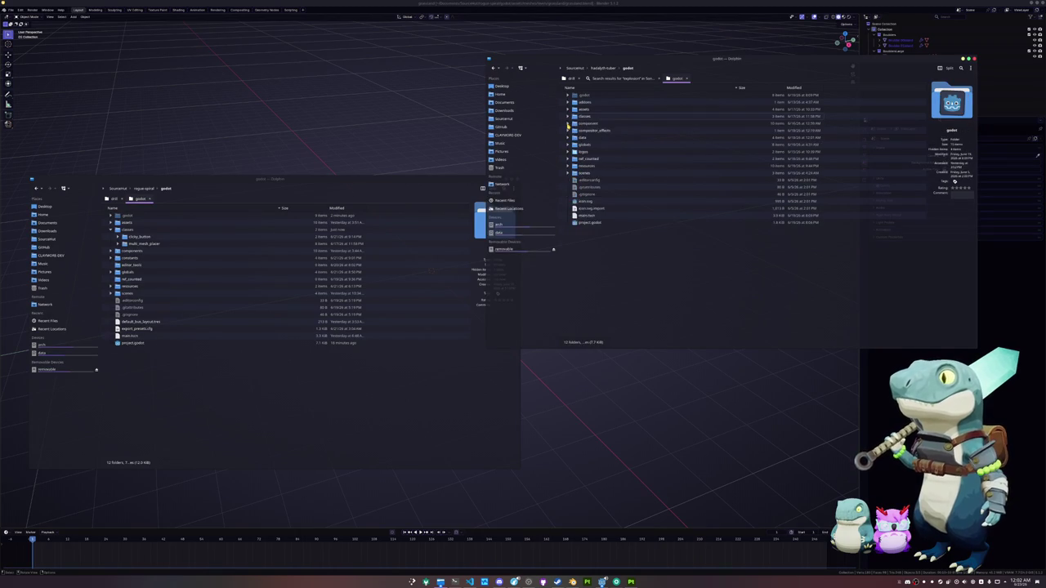
left_click(568, 124)
left_click(568, 123)
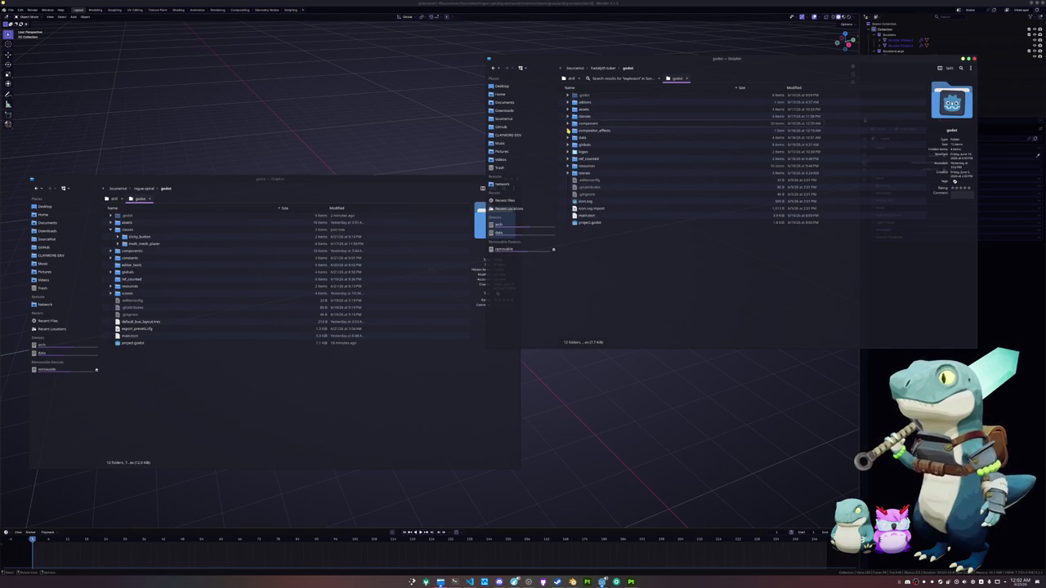
left_click(569, 137)
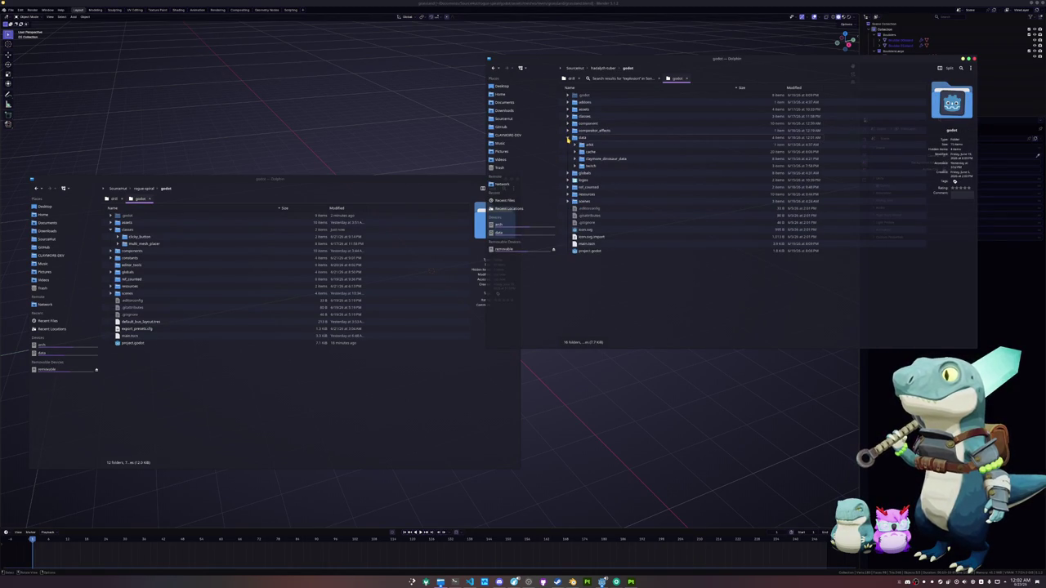
left_click(568, 137)
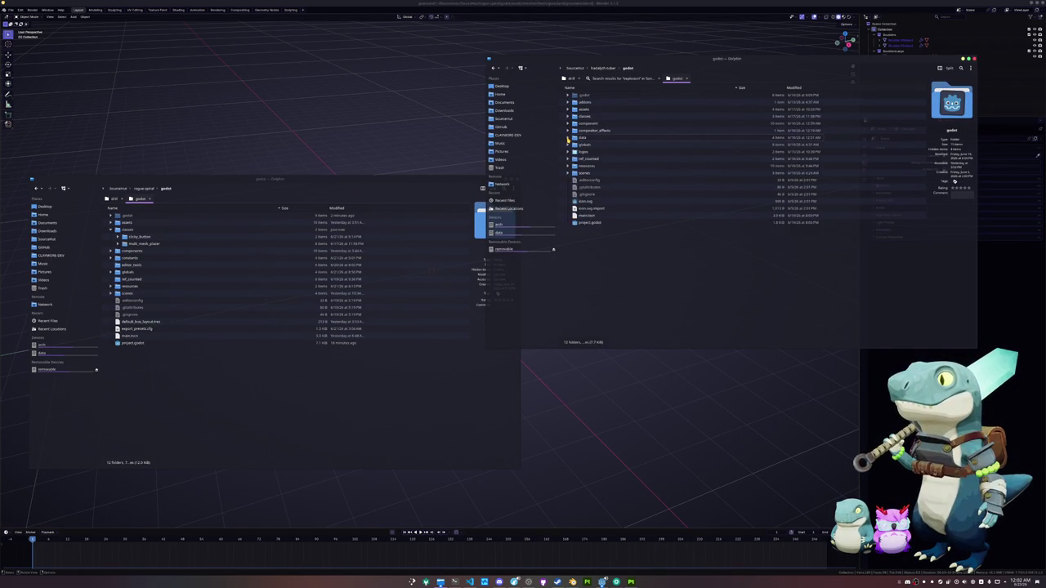
left_click(568, 116)
left_click(568, 109)
left_click(568, 102)
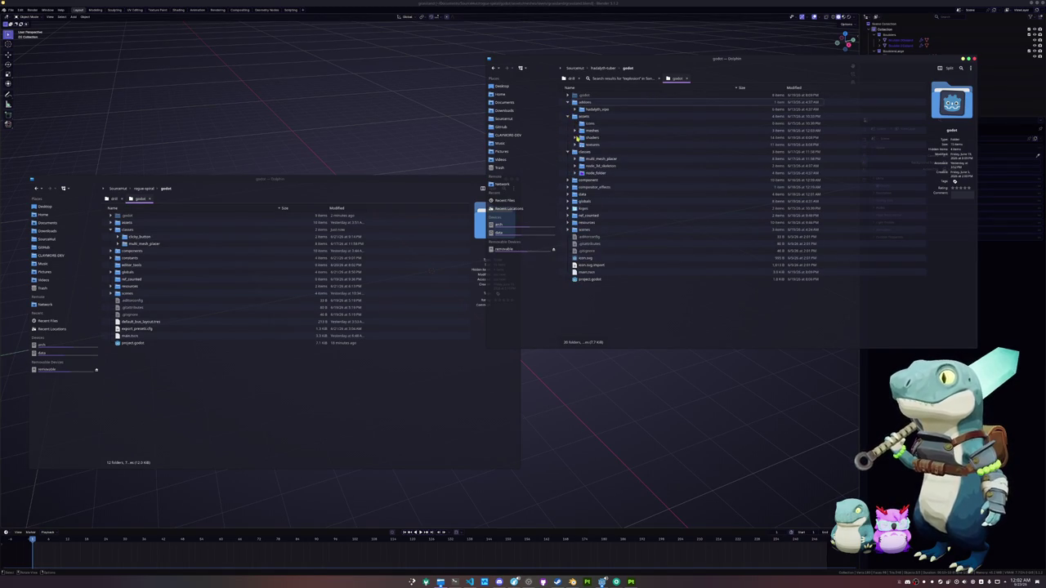
left_click(575, 144)
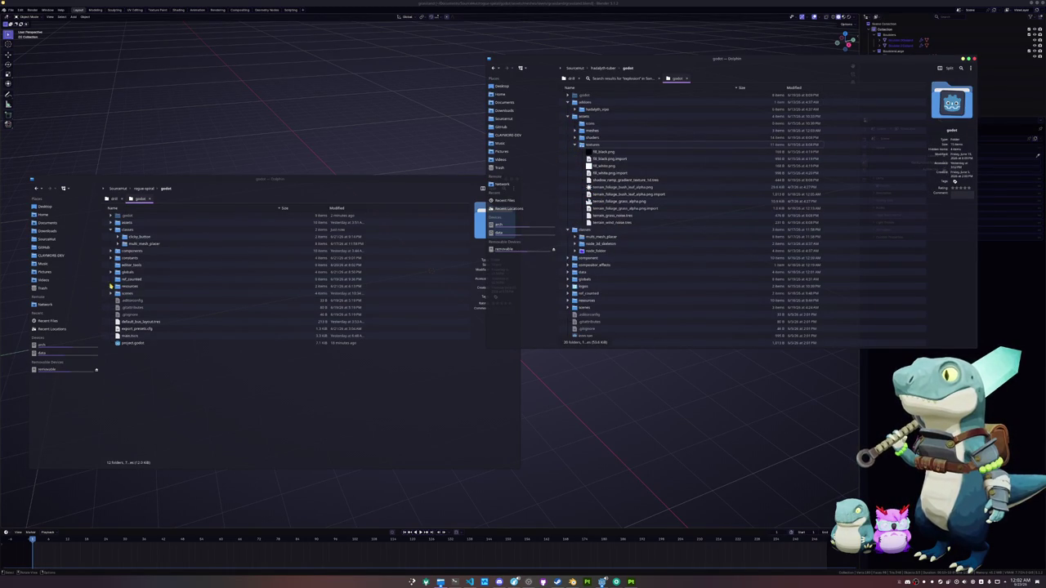
Expand the assets, textures and shaders folders in both projects to compare them.
left_click(111, 223)
left_click(117, 287)
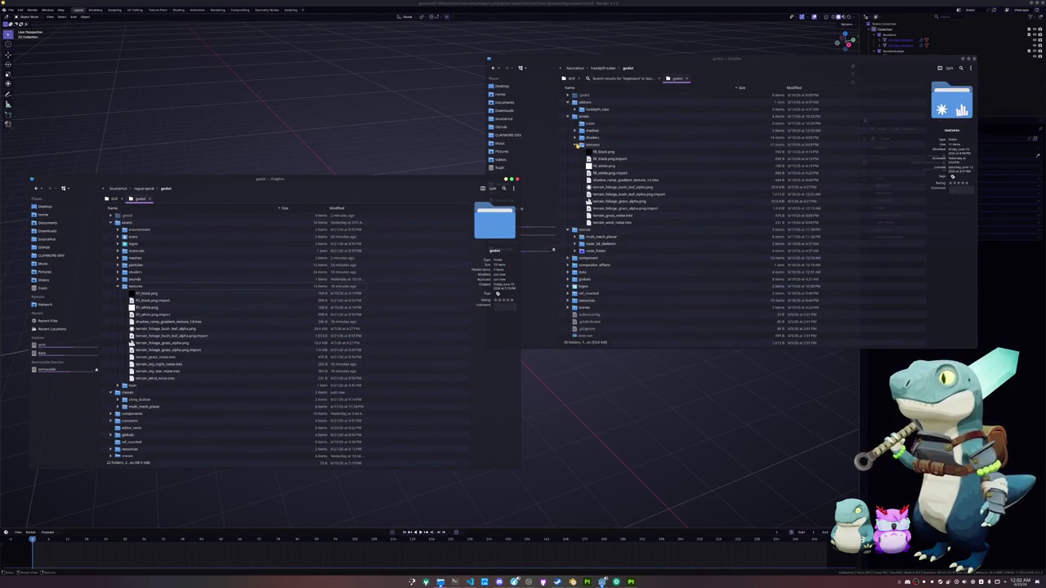
left_click(575, 138)
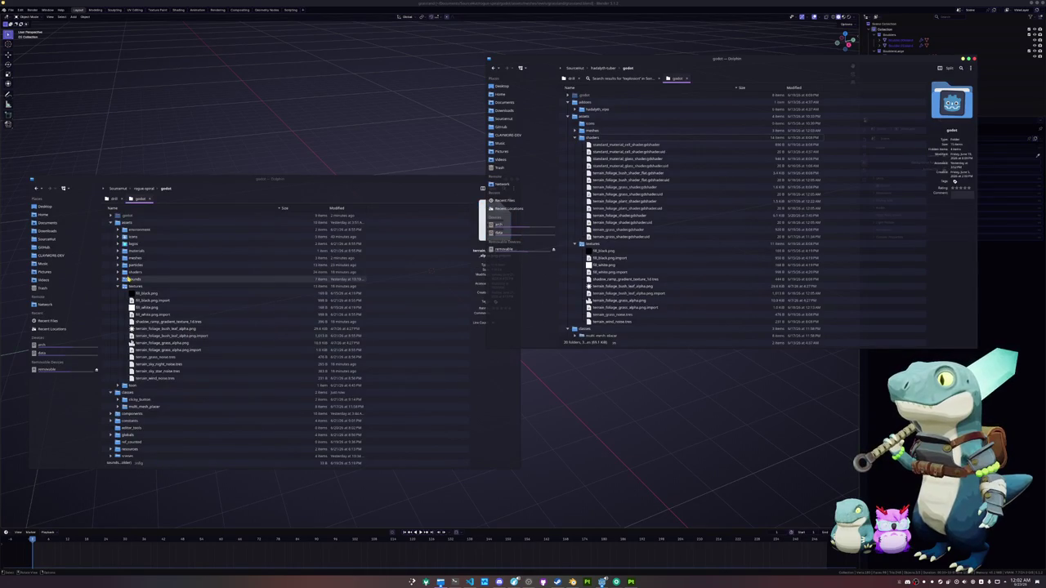
left_click(118, 272)
scroll(163, 360, "down", 2)
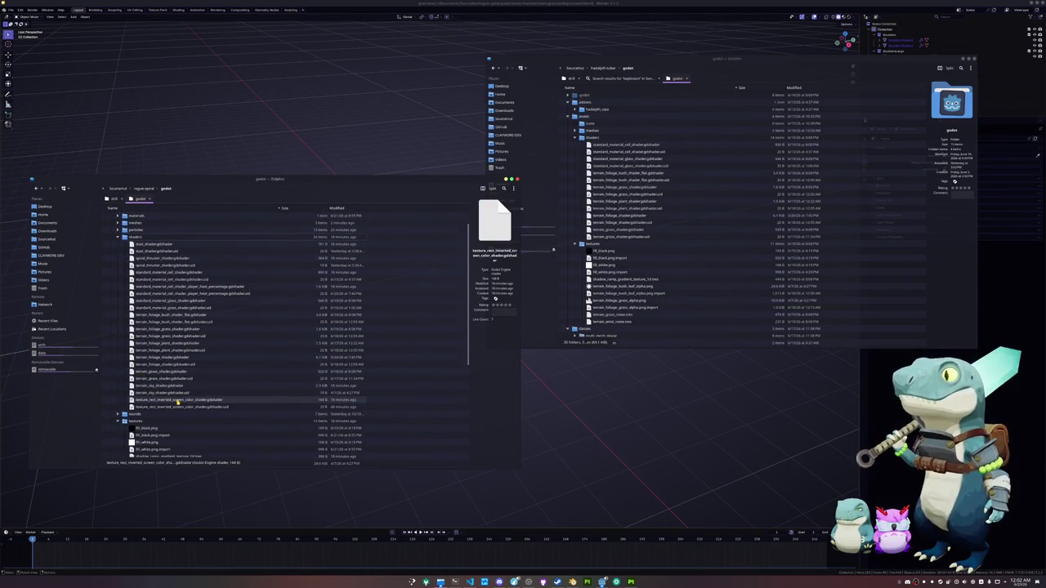
left_click(565, 422)
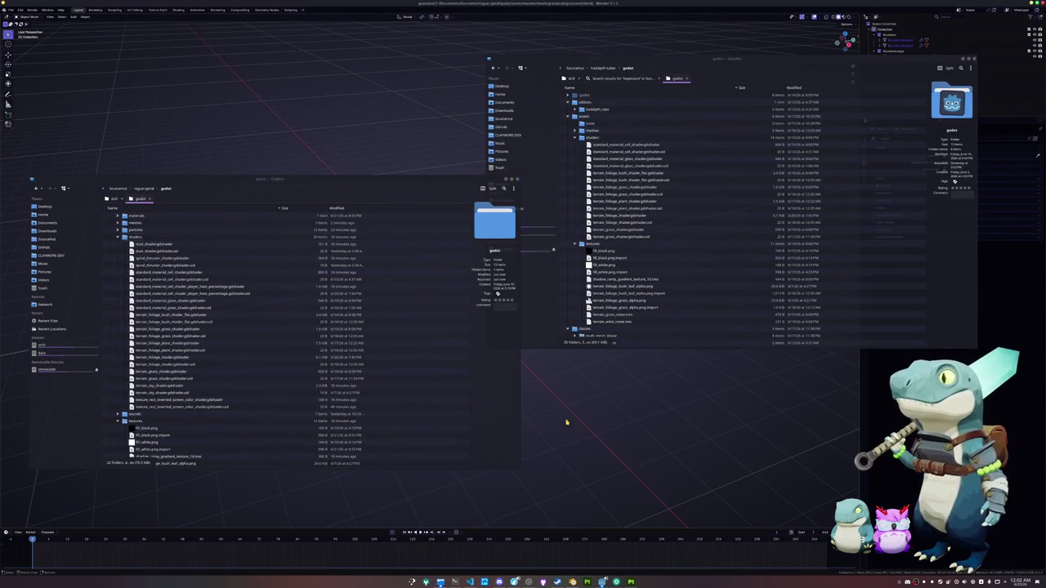
Add a cube at the origin and delete its bottom face.
key("shift+a")
mouse_move(553, 408)
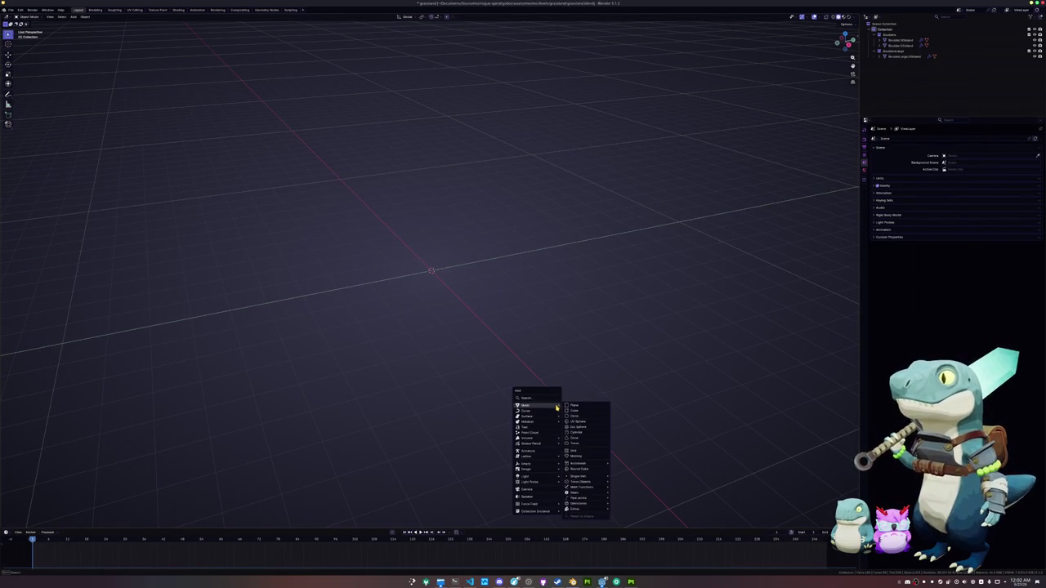
left_click(584, 411)
key("Tab")
left_click(448, 282)
key("x")
left_click(447, 283)
key("Tab")
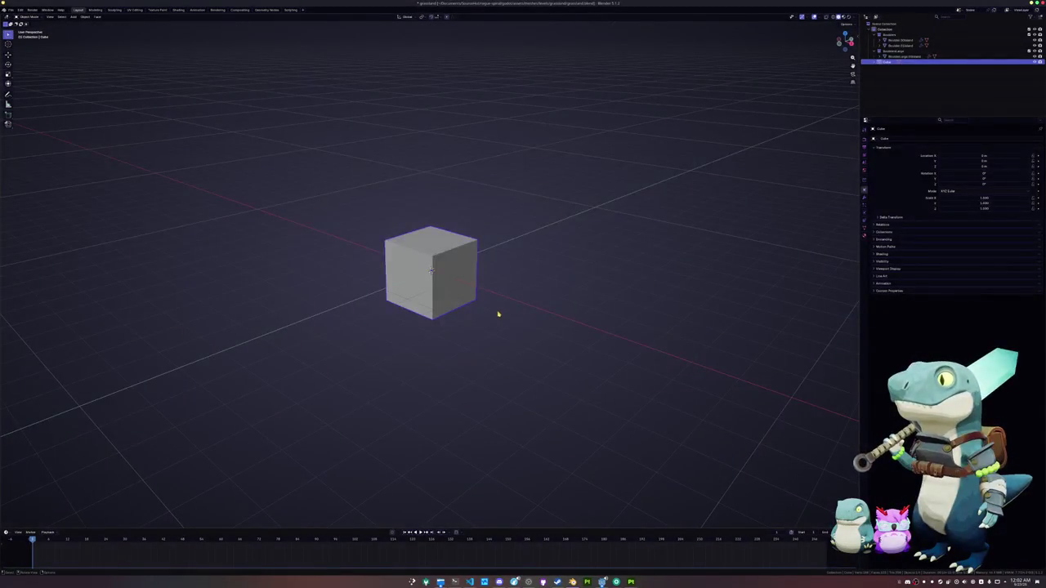
Lower the top, delete the top face, raise the top edges 1 m, and add subdivision level 1.
key("Tab")
left_click(432, 245)
key("g")
key("z")
key("Return")
type("xfgz1")
key("Return")
key("Tab")
key("Tab")
key("Tab")
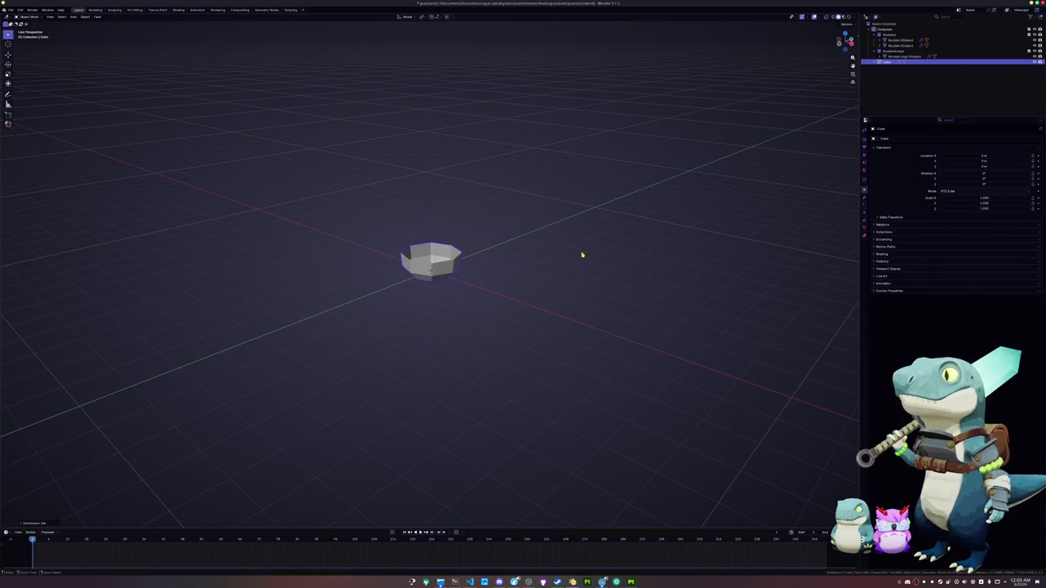
key("ctrl+1")
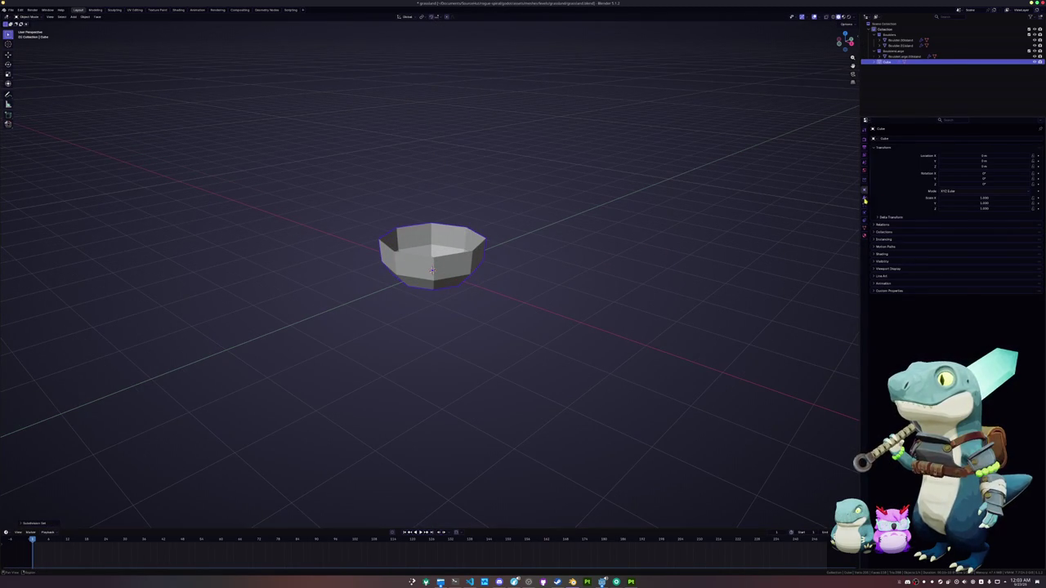
left_click(865, 197)
Add a Geometry Nodes modifier using the StylizedGenerator rock node group.
left_click(915, 139)
type("ge")
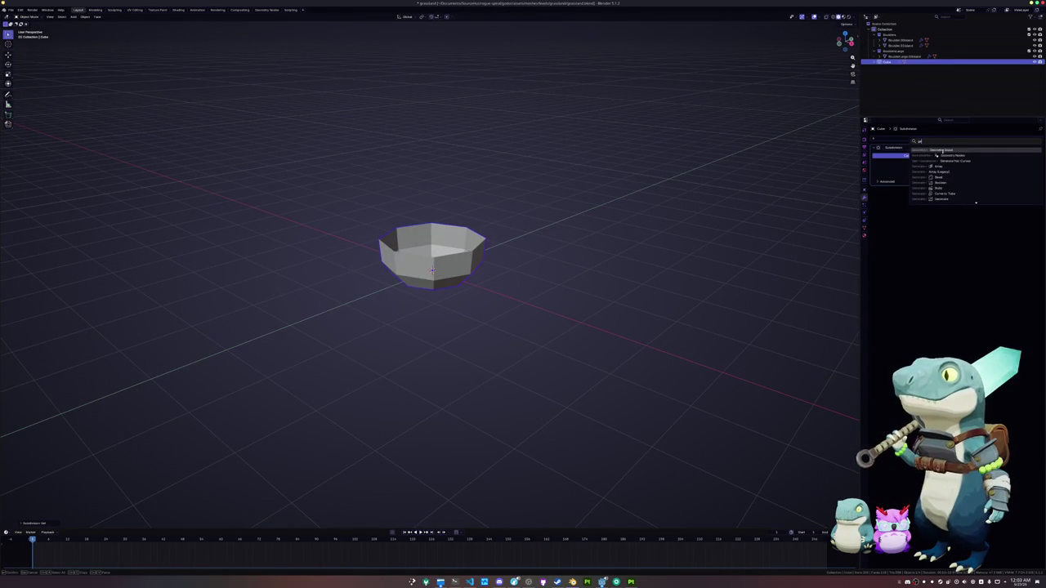
left_click(938, 156)
left_click(876, 198)
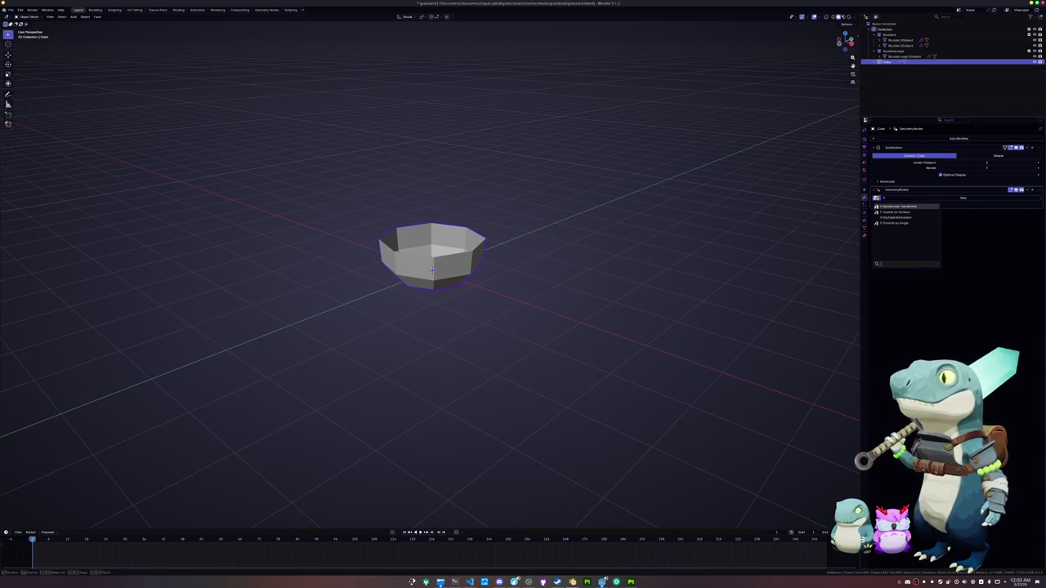
left_click(895, 217)
scroll(518, 256, "down", 5)
Scale the wall mesh up twice into a large arena, then flatten it along Z.
key("Tab")
key("s")
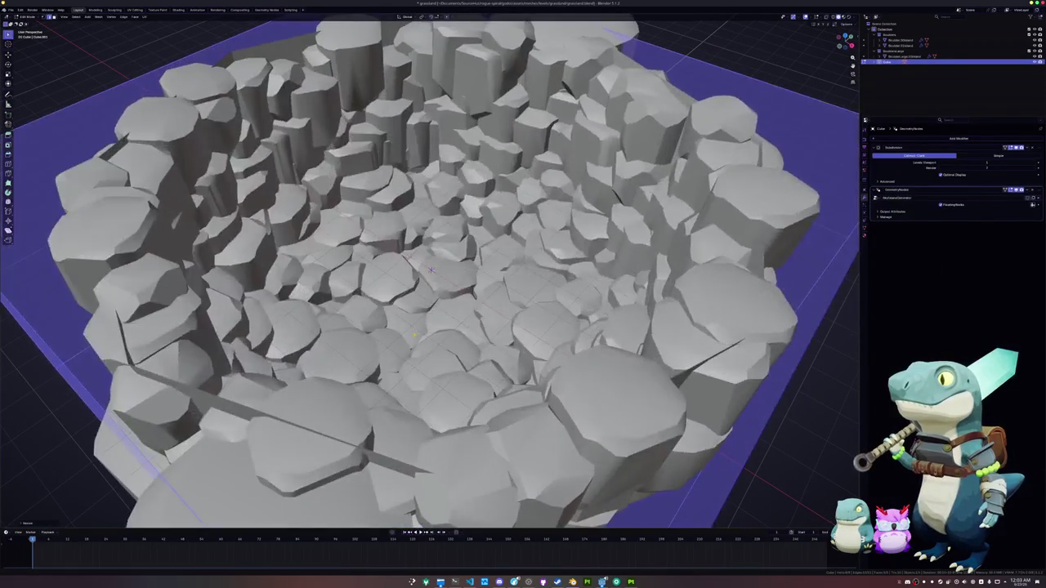
left_click(412, 323)
scroll(413, 323, "down", 4)
key("s")
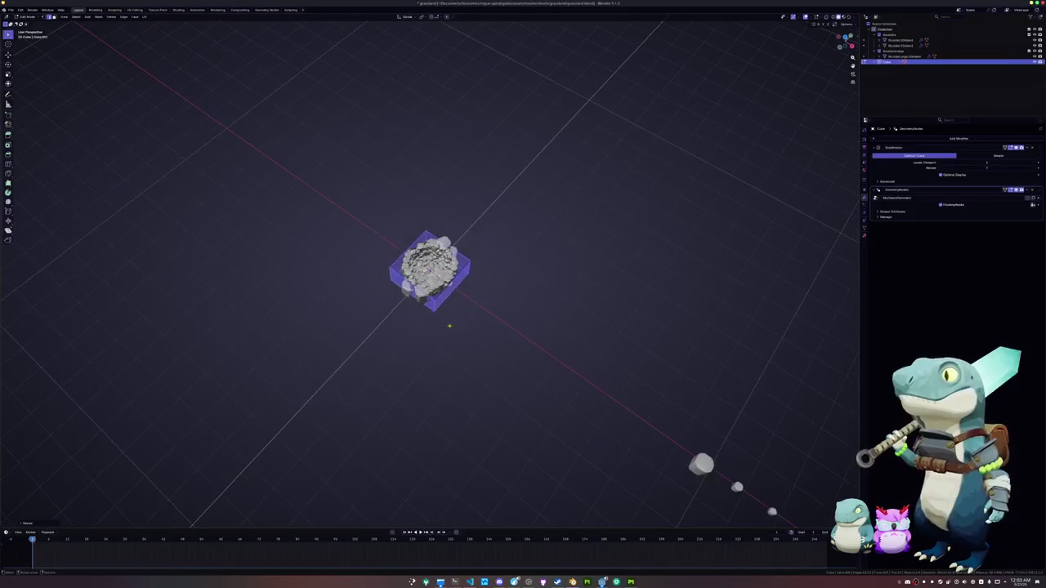
left_click(850, 373)
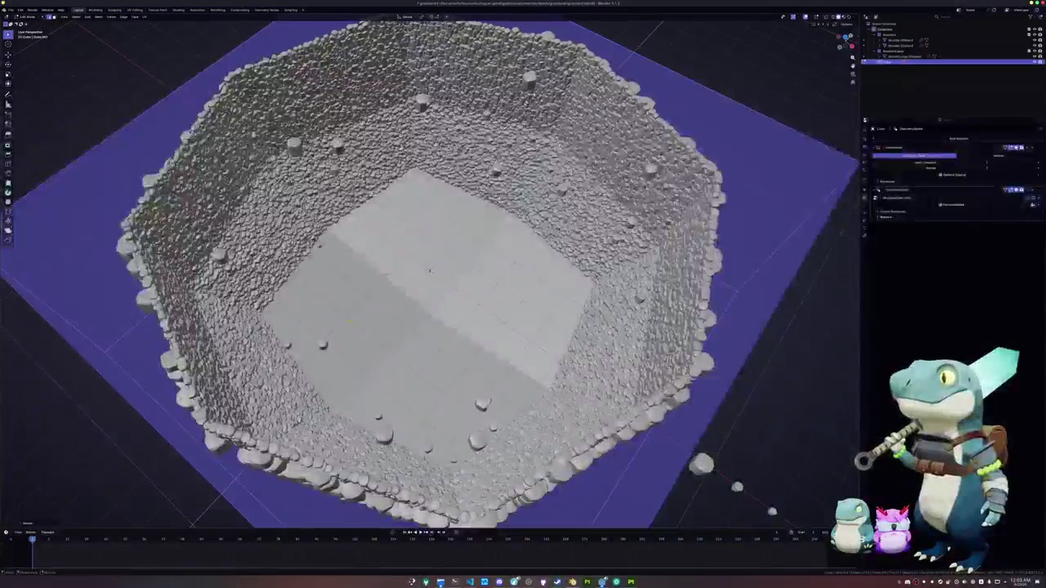
key("s")
key("z")
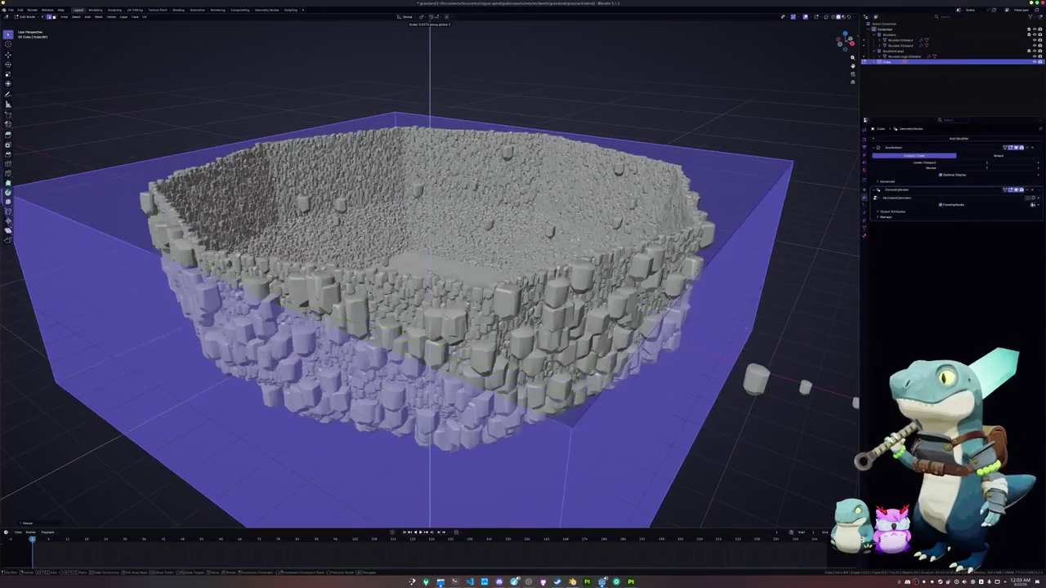
left_click(468, 271)
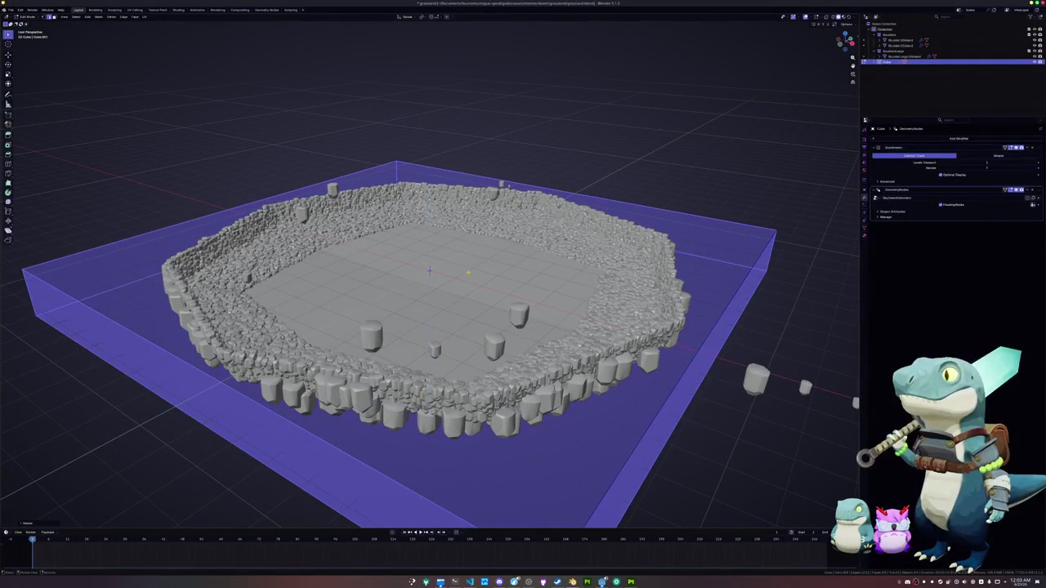
key("Tab")
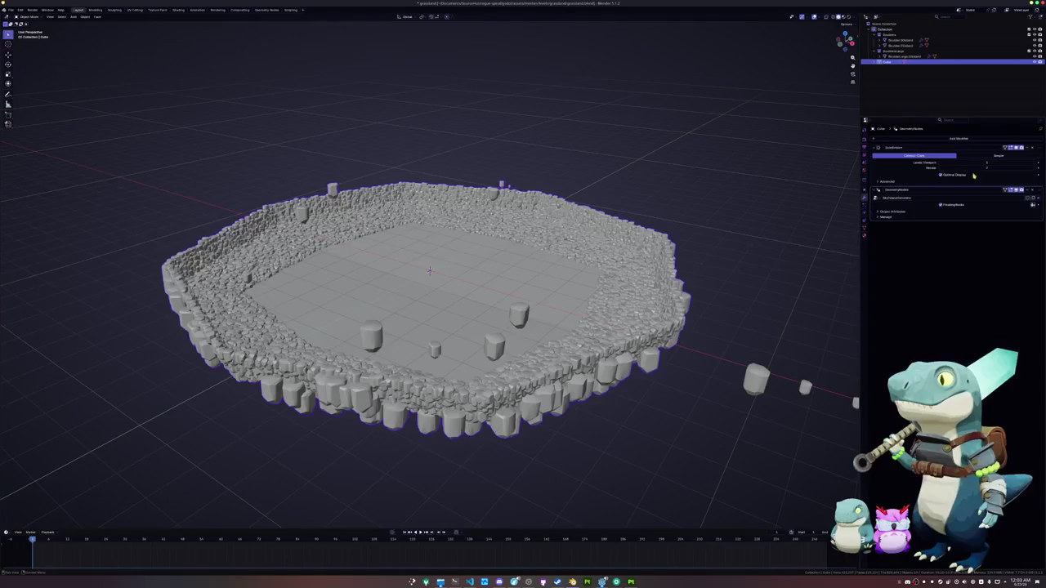
Raise the subdivision level, fill the bottom with a face, and crease its edges.
left_click(1035, 164)
key("Tab")
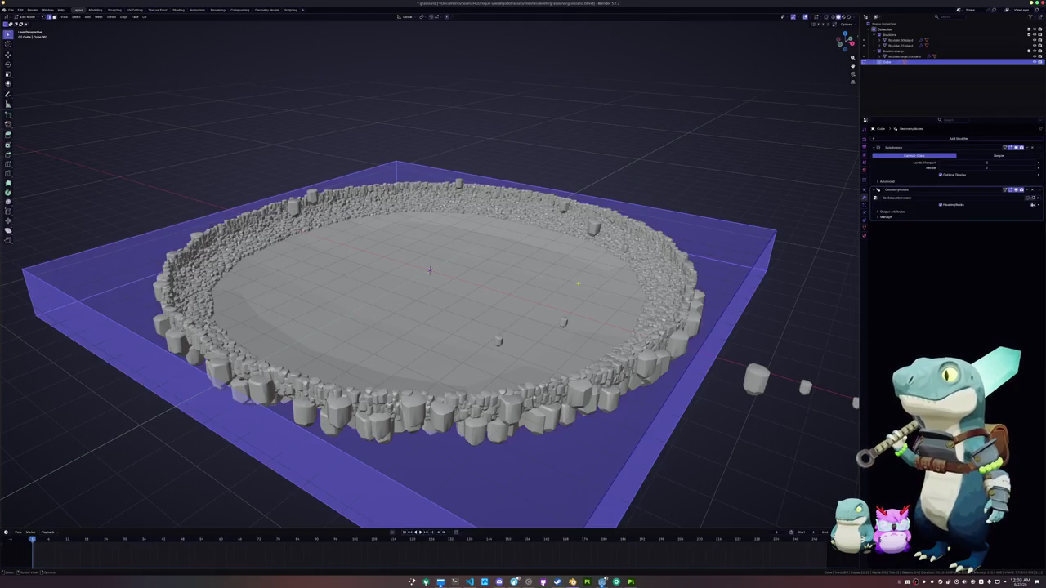
key("Tab")
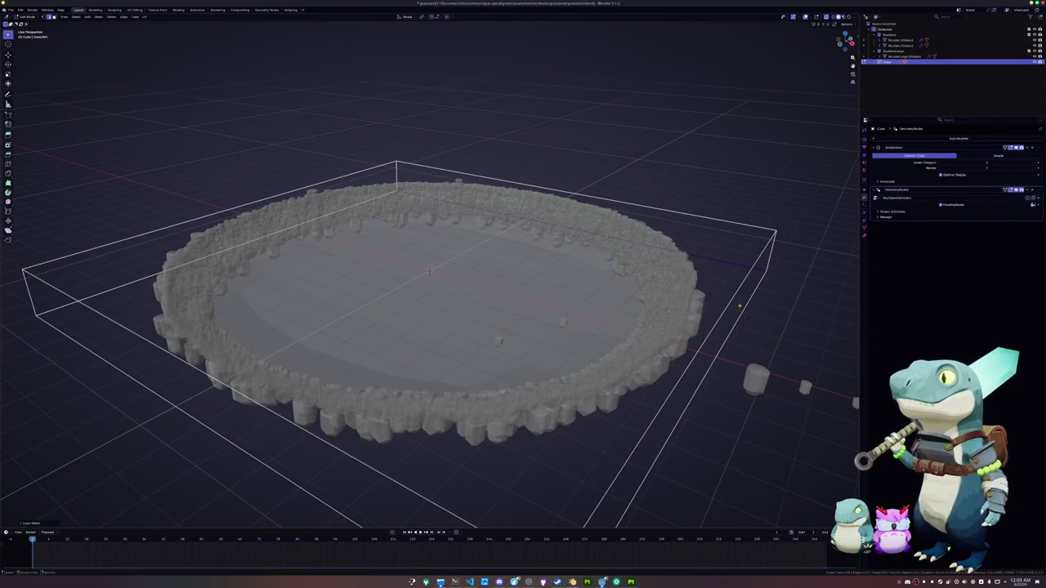
scroll(402, 419, "down", 3)
left_click(402, 419)
key("f")
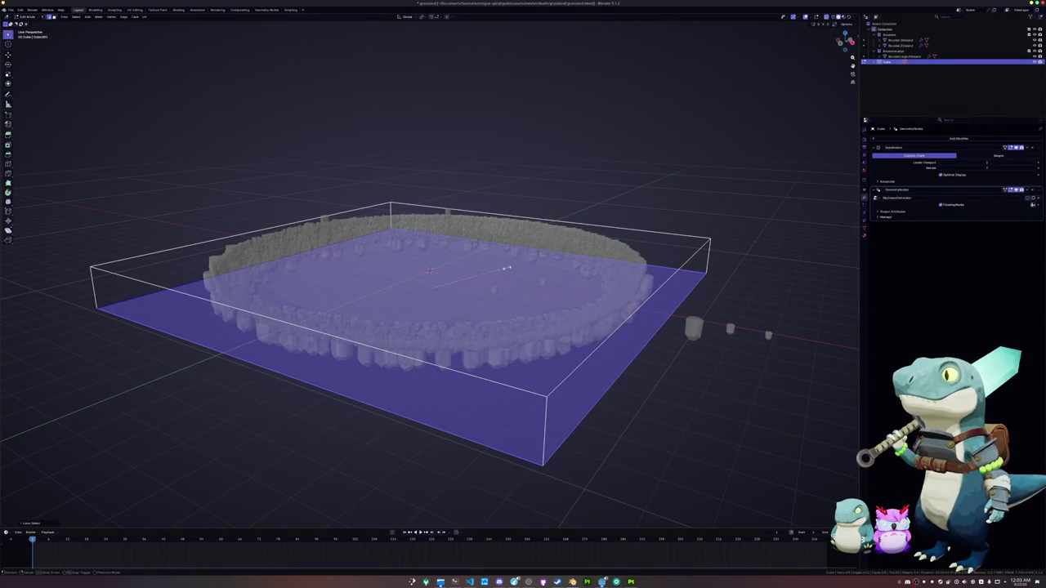
key("shift+e")
left_click(582, 255)
key("Tab")
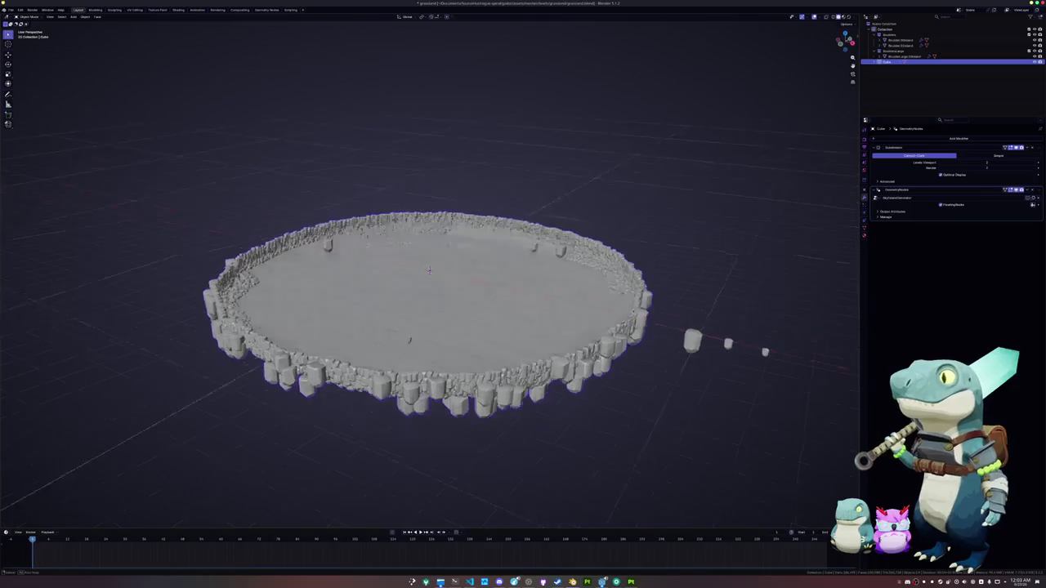
Select the island object and show its transform values in the sidebar.
key("Tab")
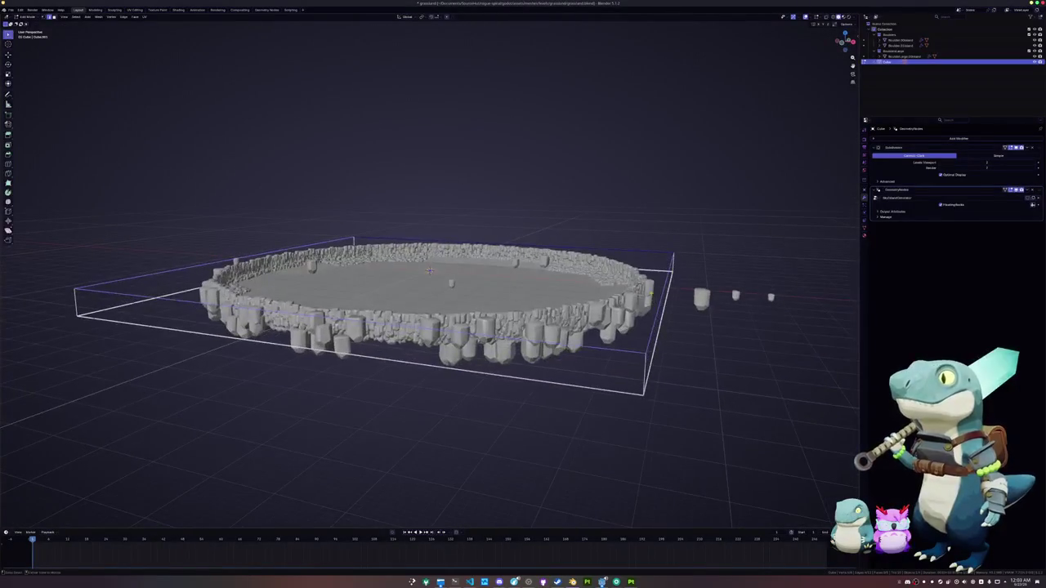
key("g")
key("z")
key("Escape")
key("Tab")
left_click(540, 286)
key("n")
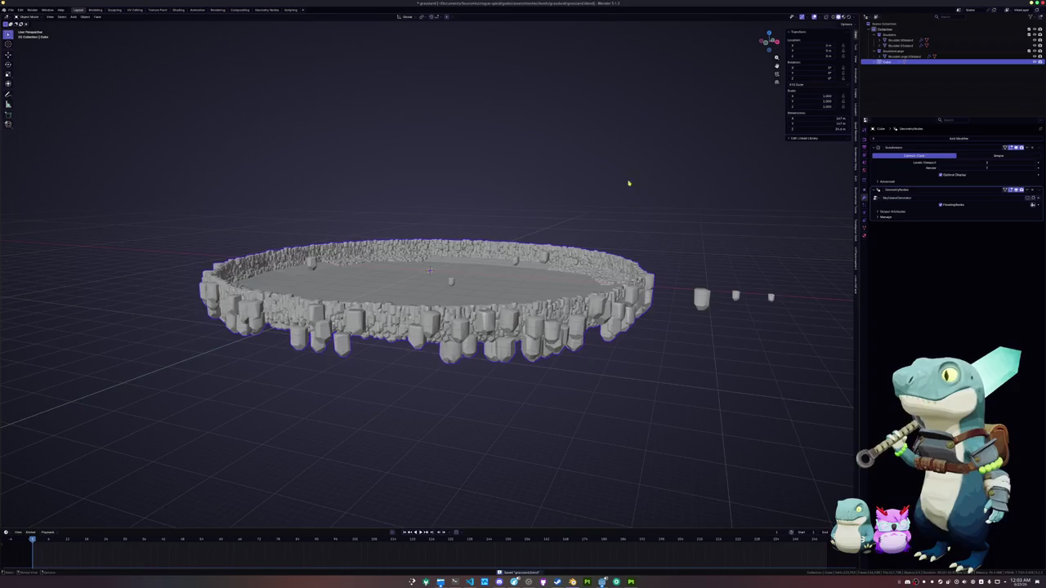
scroll(633, 181, "up", 3)
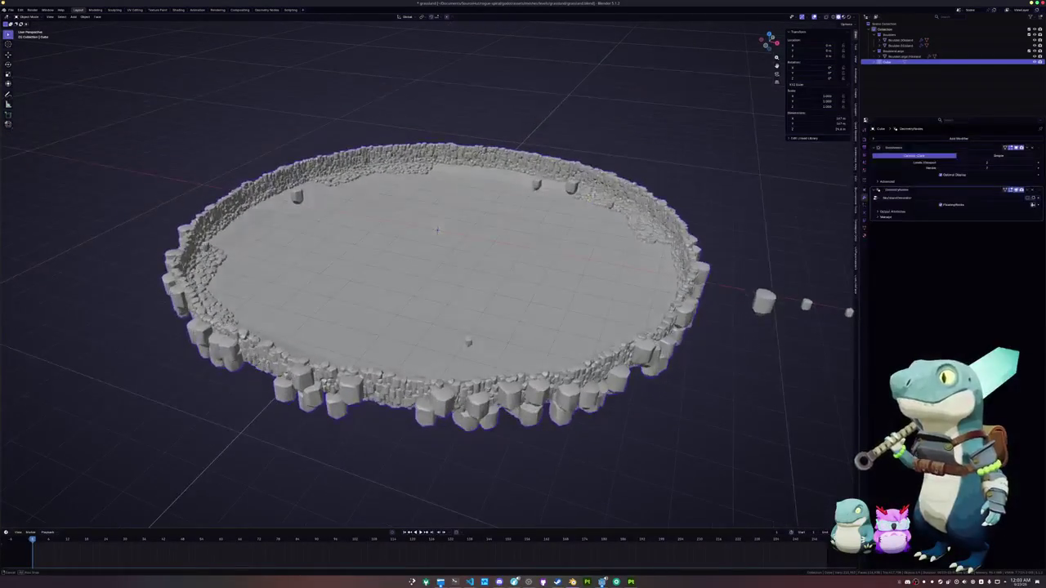
scroll(595, 195, "up", 2)
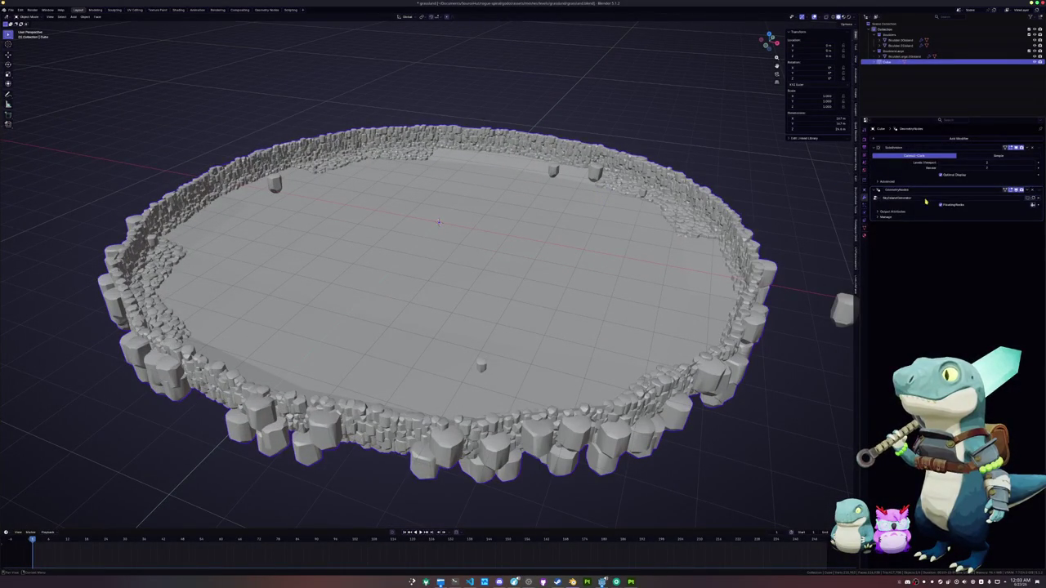
scroll(754, 279, "down", 3)
Select all the boulder cylinders' geometry using X-ray and scale the boulders up.
left_click_drag(773, 307, 693, 250)
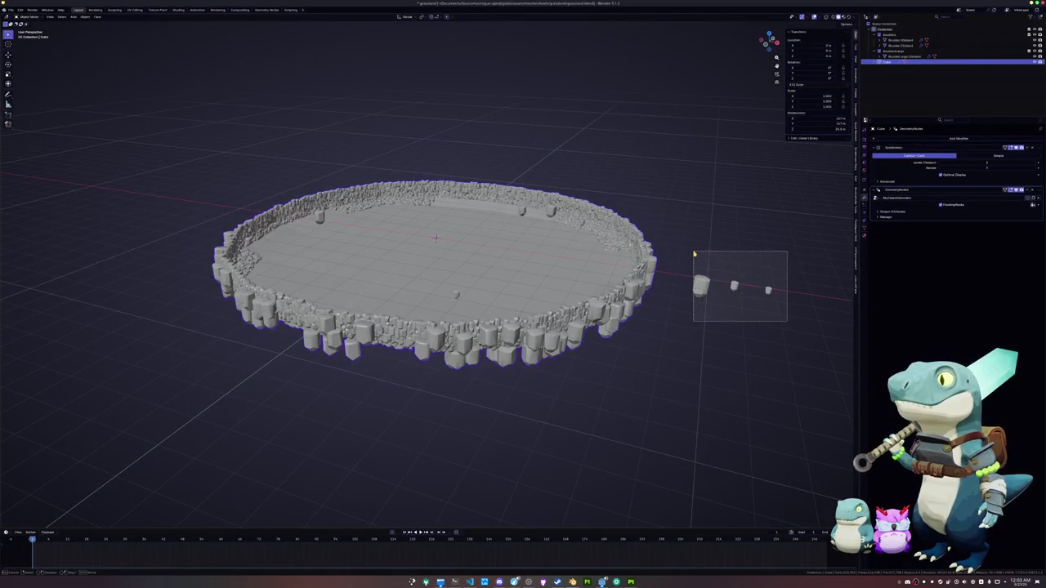
left_click_drag(787, 319, 689, 256)
key("Tab")
left_click_drag(794, 320, 696, 256)
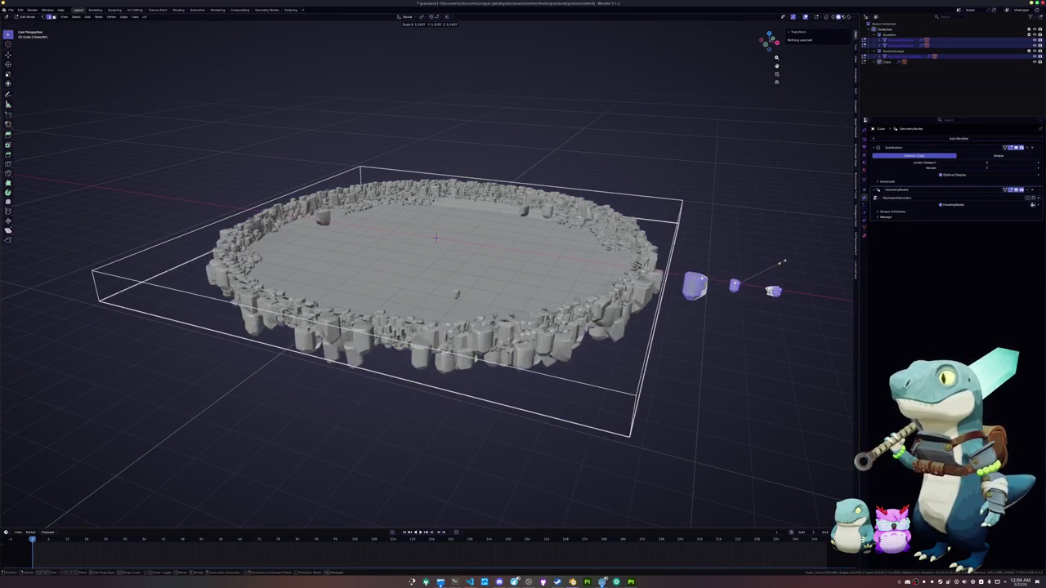
key("alt+z")
left_click_drag(787, 332, 684, 242)
key("alt+z")
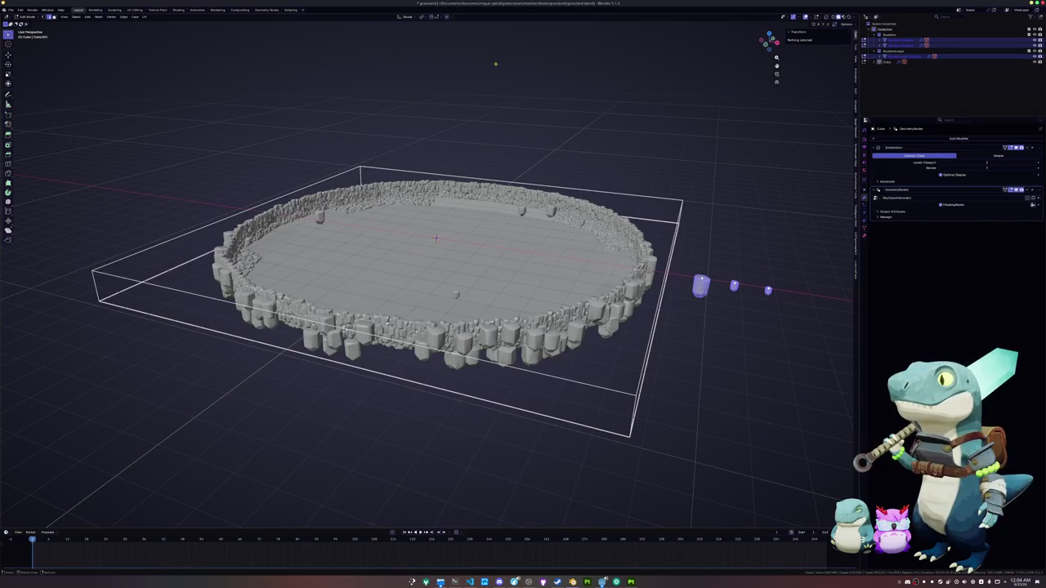
key("s")
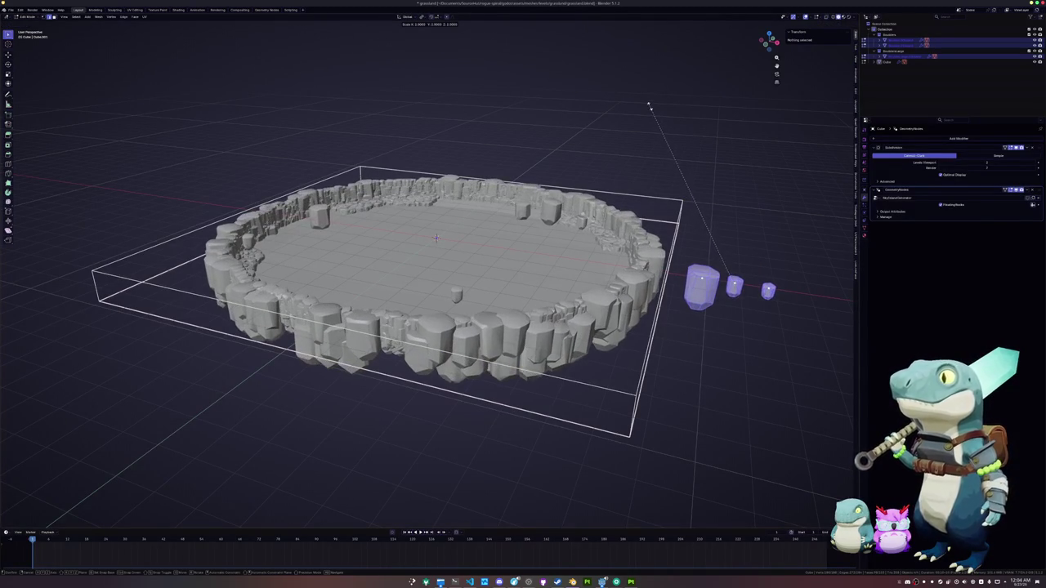
left_click(652, 114)
key("Tab")
Select the arena object, view it from lower down, and save grassland.blend.
left_click(553, 317)
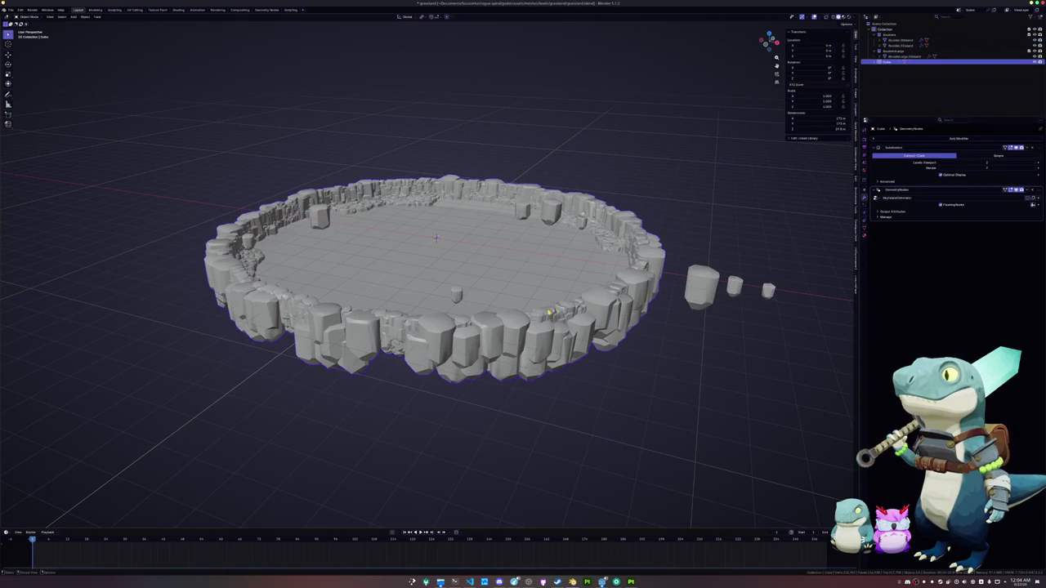
left_click_drag(554, 317, 446, 226)
key("ctrl+s")
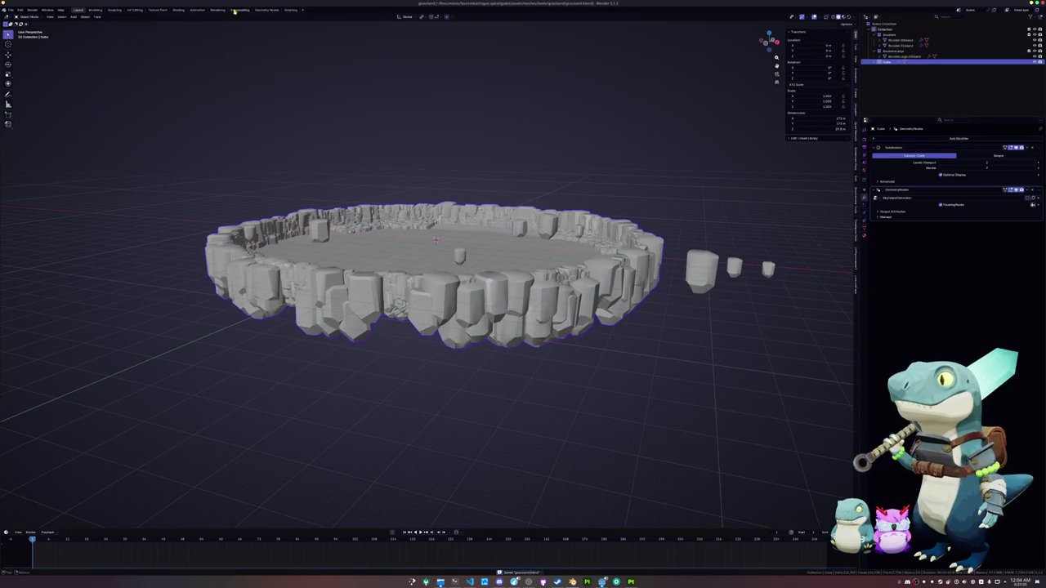
Extrude the arena's top face and scale it far outward into a wide ground plane, then adjust its height.
key("Tab")
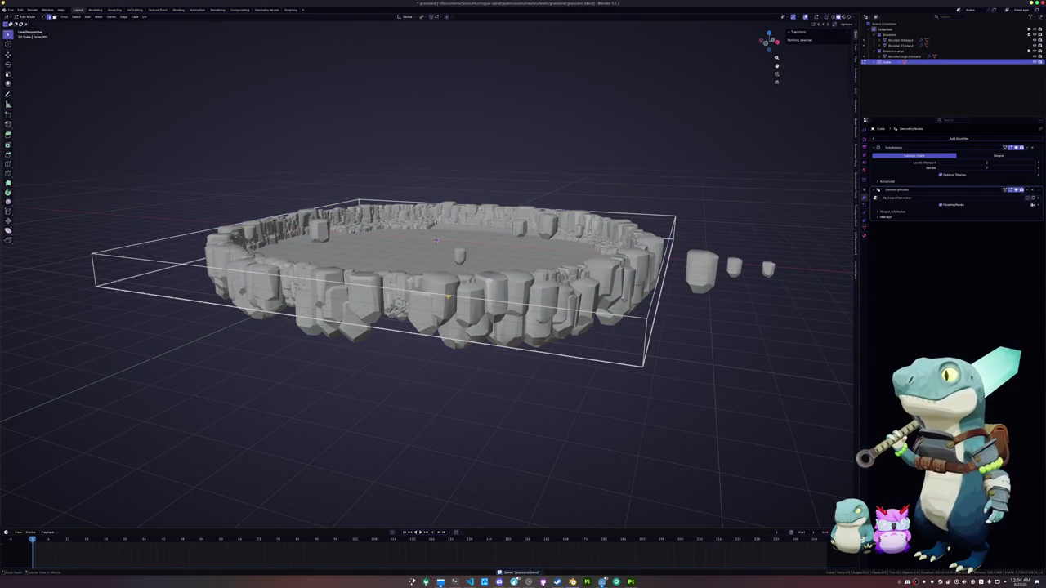
left_click(448, 298)
key("e")
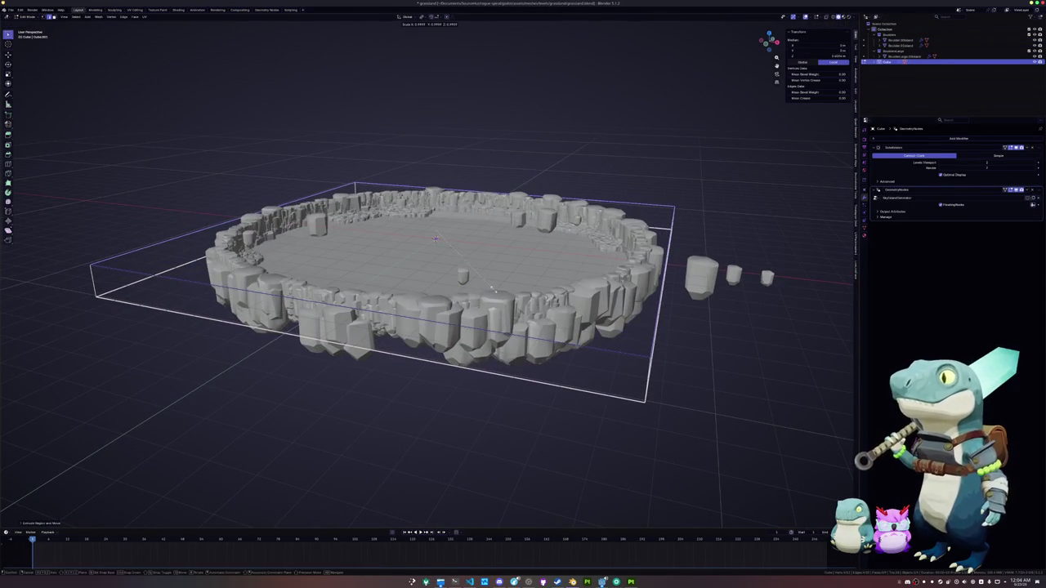
key("s")
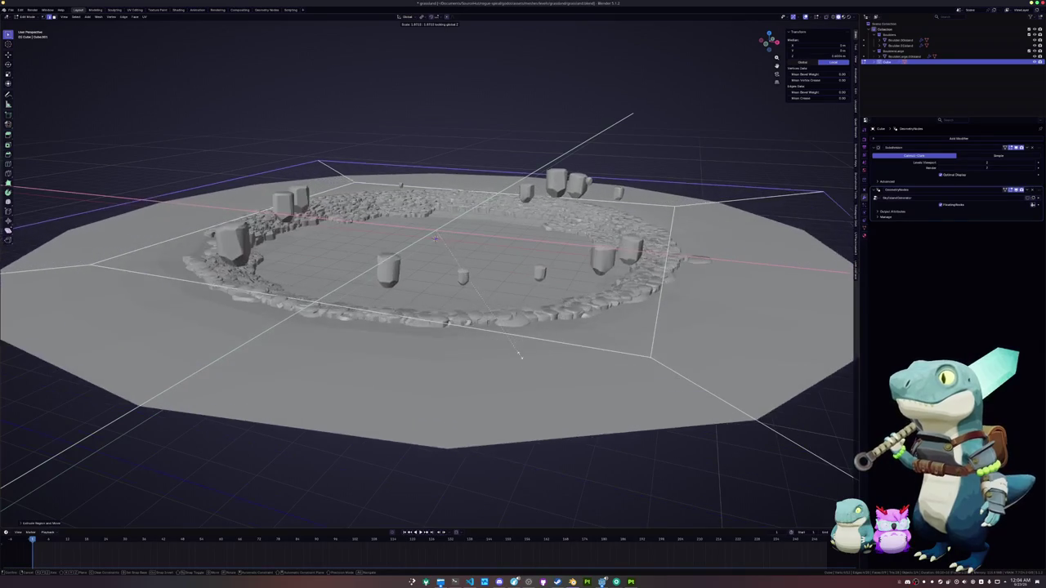
scroll(520, 354, "down", 5)
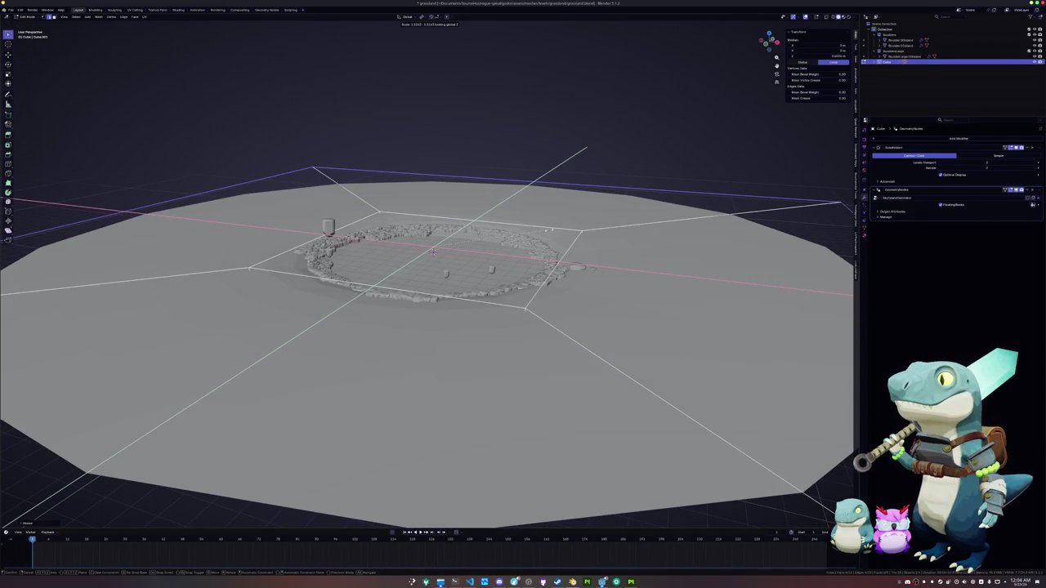
left_click(603, 232)
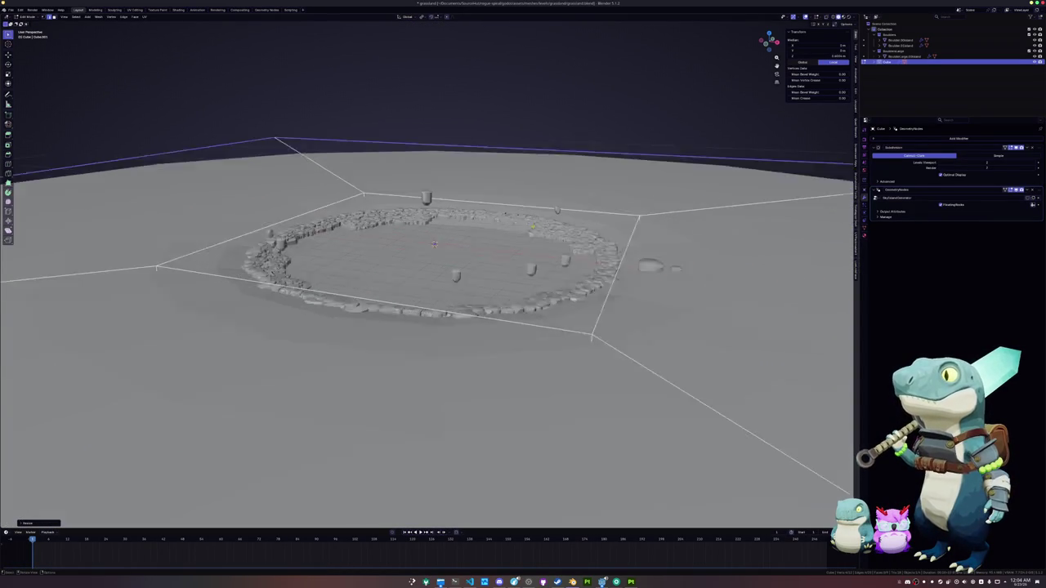
scroll(433, 253, "up", 5)
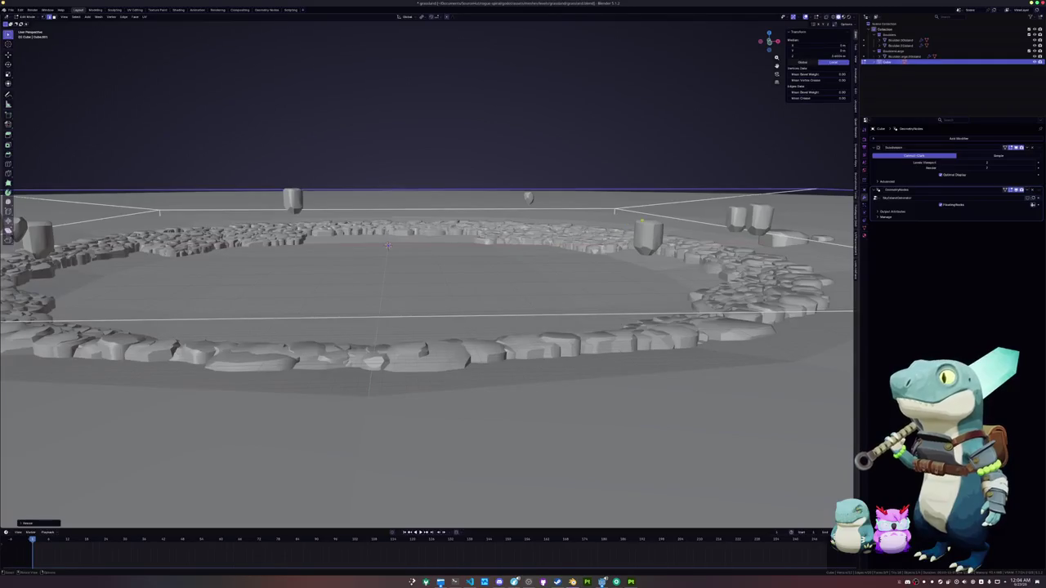
scroll(659, 217, "down", 3)
key("g")
key("z")
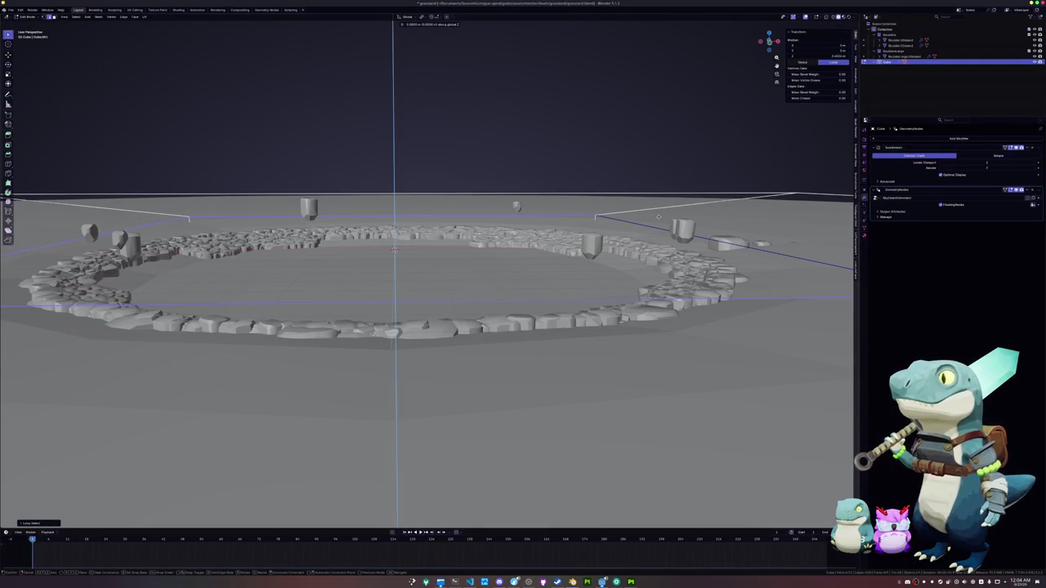
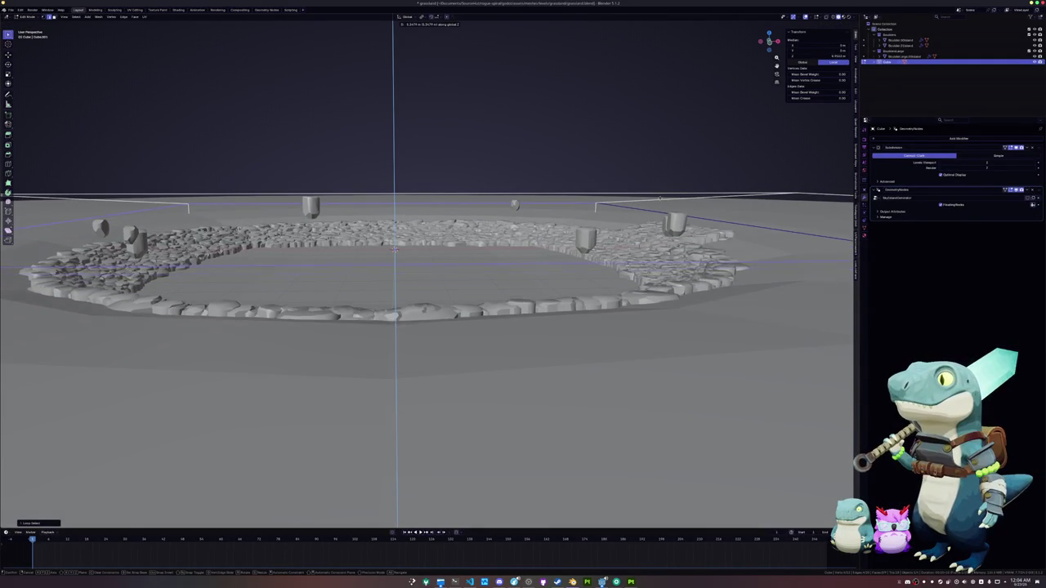
Confirm the vertical move and select the four outer ground faces, leaving the face menu unused.
left_click(394, 249)
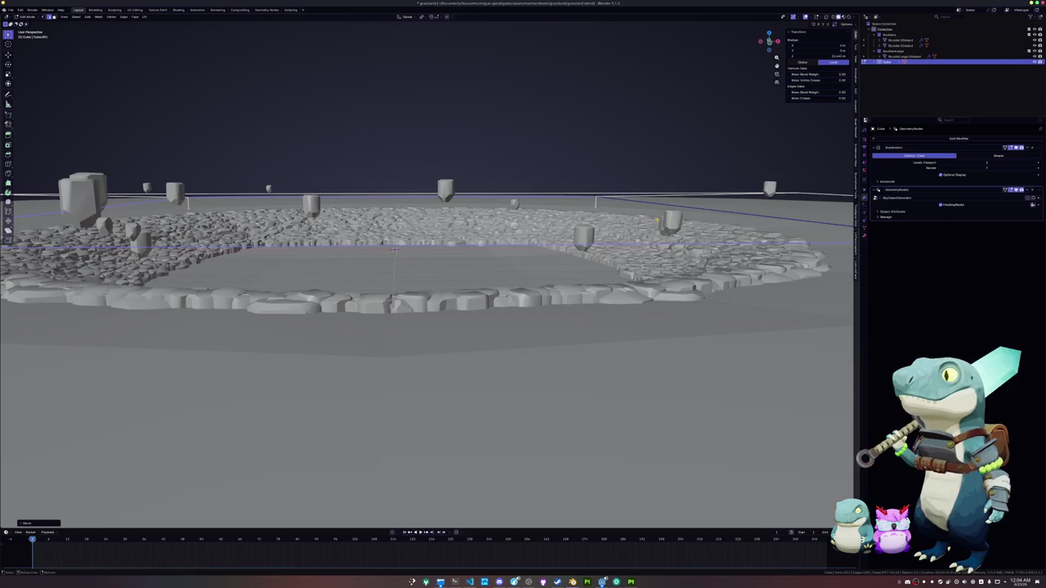
scroll(412, 258, "down", 5)
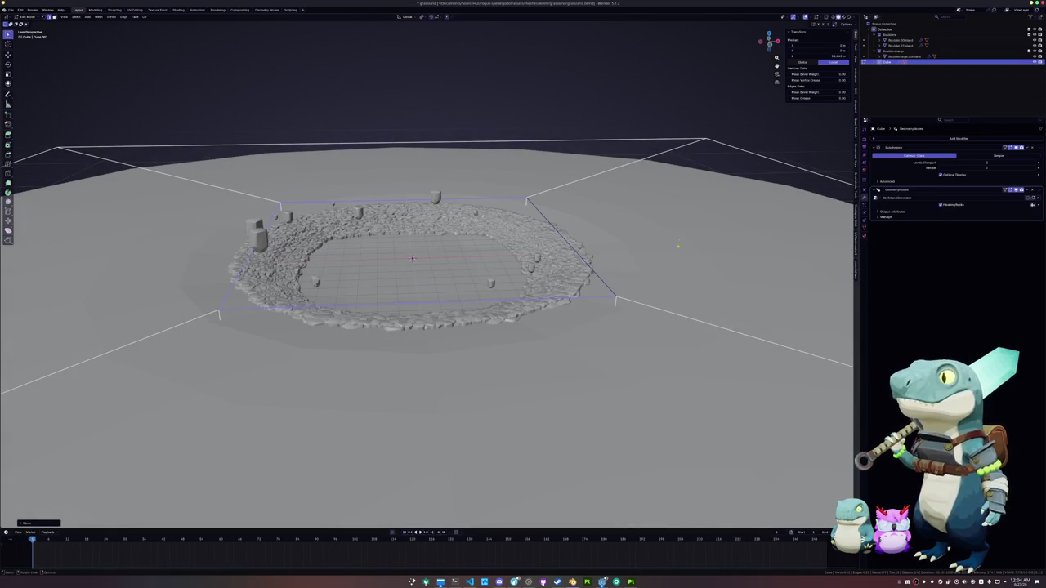
left_click(680, 241, "shift")
left_click(490, 409, "shift")
left_click(123, 245, "shift")
left_click(350, 169, "shift")
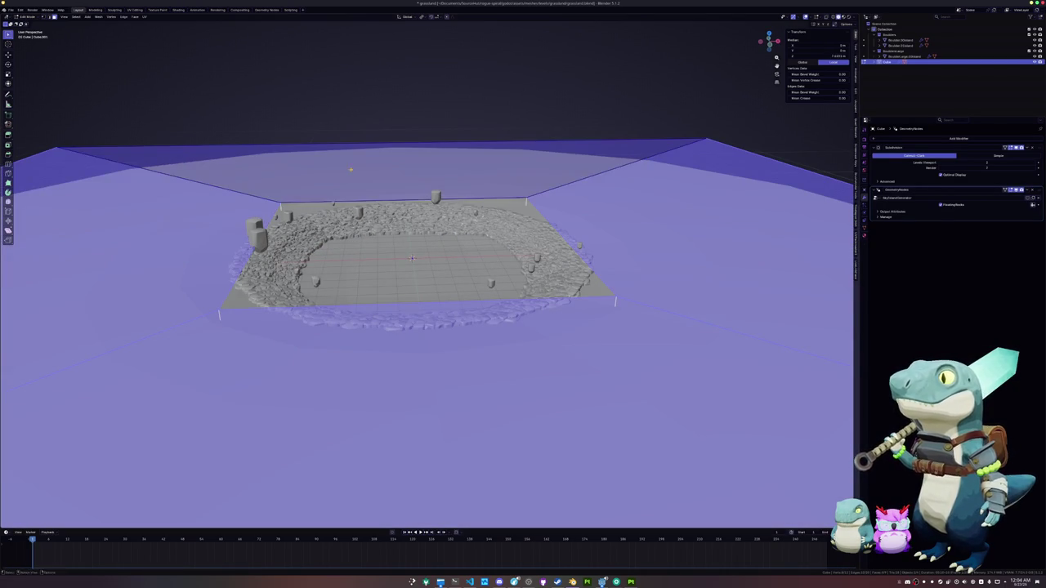
right_click(350, 169)
mouse_move(335, 266)
left_click(391, 264)
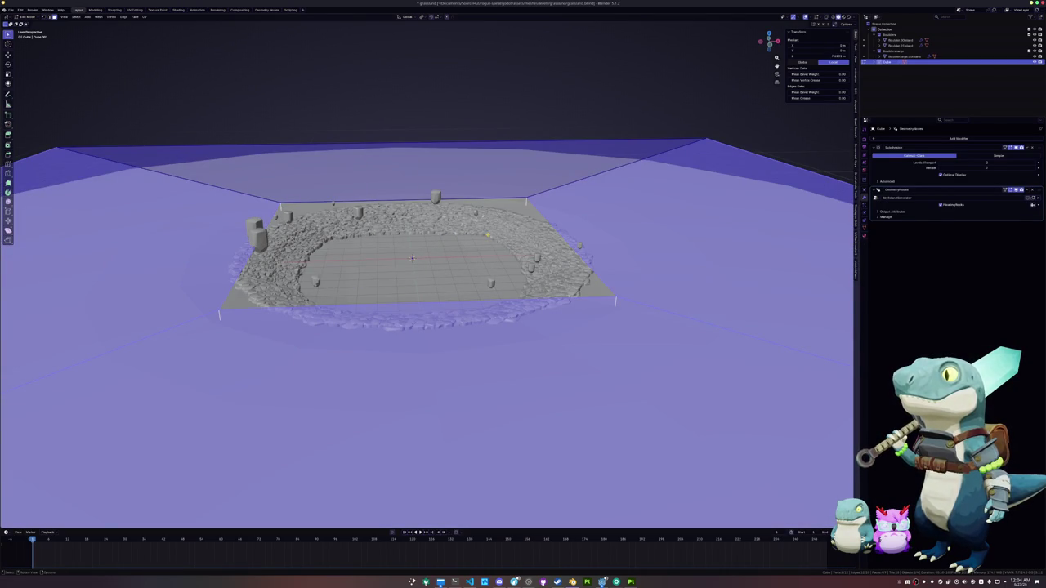
Crease the inner square edge loop around the ring and raise it slightly along Z.
left_click(552, 228, "alt")
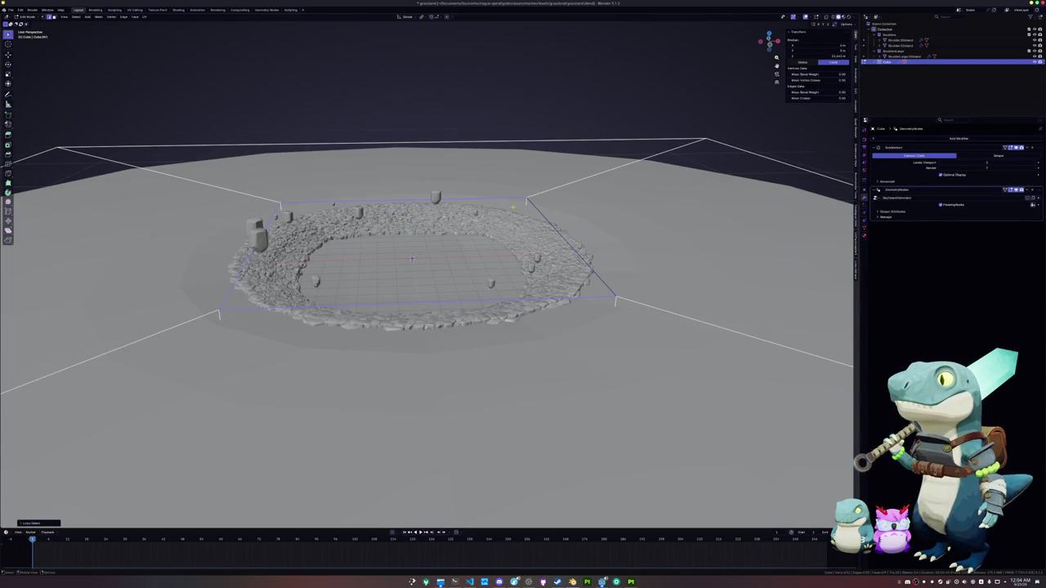
key("shift+e")
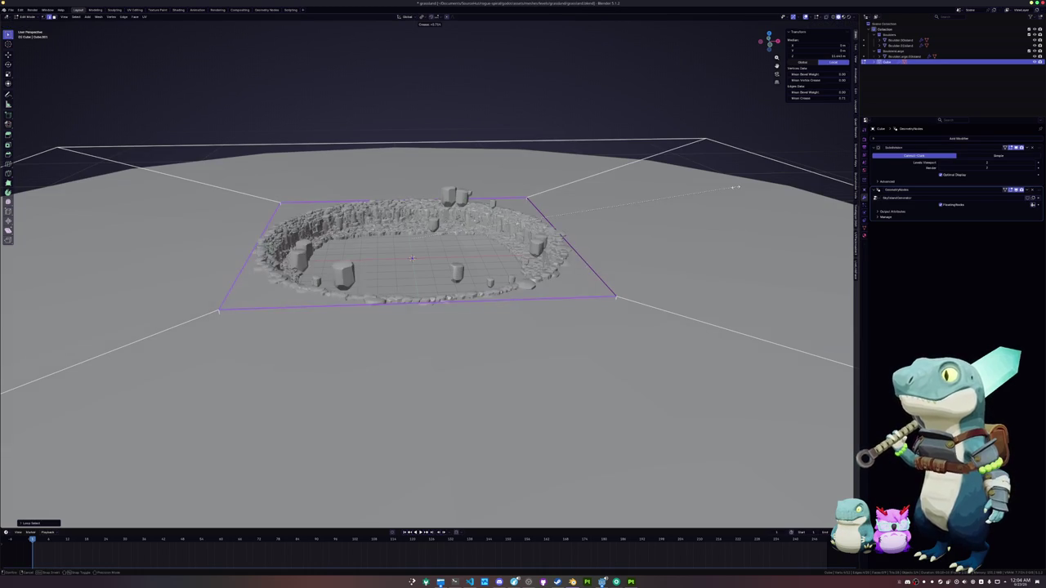
left_click(759, 182)
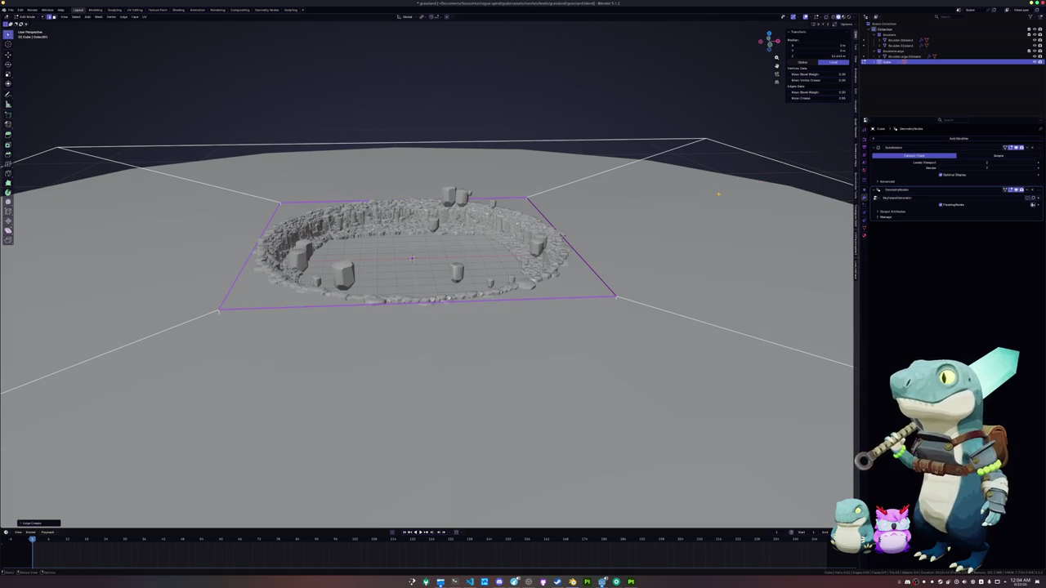
key("g")
key("z")
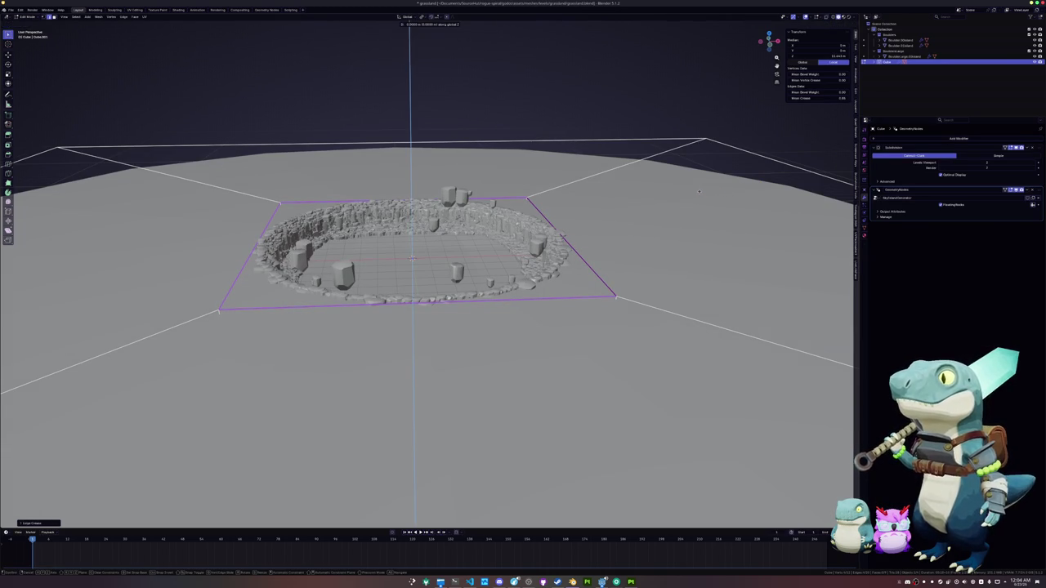
left_click(701, 190)
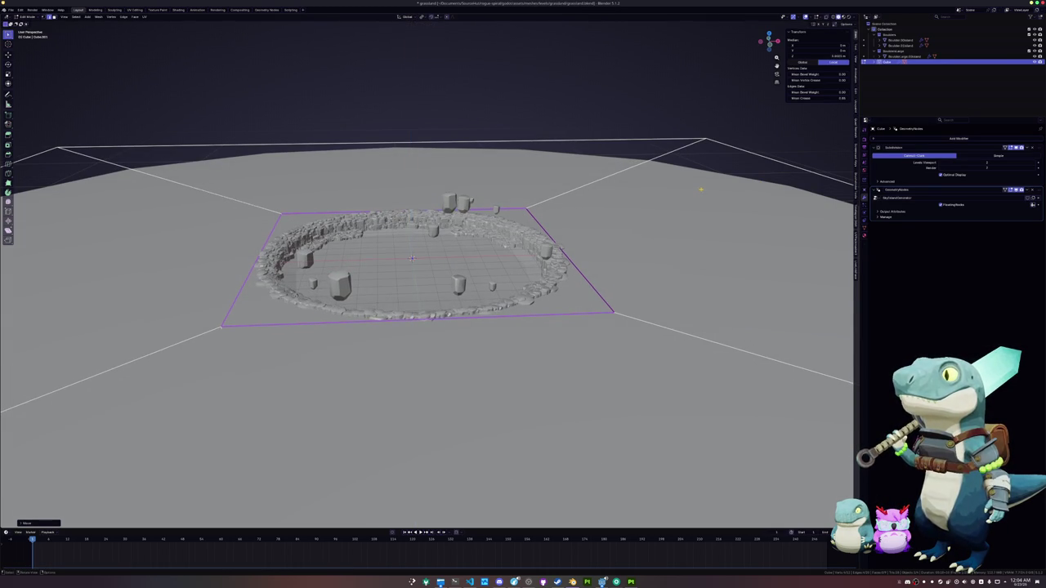
Select the four border faces of the ground and separate them into a new object.
left_click(653, 223)
left_click(432, 182, "shift")
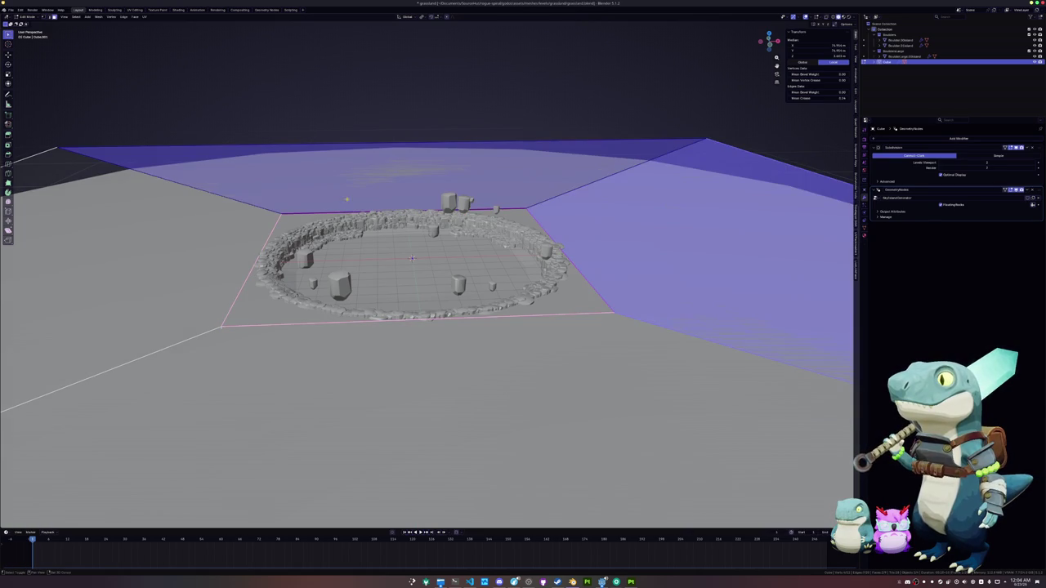
left_click(380, 400, "shift")
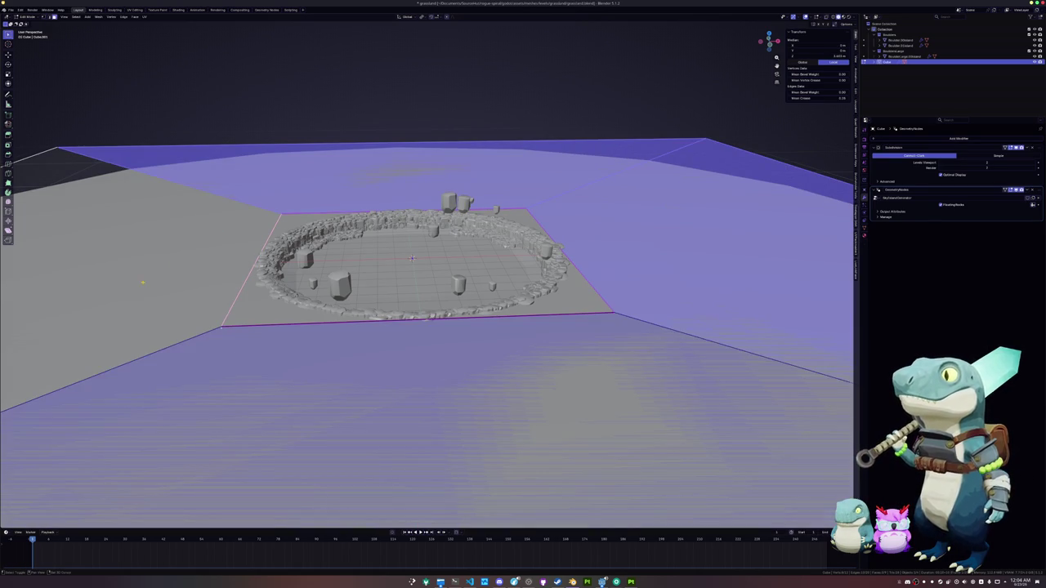
left_click(143, 283, "shift")
right_click(142, 283)
mouse_move(119, 374)
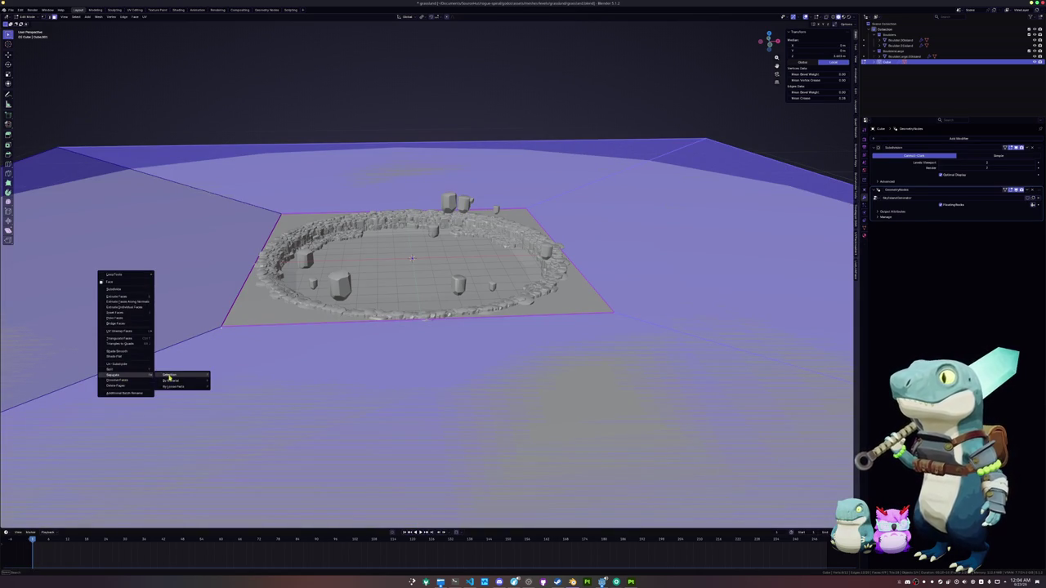
key("Return")
In Object Mode, remove the GeometryNodes modifier from the separated ground object.
key("Tab")
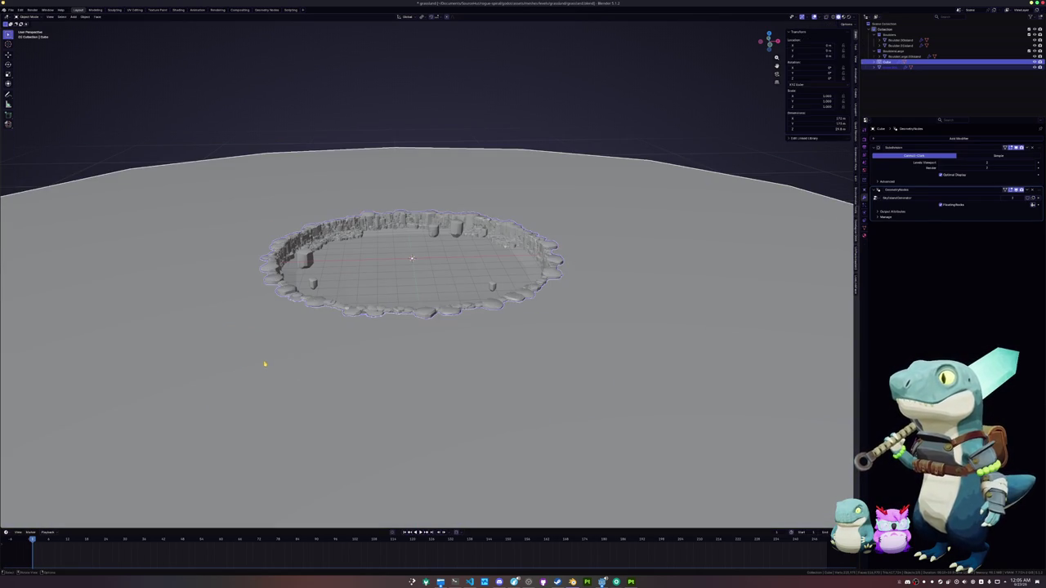
key("KP_Decimal")
key("KP_8")
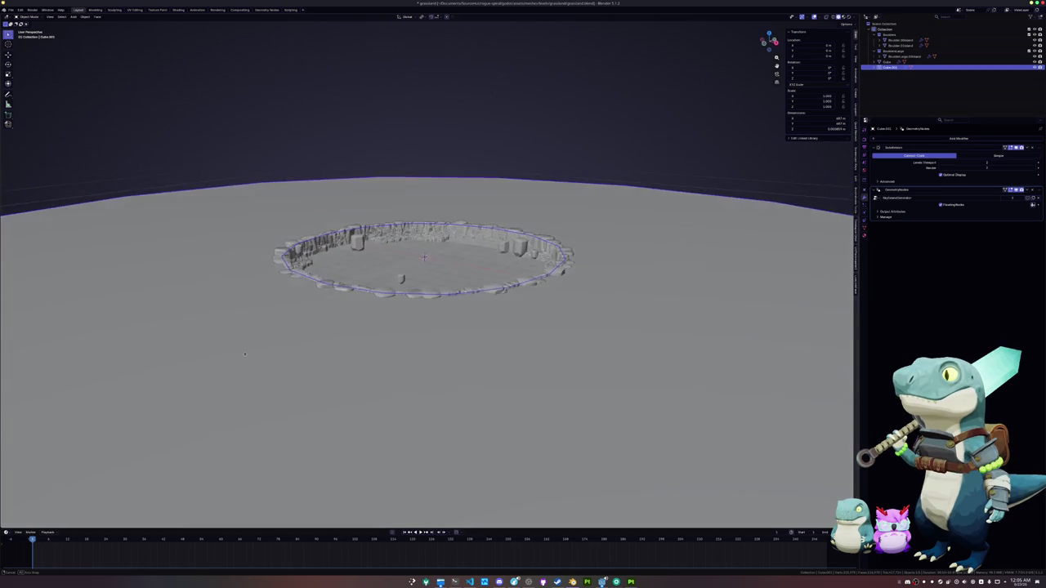
key("g")
key("z")
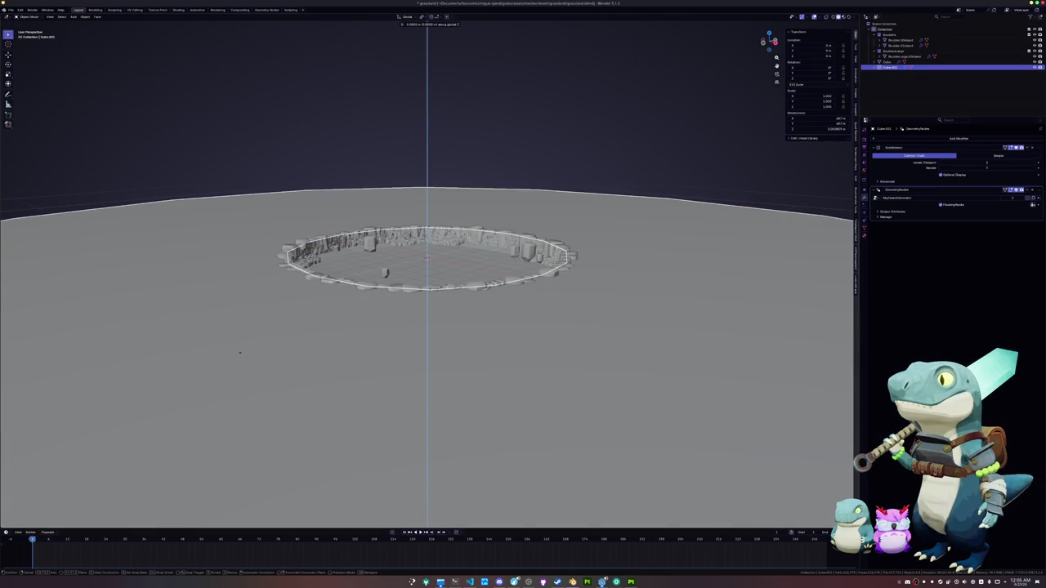
right_click(223, 417)
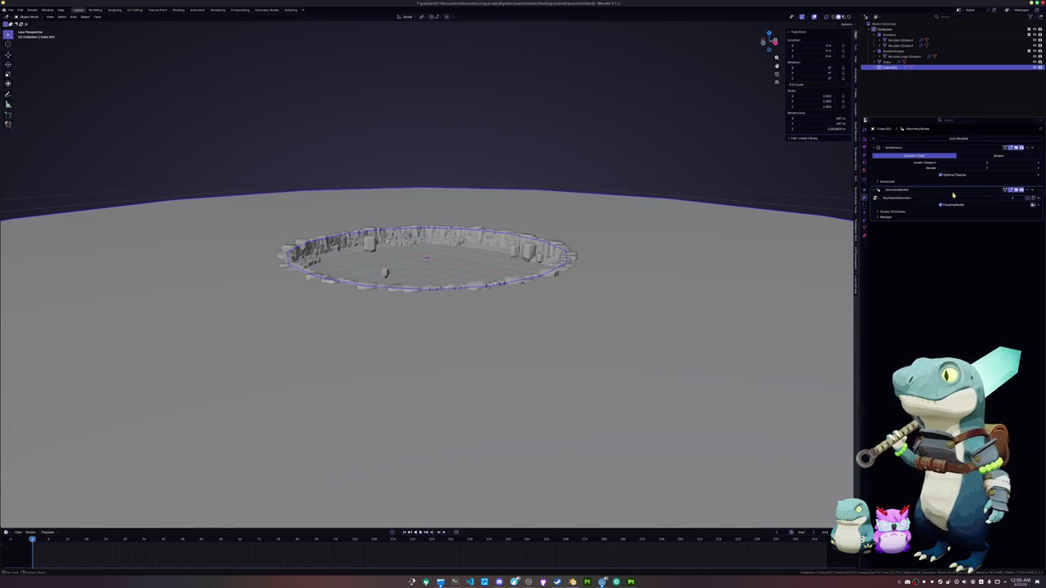
left_click(1032, 190)
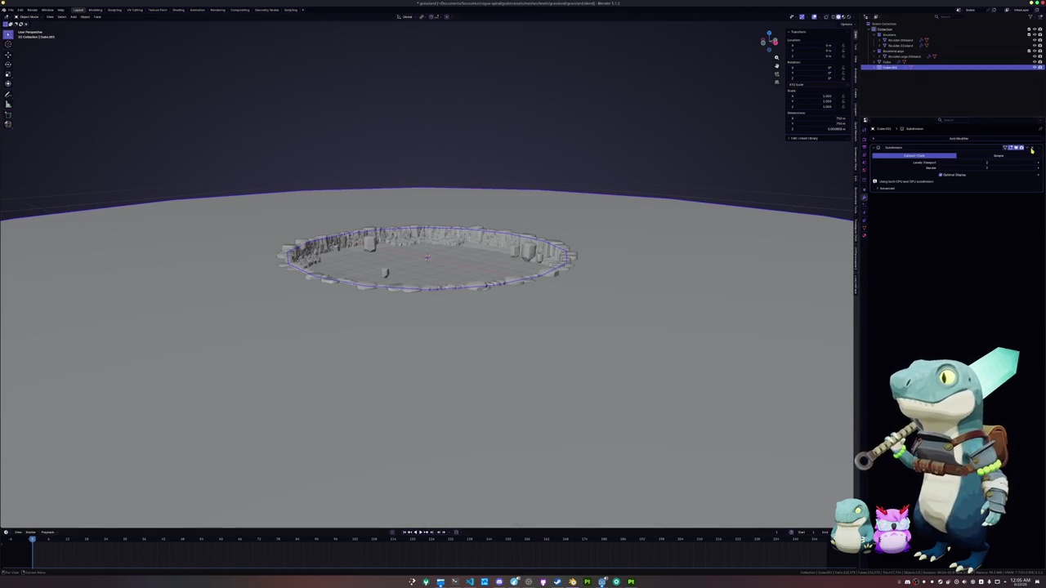
key("g")
key("z")
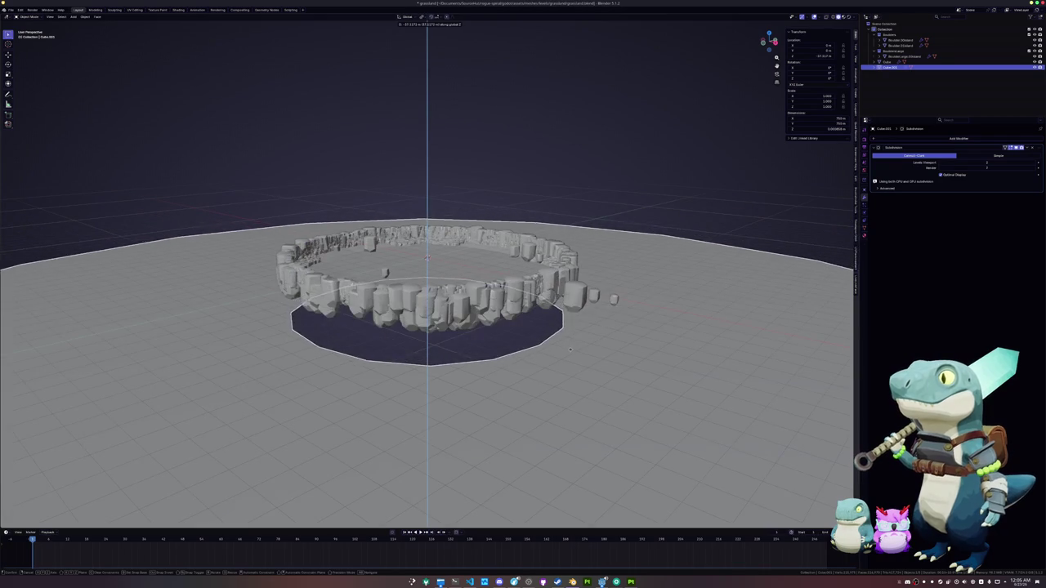
right_click(570, 350)
Sink the ground plane object below the rock ring along Z.
left_click(481, 293)
scroll(482, 294, "up", 8)
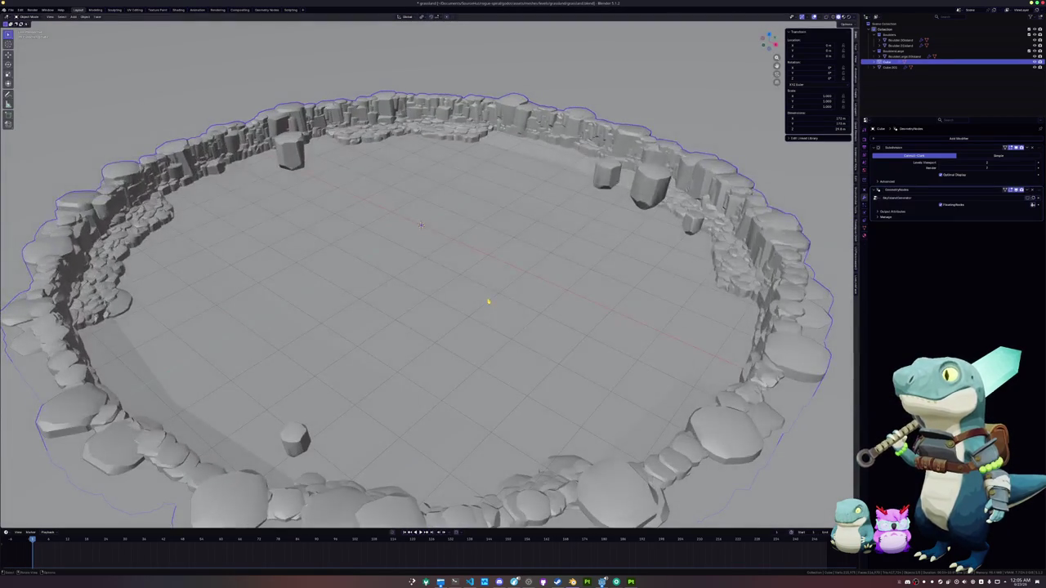
scroll(507, 300, "down", 6)
left_click(626, 270)
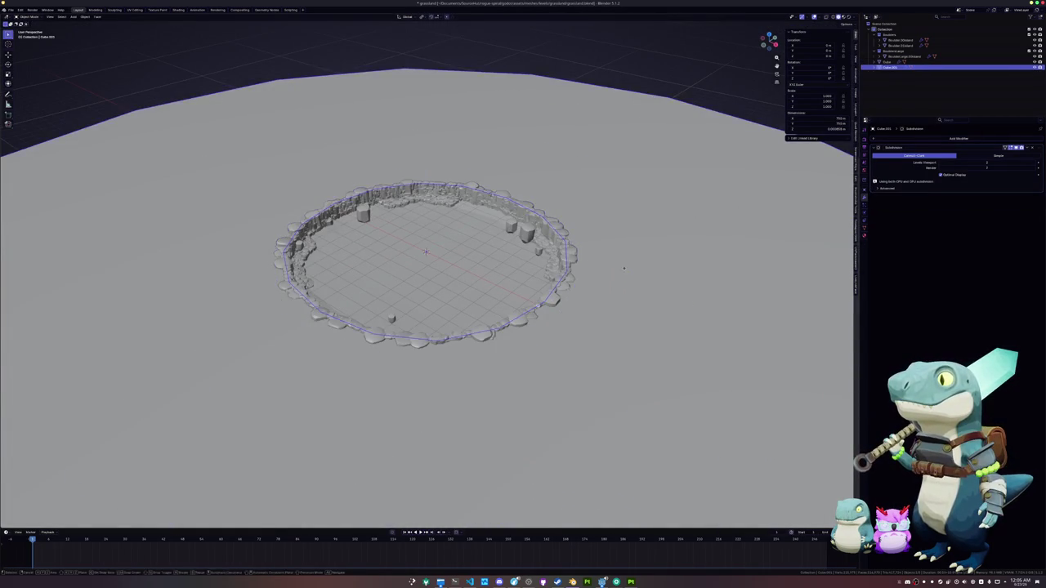
key("g")
key("z")
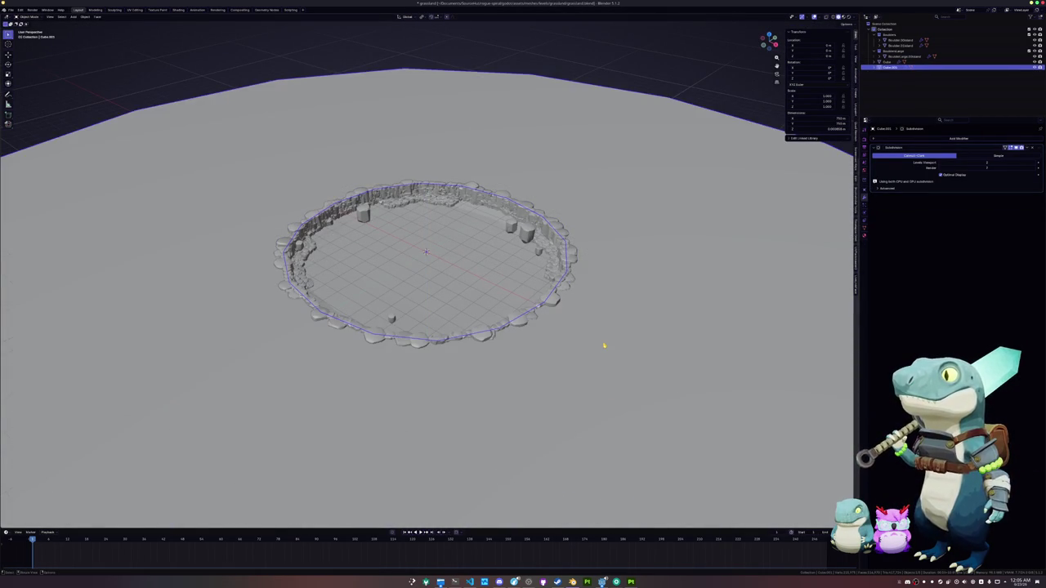
left_click(605, 342)
Rescale the small rocks' mesh in Edit Mode, then reselect the rock ring object.
left_click(595, 334)
left_click_drag(602, 335, 700, 306)
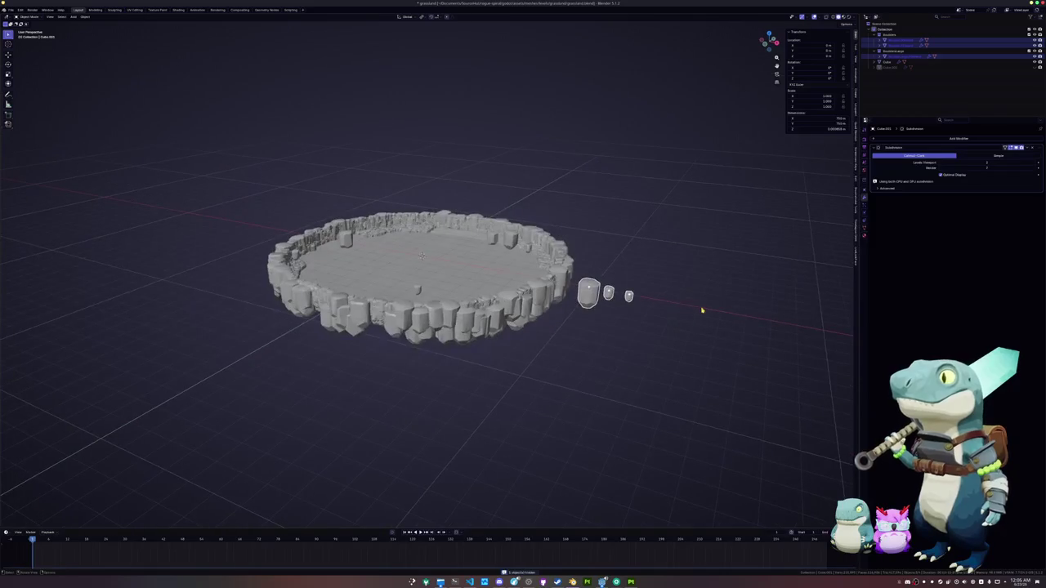
key("alt+a")
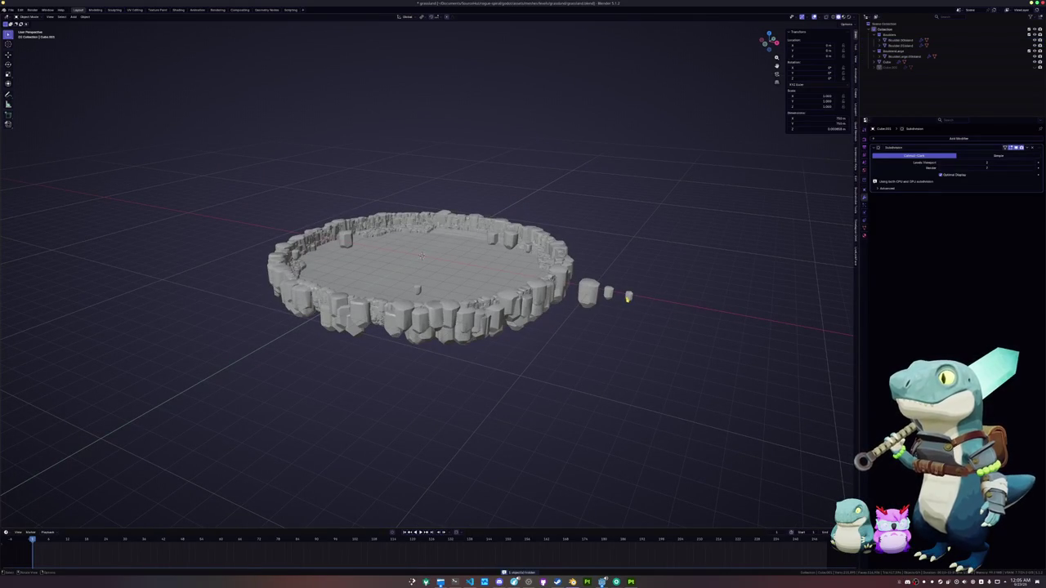
left_click(628, 296)
key("Tab")
key("s")
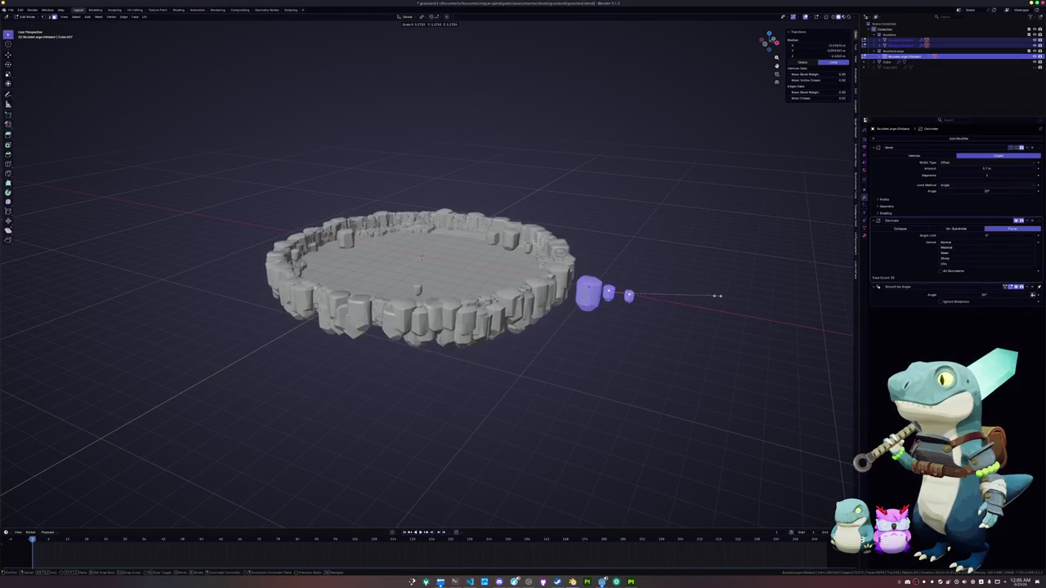
left_click(674, 298)
key("Tab")
left_click(547, 245)
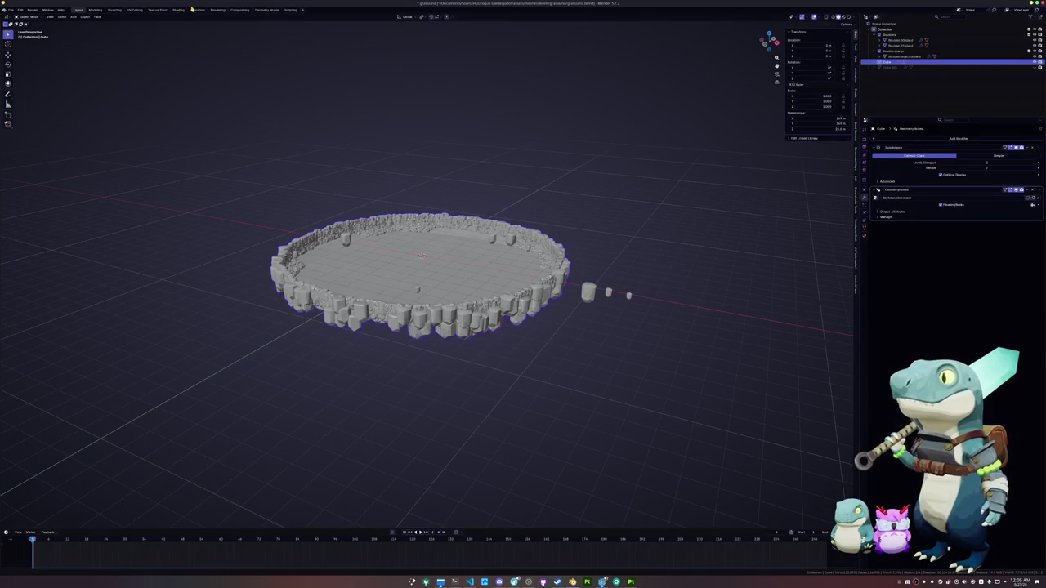
left_click(199, 11)
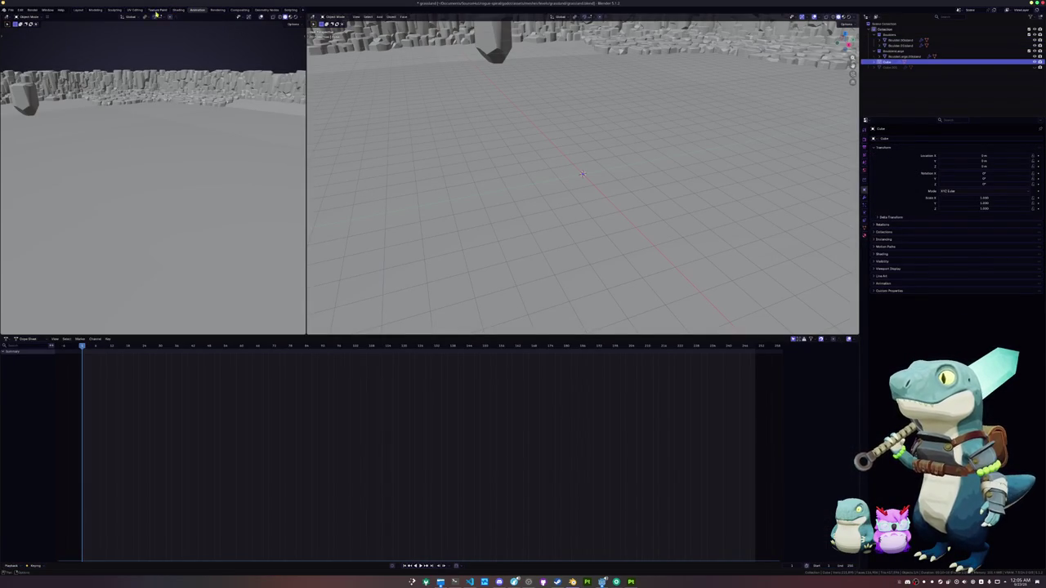
In the Geometry Nodes workspace, crease all of the cube's edges in X-ray Edit Mode.
left_click(263, 10)
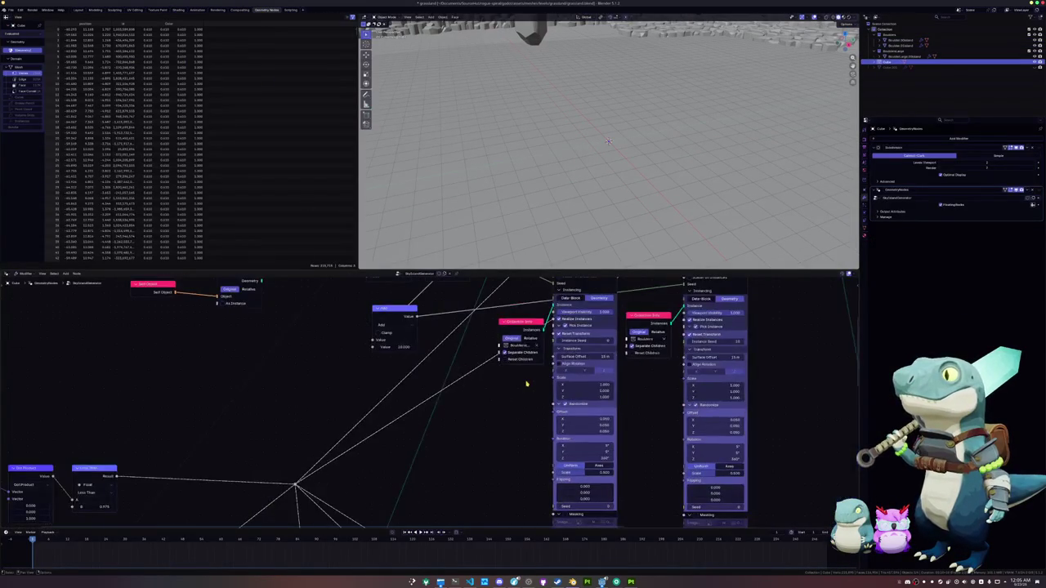
scroll(499, 389, "up", 3)
scroll(512, 154, "down", 5)
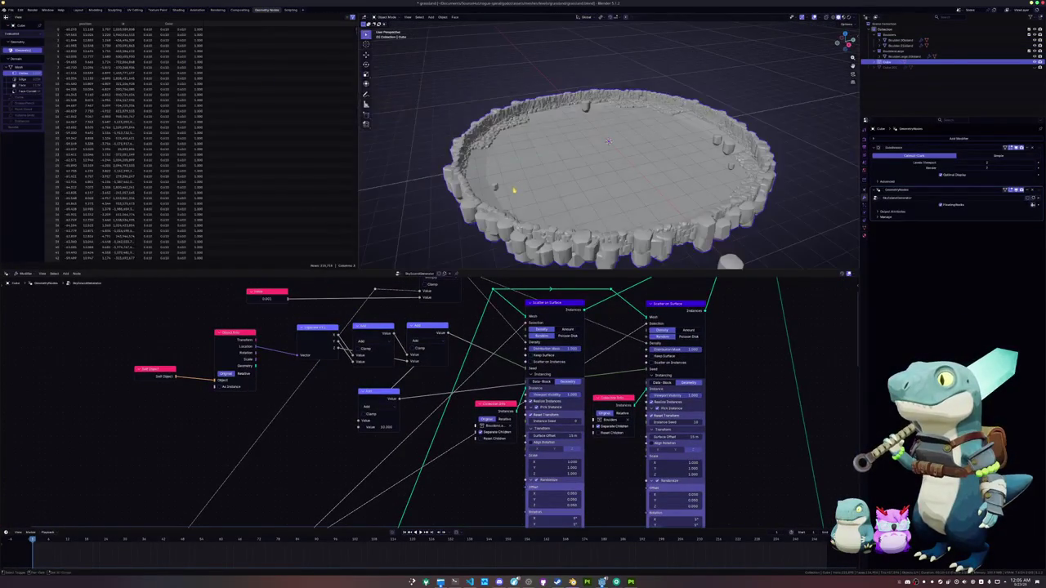
scroll(513, 154, "up", 8)
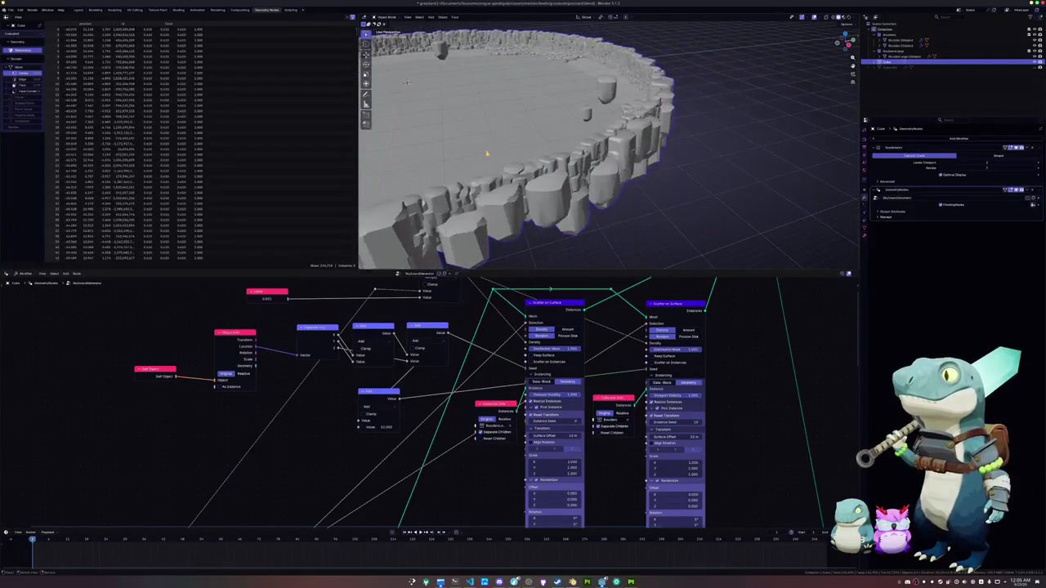
scroll(505, 161, "down", 2)
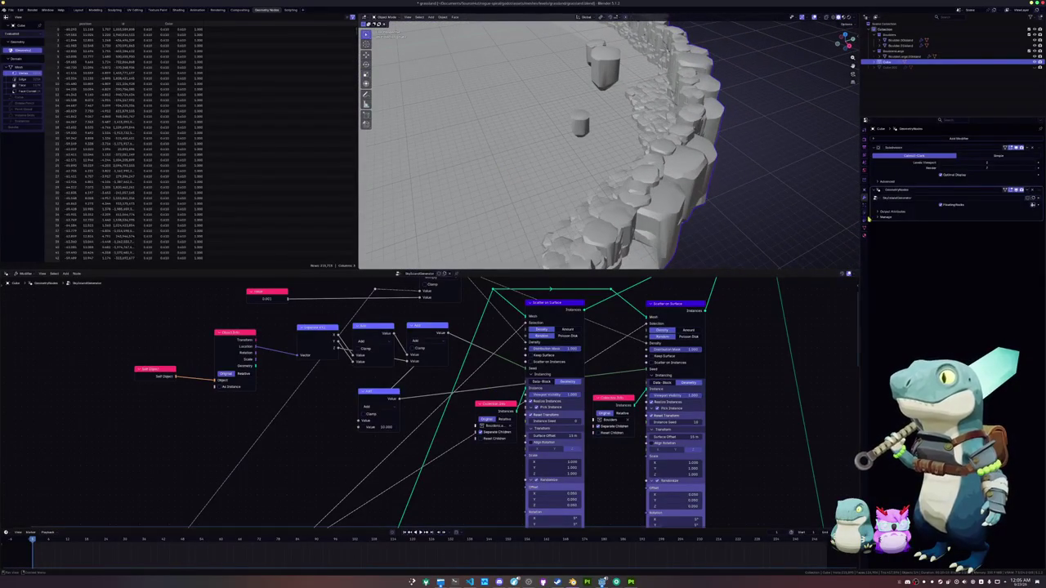
scroll(608, 143, "down", 5)
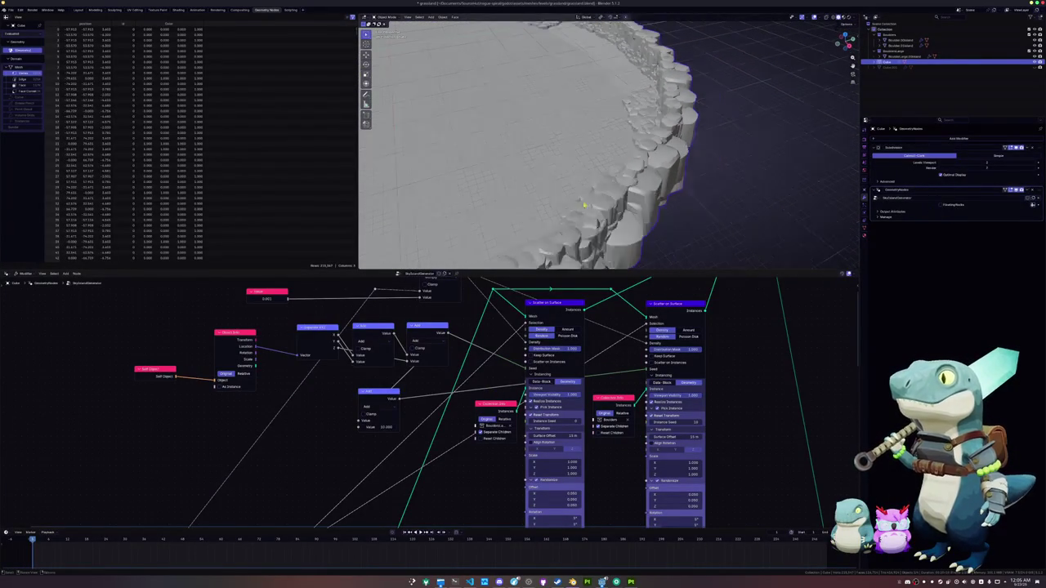
scroll(597, 180, "down", 4)
key("Tab")
key("alt+z")
left_click(683, 109)
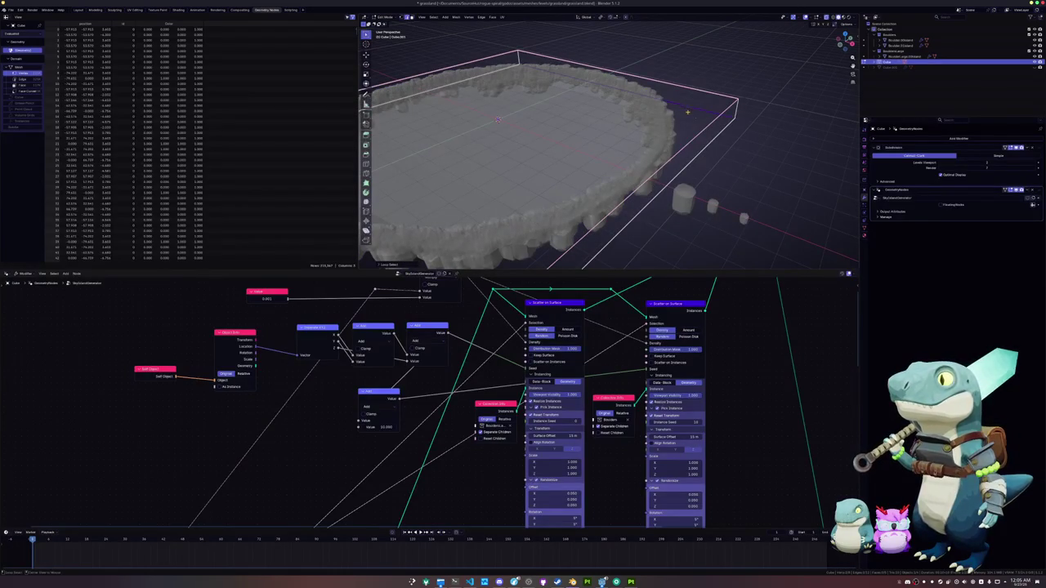
scroll(696, 161, "down", 3)
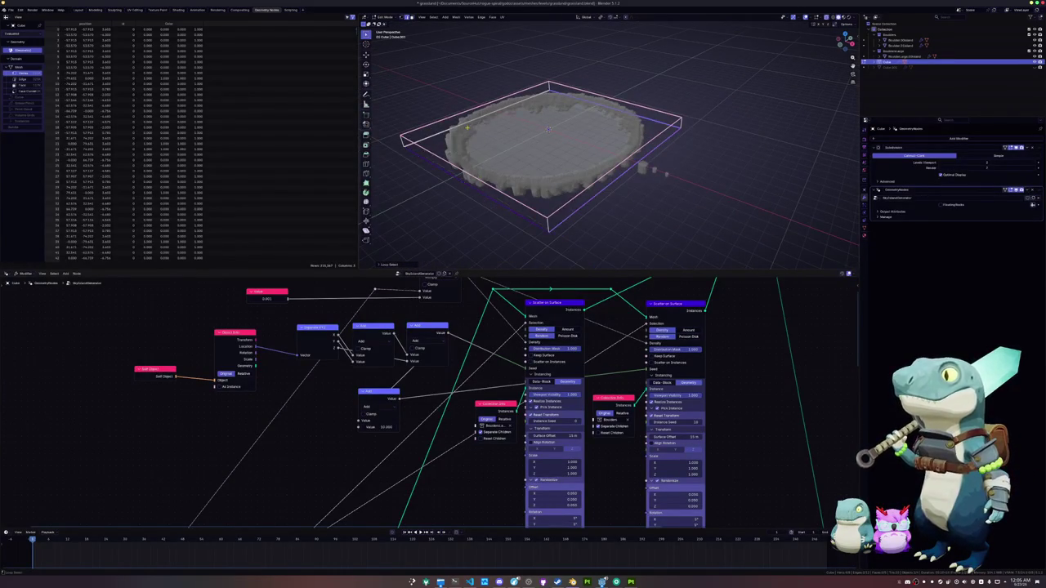
key("a")
key("shift+e")
left_click(669, 156)
Scale the cube by about 1.08 in X and Y only, excluding Z.
key("s")
key("shift+z")
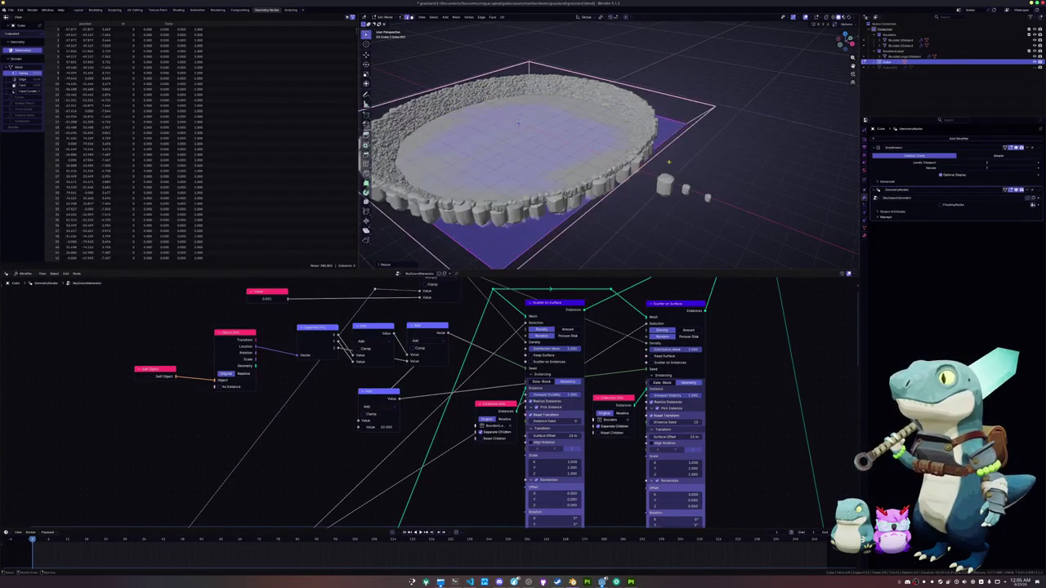
left_click(683, 160)
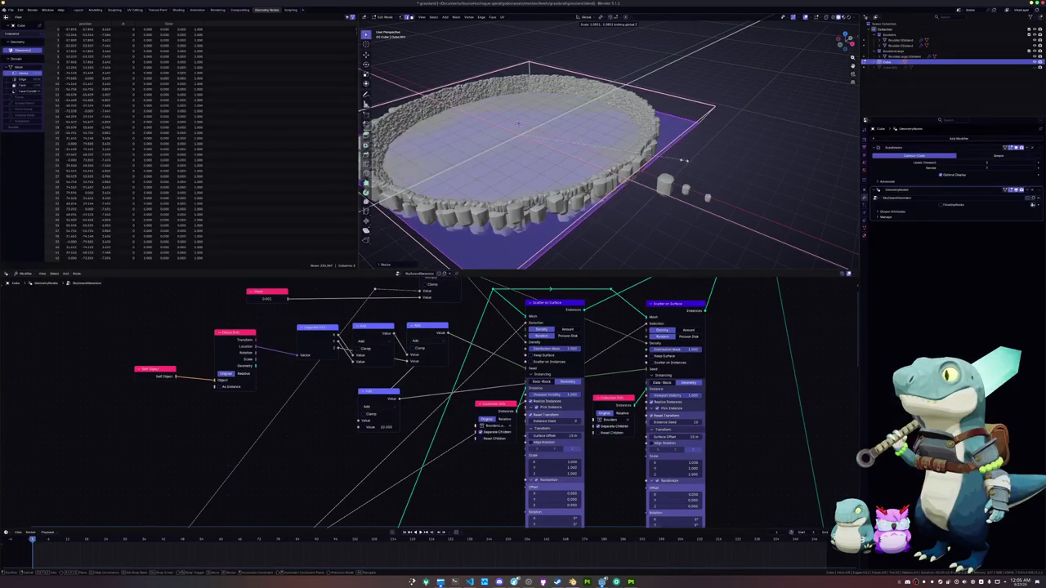
scroll(489, 396, "down", 3)
scroll(505, 408, "up", 2)
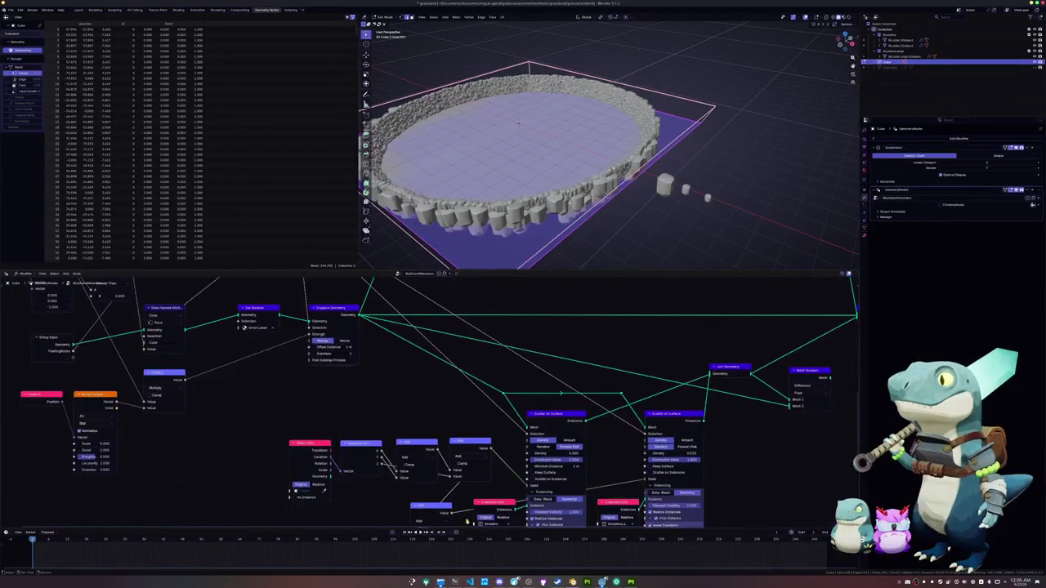
Lower the first Scatter on Surface node's Density from 5 to 1.
scroll(505, 409, "up", 1)
scroll(502, 360, "down", 3)
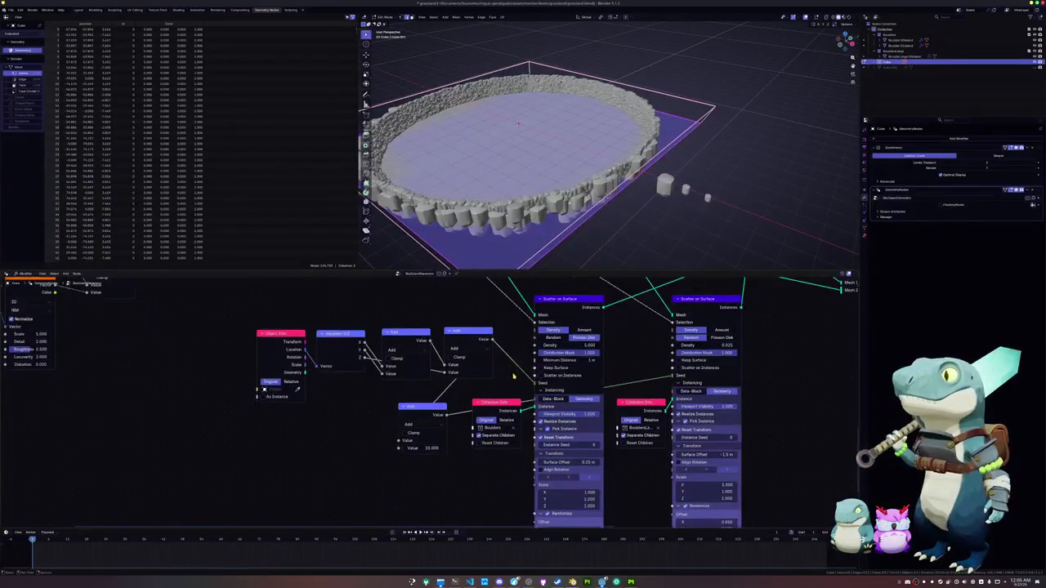
scroll(514, 376, "up", 1)
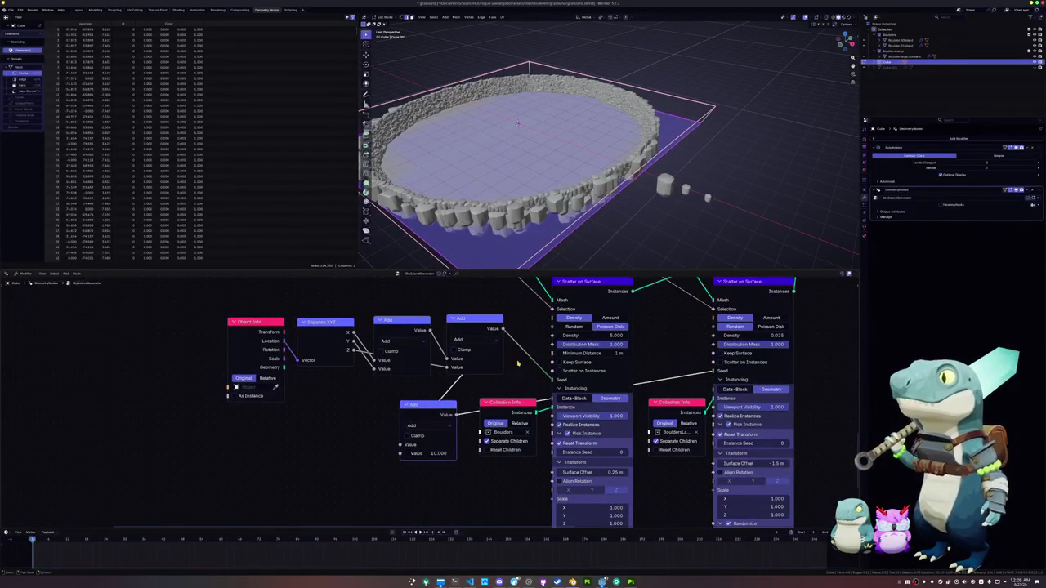
scroll(478, 395, "up", 2)
left_click(537, 383)
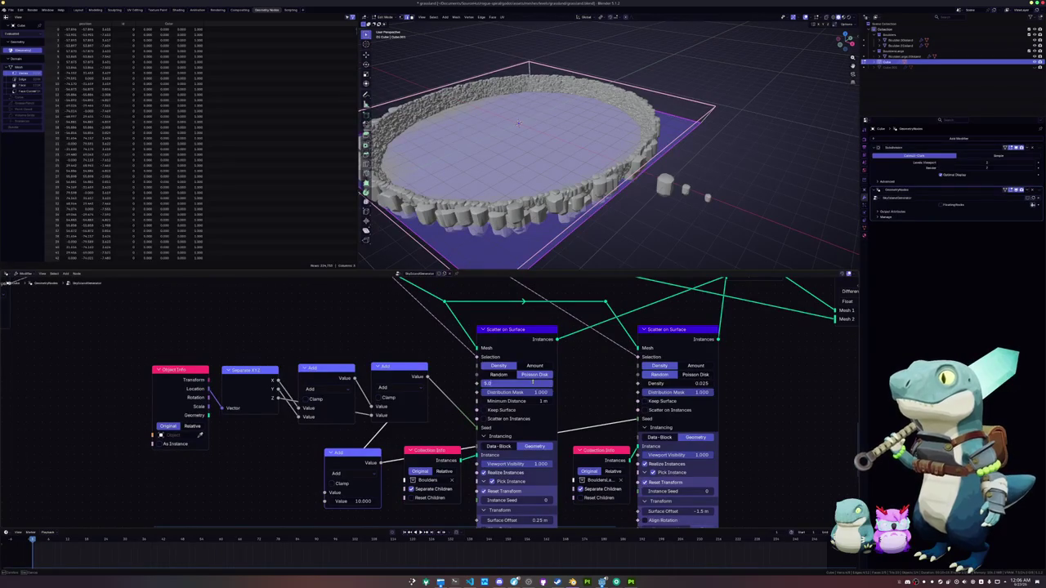
type("2")
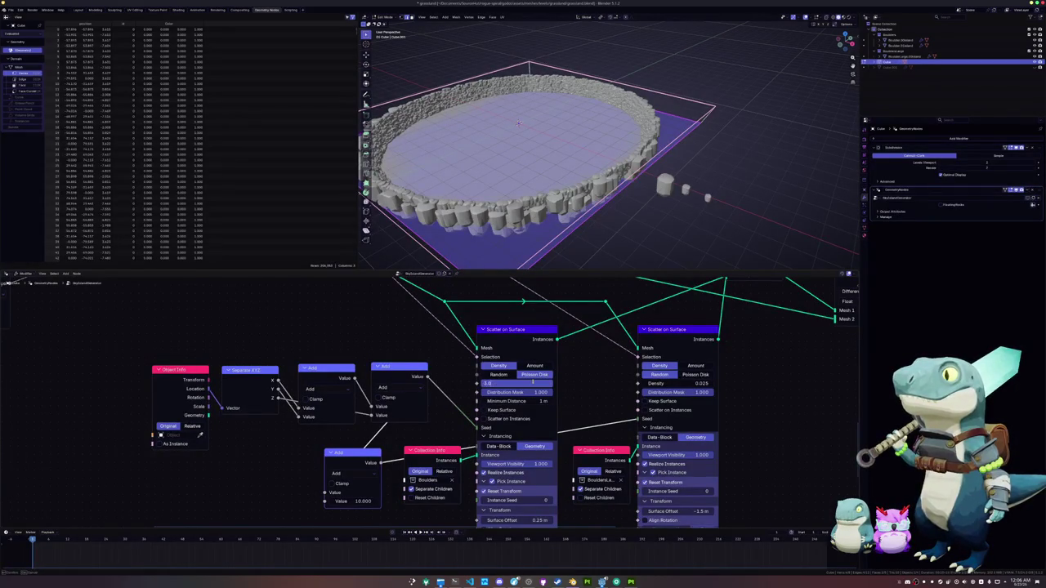
key("Return")
left_click(533, 384)
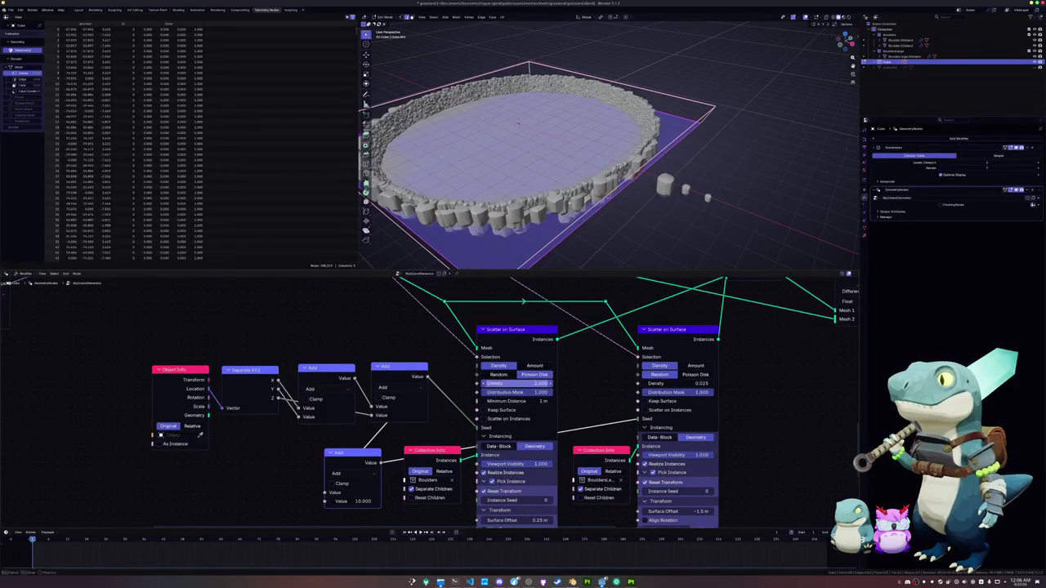
type("1.000")
key("Return")
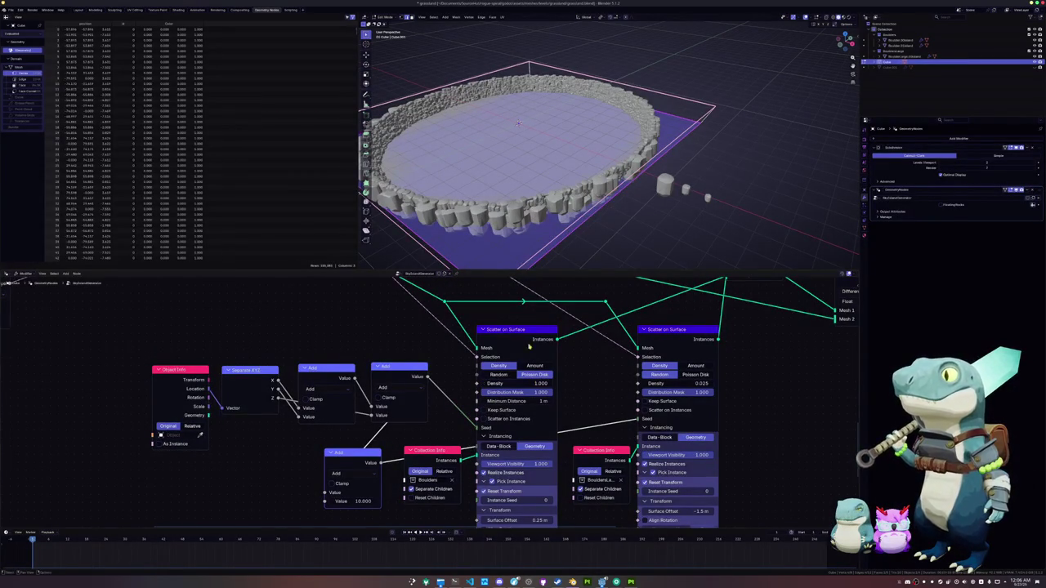
Try a Minimum Distance of 0.79 m on the first scatter node and save grassland.blend.
scroll(544, 202, "up", 6)
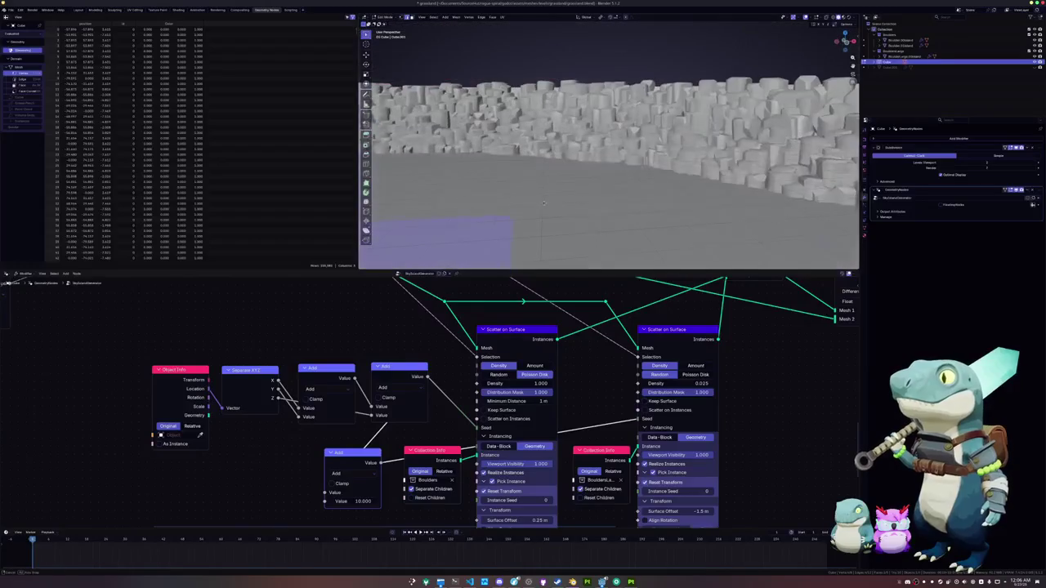
scroll(543, 203, "up", 8)
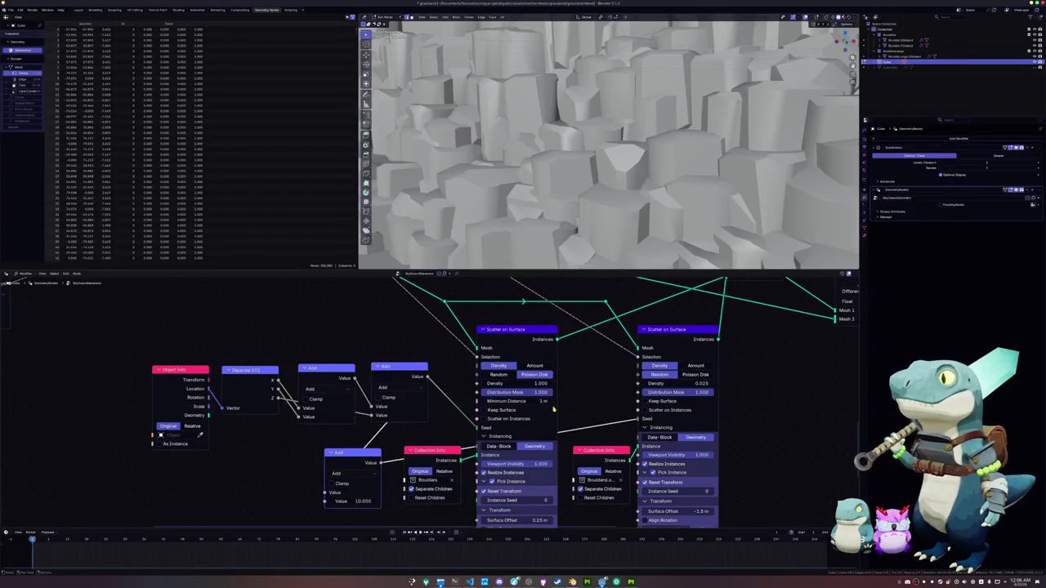
mouse_move(528, 402)
left_mouse_down()
mouse_move(563, 403)
mouse_move(530, 401)
left_mouse_up()
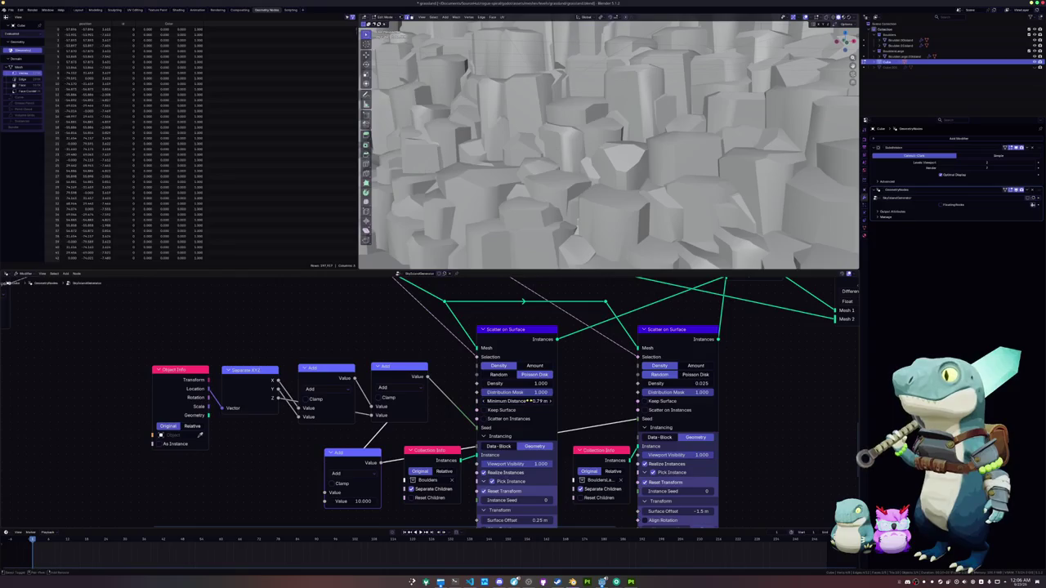
left_click(539, 400)
key("Return")
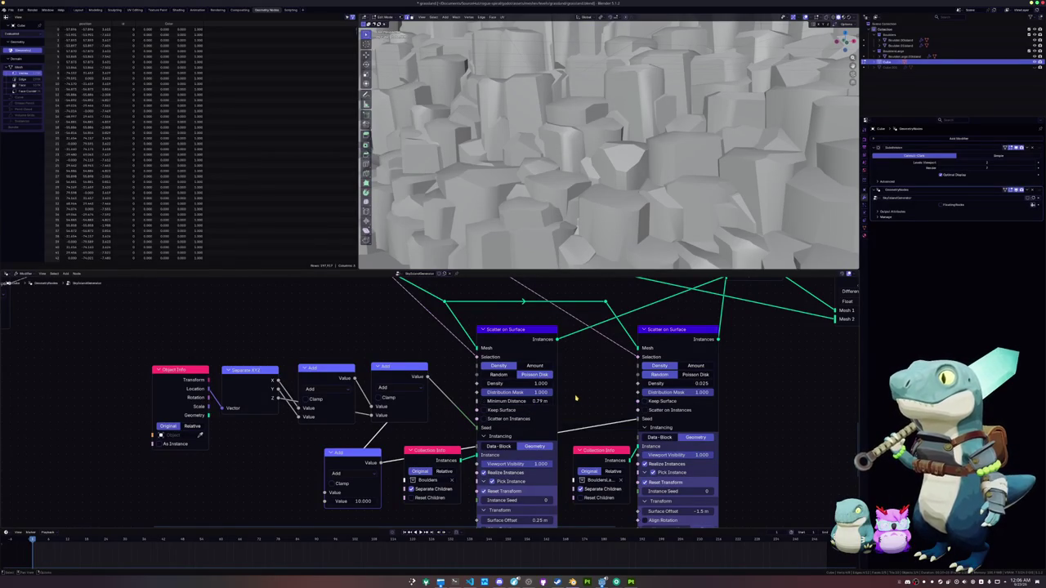
left_click(531, 332)
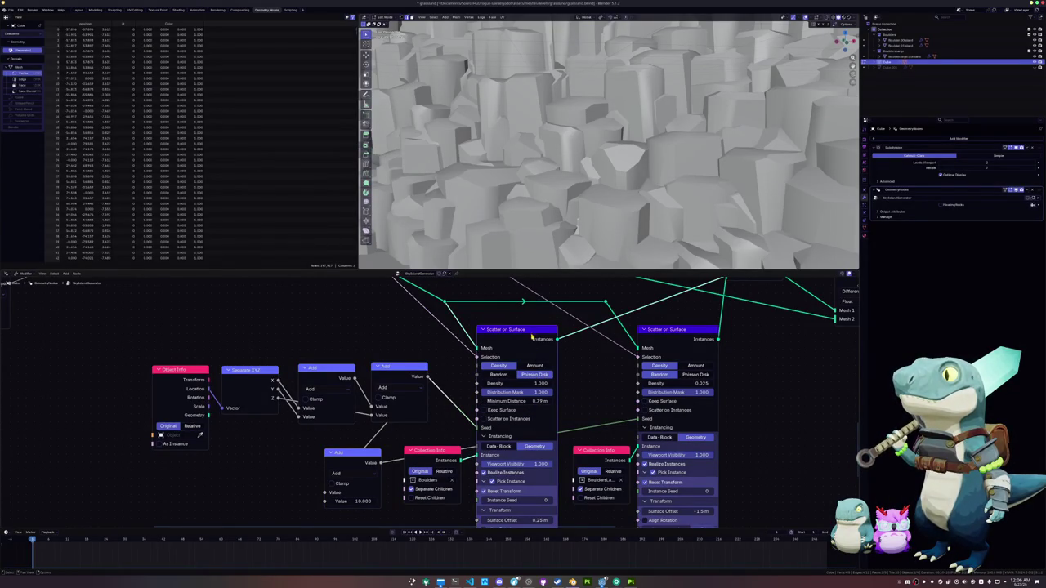
key("ctrl+s")
Set the Minimum Distance back to 1 m and inspect the boulder wall from a low angle.
left_click(535, 402)
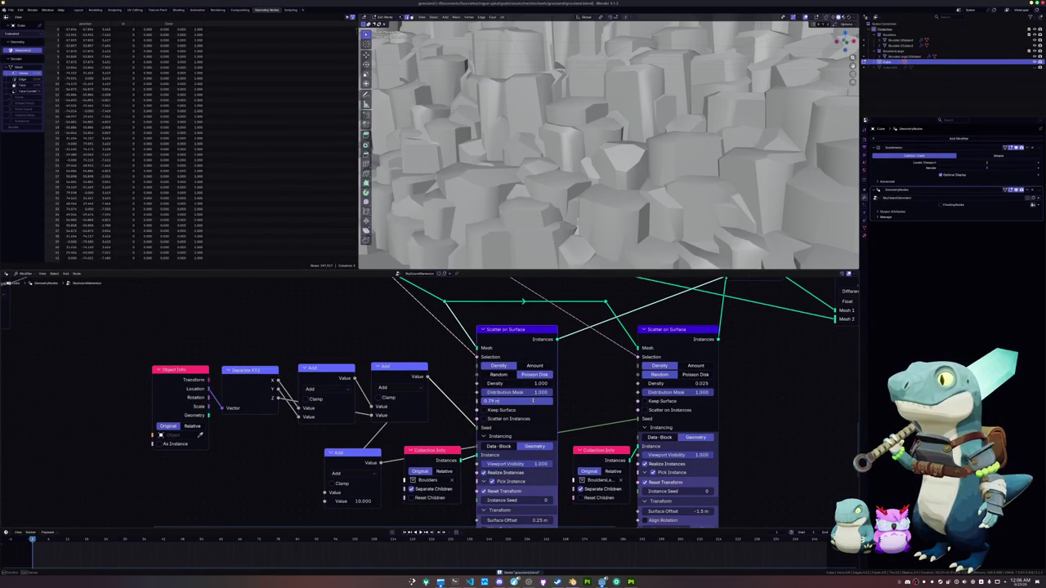
type("1")
key("Return")
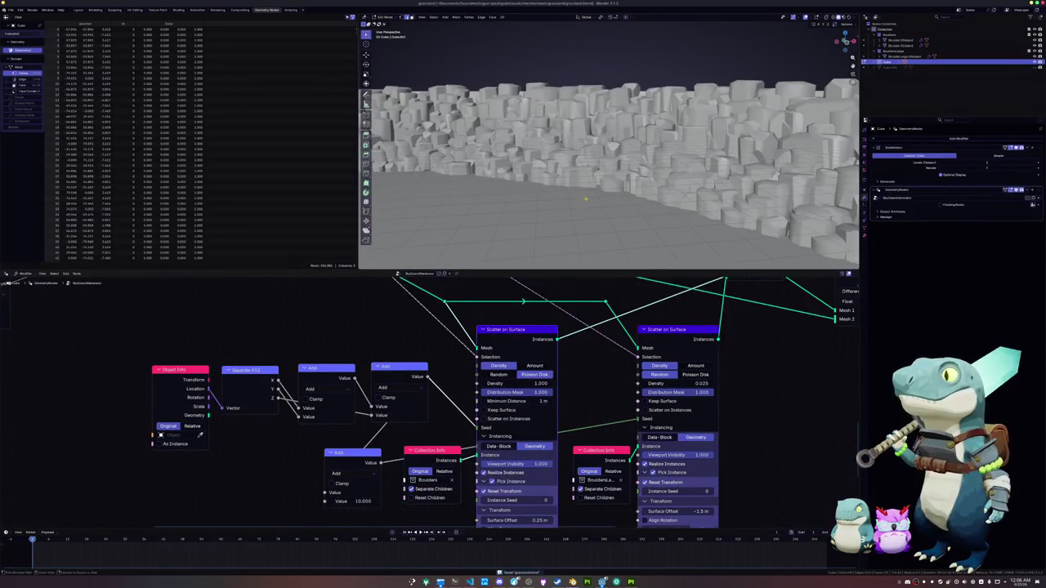
scroll(609, 147, "up", 6)
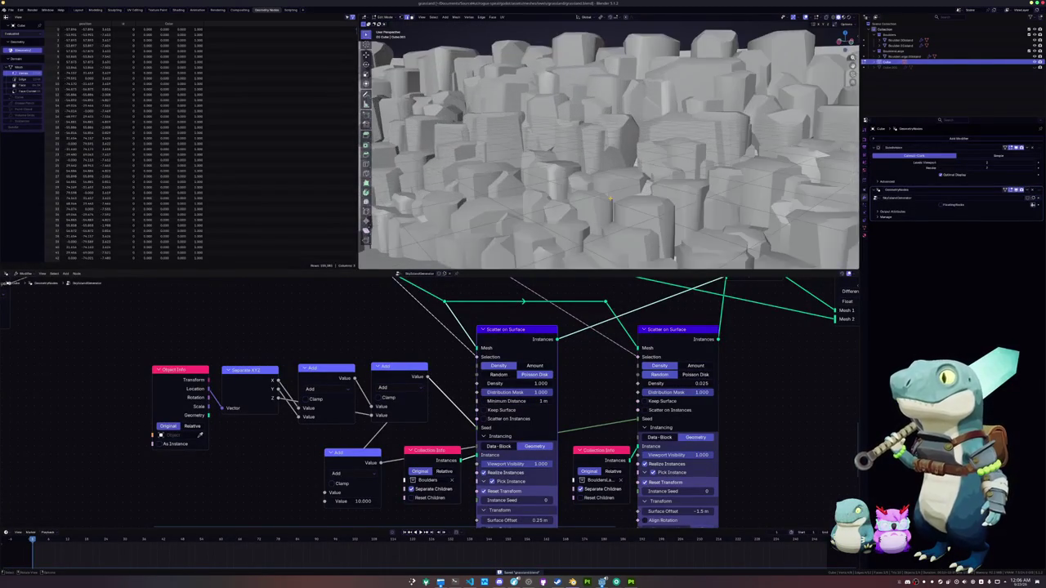
scroll(610, 198, "up", 2)
mouse_move(605, 201)
left_mouse_down()
mouse_move(557, 219)
mouse_move(663, 185)
mouse_move(543, 184)
mouse_move(564, 157)
left_mouse_up()
scroll(433, 403, "down", 3)
scroll(564, 157, "up", 4)
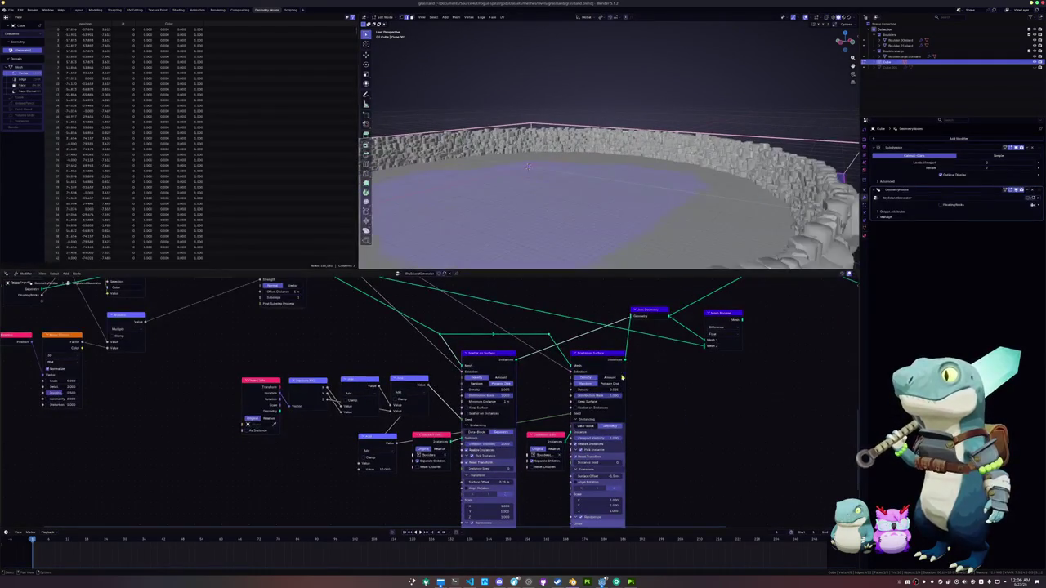
Tune the second Scatter on Surface node's Surface Offset and a neighbouring value.
scroll(637, 394, "down", 2)
mouse_move(594, 442)
left_mouse_down()
mouse_move(627, 442)
mouse_move(595, 449)
left_mouse_up()
left_click(603, 443)
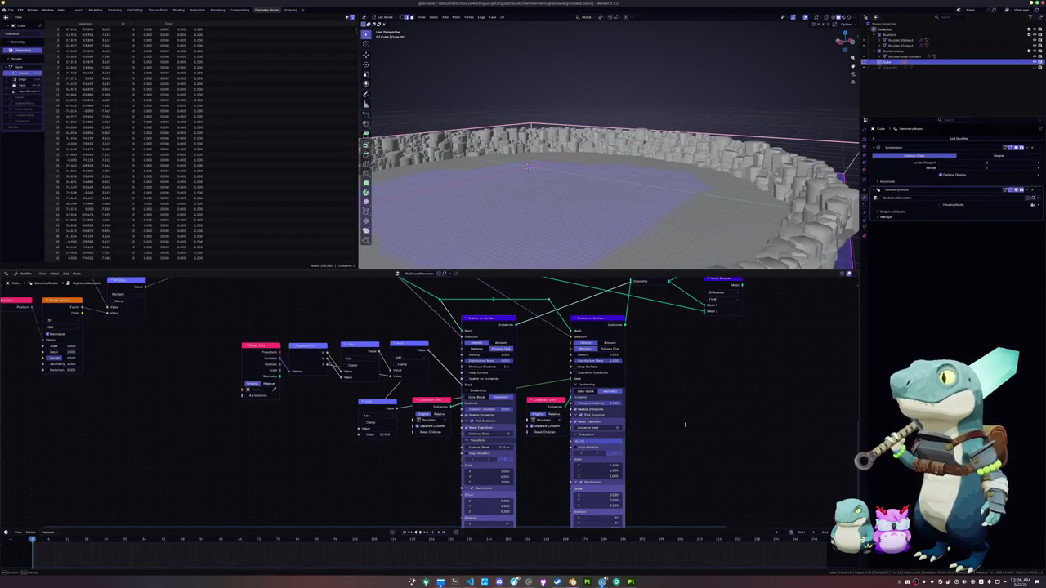
key("Return")
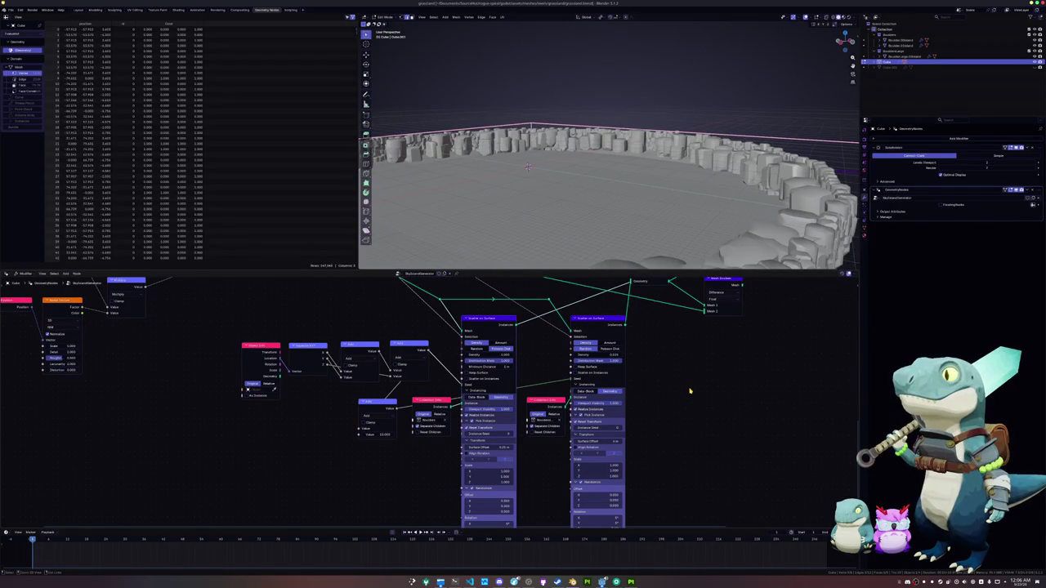
left_click_drag(594, 442, 627, 442)
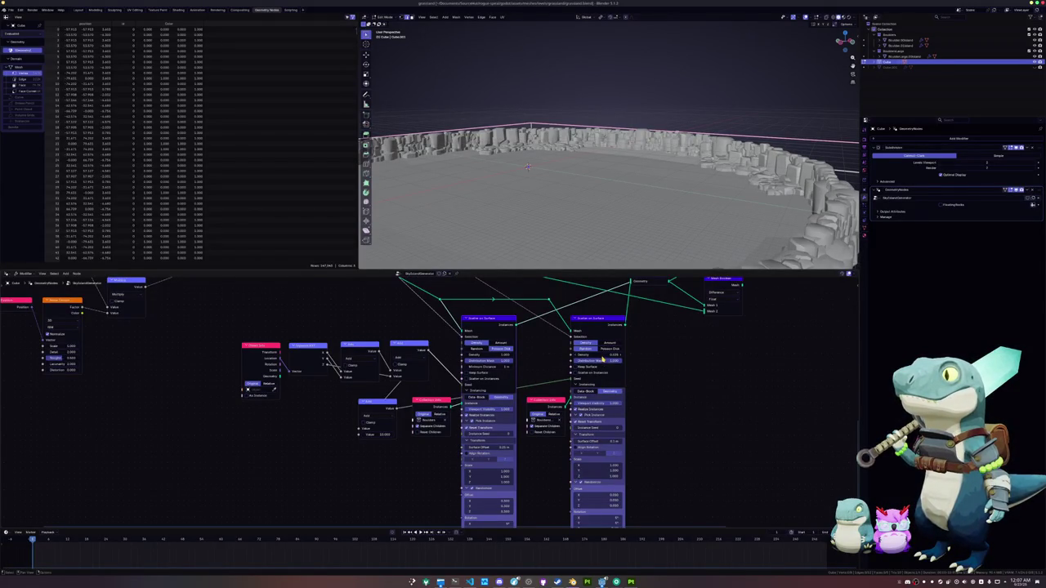
left_click_drag(602, 357, 624, 357)
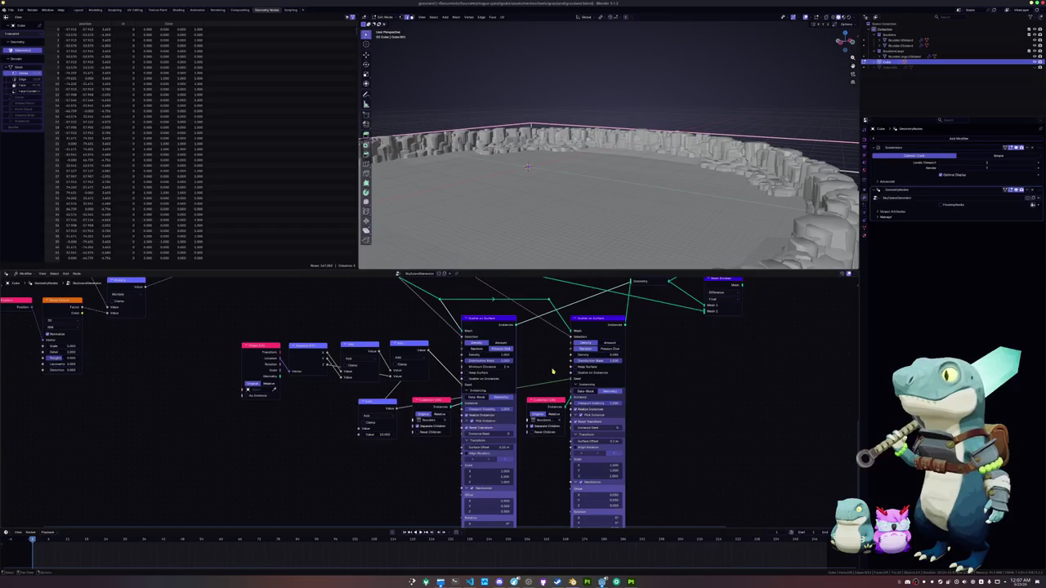
left_click_drag(541, 335, 533, 384)
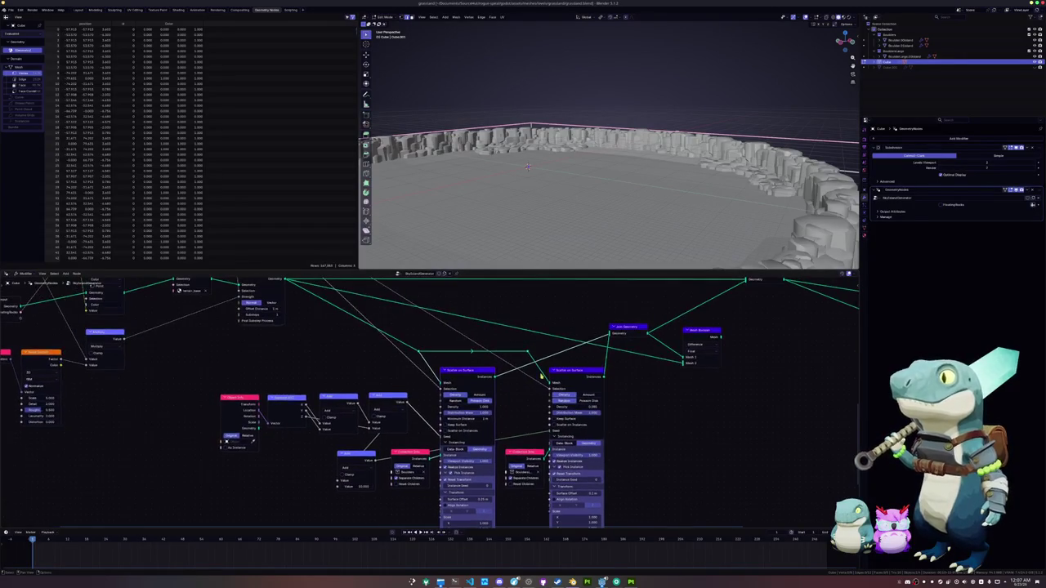
Reconnect the second scatter into Join Geometry and drag its Minimum Distance to pack rocks tighter.
left_click_drag(610, 336, 595, 337)
left_click_drag(588, 380, 587, 407)
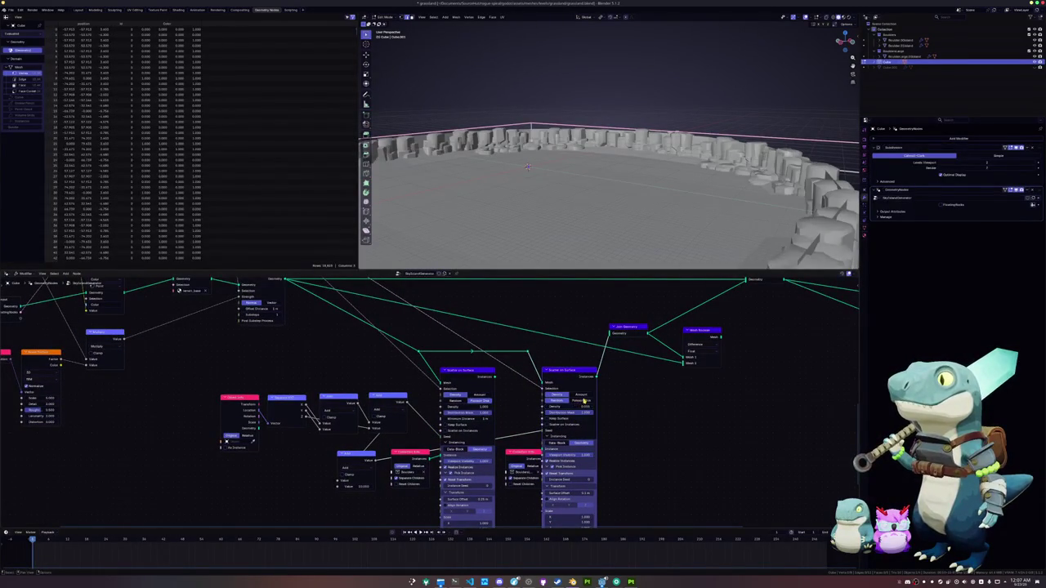
left_click(582, 400)
left_click(582, 407)
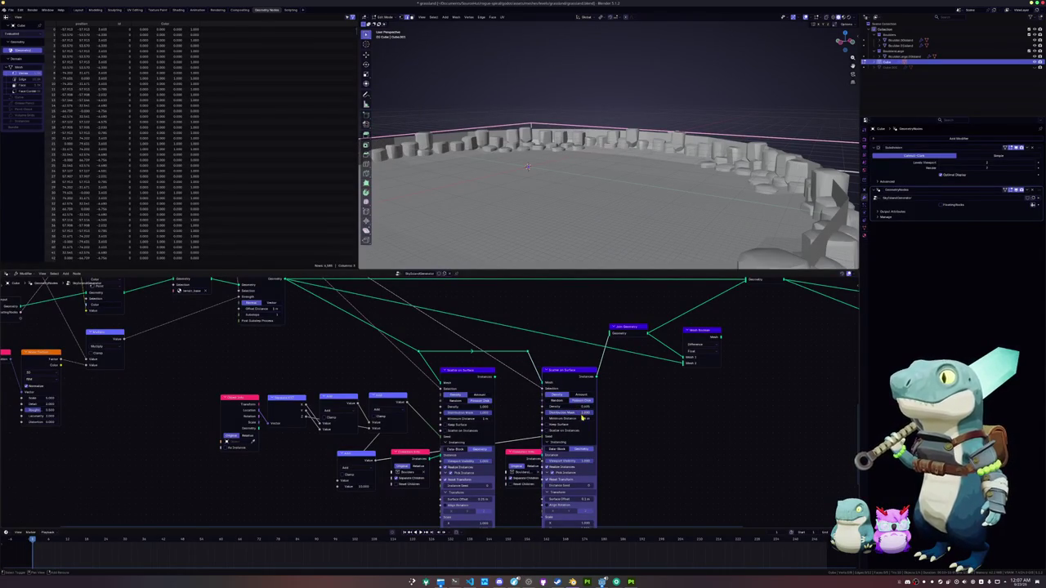
left_click_drag(582, 417, 847, 418)
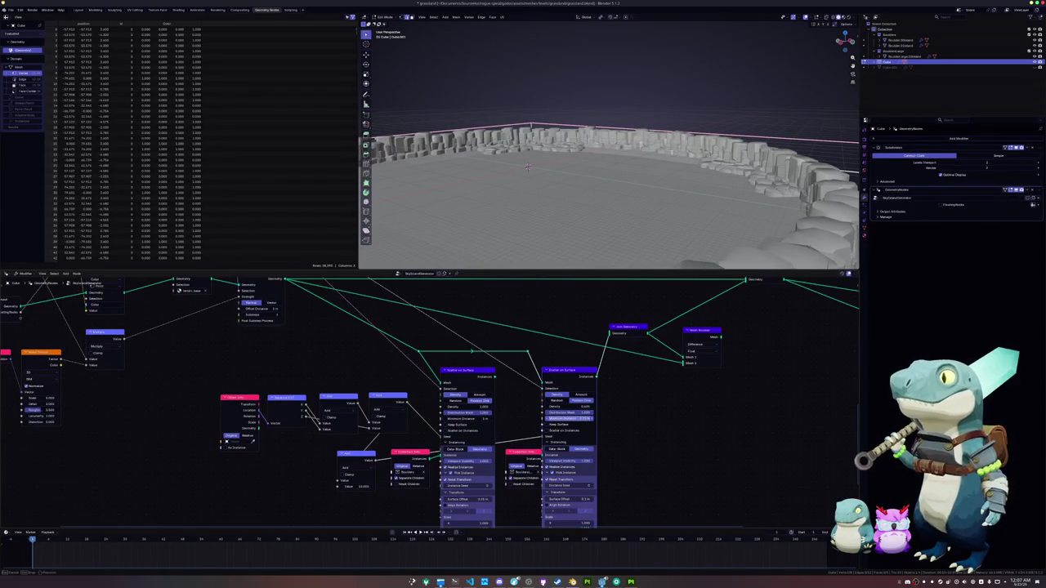
left_click_drag(645, 416, 678, 416)
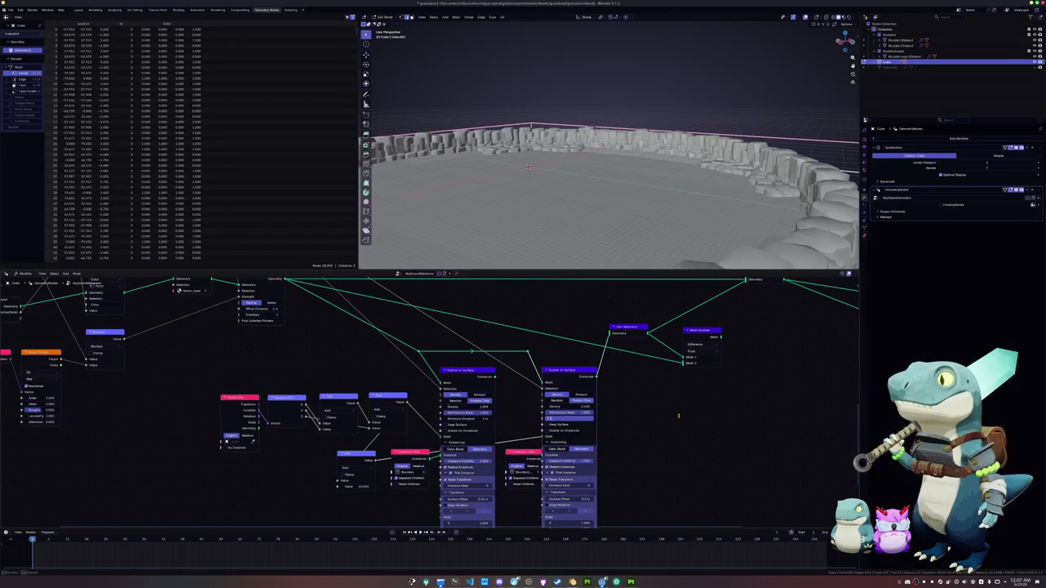
scroll(527, 167, "up", 10)
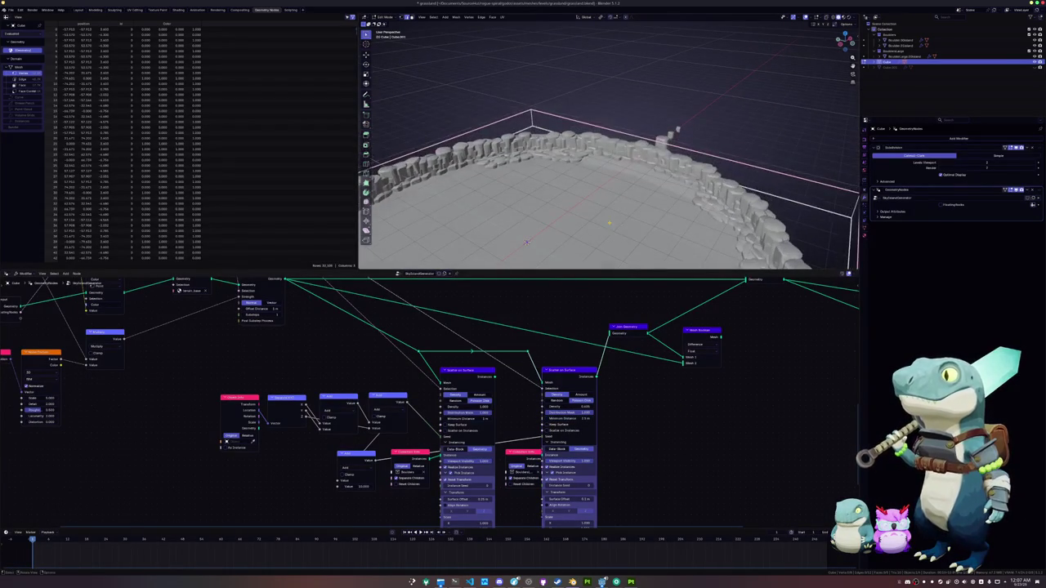
Move the ring outline to a new height along Z in Edit Mode.
scroll(531, 139, "down", 8)
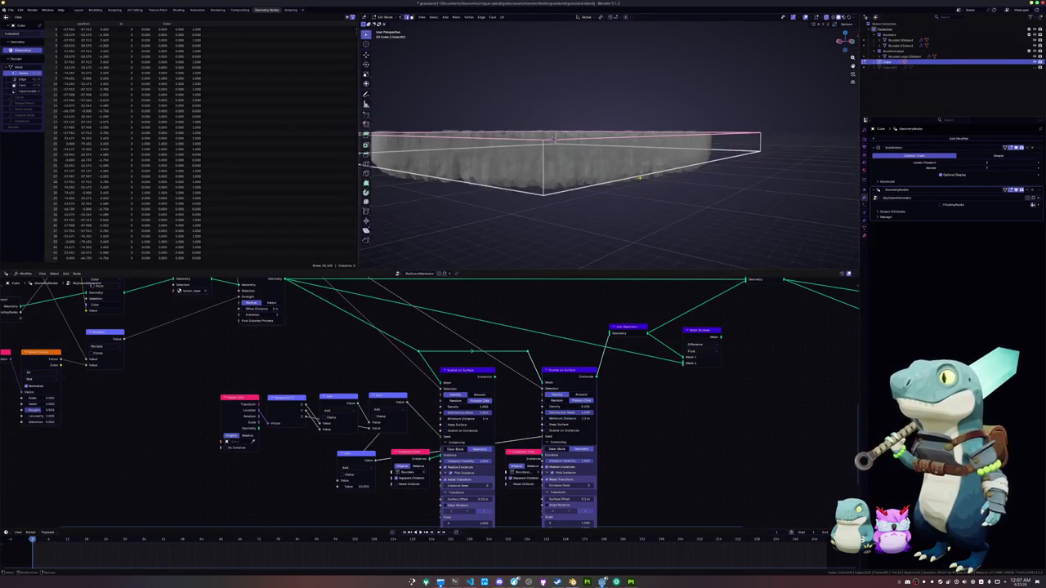
key("s")
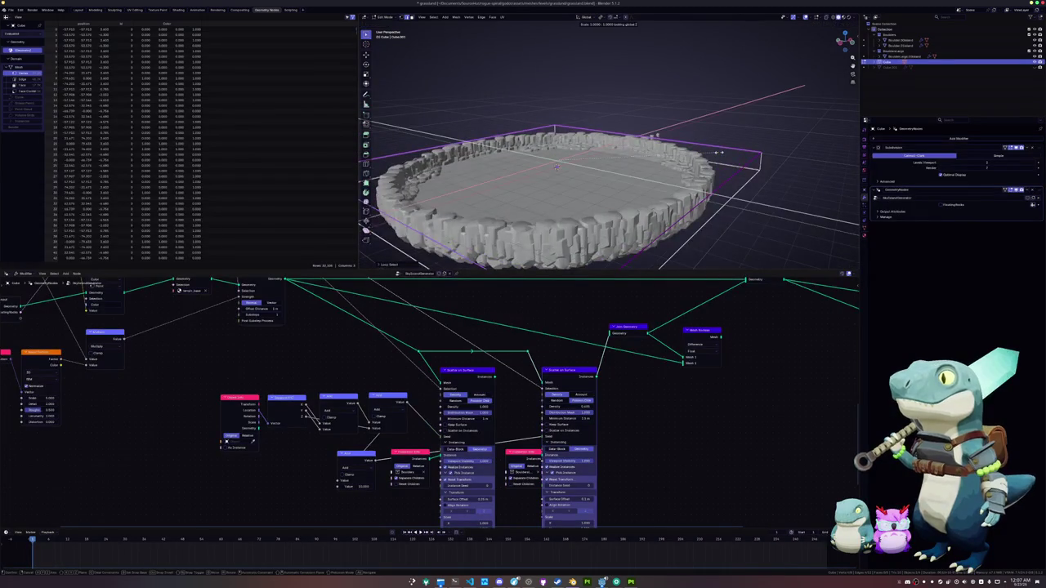
key("g")
key("z")
left_click(722, 152)
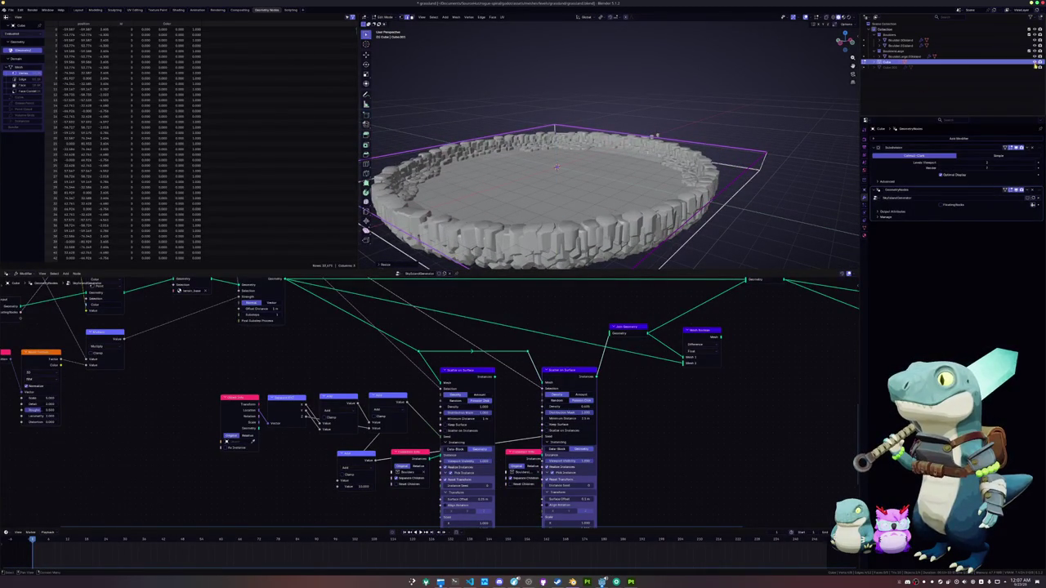
left_click(1036, 68)
Delete the extra ground plane object Cube.001.
scroll(776, 160, "up", 3)
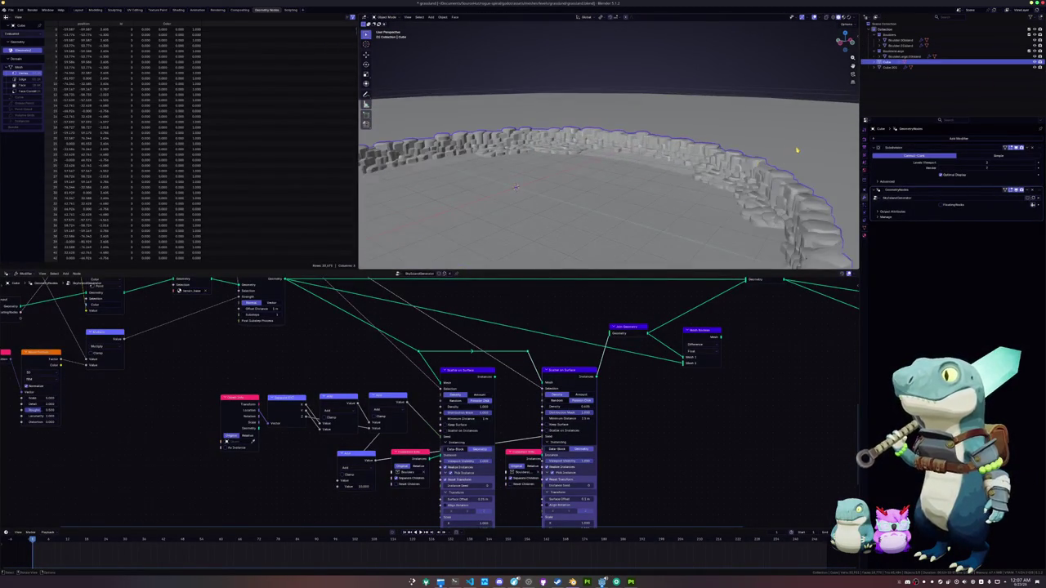
left_click(797, 150)
scroll(797, 149, "up", 10)
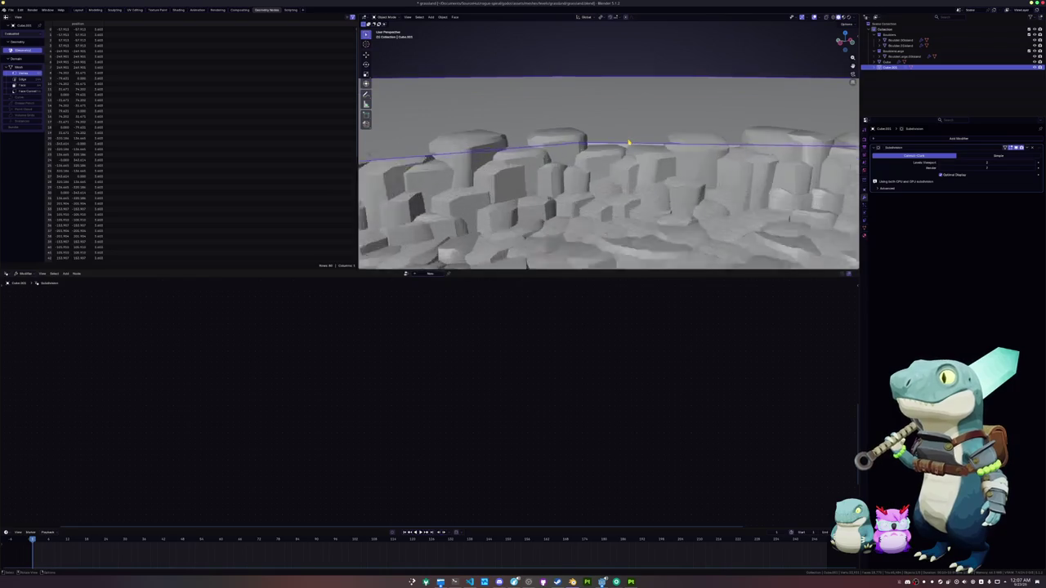
scroll(631, 144, "down", 6)
key("x")
left_click(623, 148)
scroll(573, 164, "down", 3)
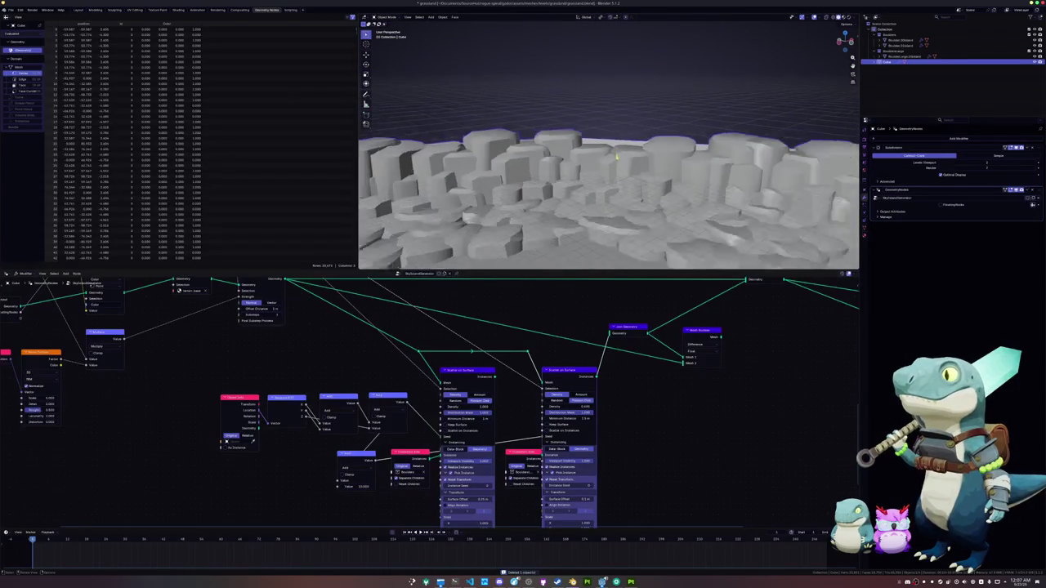
Sink the scattered rocks deeper via the scatter offset and view the ring from above.
left_click_drag(580, 420, 585, 418)
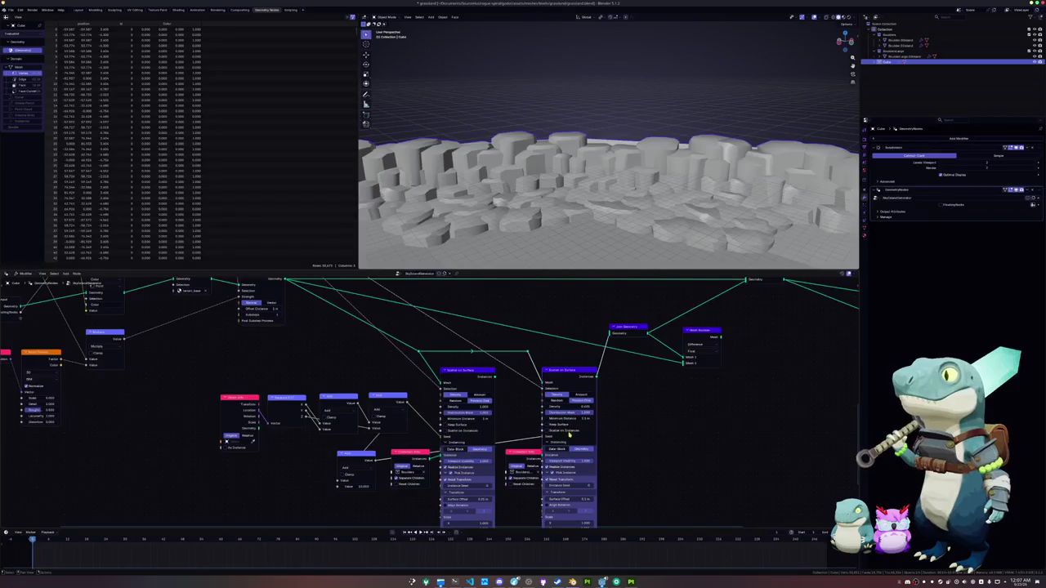
mouse_move(577, 497)
left_mouse_down()
mouse_move(555, 498)
mouse_move(572, 498)
left_mouse_up()
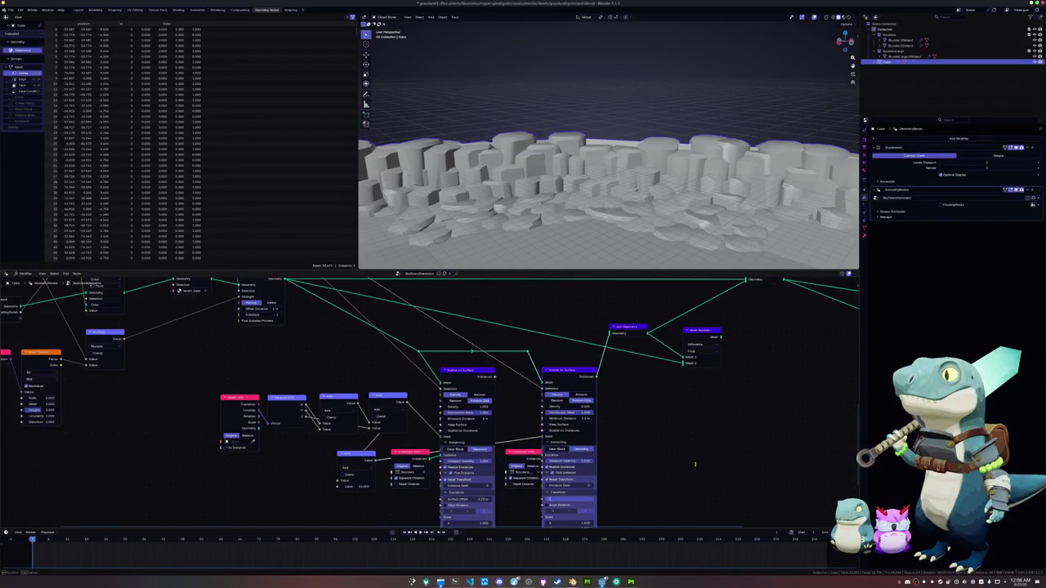
scroll(646, 183, "down", 3)
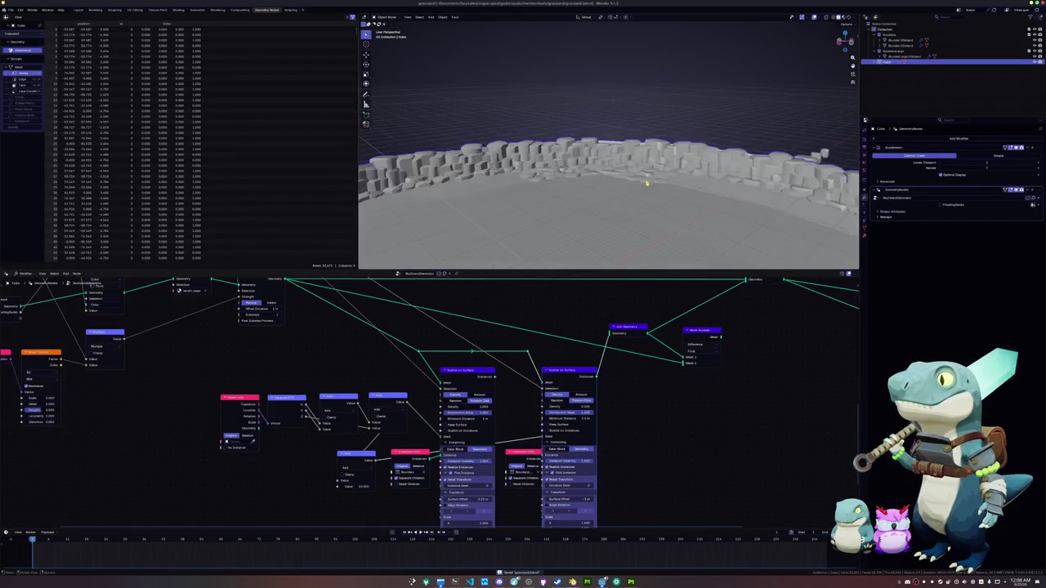
scroll(647, 188, "down", 3)
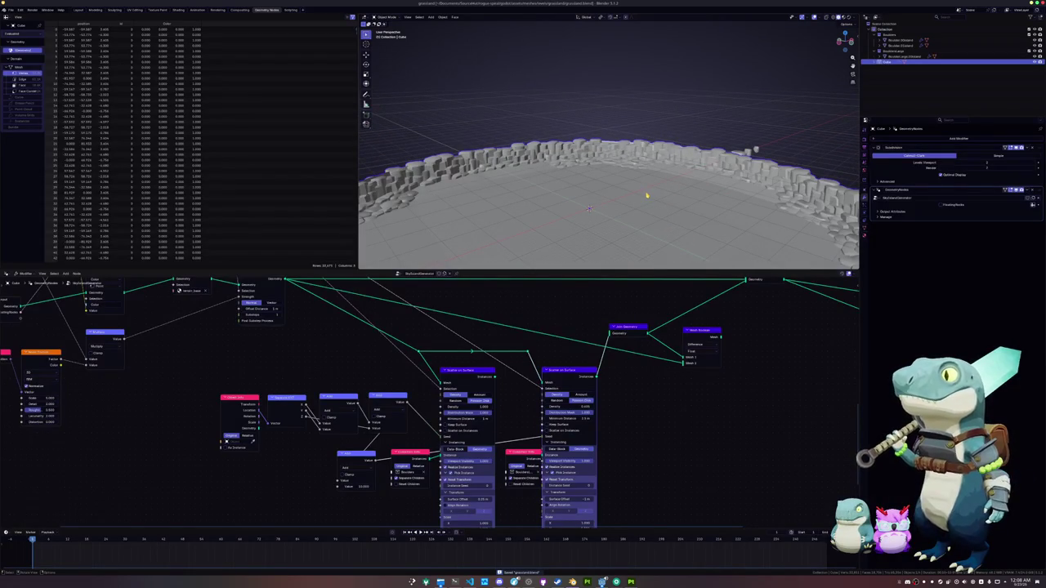
scroll(646, 195, "down", 5)
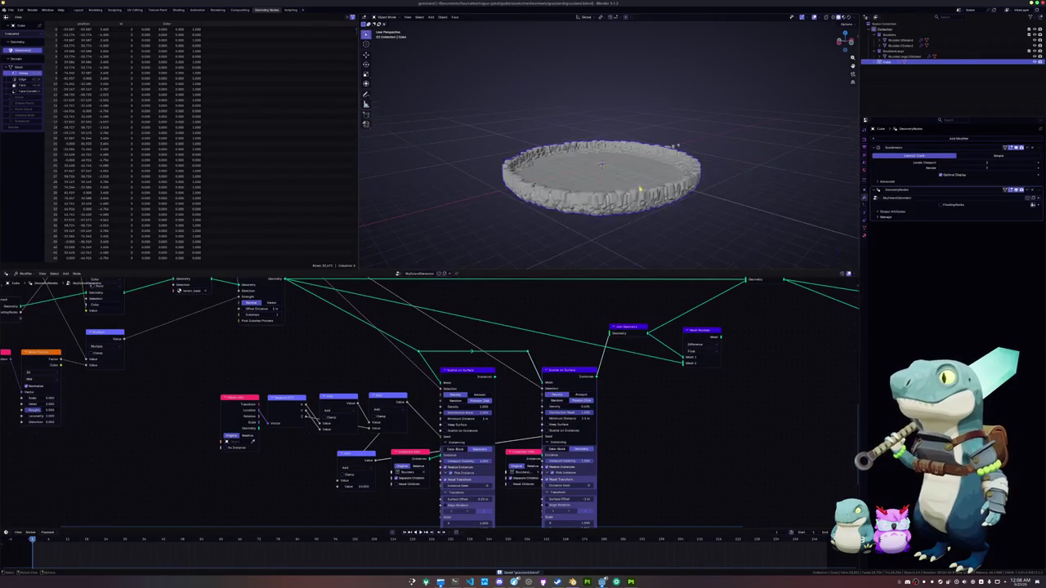
mouse_move(635, 192)
left_mouse_down()
mouse_move(636, 143)
mouse_move(638, 179)
left_mouse_up()
scroll(638, 181, "up", 2)
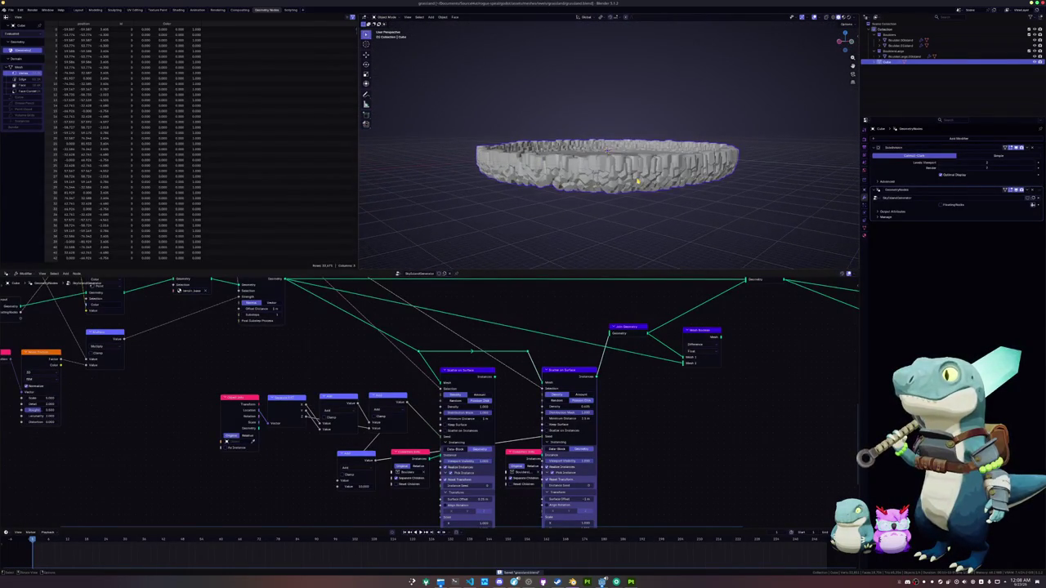
left_click_drag(728, 198, 728, 221)
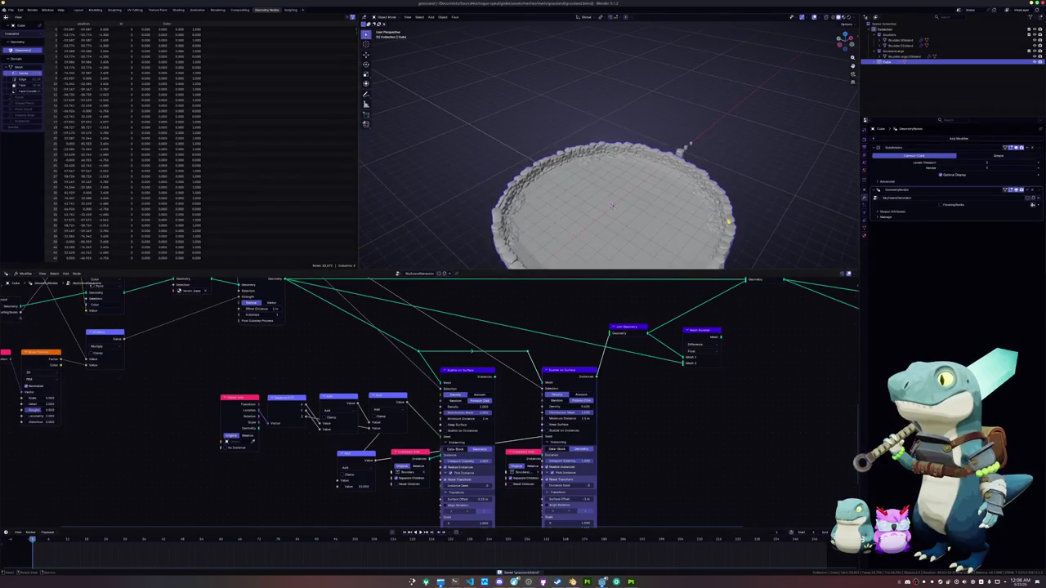
Give the rock arena larger X and Y dimensions in the Item sidebar.
key("n")
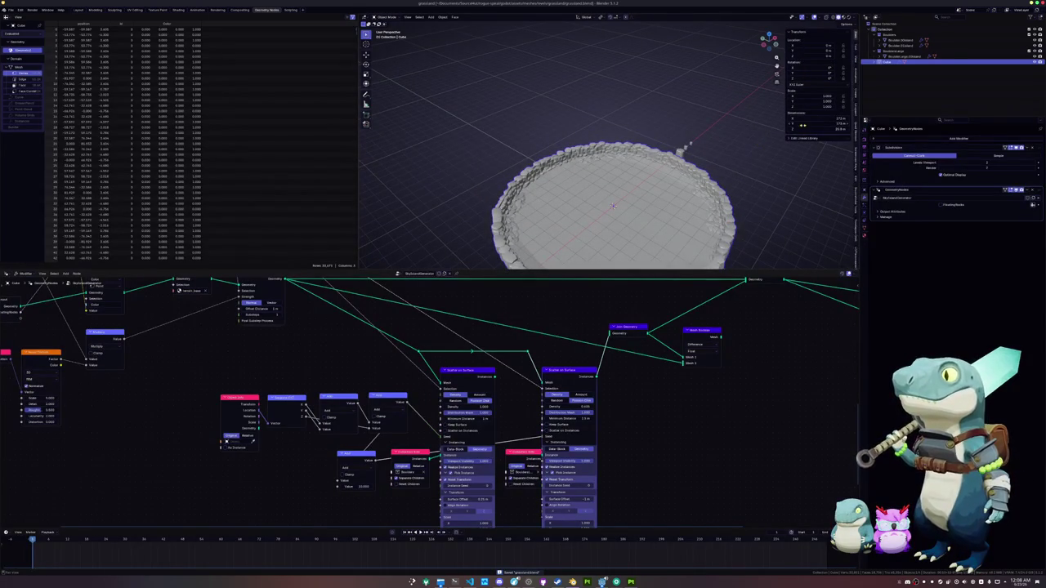
left_click_drag(823, 118, 822, 124)
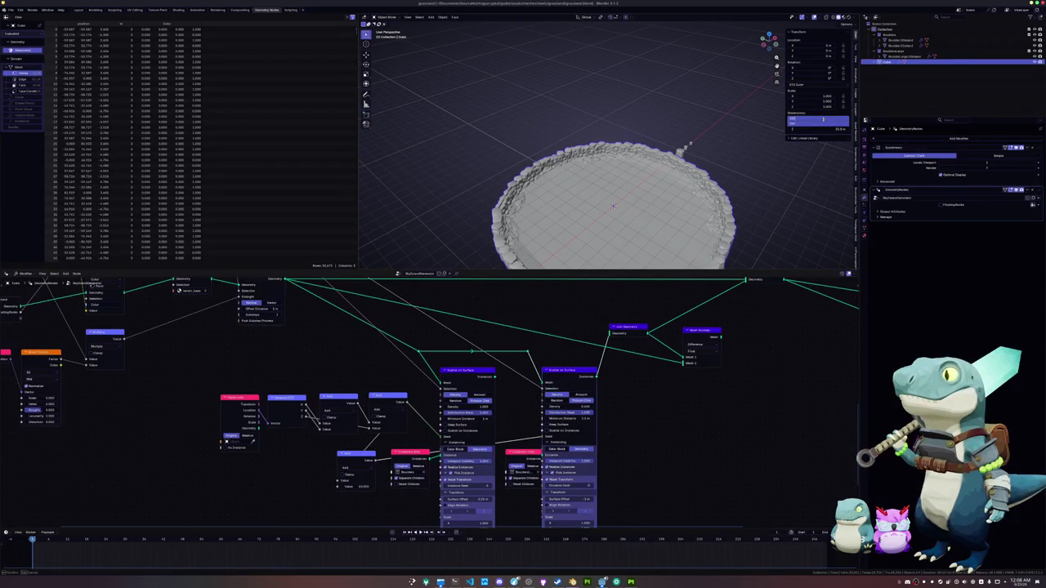
key("Return")
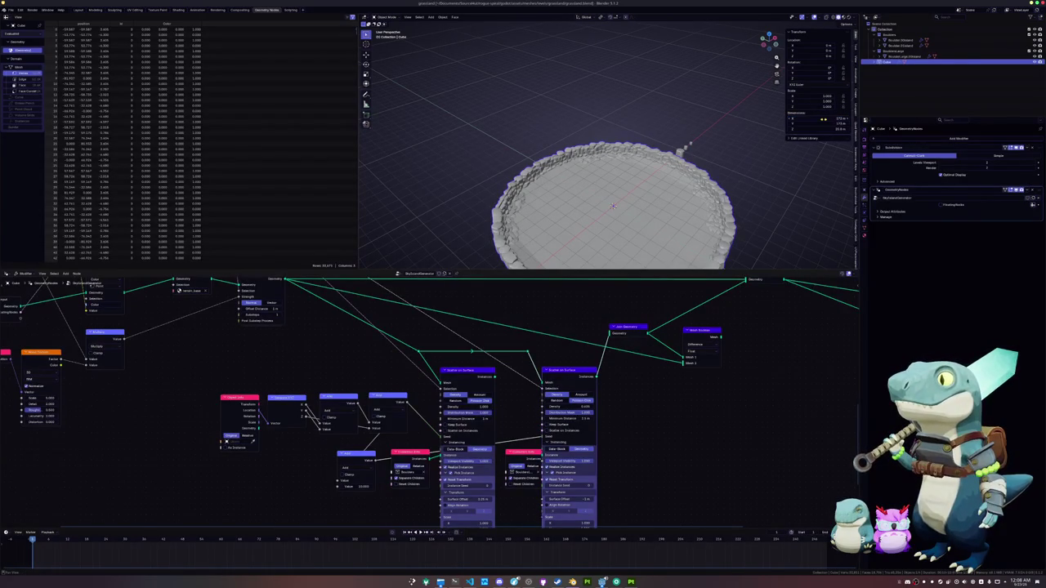
left_click_drag(822, 118, 823, 124)
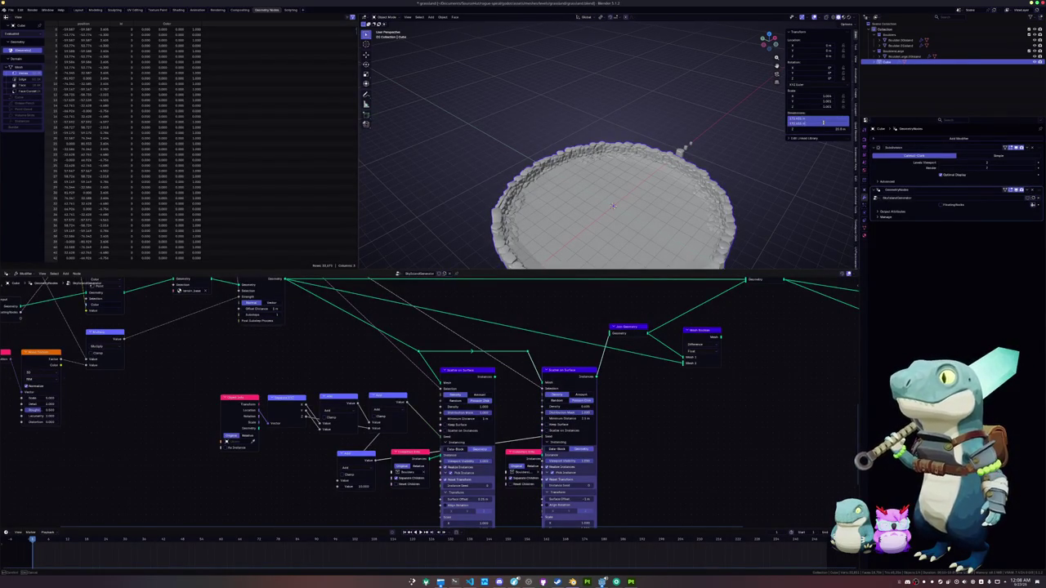
key("Return")
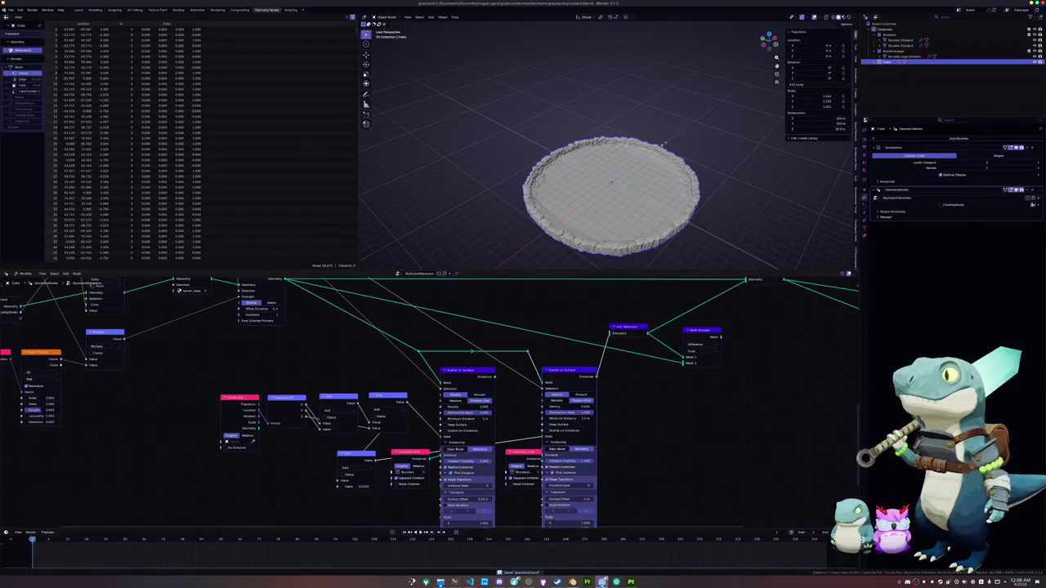
In Godot, open the main scene and select DebugTerrain to compare its size.
left_click(602, 582)
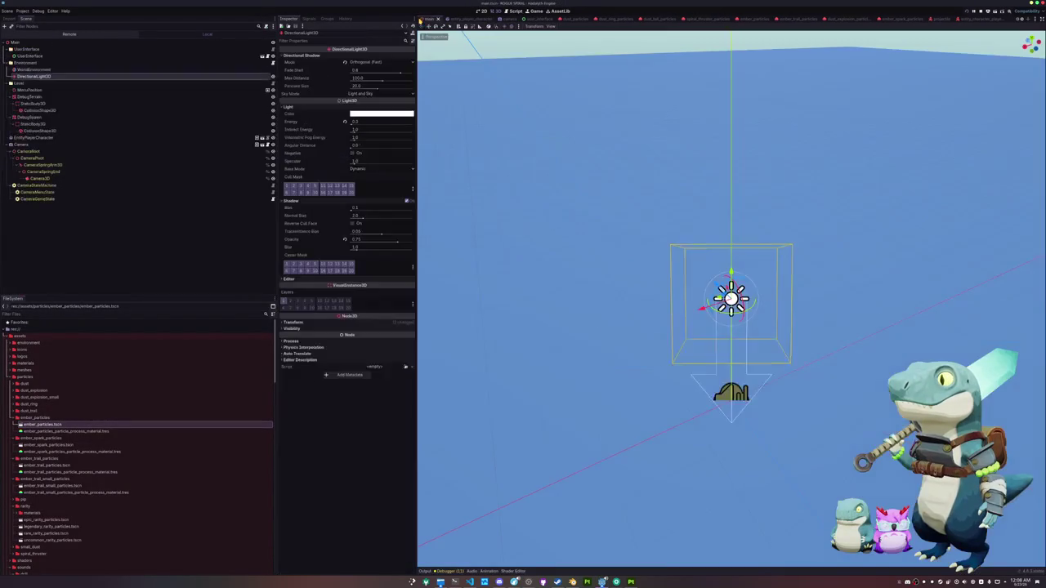
left_click(426, 18)
scroll(621, 306, "down", 5)
left_click(636, 354)
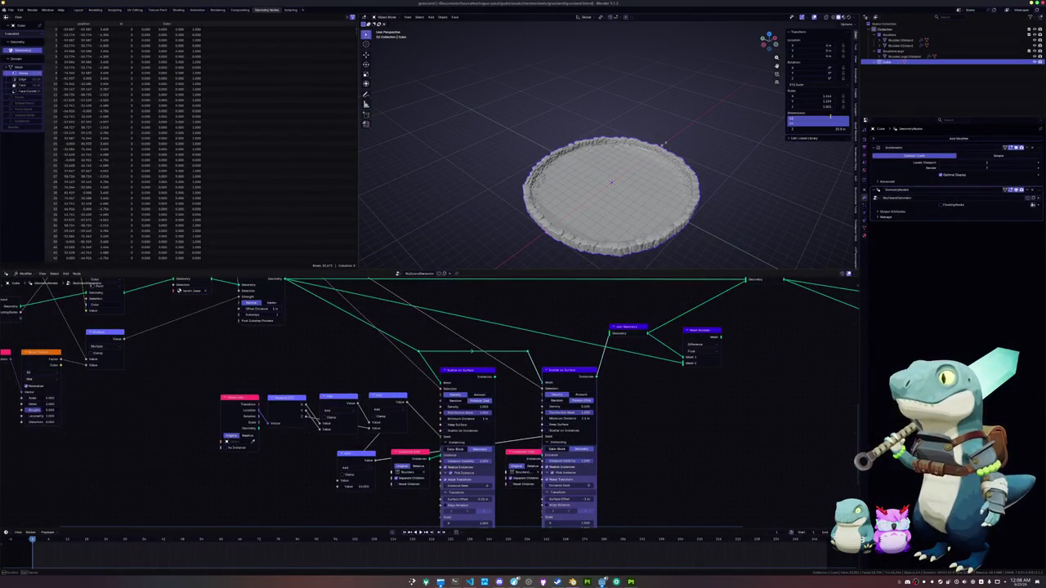
Commit the ring's new dimensions and apply its scale so it resets to 1.
key("Return")
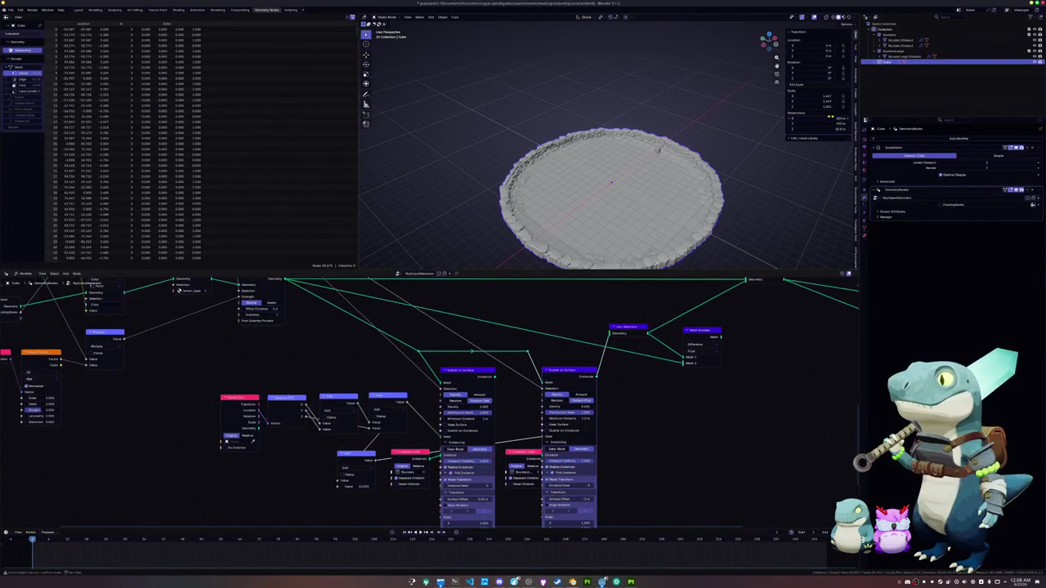
key("ctrl+a")
left_click(585, 173)
Move the ring mesh 8 m up along the Z axis in Edit Mode.
key("Tab")
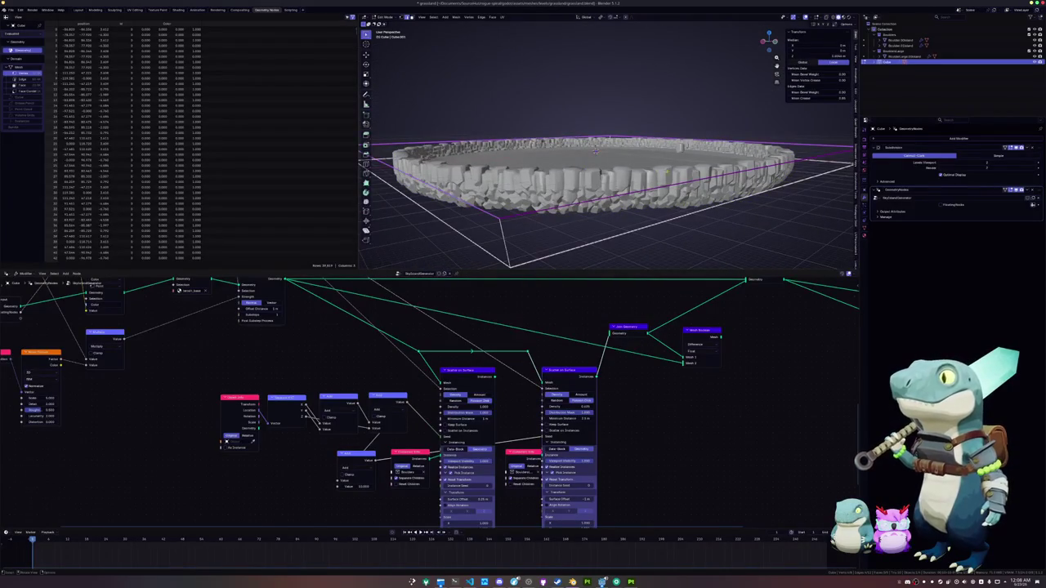
key("Tab")
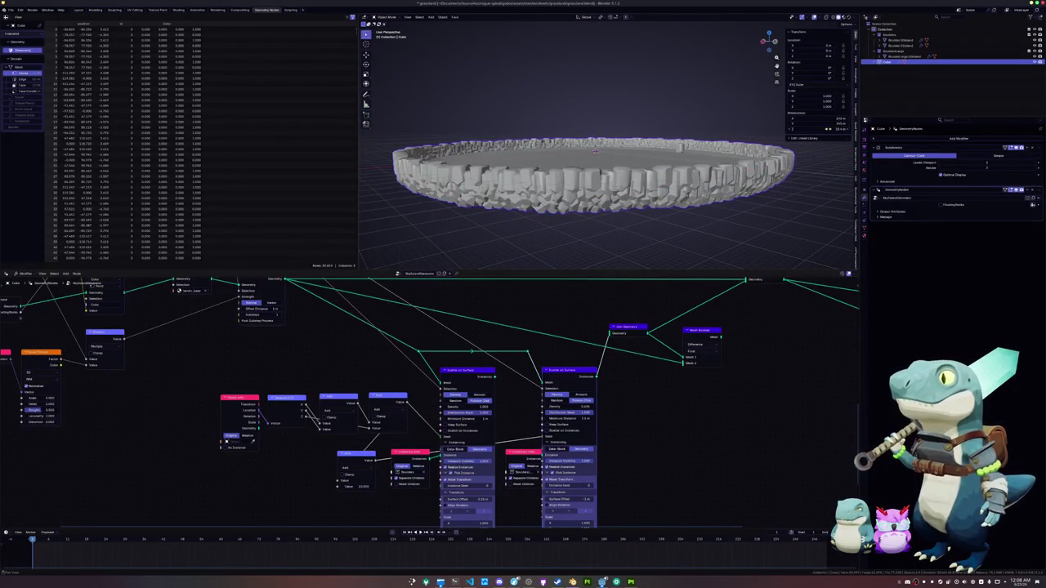
key("Tab")
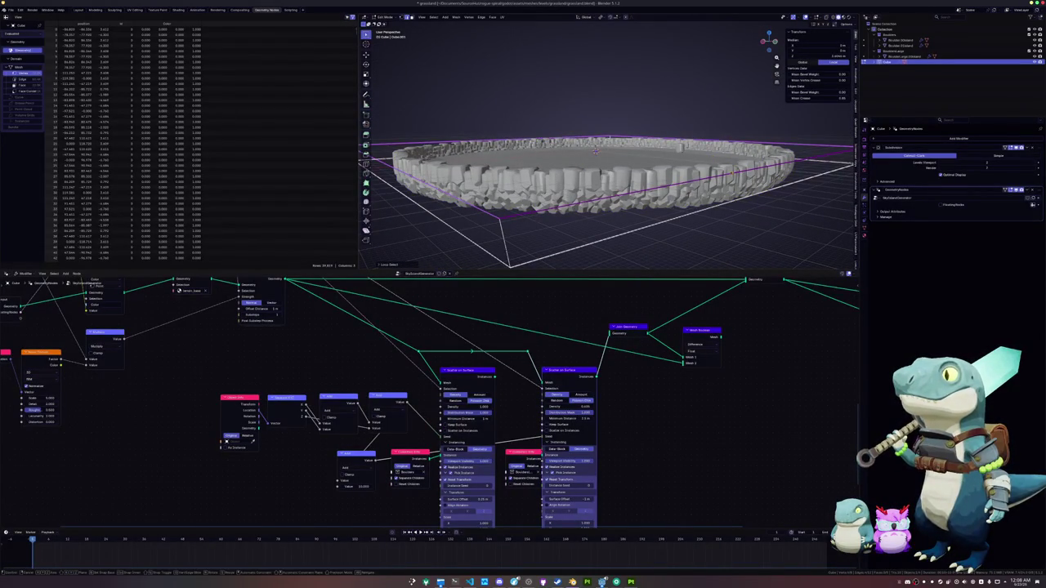
key("g")
key("z")
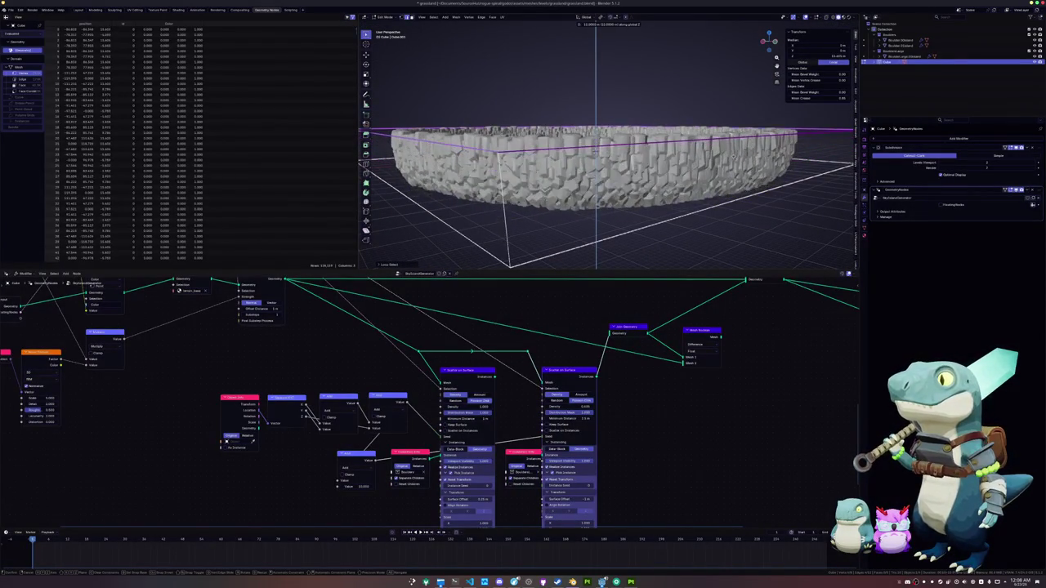
left_click(596, 151)
Set the ring's X and Y dimensions to 250 m and raise its Z height.
key("Tab")
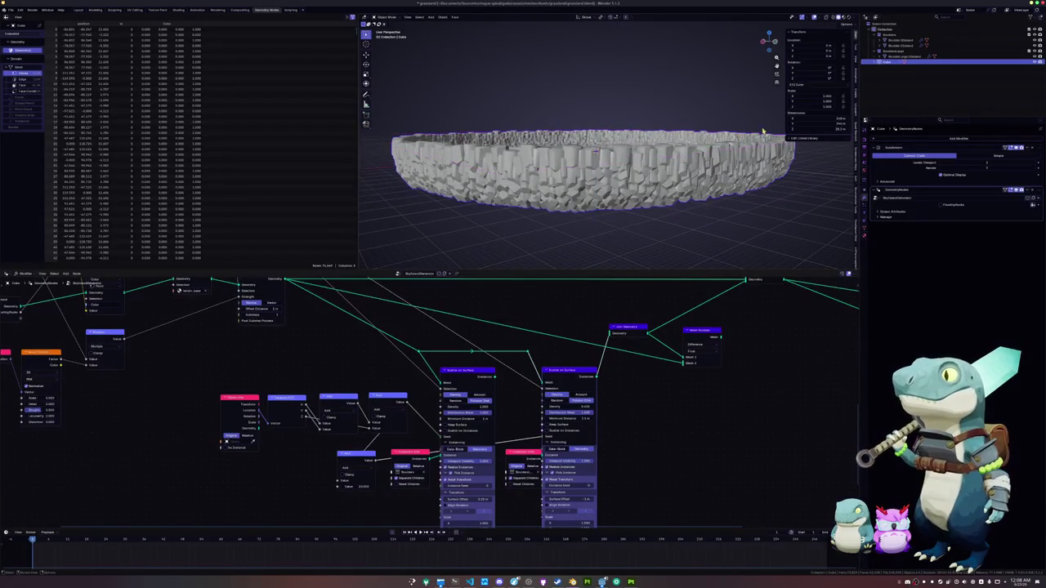
left_click_drag(831, 119, 831, 122)
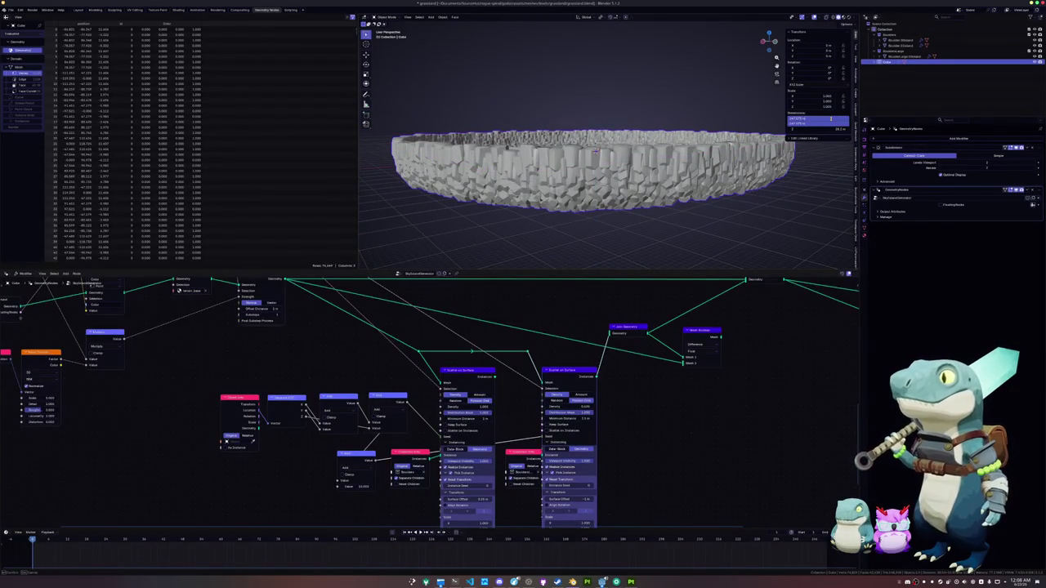
key("Return")
left_click(830, 127)
key("Return")
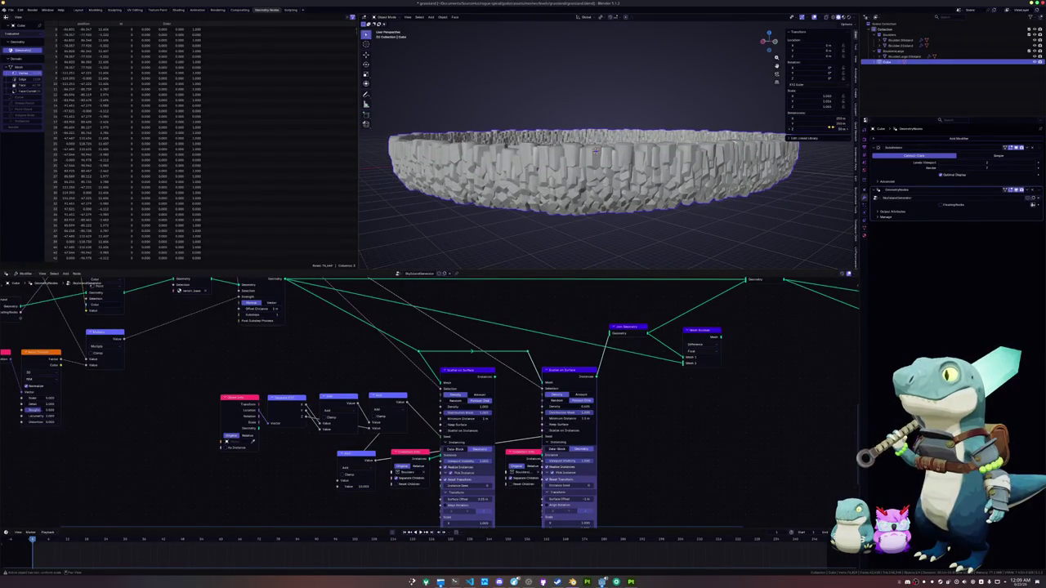
mouse_move(596, 149)
left_mouse_down()
mouse_move(593, 163)
mouse_move(612, 161)
mouse_move(630, 196)
left_mouse_up()
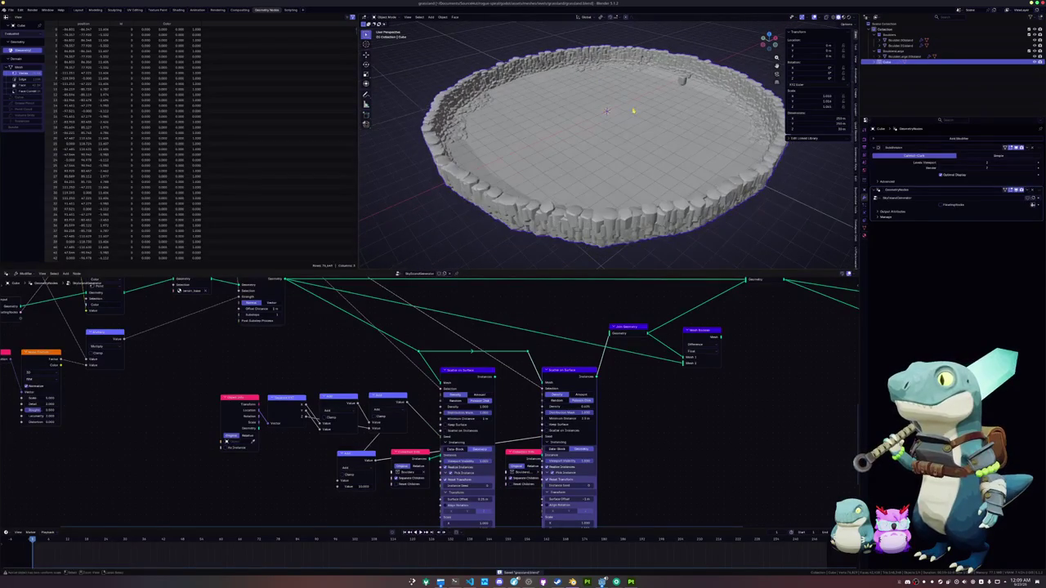
Apply Shade Auto Smooth to the rock ring.
right_click(630, 107)
right_click(560, 109)
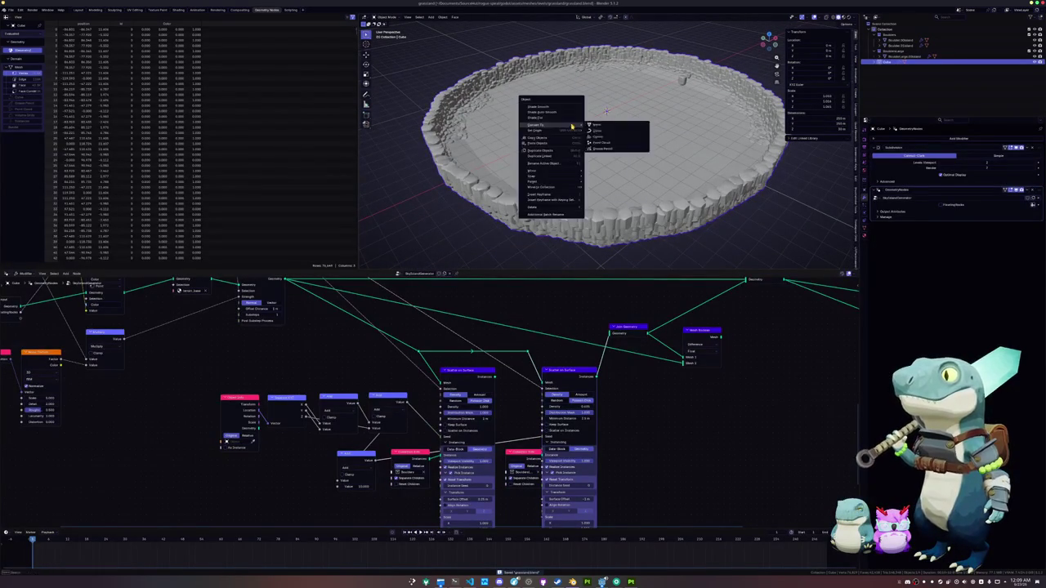
left_click(562, 113)
scroll(574, 117, "up", 2)
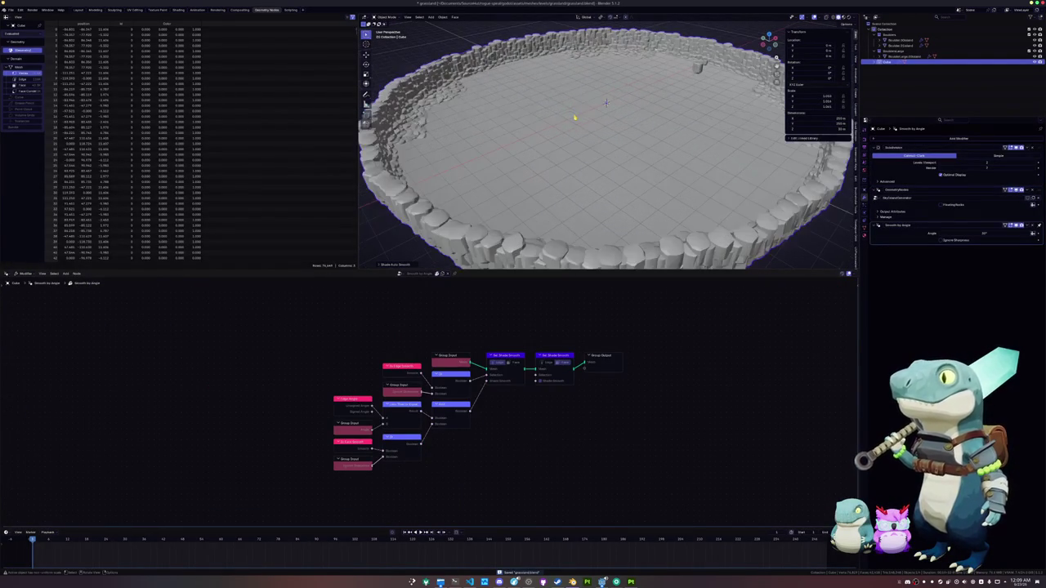
scroll(577, 115, "down", 2)
Export the rock ring as an OBJ file.
left_click(11, 10)
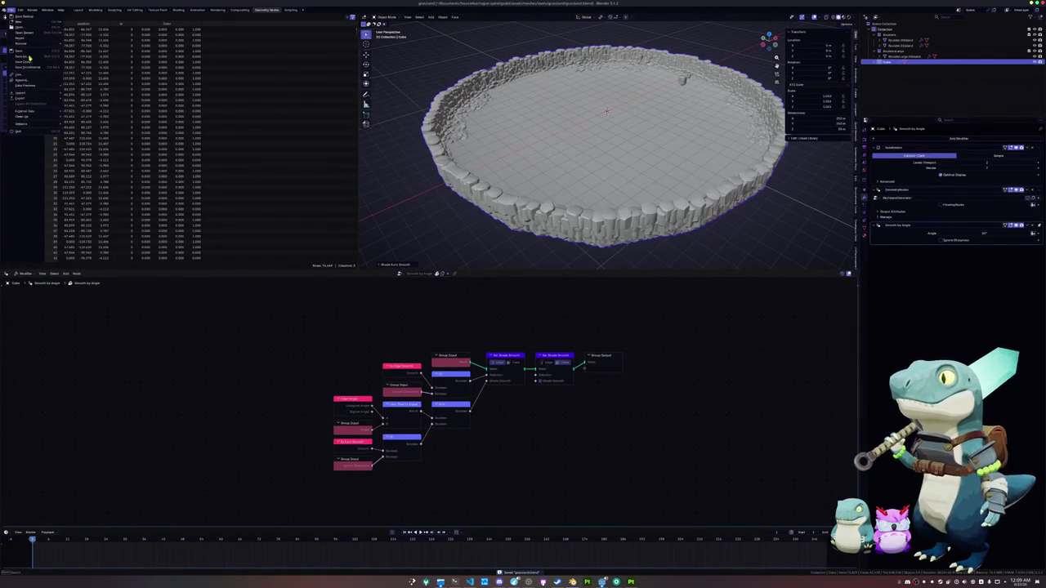
mouse_move(21, 98)
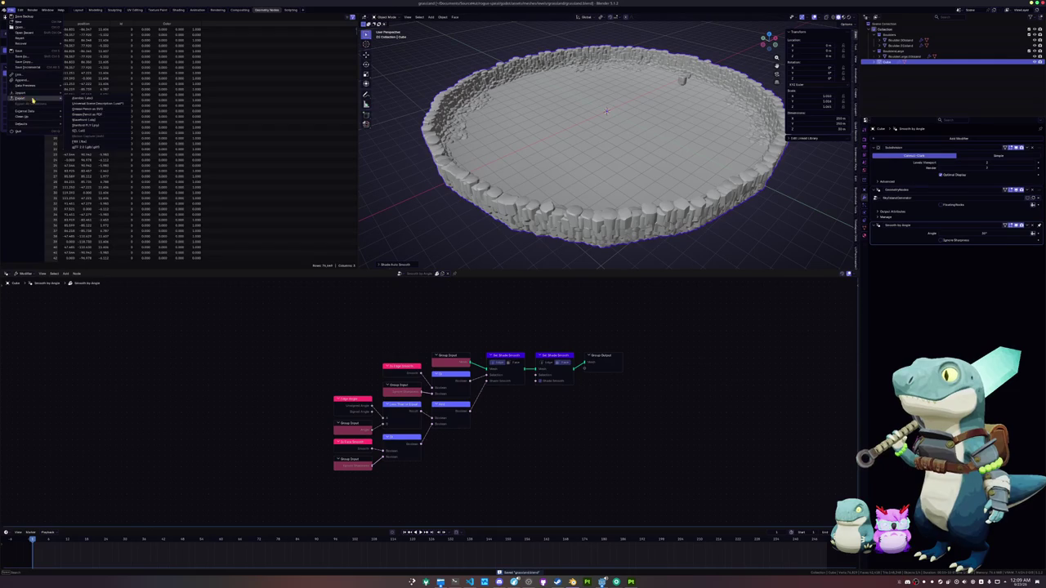
left_click(85, 143)
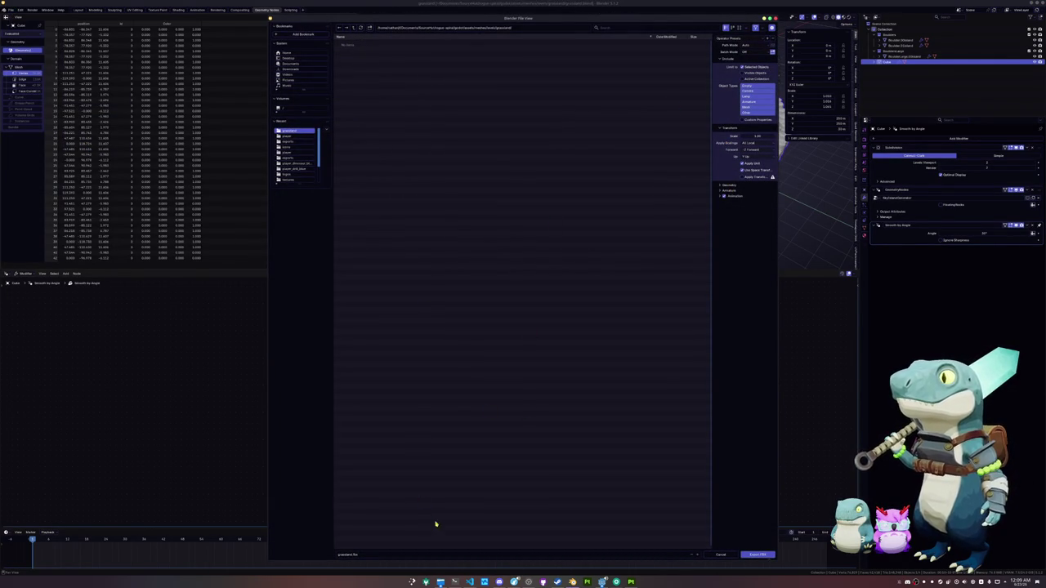
left_click(757, 555)
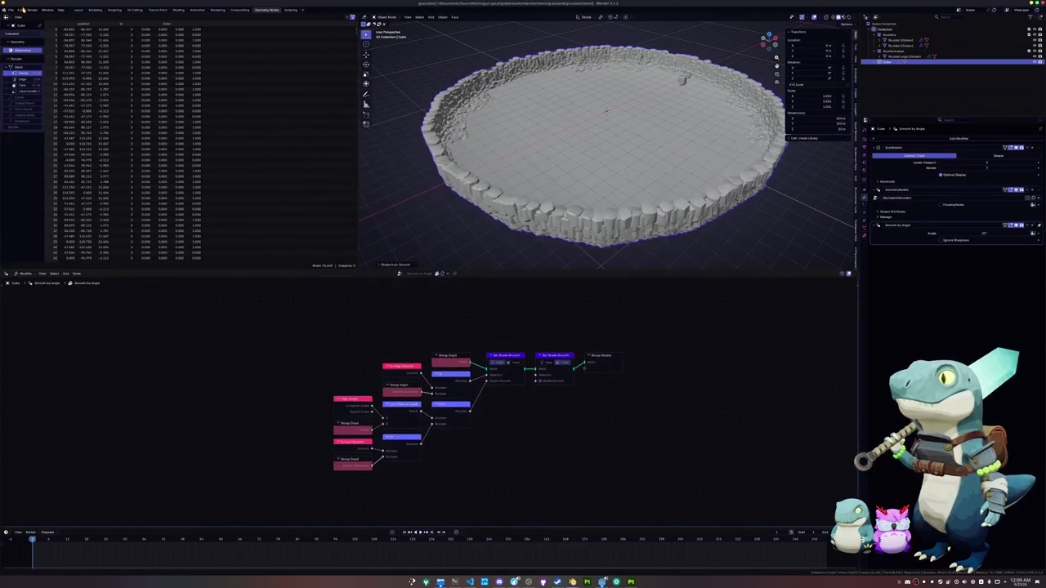
Export the rock ring as a glTF 2.0 file with Images set to None.
left_click(10, 9)
mouse_move(33, 100)
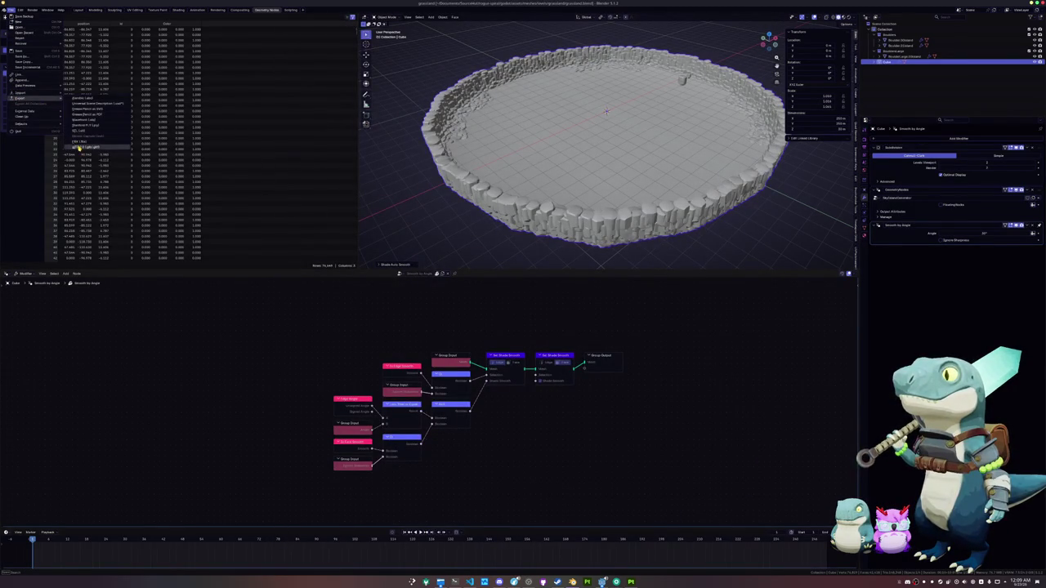
left_click(115, 147)
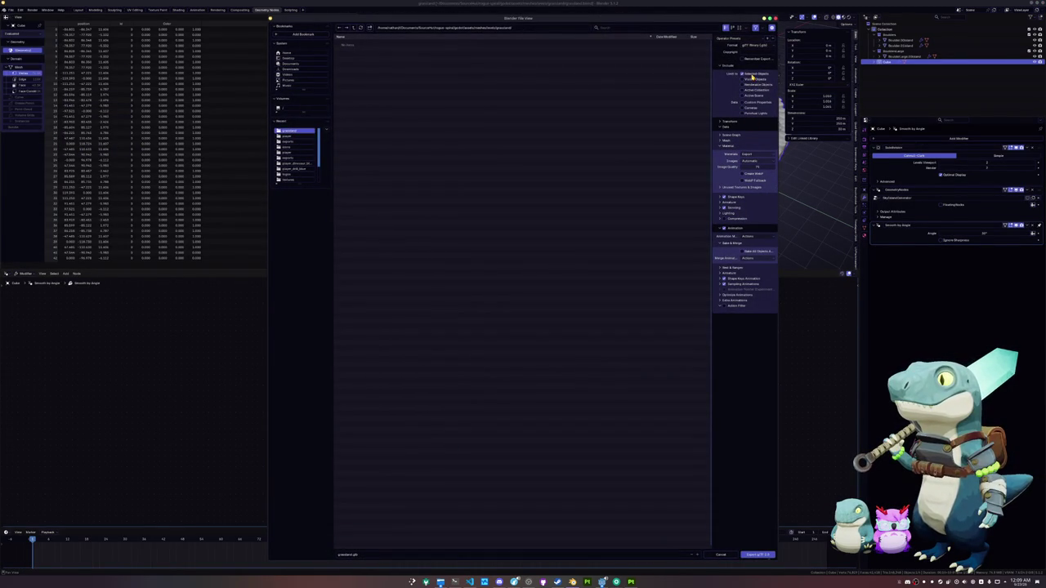
left_click(747, 161)
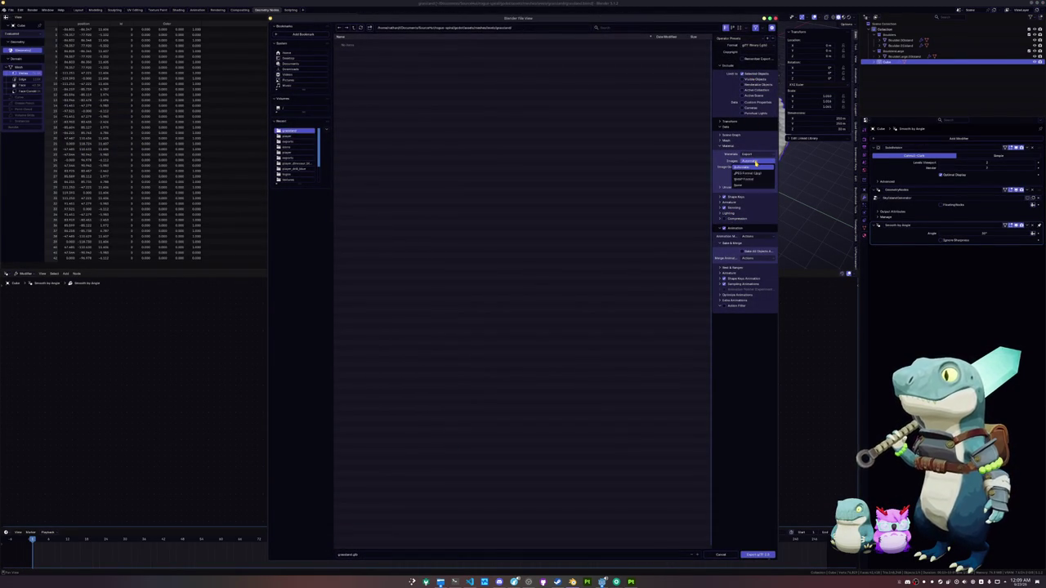
left_click(748, 185)
left_click(734, 146)
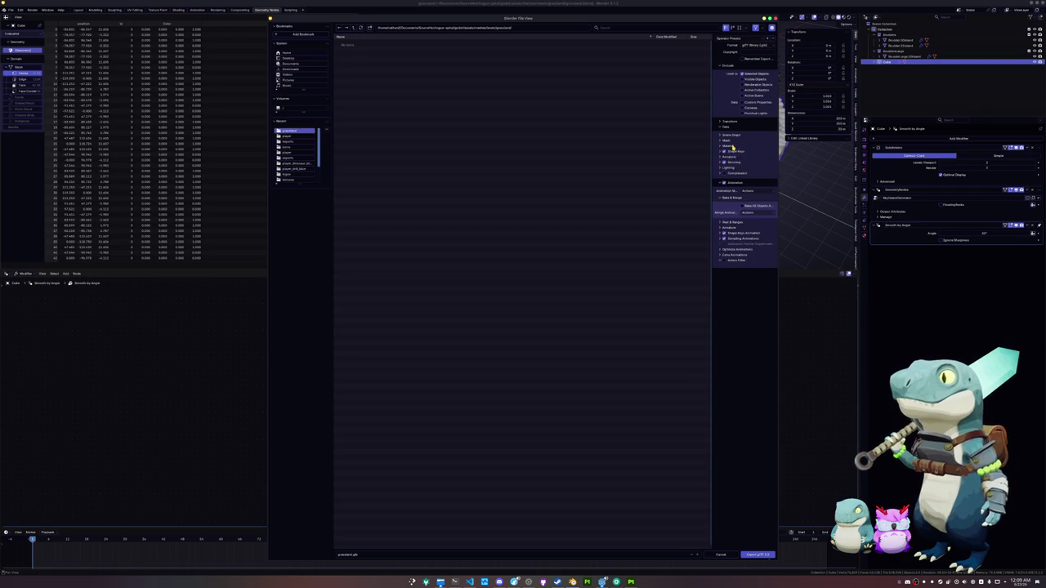
left_click(732, 141)
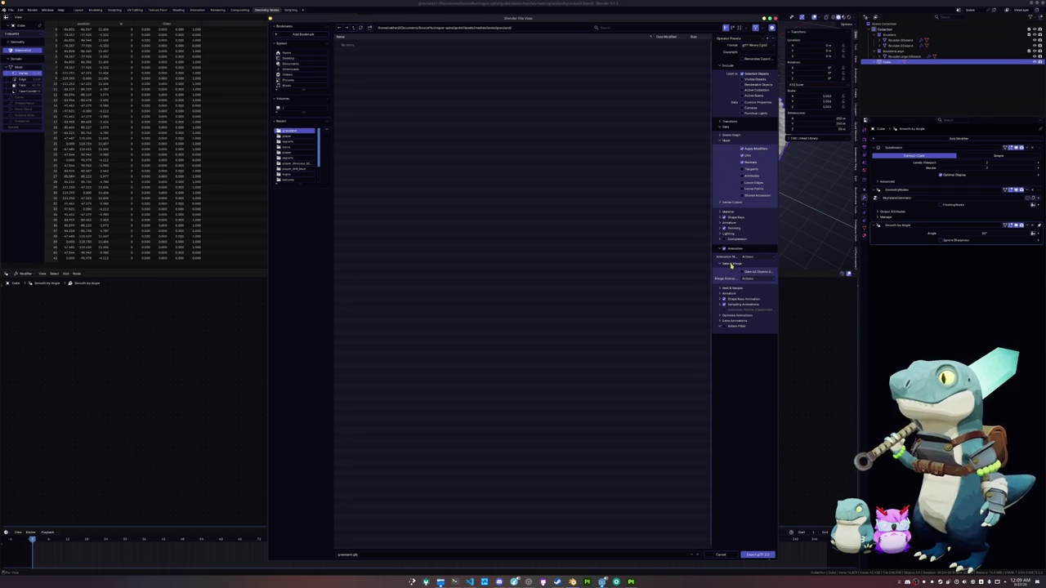
left_click(758, 555)
left_click(602, 582)
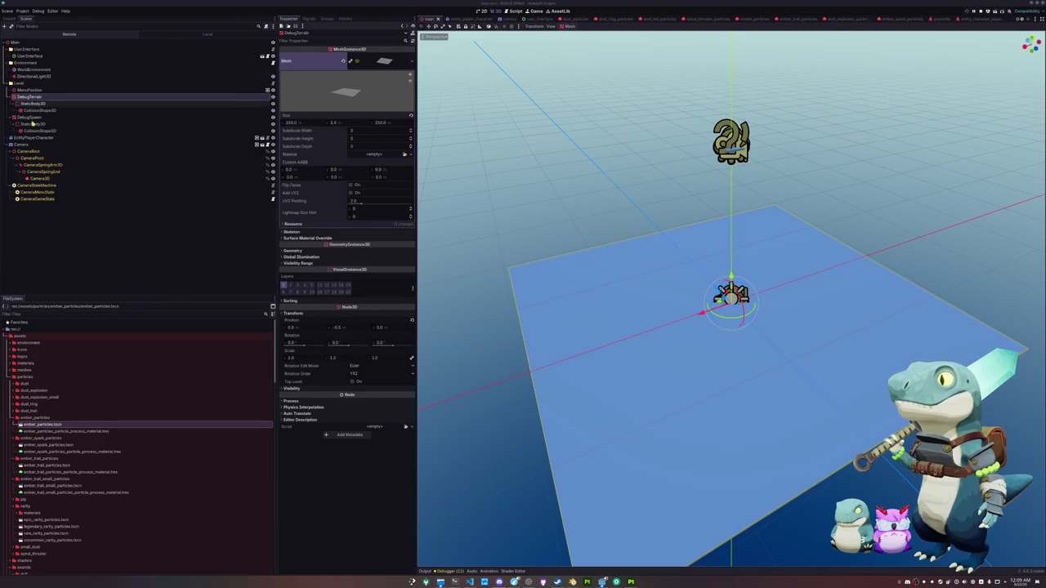
Add grassland.glb from meshes/levels/grassland to the main scene, then save and run the game.
double_click(25, 370)
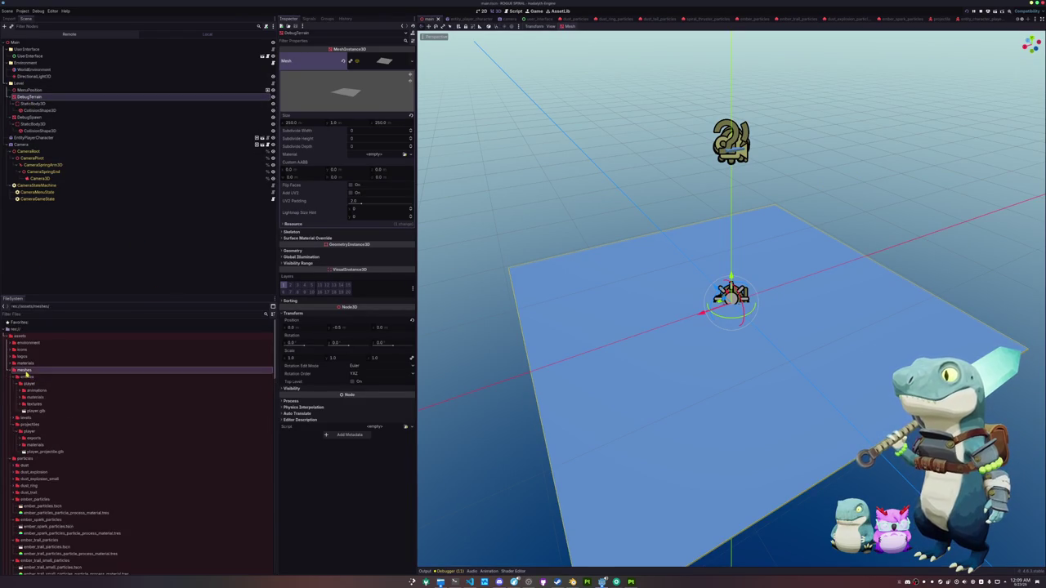
double_click(25, 417)
double_click(31, 424)
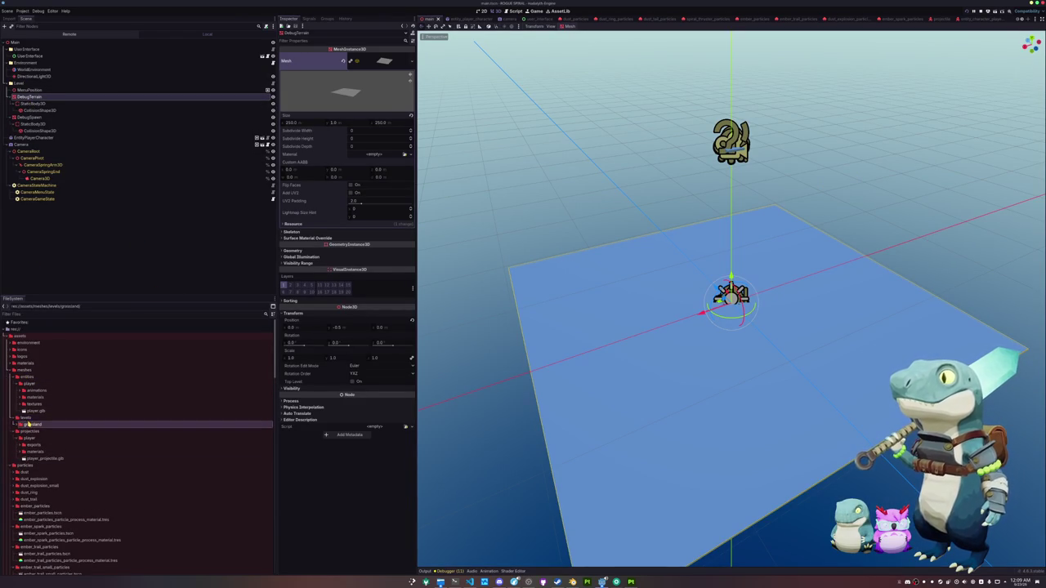
mouse_move(36, 432)
left_mouse_down()
mouse_move(80, 219)
mouse_move(49, 97)
left_mouse_up()
mouse_move(481, 288)
left_mouse_down()
mouse_move(450, 263)
mouse_move(510, 298)
left_mouse_up()
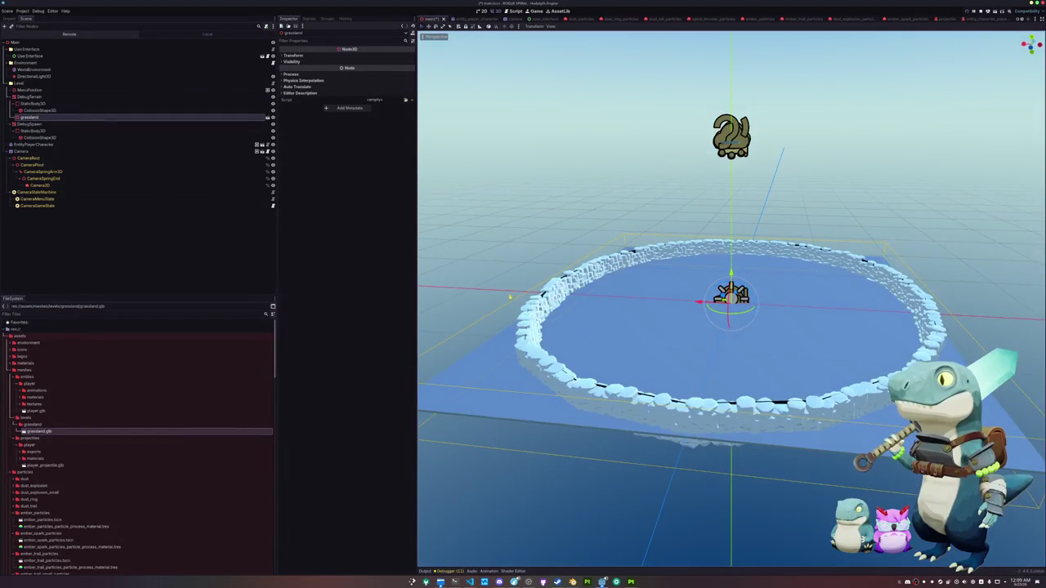
key("ctrl+s")
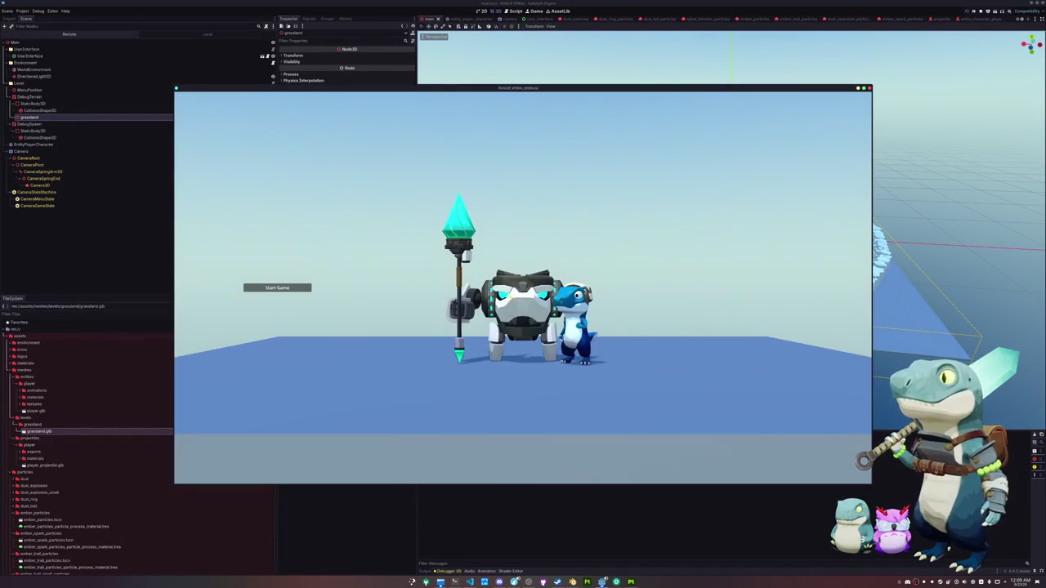
left_click(292, 286)
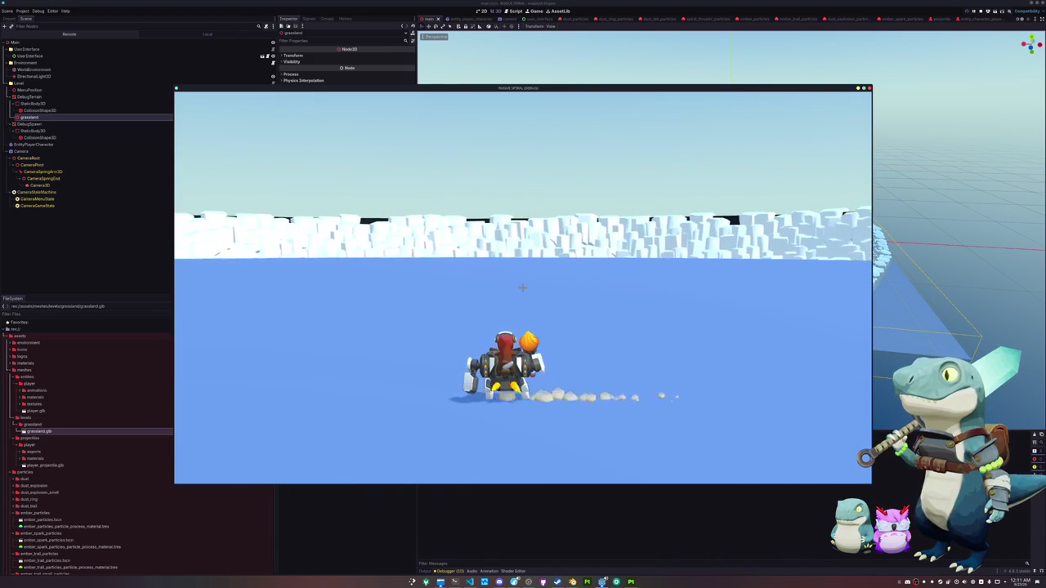
Close the running game after playing in the arena and return to the editor.
key("alt+Tab")
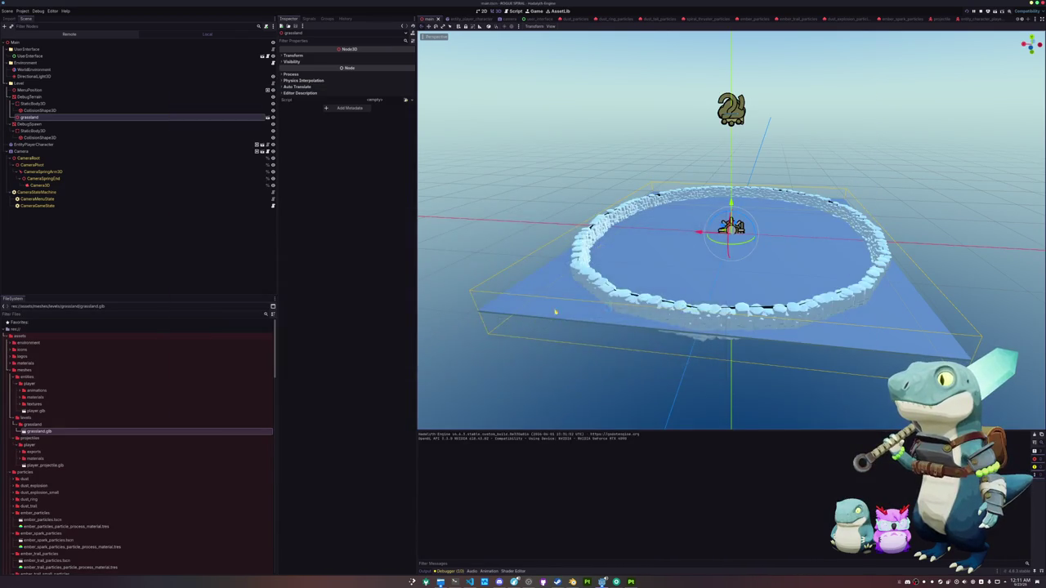
Back in Blender, move the bowl mesh up along Z and confirm its taller height.
left_click(572, 582)
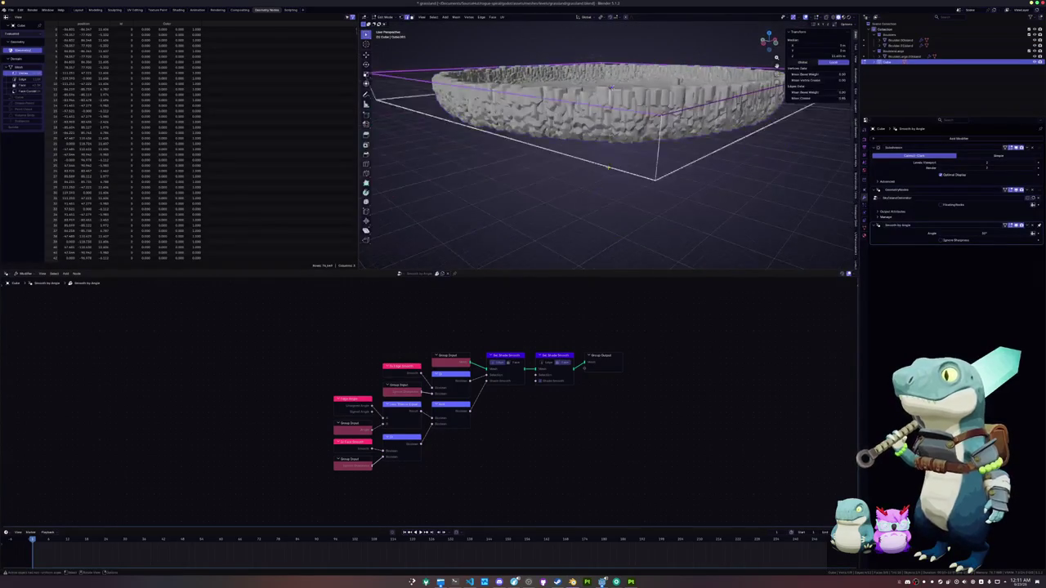
key("g")
key("z")
left_click(744, 216)
key("Tab")
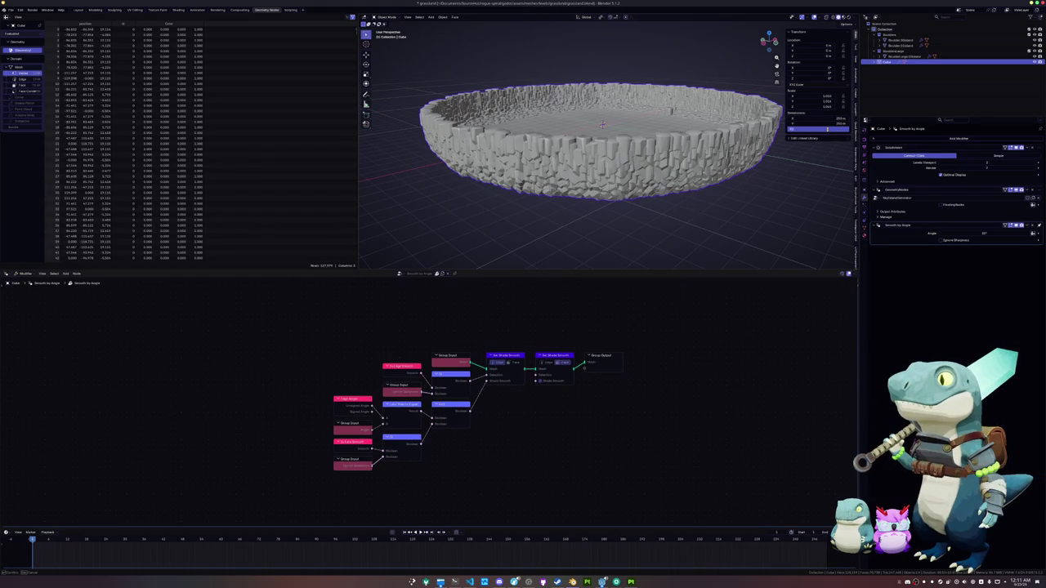
key("Return")
Apply the bowl's object transforms and update its shading.
key("ctrl+a")
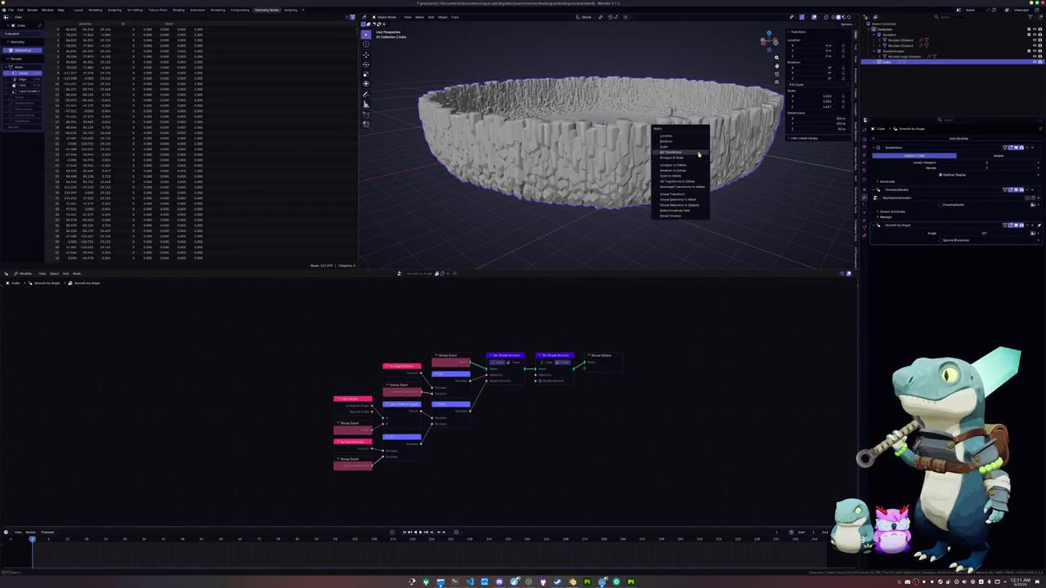
left_click(697, 150)
key("ctrl+a")
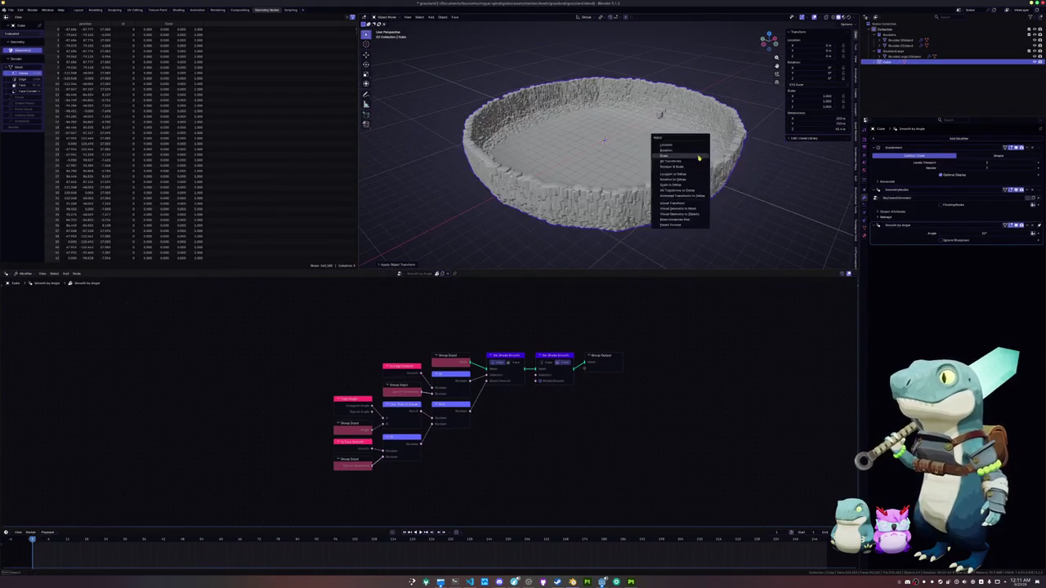
left_click(697, 156)
scroll(700, 166, "up", 5)
scroll(700, 165, "up", 5)
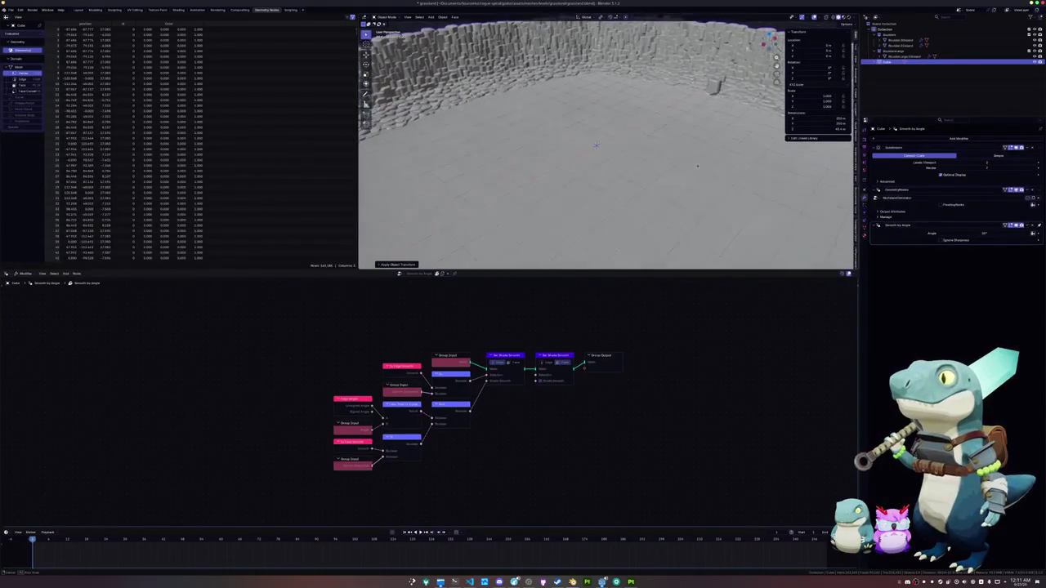
scroll(695, 176, "up", 3)
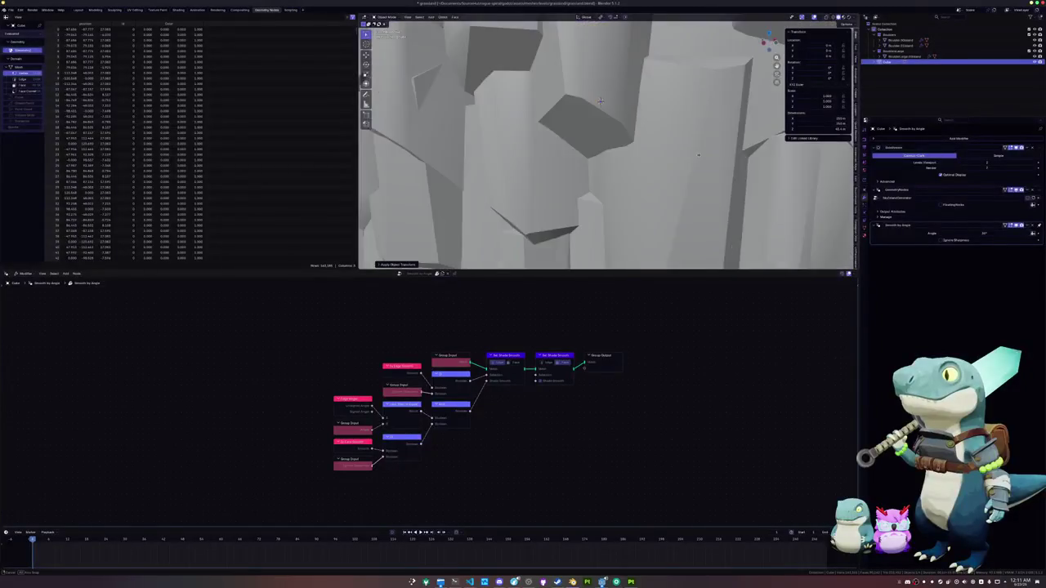
scroll(694, 175, "down", 8)
In X-ray Edit Mode, select the whole base mesh and crease all its edges.
key("Tab")
key("alt+z")
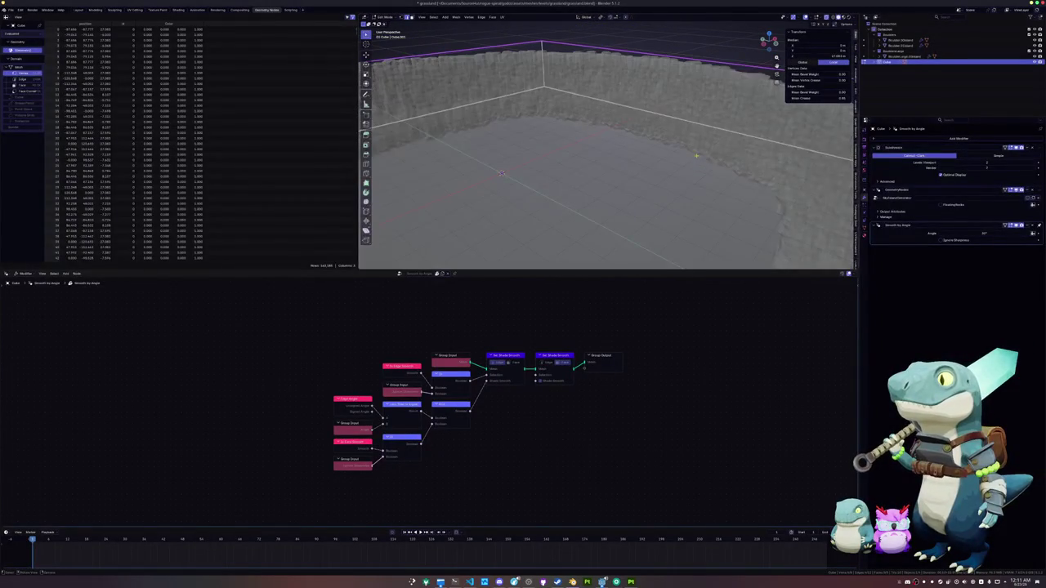
scroll(606, 159, "down", 4)
scroll(544, 160, "down", 4)
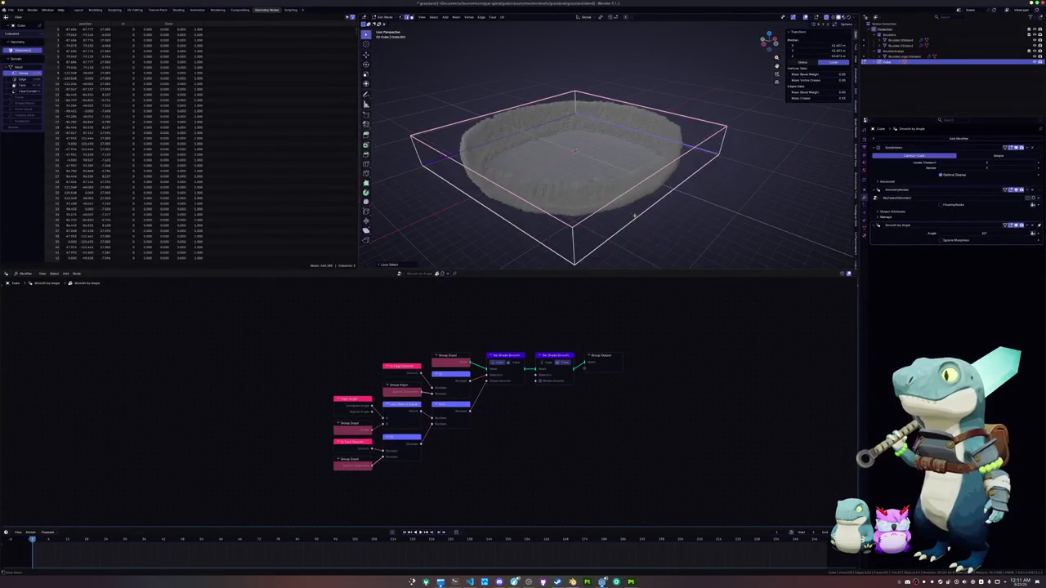
key("a")
key("shift+e")
left_click(743, 219)
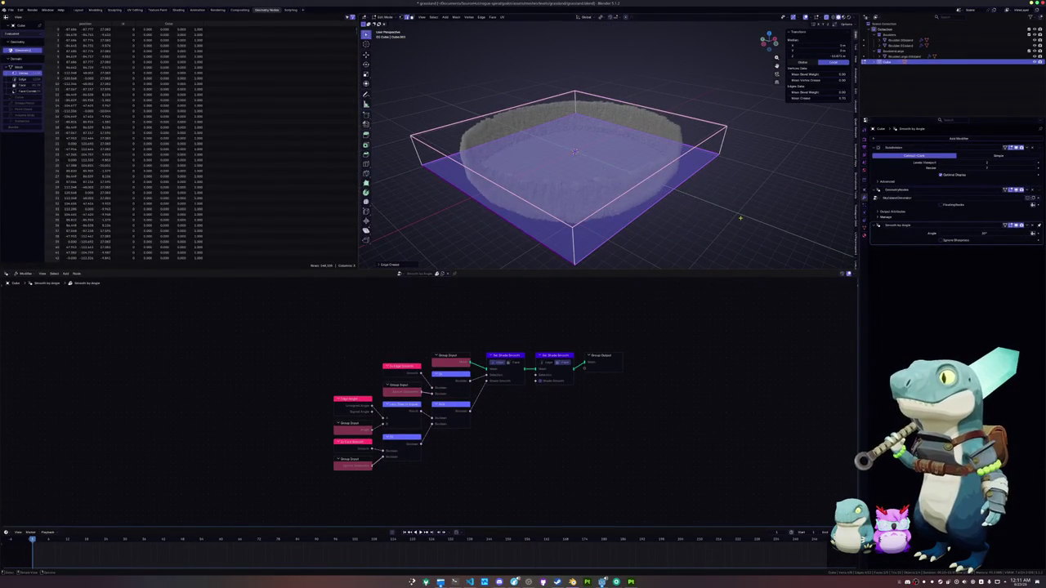
Return to Object Mode and show the wall generator's scatter node tree.
key("alt+z")
scroll(661, 210, "up", 5)
key("Tab")
scroll(636, 199, "up", 3)
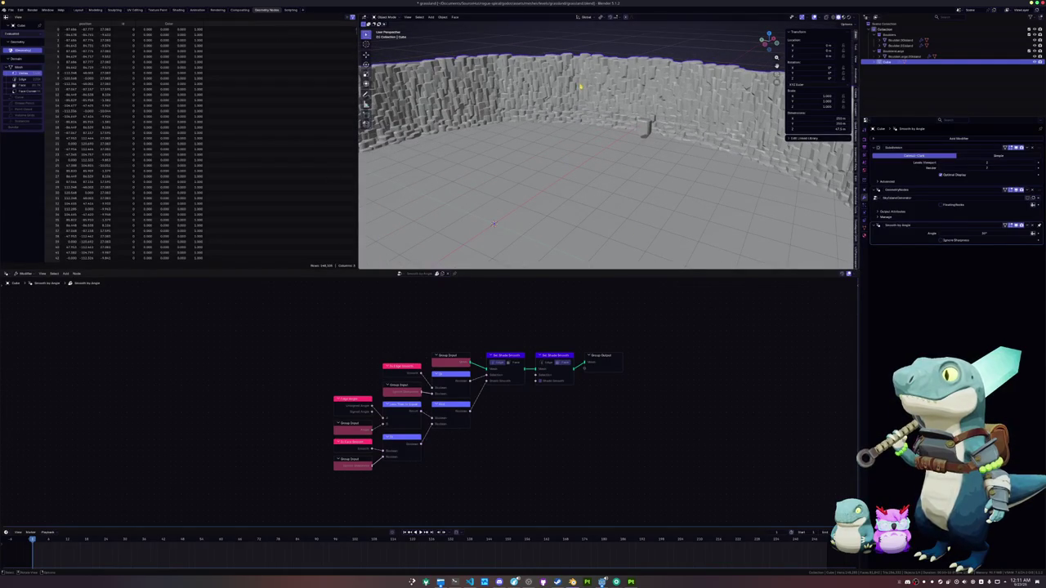
left_click(873, 210)
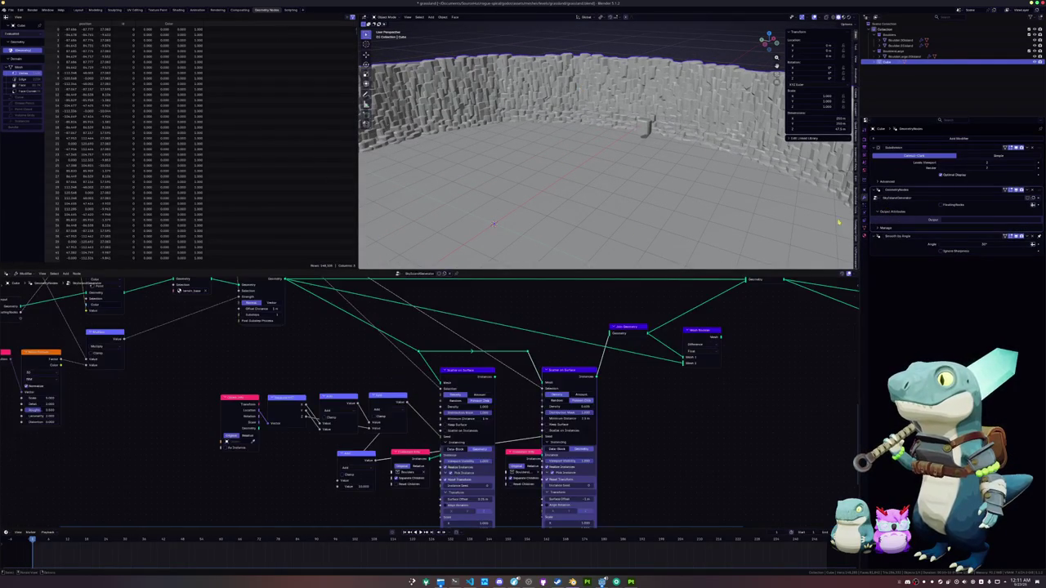
scroll(641, 422, "down", 1)
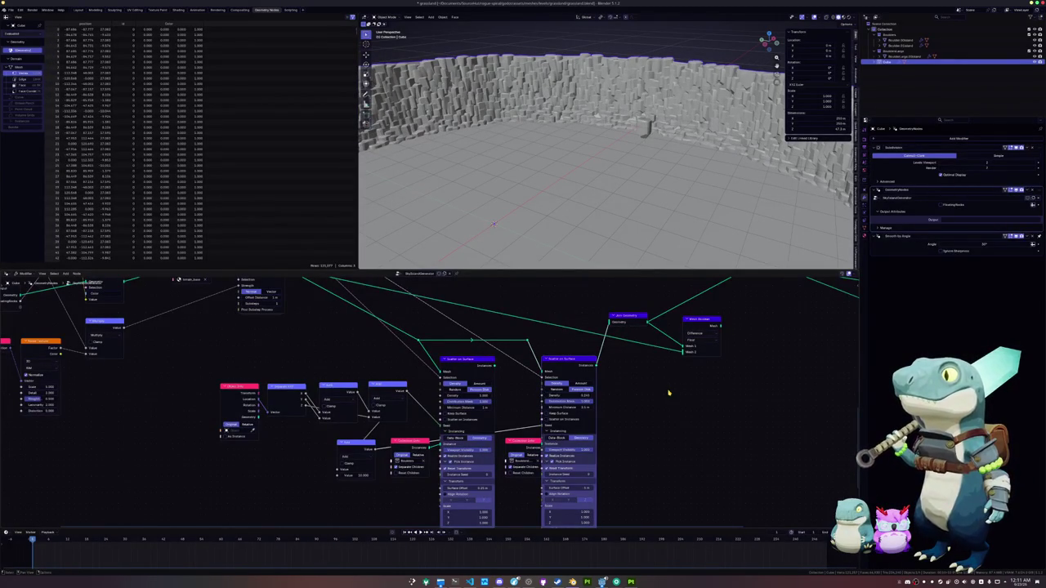
Extrude the base face up into a box and widen it horizontally.
key("KP_Decimal")
key("Tab")
key("e")
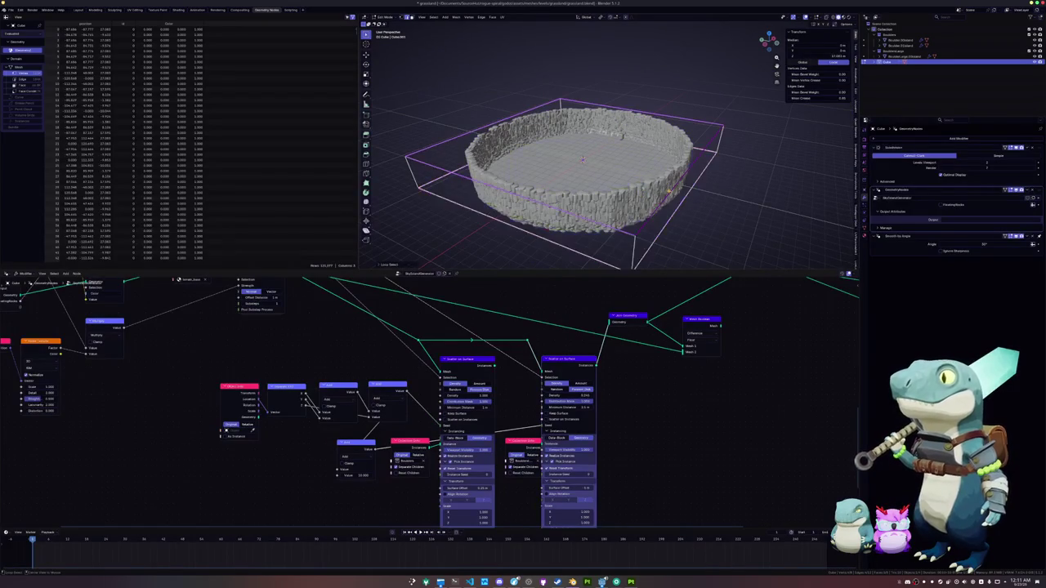
left_click(697, 194)
key("s")
key("shift+z")
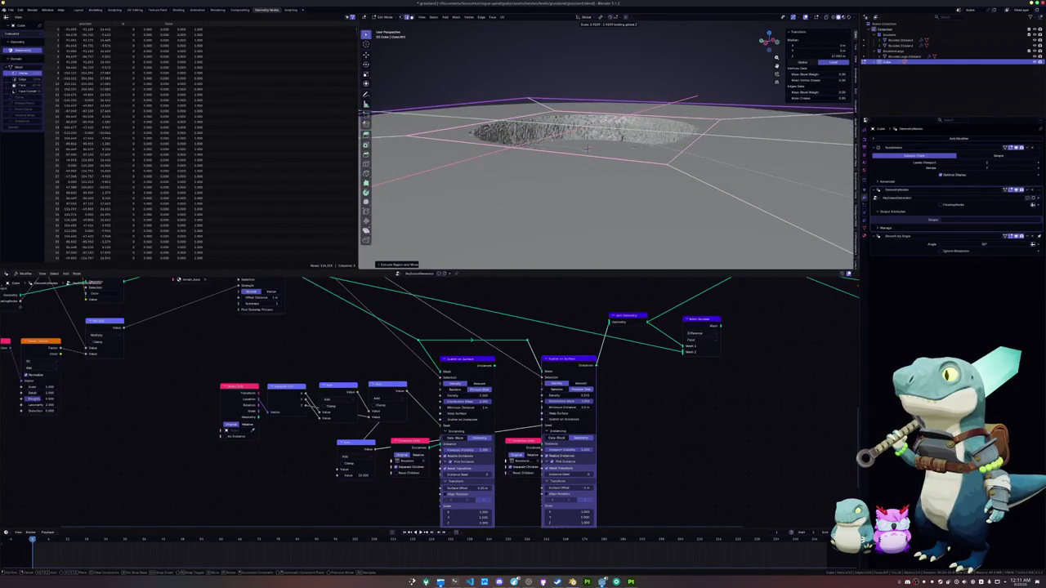
left_click(574, 253)
Scale the mesh outward again and check the wall in Object Mode.
scroll(574, 254, "up", 5)
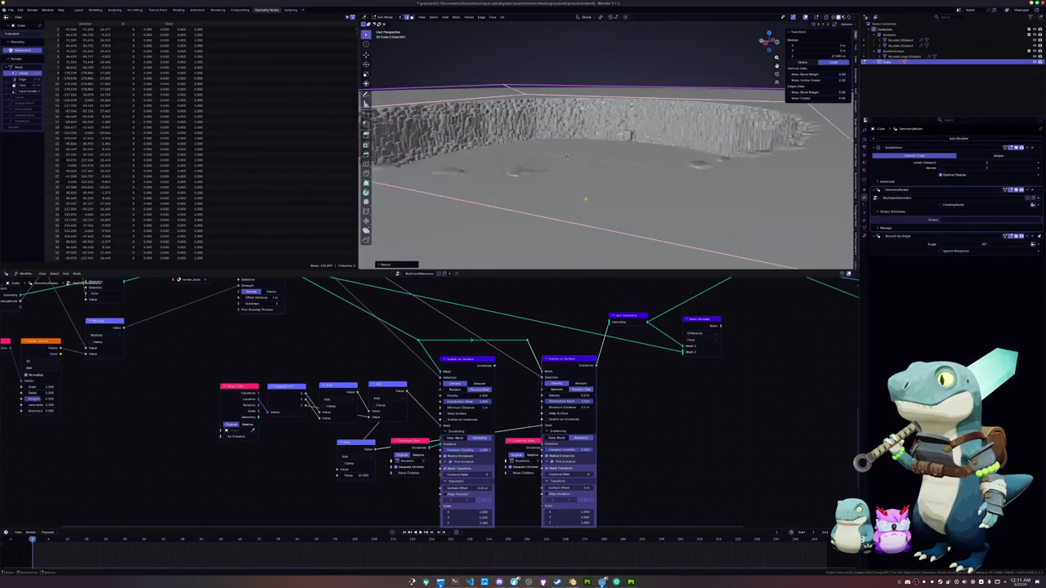
mouse_move(554, 225)
left_mouse_down()
mouse_move(557, 200)
mouse_move(582, 197)
left_mouse_up()
key("s")
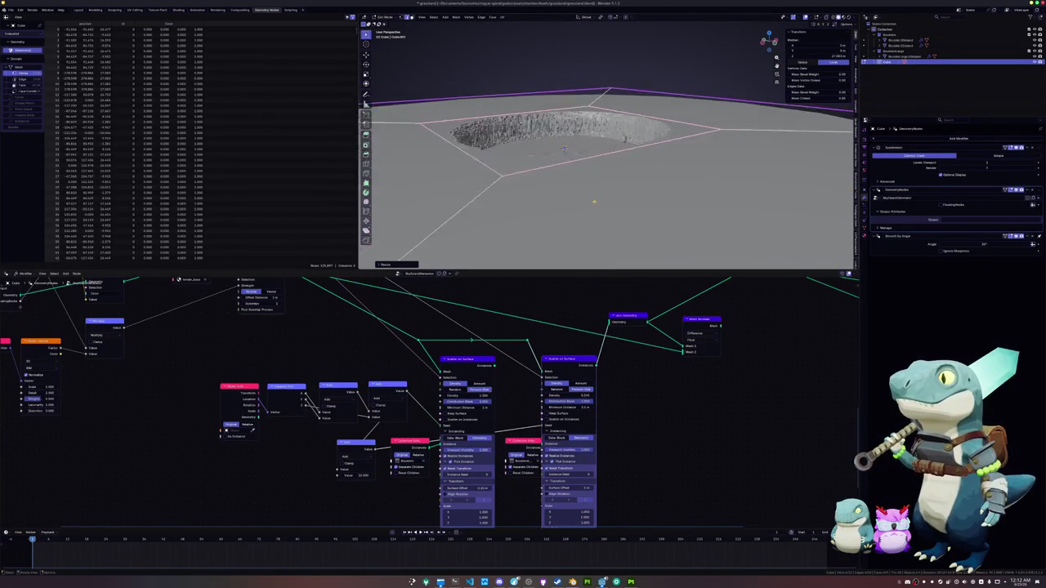
left_click(708, 228)
key("Tab")
scroll(648, 201, "down", 5)
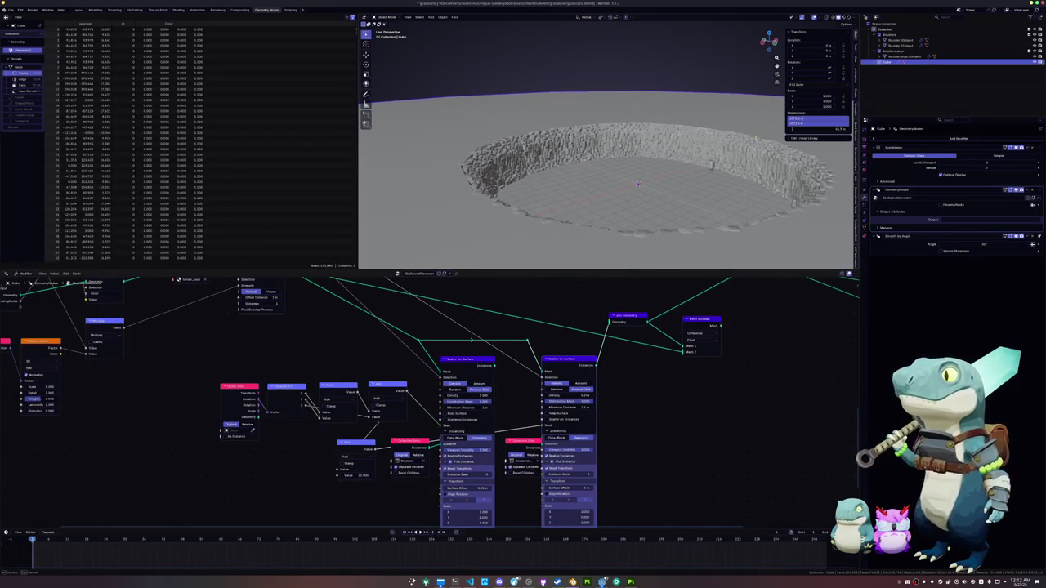
Scale the base mesh up by a factor of 10 in Edit Mode.
key("Tab")
scroll(740, 122, "down", 3)
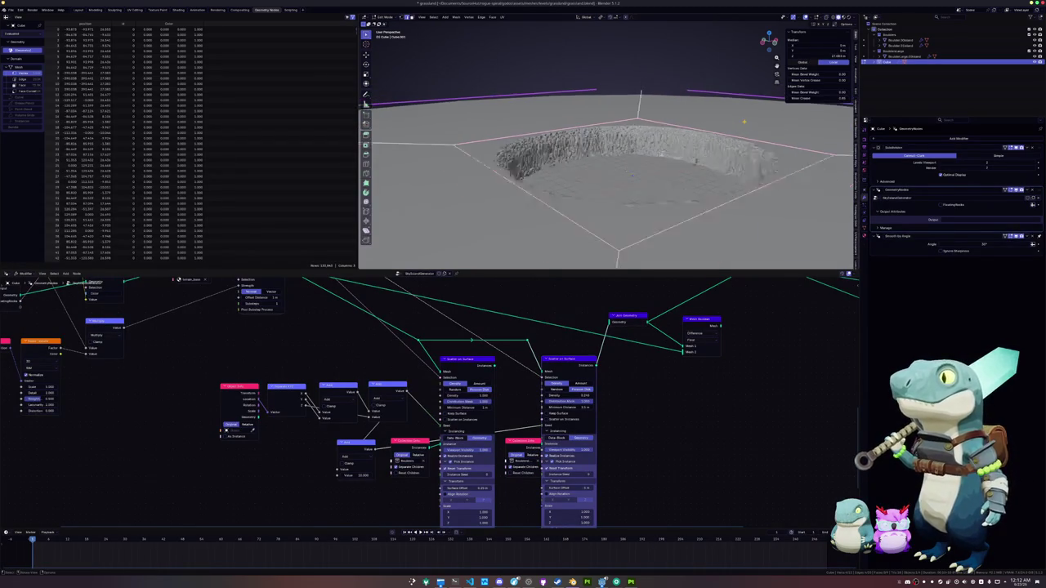
key("s")
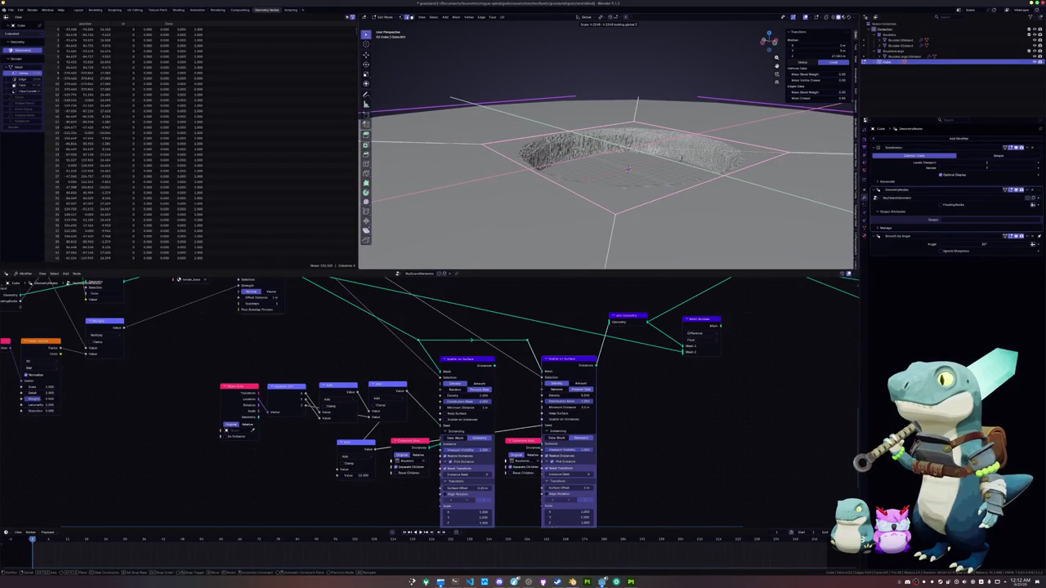
key("1")
key("0")
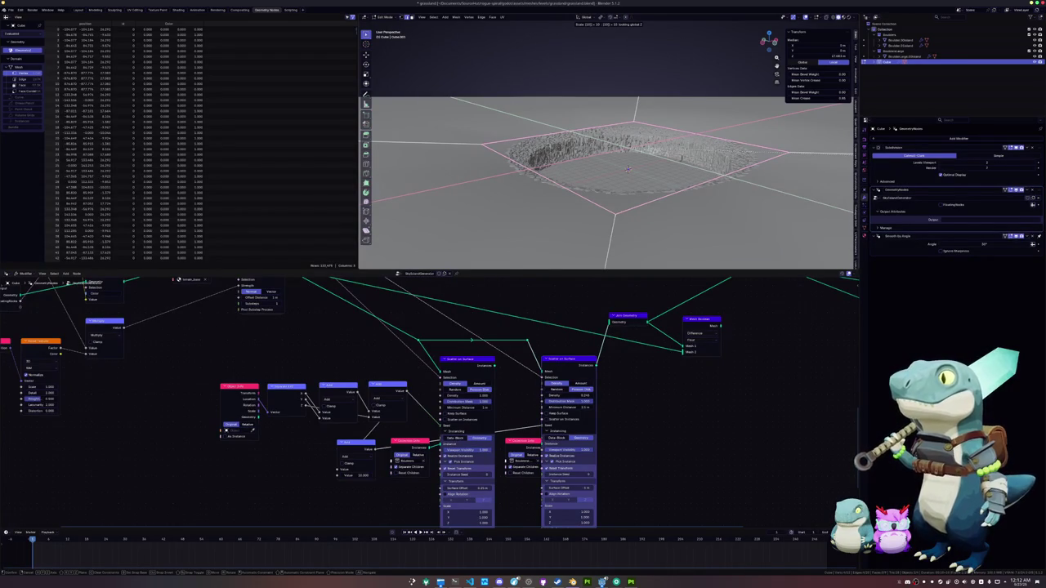
key("alt+Tab")
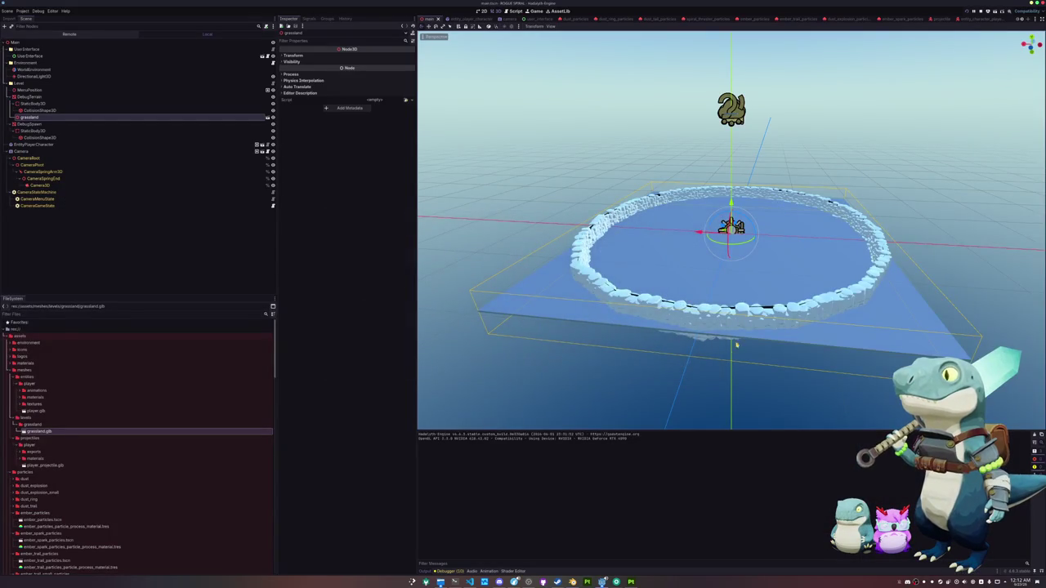
Zoom around the imported arena ring in the Godot viewport.
key("alt+Tab")
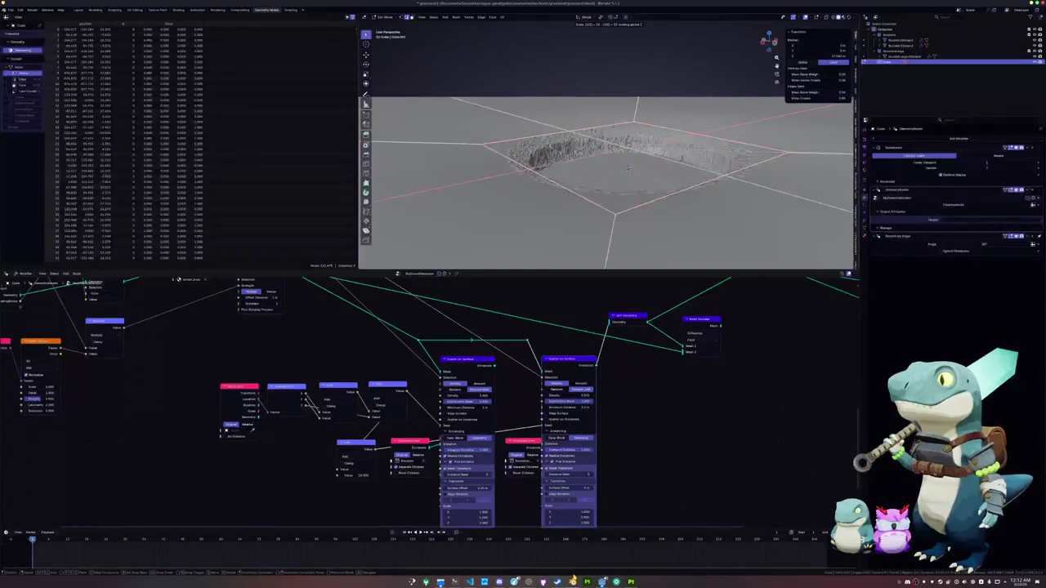
left_click(601, 582)
scroll(688, 252, "up", 5)
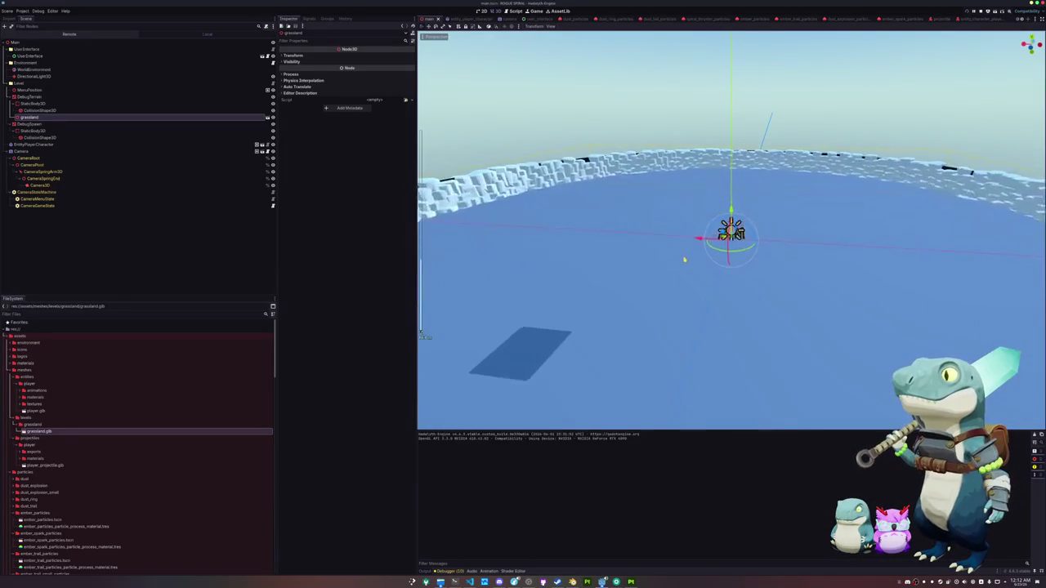
scroll(632, 262, "down", 6)
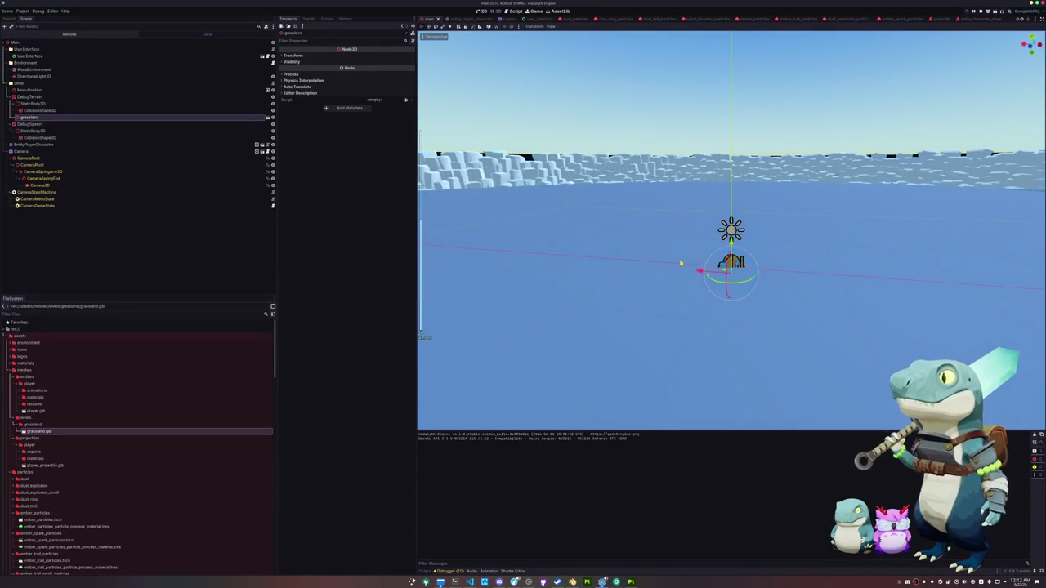
scroll(679, 267, "down", 3)
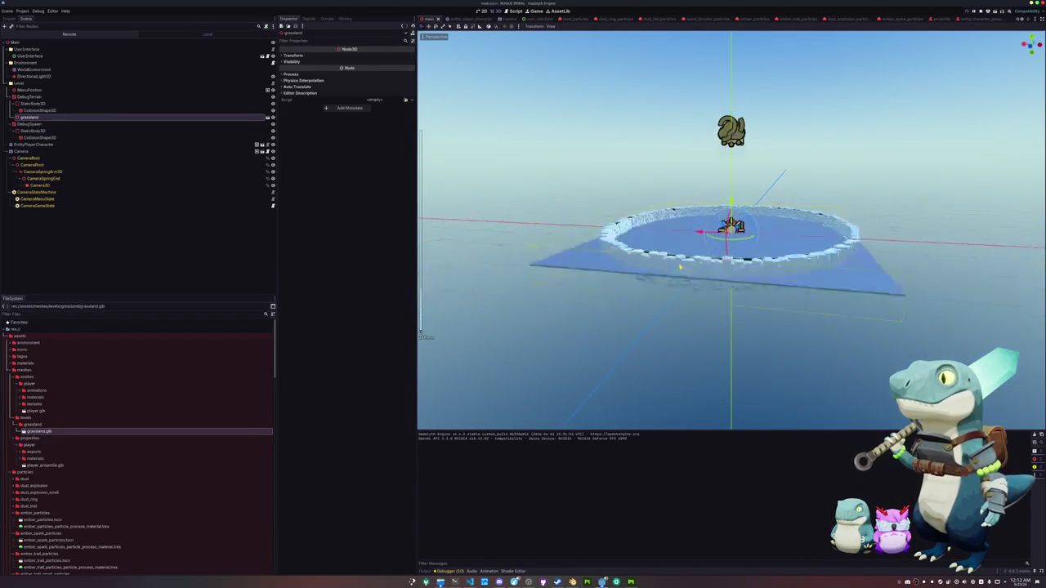
scroll(478, 82, "up", 3)
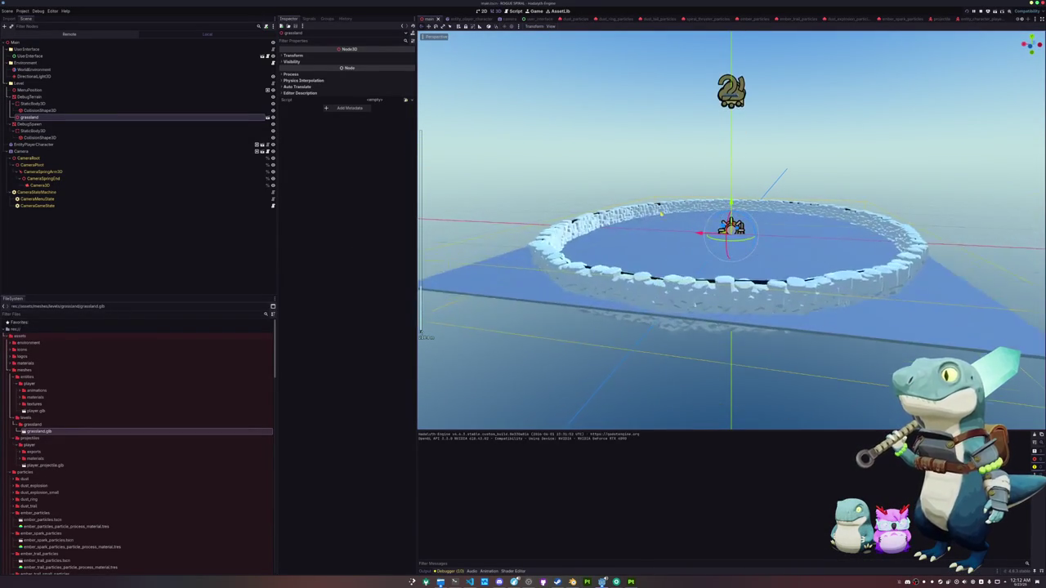
Reset the DirectionalLight3D energy to 1.0, then undo it so the light stays unchanged.
left_click(128, 75)
left_click(347, 122)
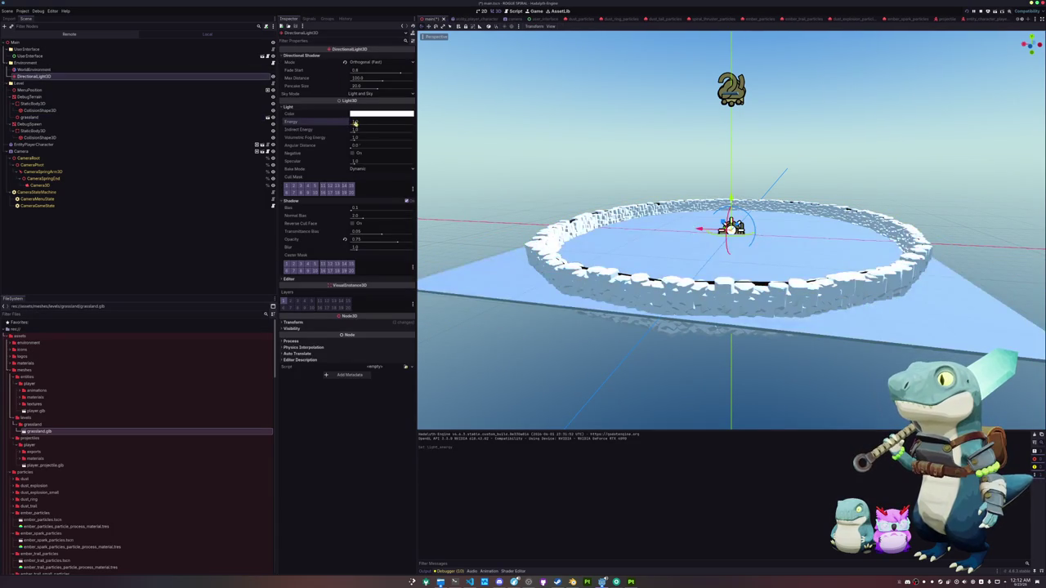
scroll(420, 333, "up", 5)
key("ctrl+z")
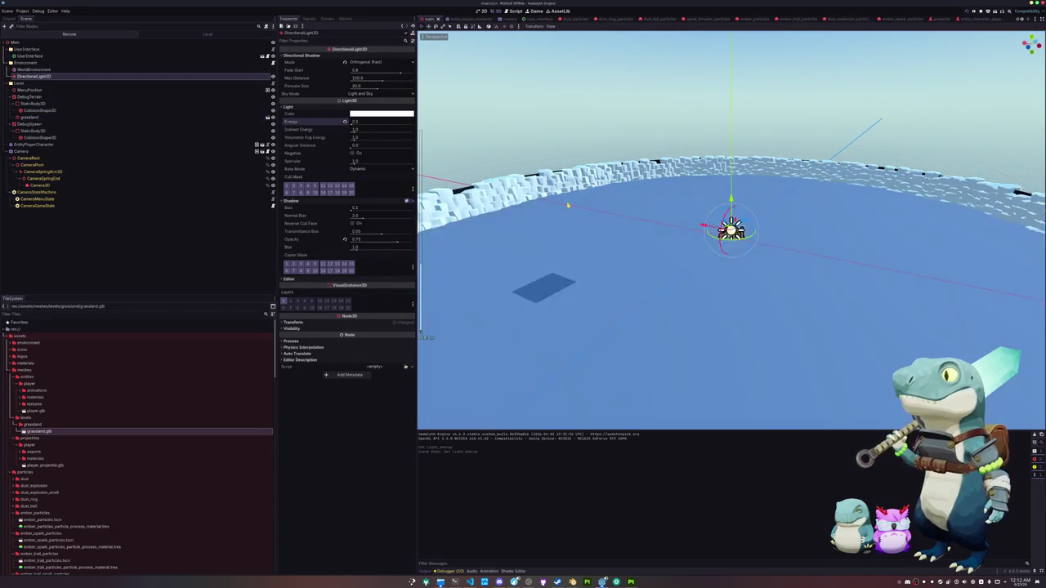
mouse_move(449, 274)
left_mouse_down()
mouse_move(550, 221)
mouse_move(567, 100)
mouse_move(561, 220)
mouse_move(589, 186)
mouse_move(586, 202)
left_mouse_up()
scroll(560, 220, "down", 4)
key("alt+Tab")
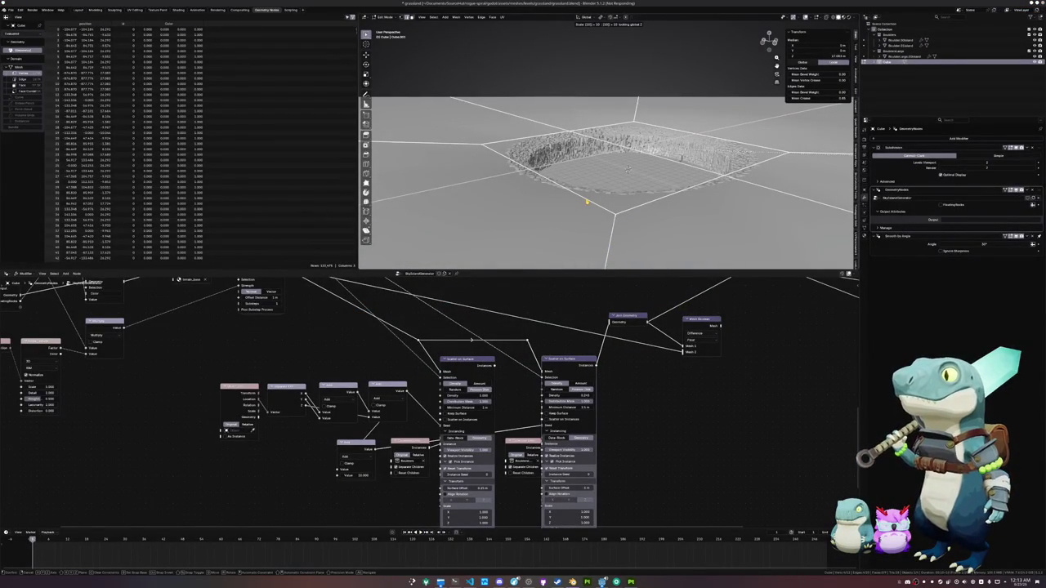
Relaunch Blender and reopen the recent grassland arena file.
key("ctrl+alt+t")
type("pkill blender")
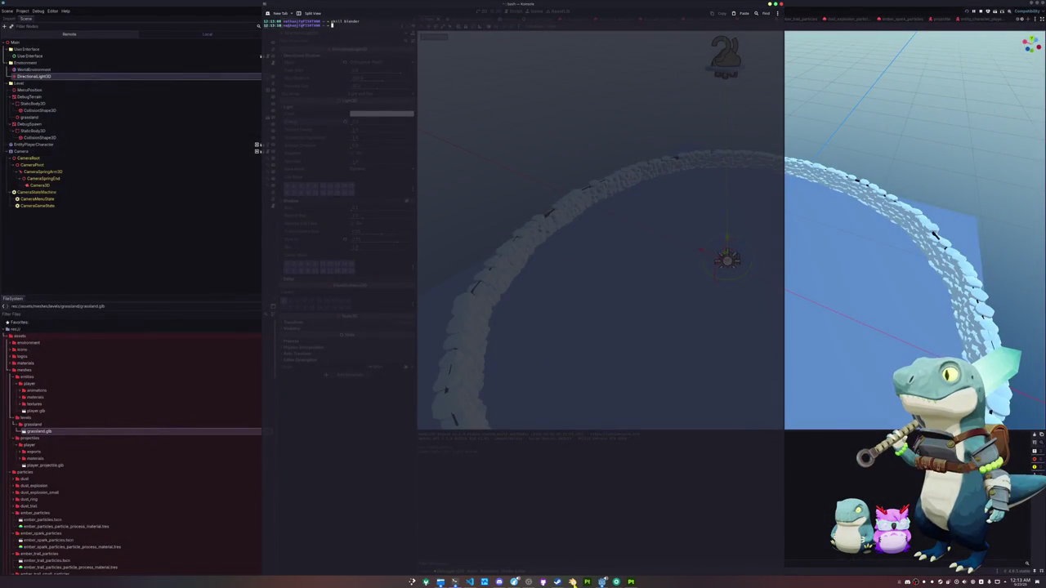
left_click(572, 582)
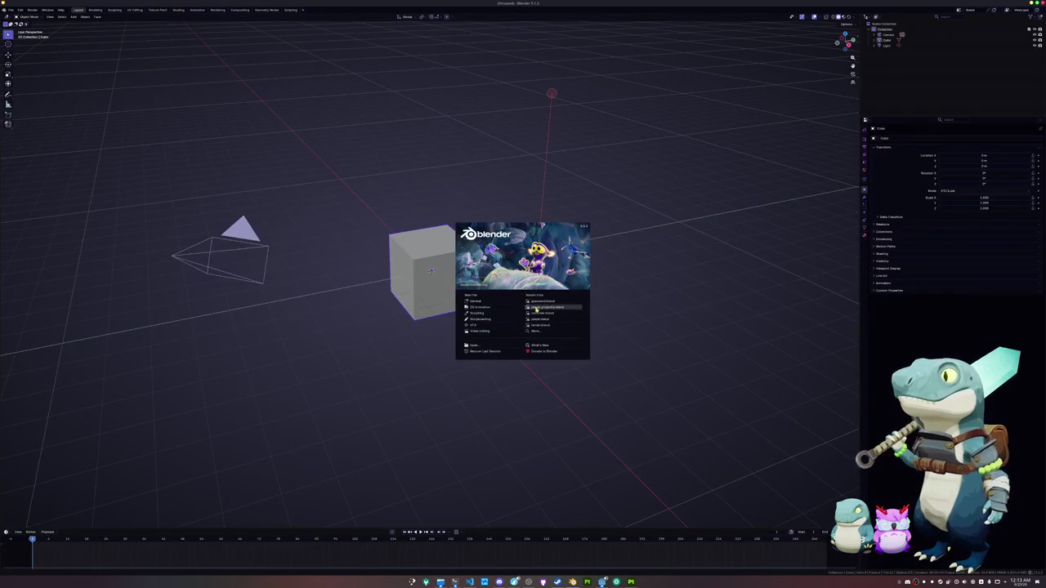
left_click(536, 306)
scroll(593, 187, "up", 5)
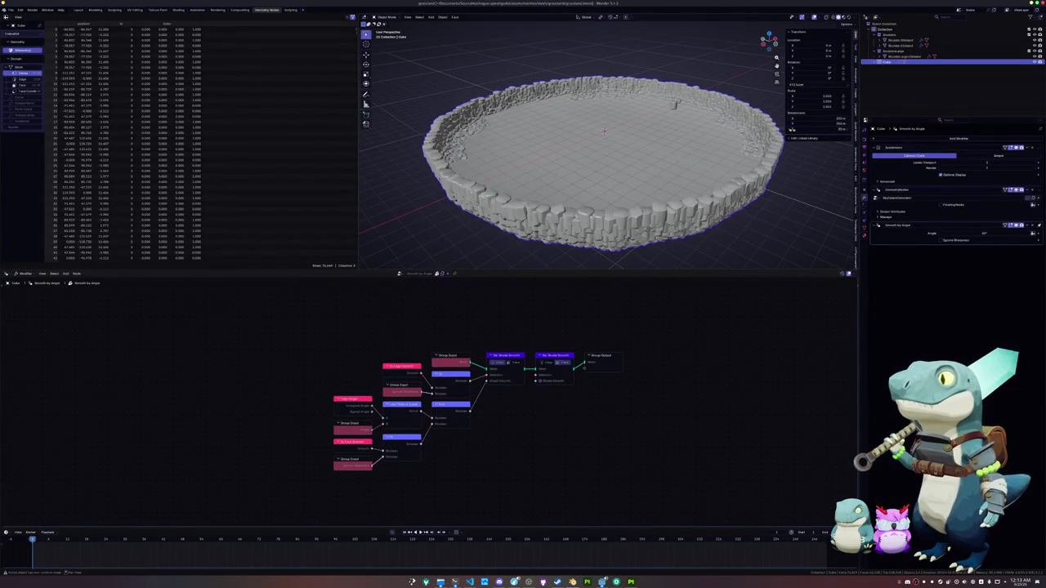
Select an edge loop on the arena mesh, then adjust a modifier value to reshape the crater.
key("Tab")
left_click(730, 93, "alt")
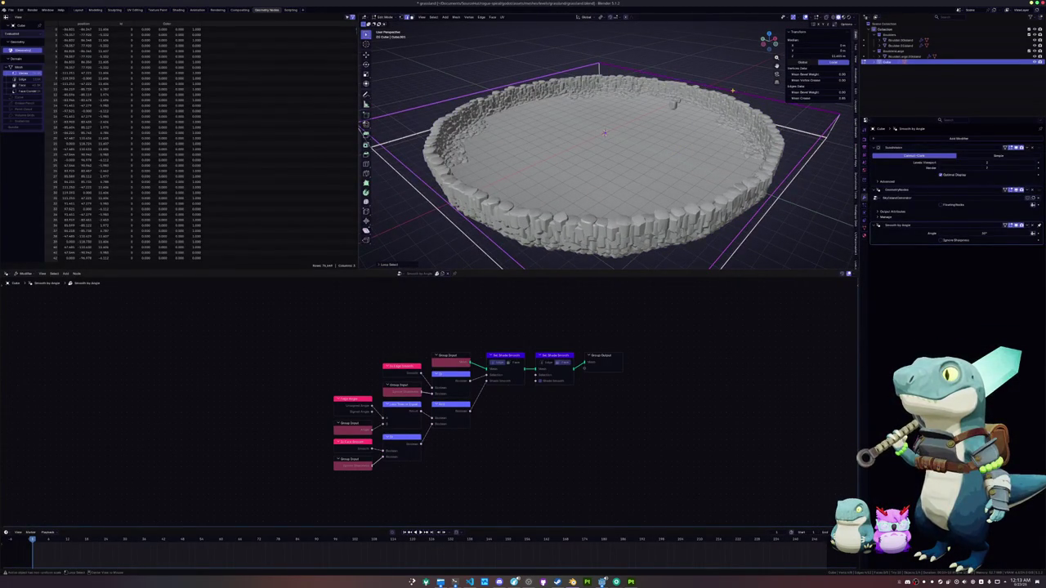
scroll(605, 147, "down", 3)
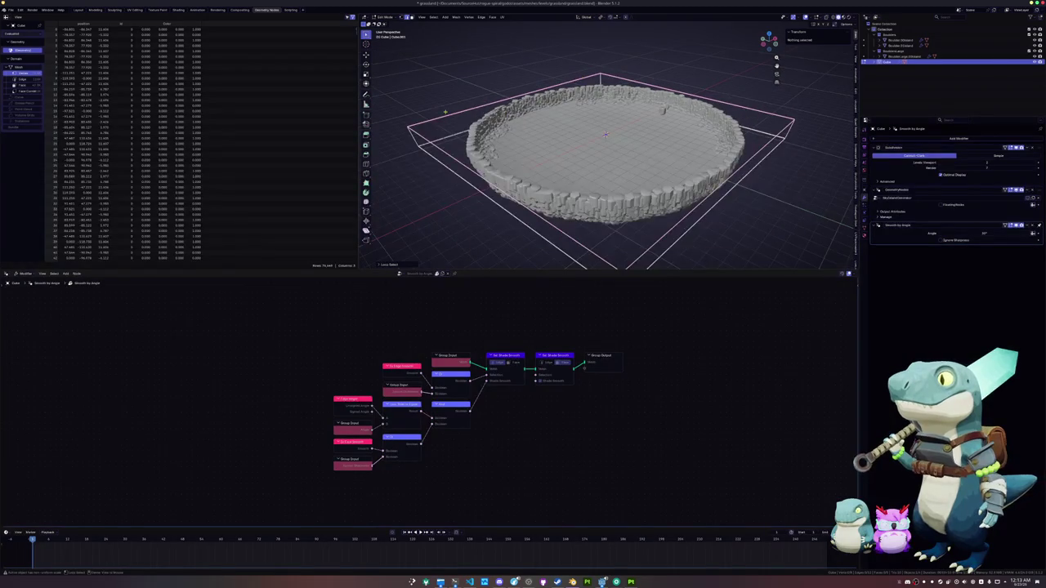
mouse_move(539, 162)
left_mouse_down()
mouse_move(633, 145)
mouse_move(636, 176)
left_mouse_up()
key("Tab")
scroll(636, 176, "up", 2)
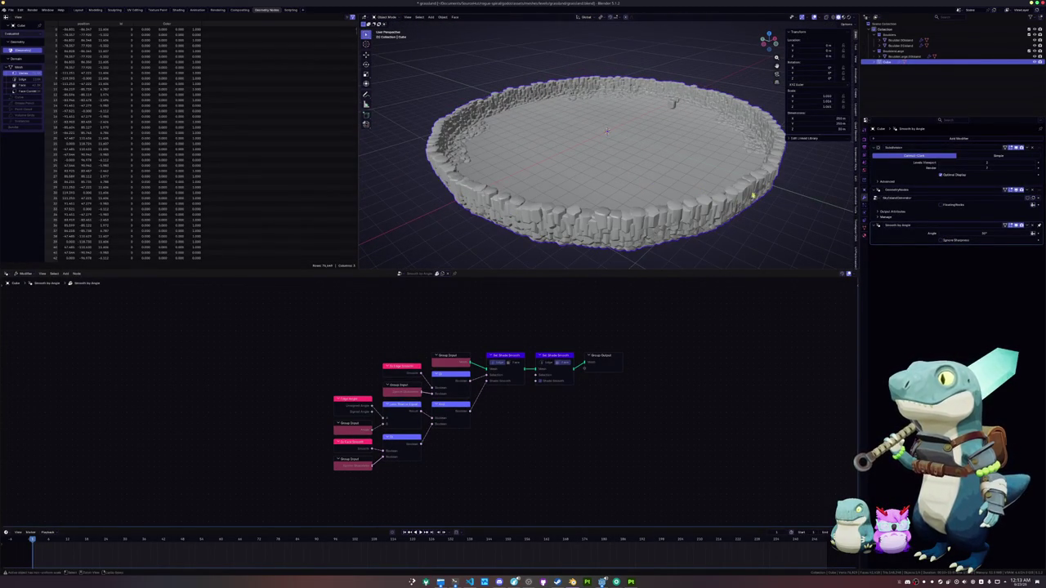
left_click(1036, 164)
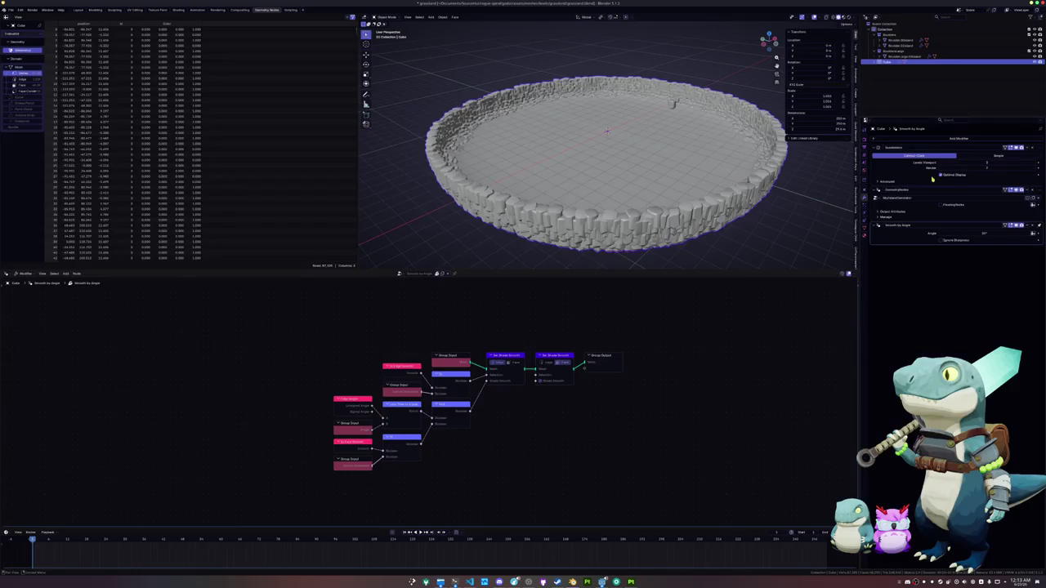
scroll(769, 210, "up", 2)
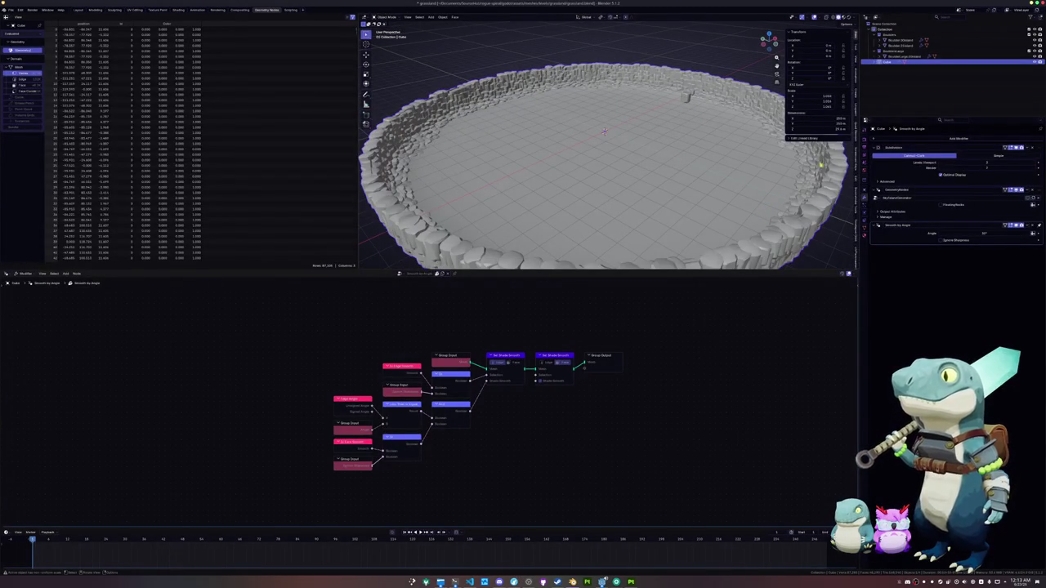
Change the arena's Z dimension and apply its object transforms.
left_click(835, 129)
key("Return")
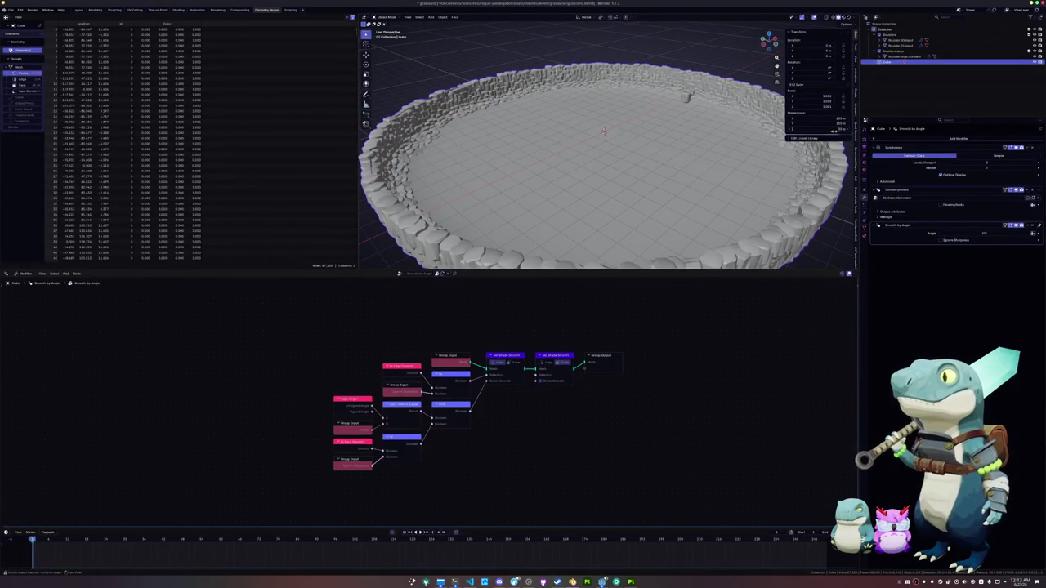
key("ctrl+a")
left_click(717, 179)
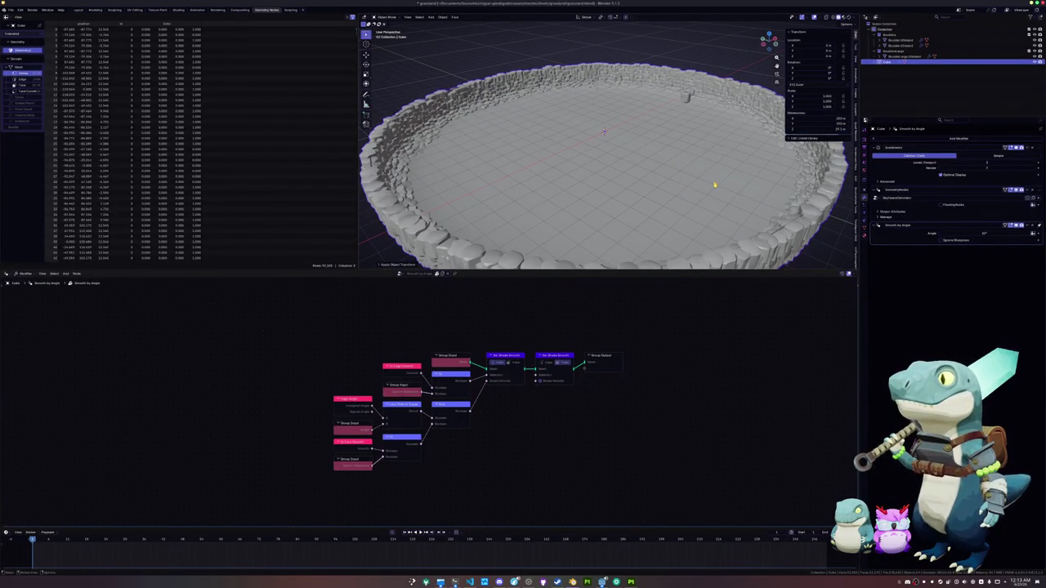
key("Tab")
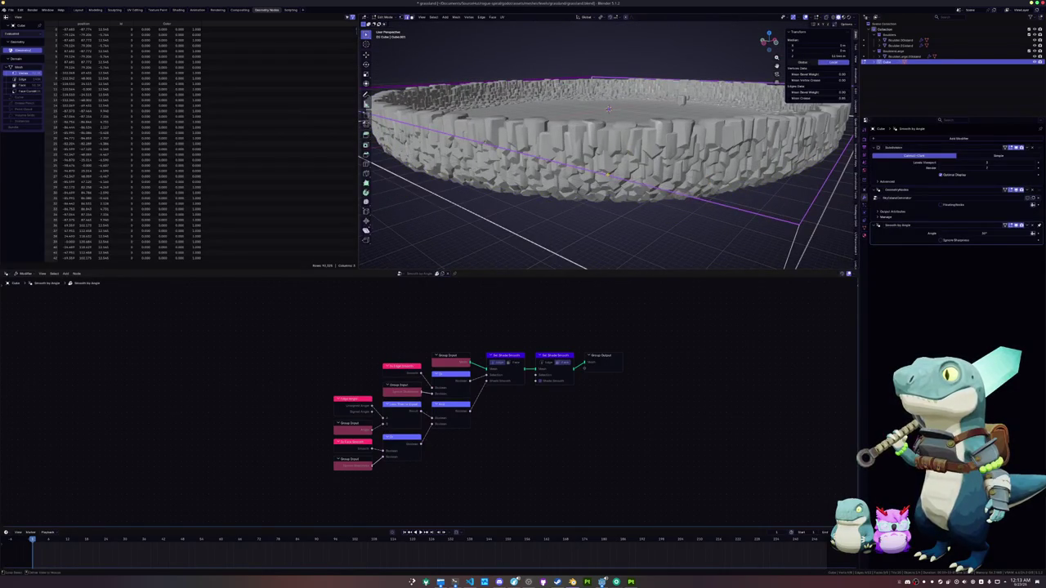
Select the whole mesh and scale the ground flat outward, much wider, ignoring height.
scroll(609, 109, "down", 3)
key("a")
key("g")
key("Return")
key("s")
key("shift+z")
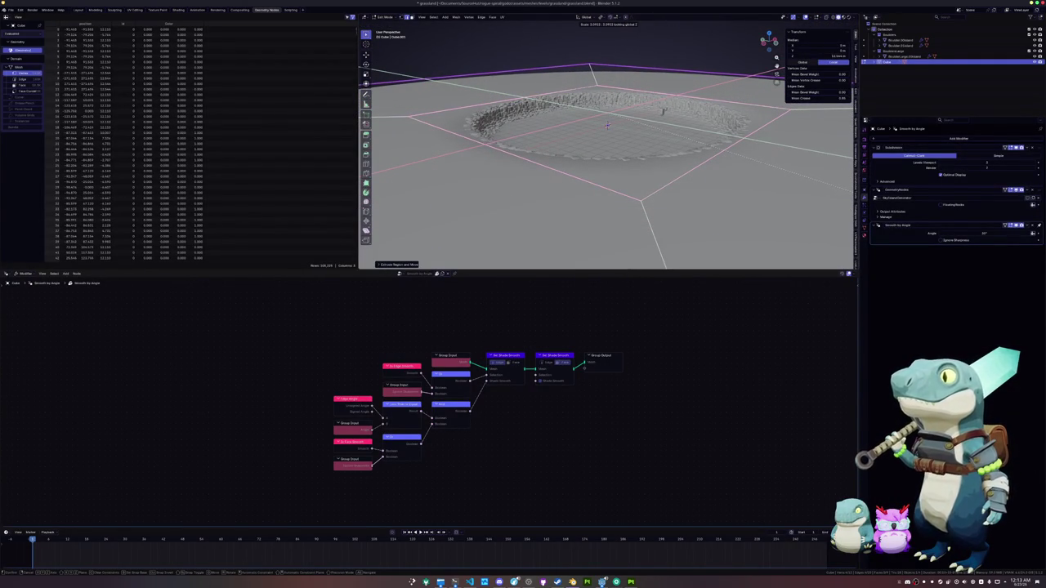
key("Return")
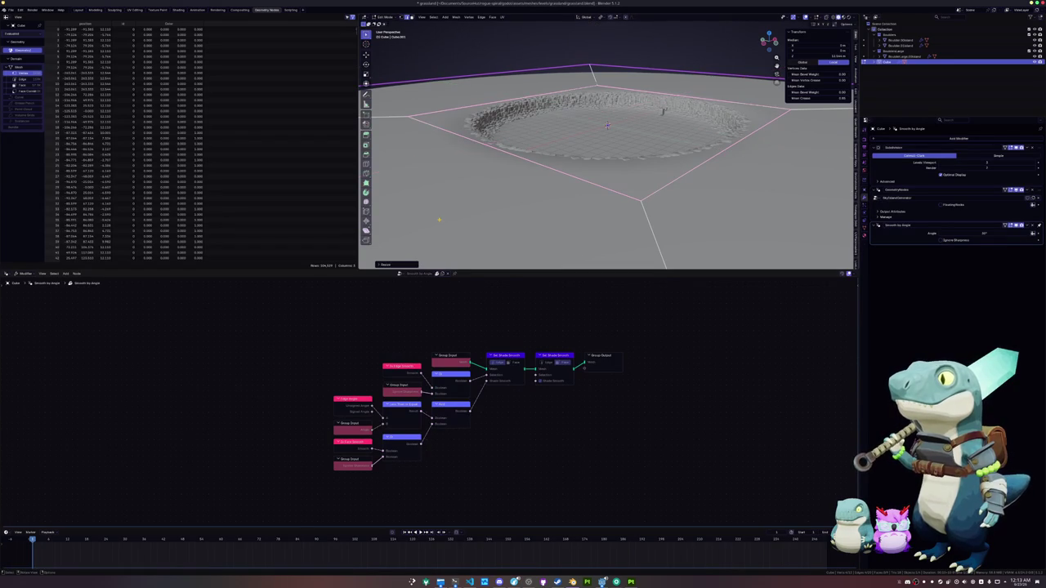
Return to Object Mode and save grassland.blend.
key("Tab")
scroll(474, 204, "down", 5)
scroll(499, 196, "up", 8)
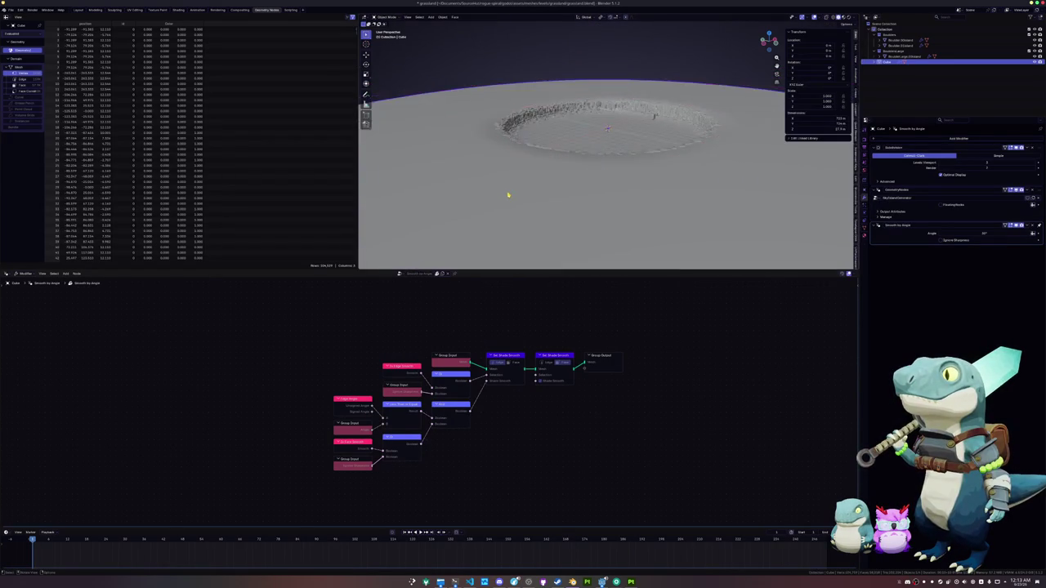
key("ctrl+s")
Remove the Subdivision, GeometryNodes and Smooth by Angle modifiers from the arena.
scroll(545, 183, "down", 3)
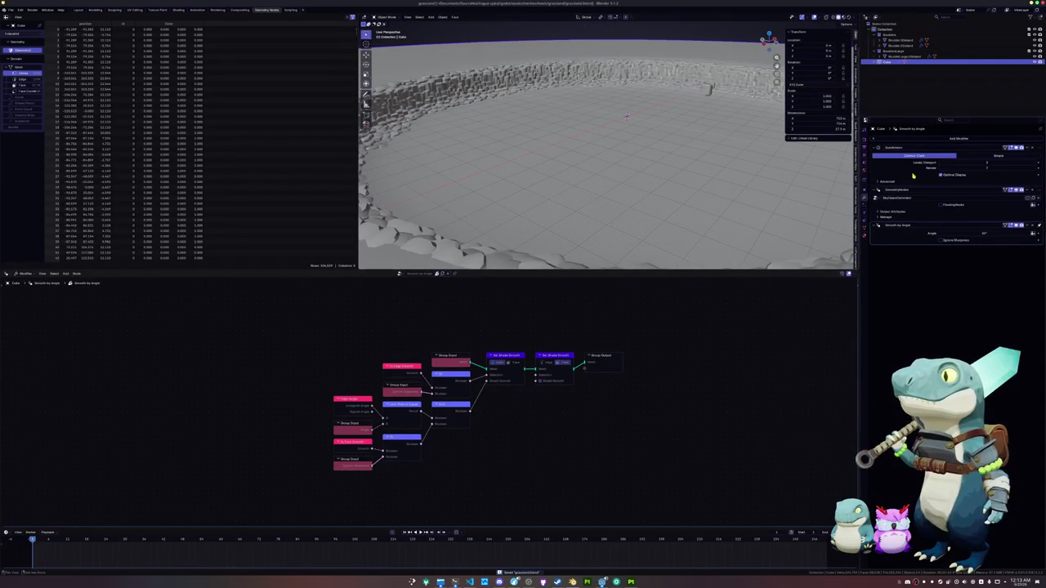
key("ctrl+x")
key("ctrl+x")
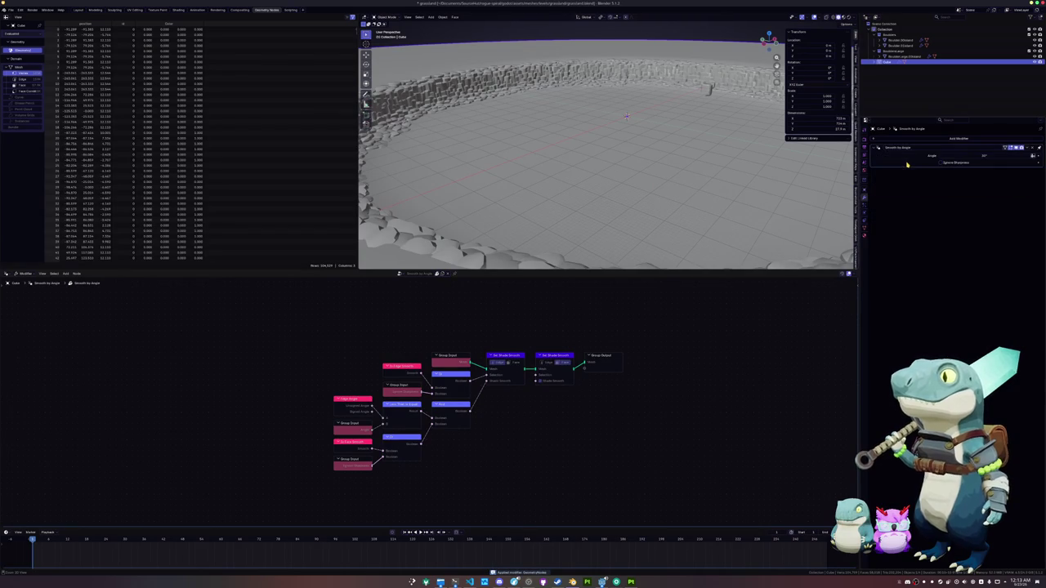
key("ctrl+x")
key("Tab")
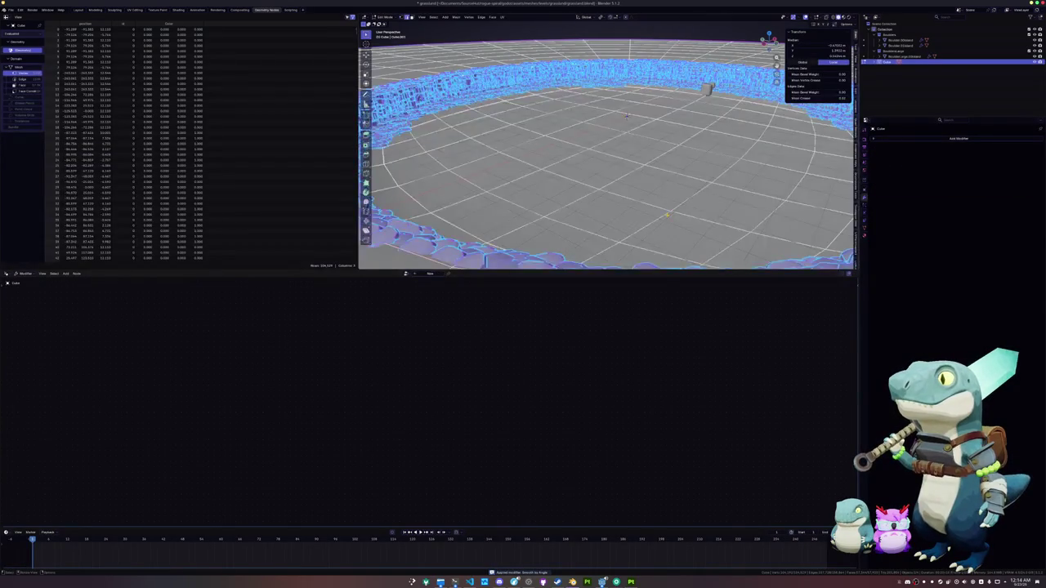
Separate the connected ground grid faces into their own object.
scroll(623, 169, "down", 5)
key("shift+a")
left_click(660, 116)
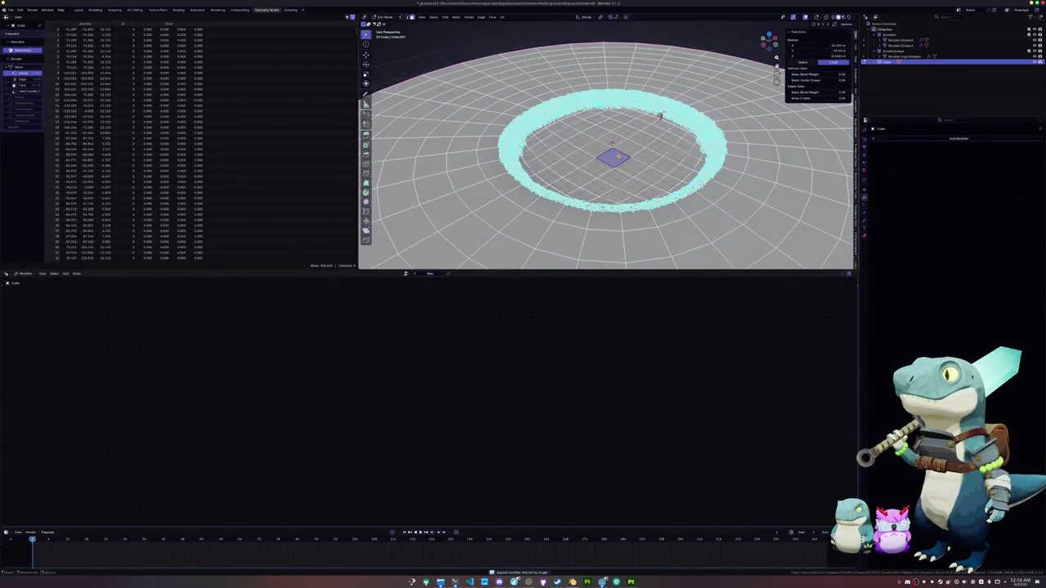
key("ctrl+l")
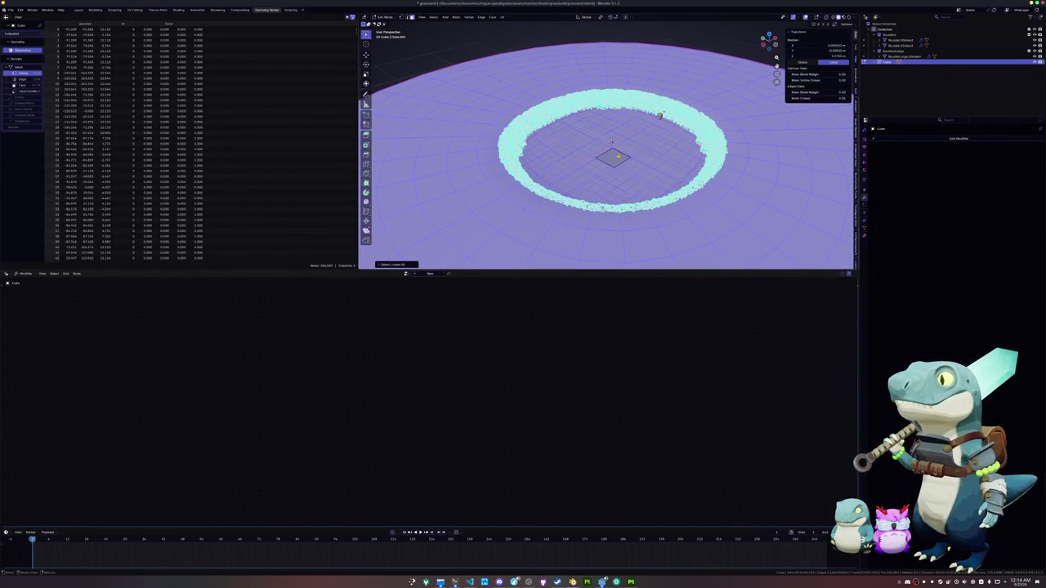
right_click(604, 151)
mouse_move(607, 250)
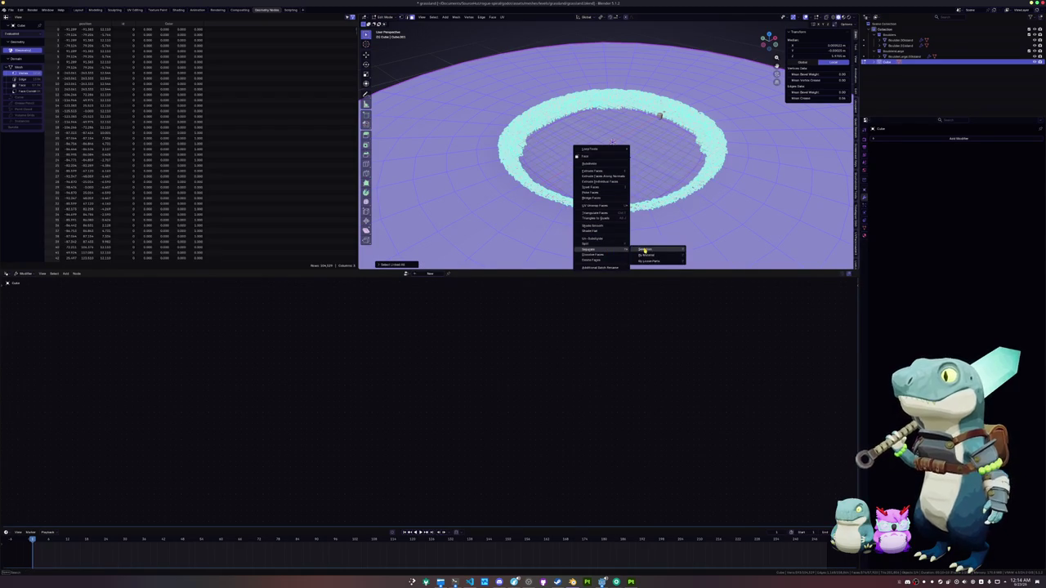
left_click(644, 250)
key("Tab")
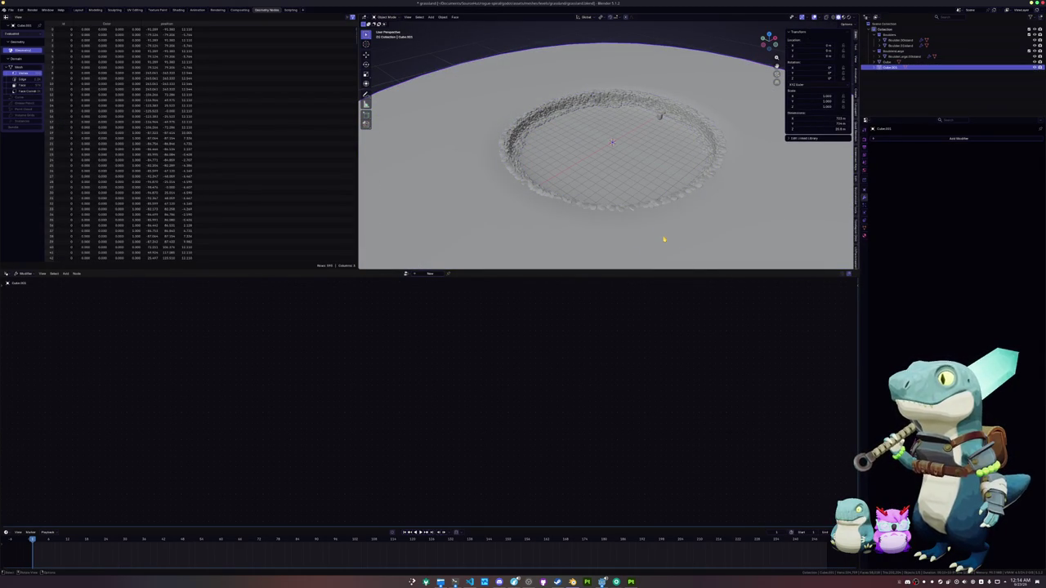
Rename the new ground object to ground_col and the rock ring Cube to cliff_col.
key("F2")
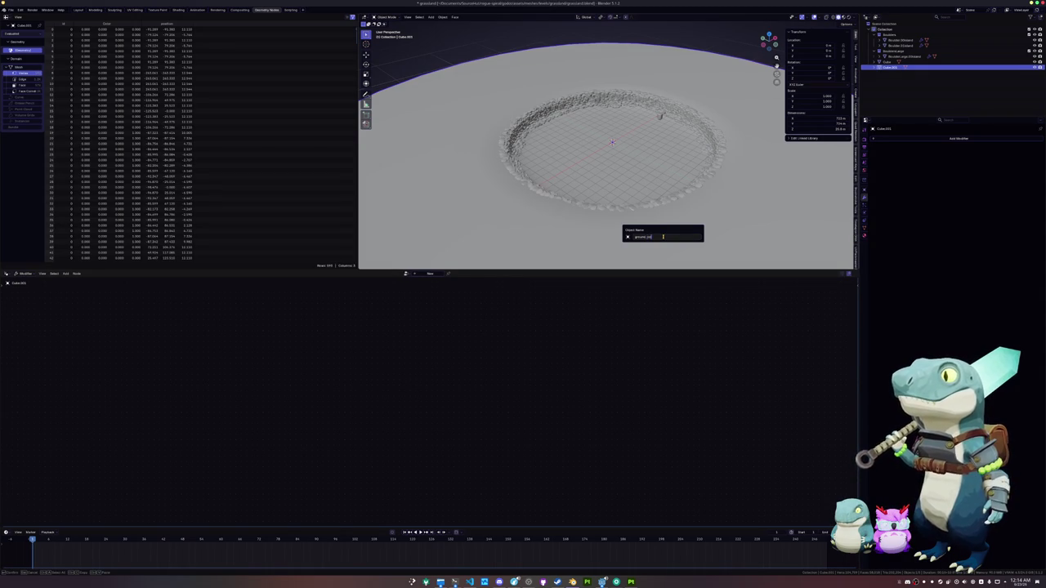
key("Return")
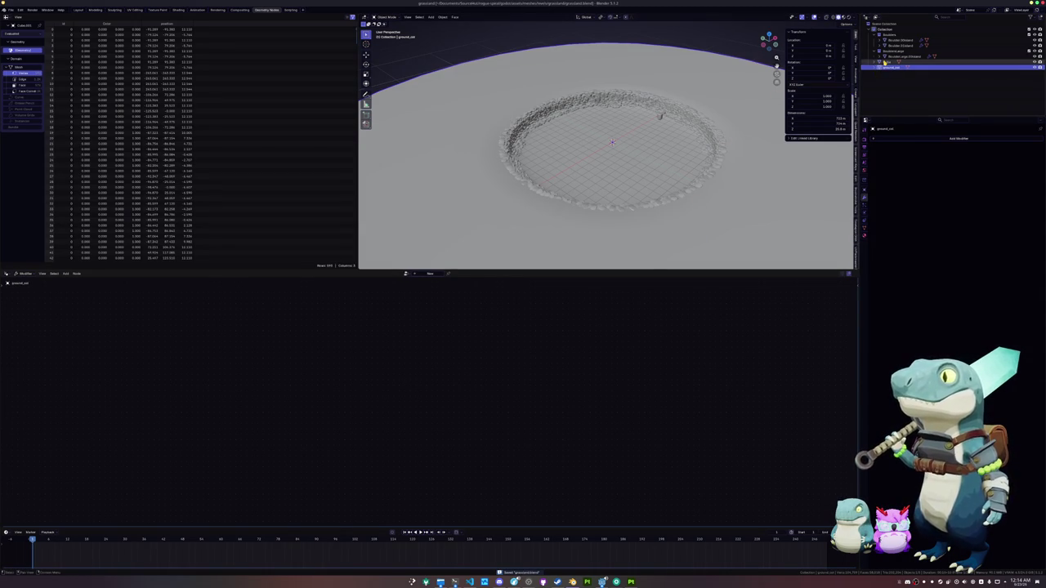
left_click(763, 124)
key("F2")
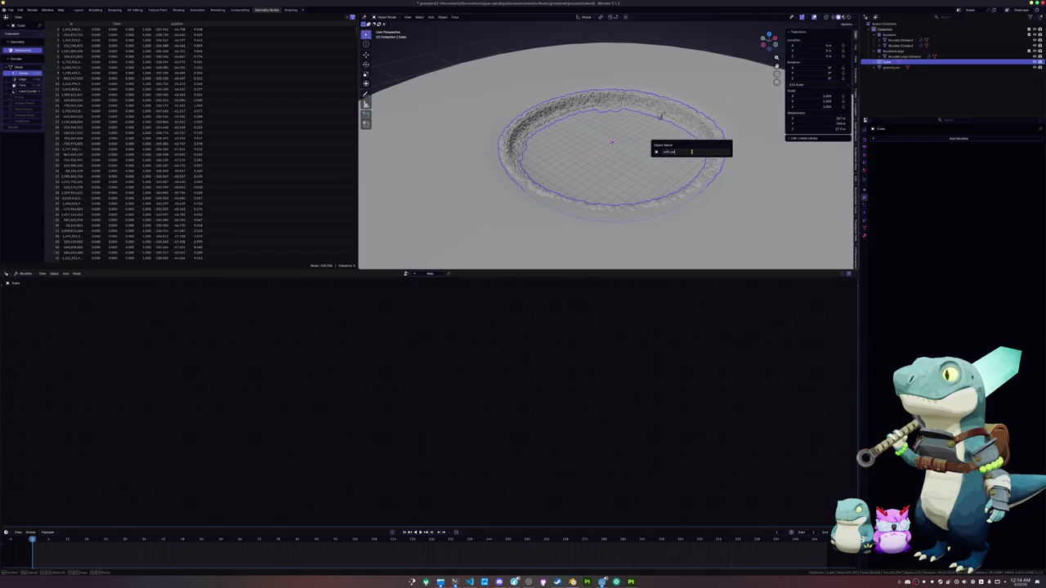
key("Return")
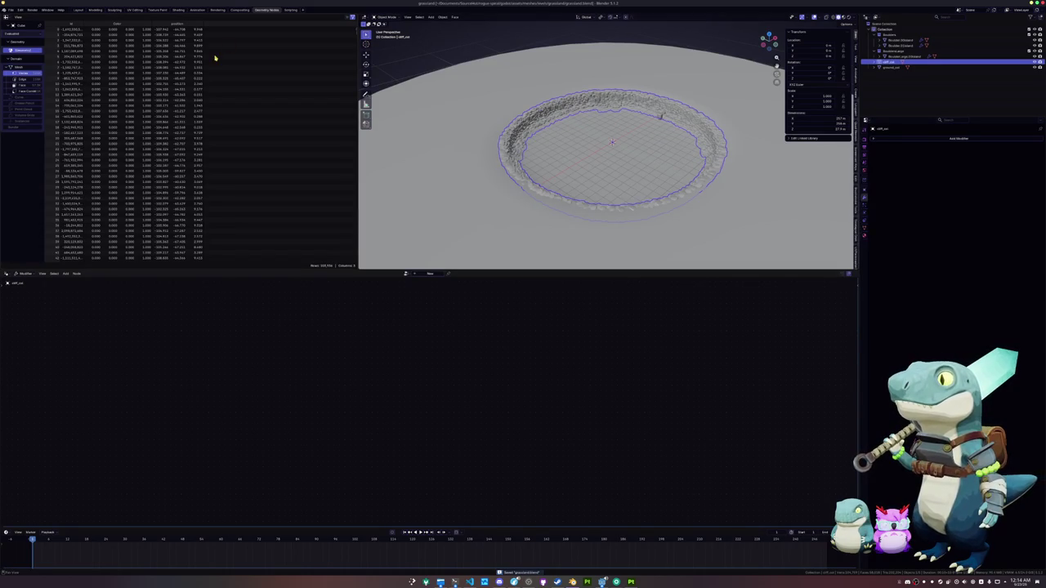
left_click(78, 10)
left_click(259, 10)
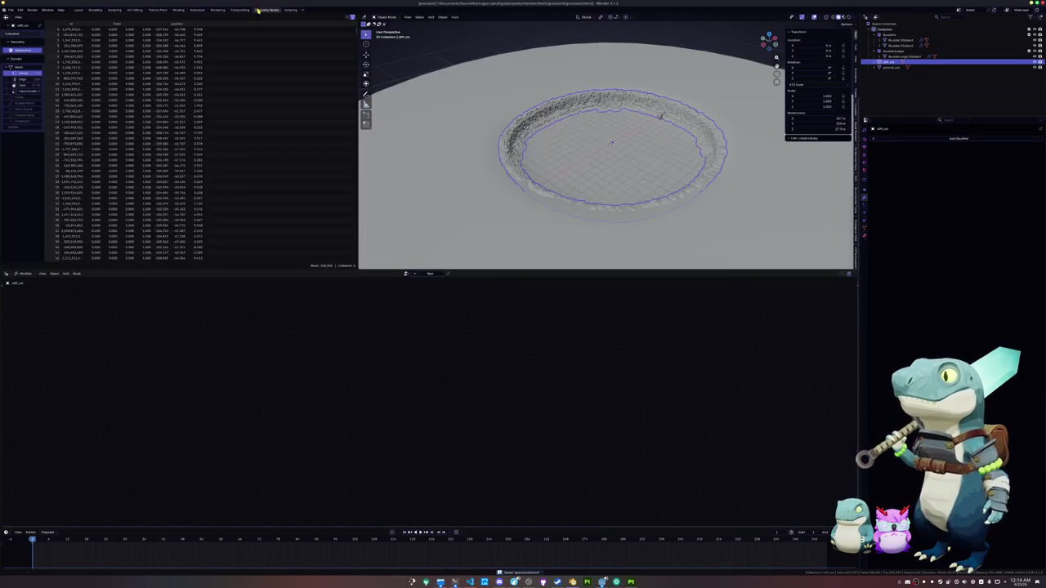
key("shift+a")
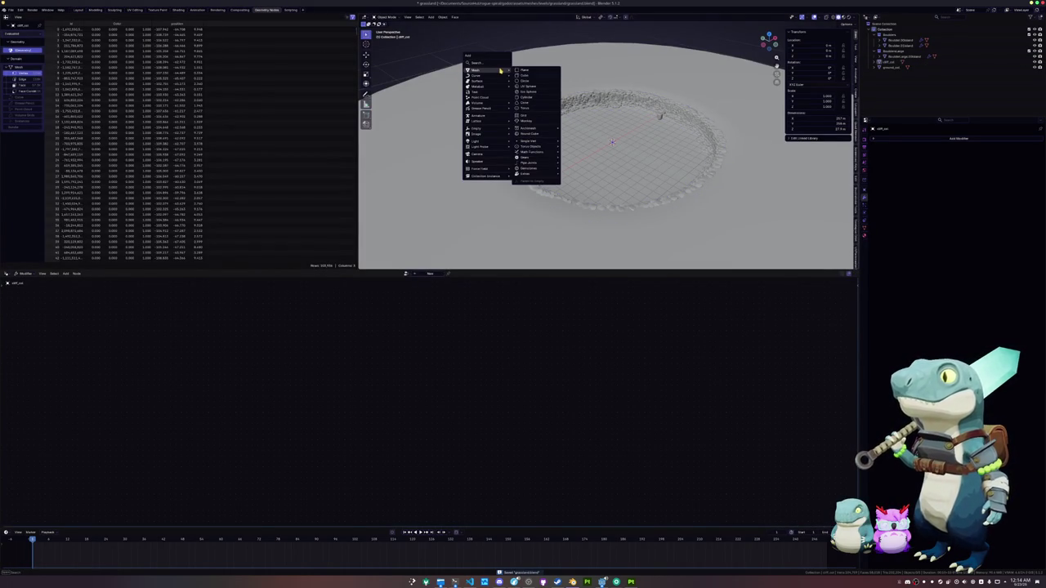
Add a new cube and give it a level-2 Subdivision modifier.
left_click(518, 76)
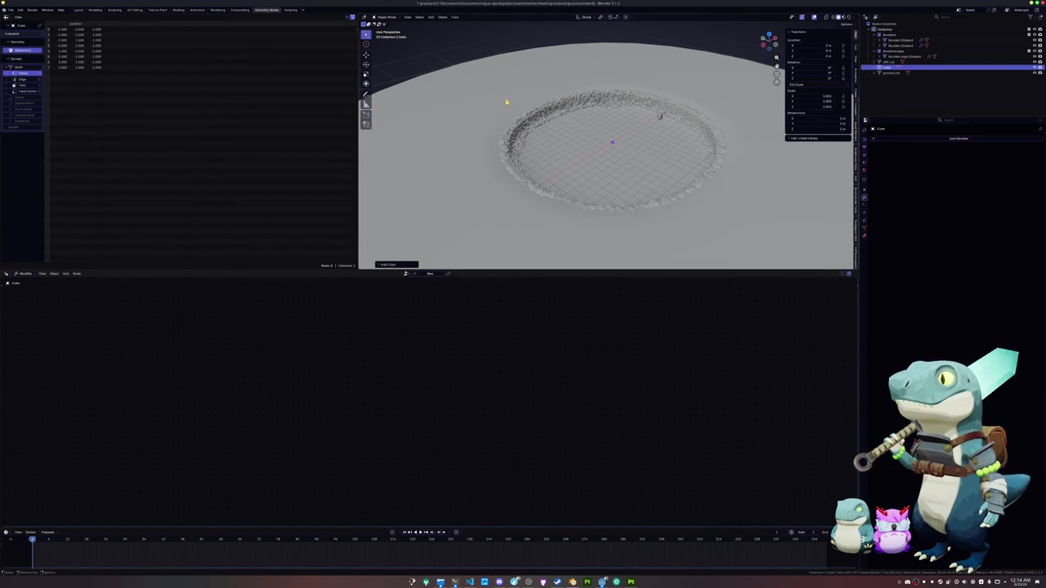
scroll(511, 102, "up", 10)
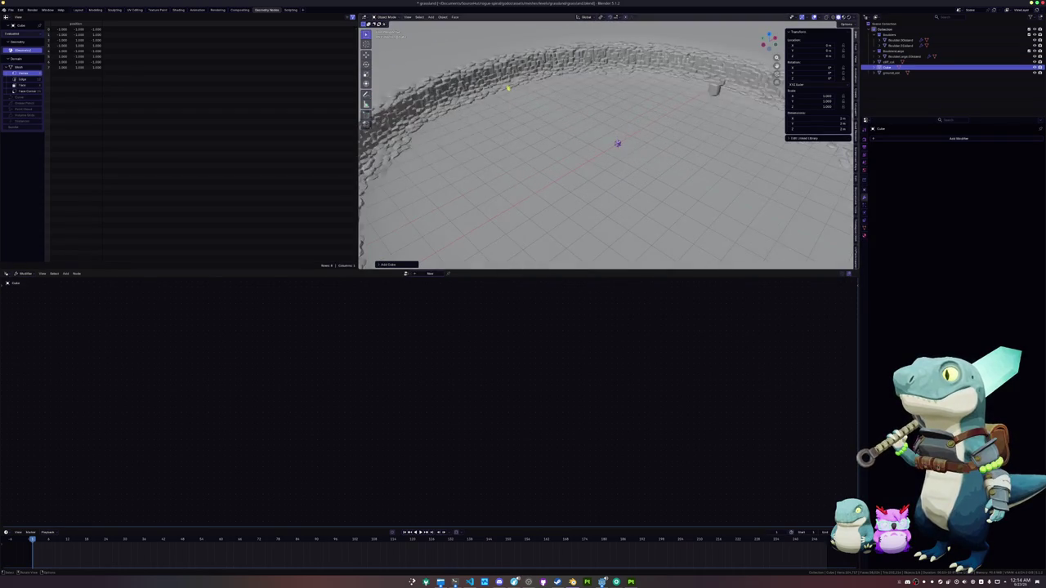
scroll(523, 116, "up", 3)
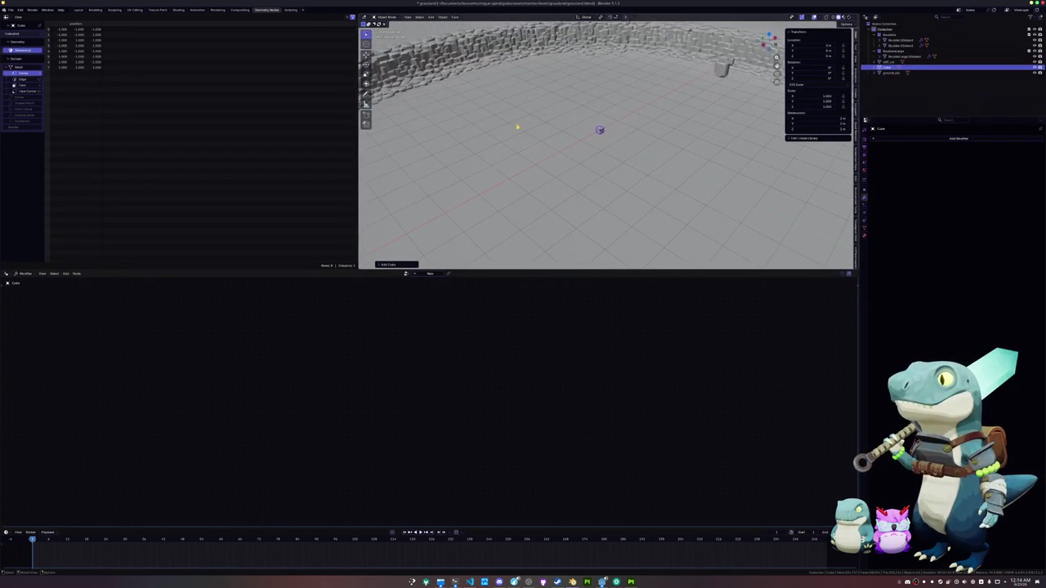
scroll(613, 172, "up", 3)
left_click(917, 141)
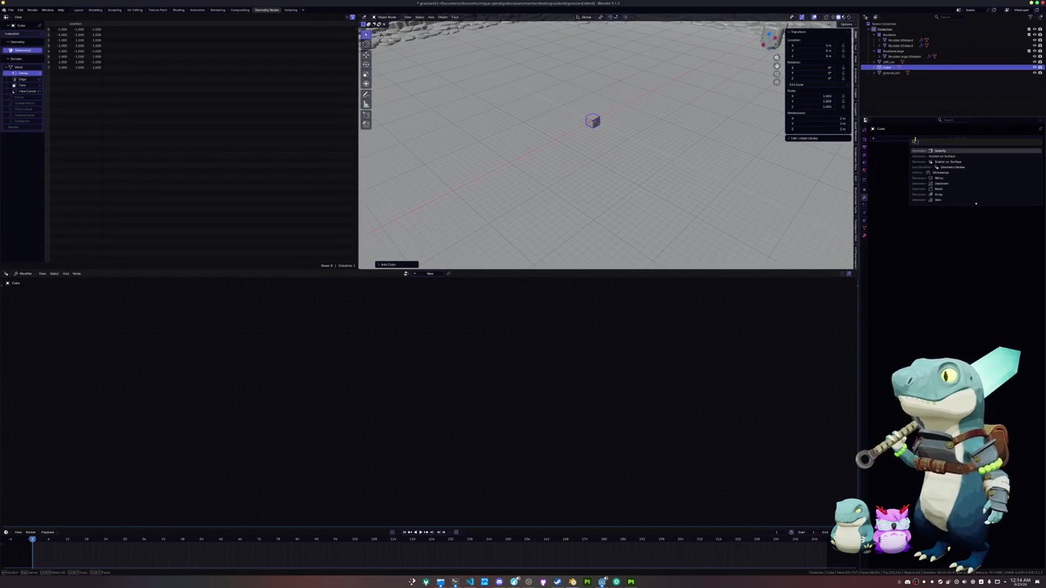
key("ctrl+2")
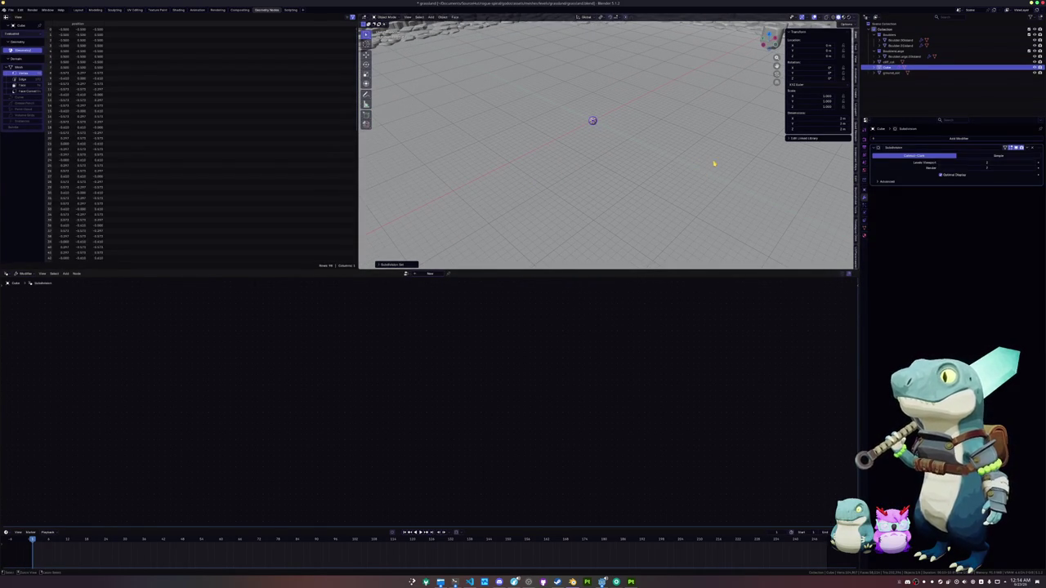
key("Tab")
key("Tab")
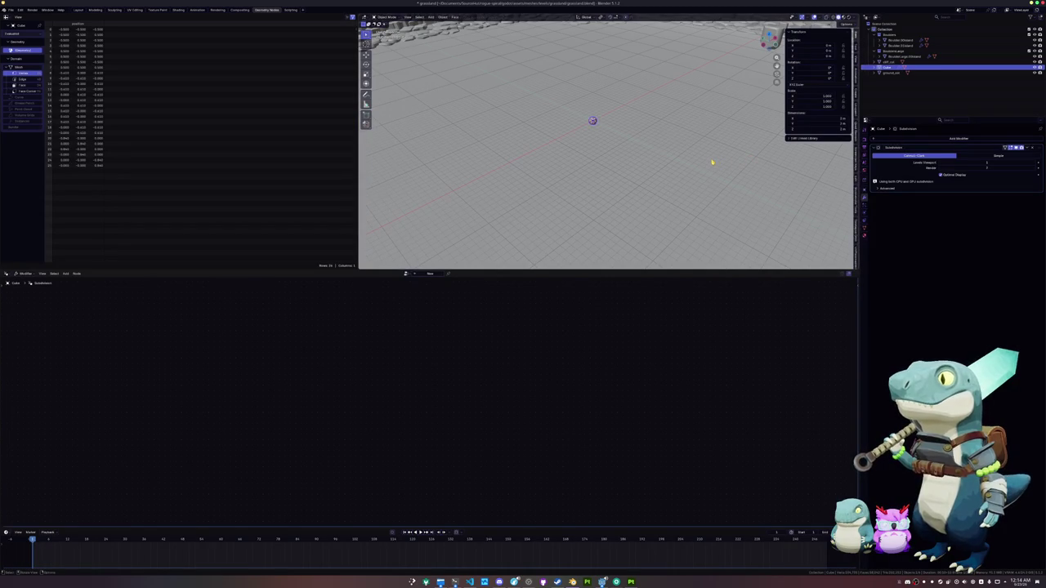
key("Tab")
Isolate the cube in the view and crease all of its edges.
key("KP_Divide")
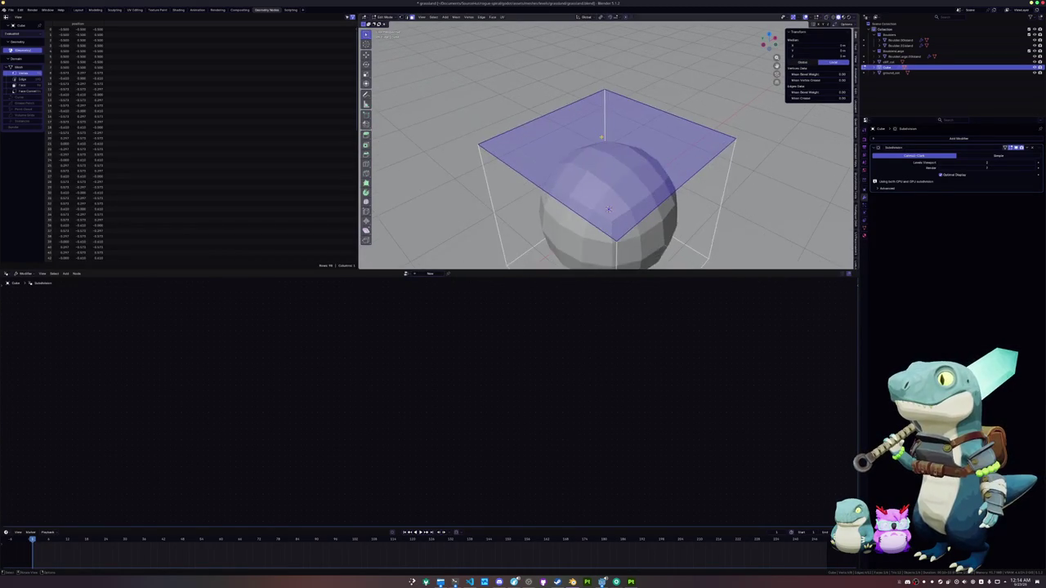
scroll(608, 210, "down", 3)
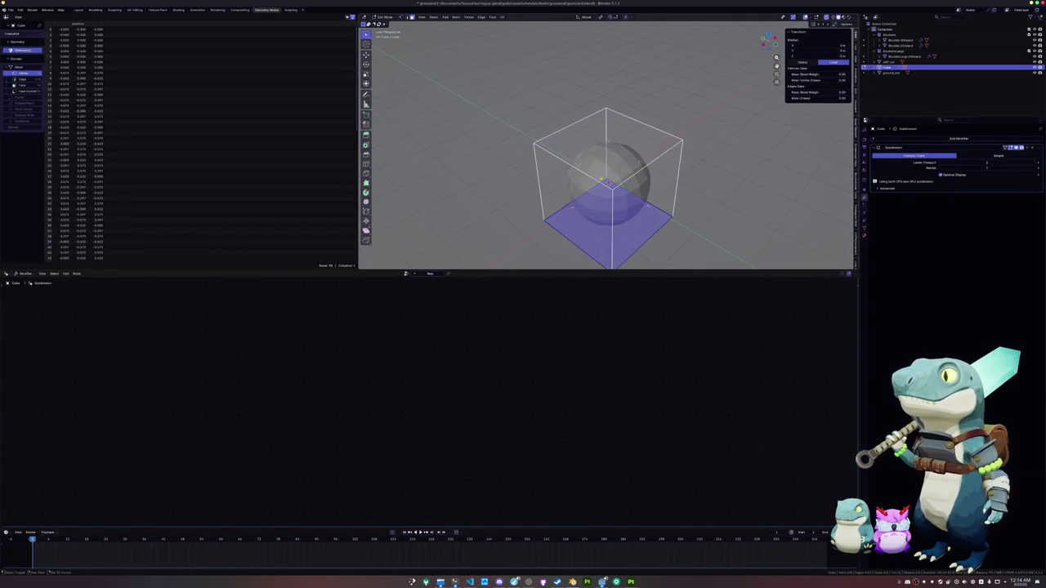
key("a")
key("shift+e")
left_click(693, 164)
key("Tab")
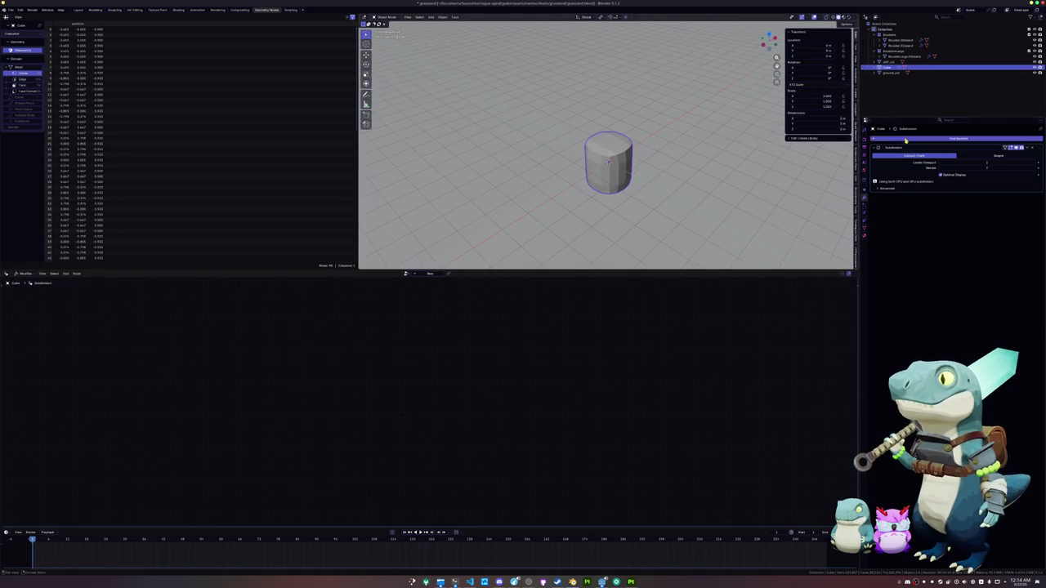
Add a Geometry Nodes modifier, delete the cube's bottom face, and assign the rock generator node group.
left_click(906, 139)
left_click(931, 155)
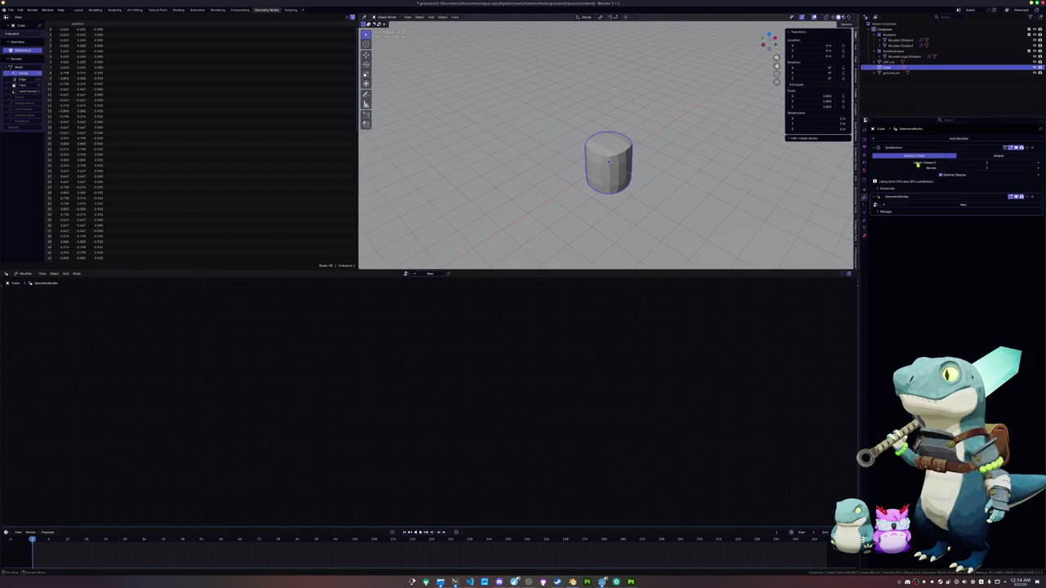
key("Tab")
right_click(596, 175)
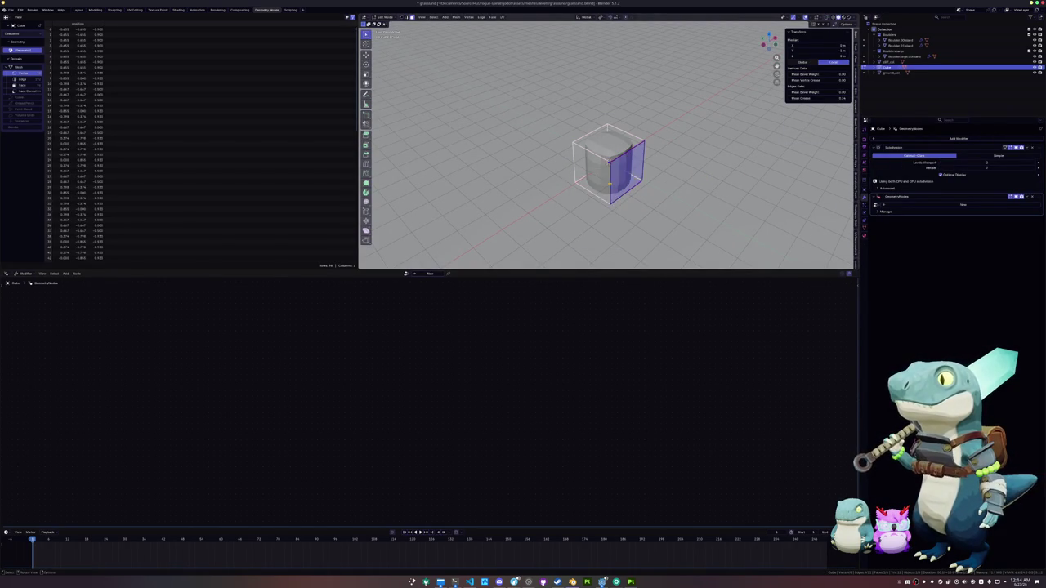
left_click(588, 174)
left_click(610, 185)
key("x")
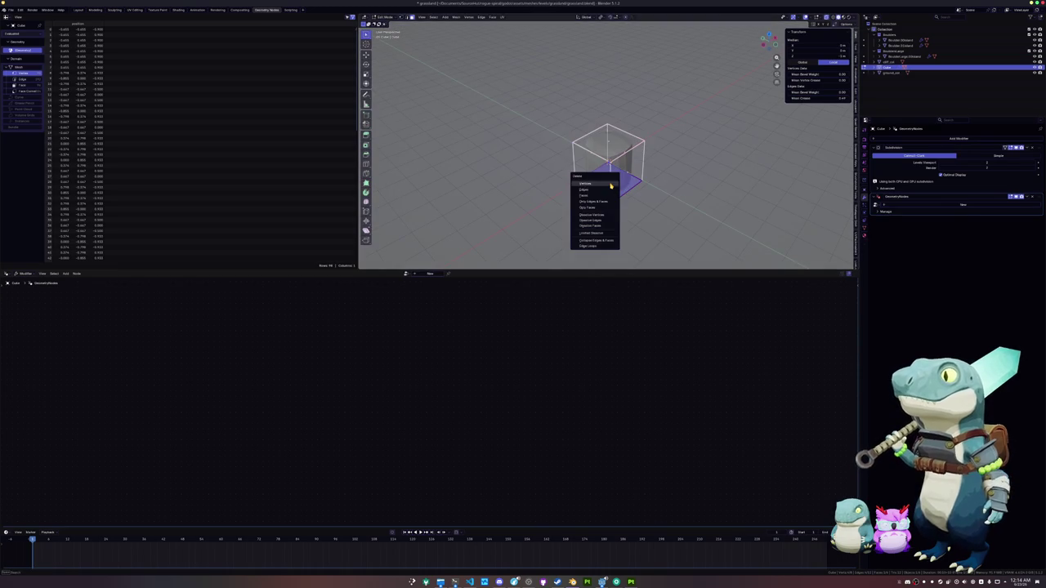
left_click(605, 197)
key("Tab")
left_click(877, 206)
left_click(907, 225)
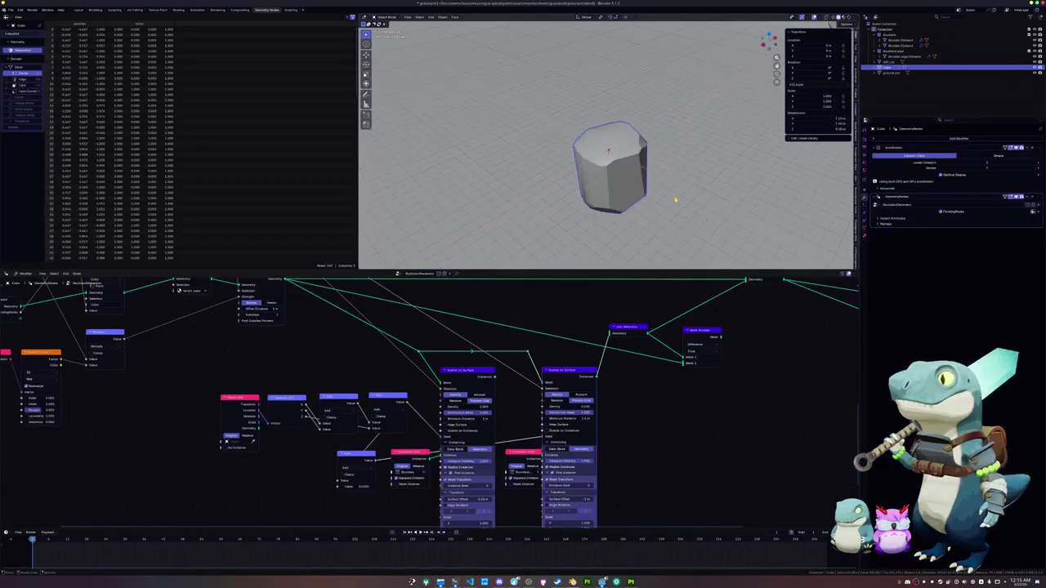
Start a horizontal scale of the top face in see-through mode, then cancel it.
key("Tab")
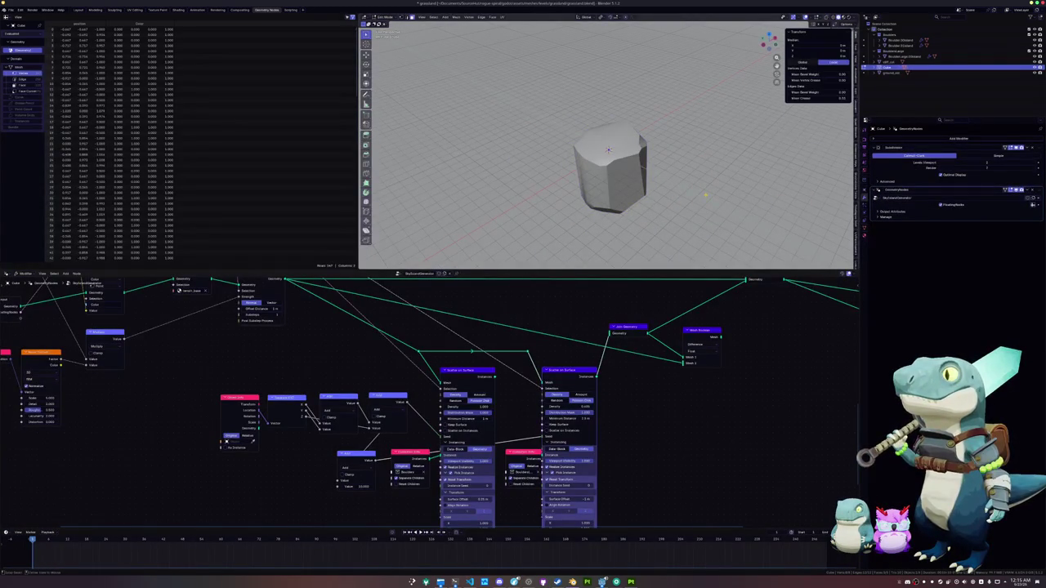
key("alt+z")
key("s")
key("shift+z")
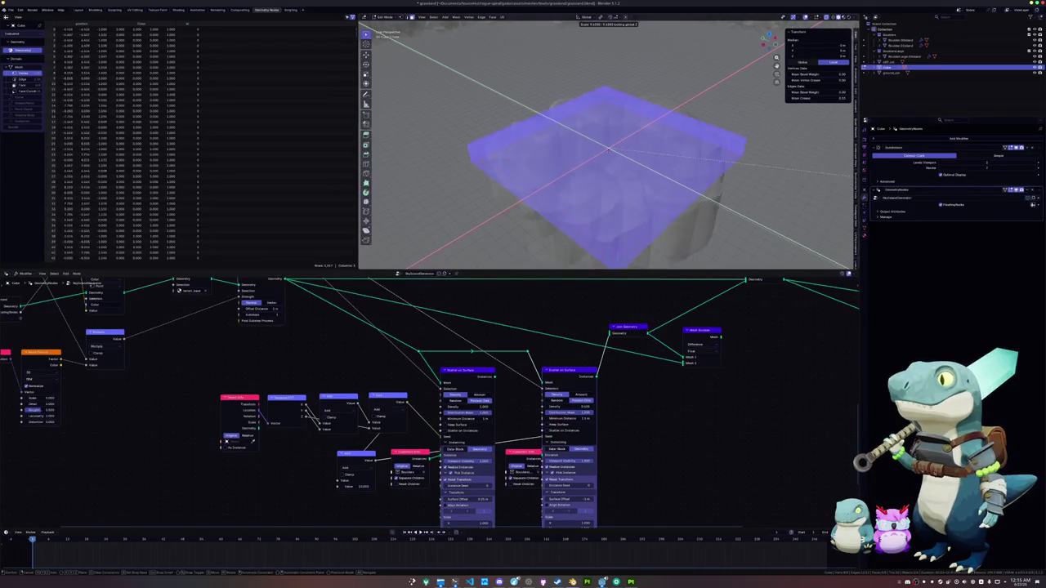
key("Escape")
key("Tab")
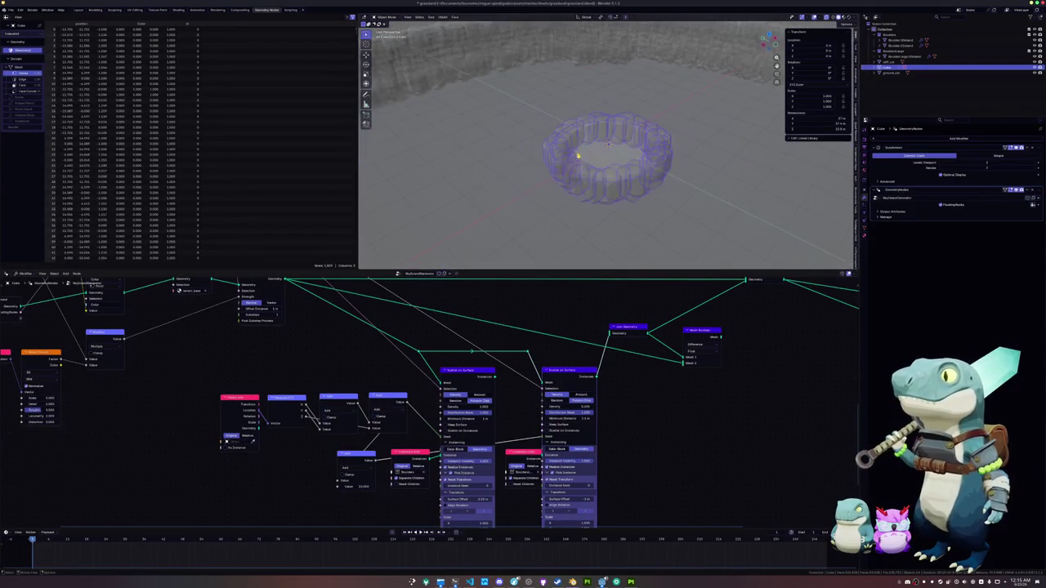
key("alt+z")
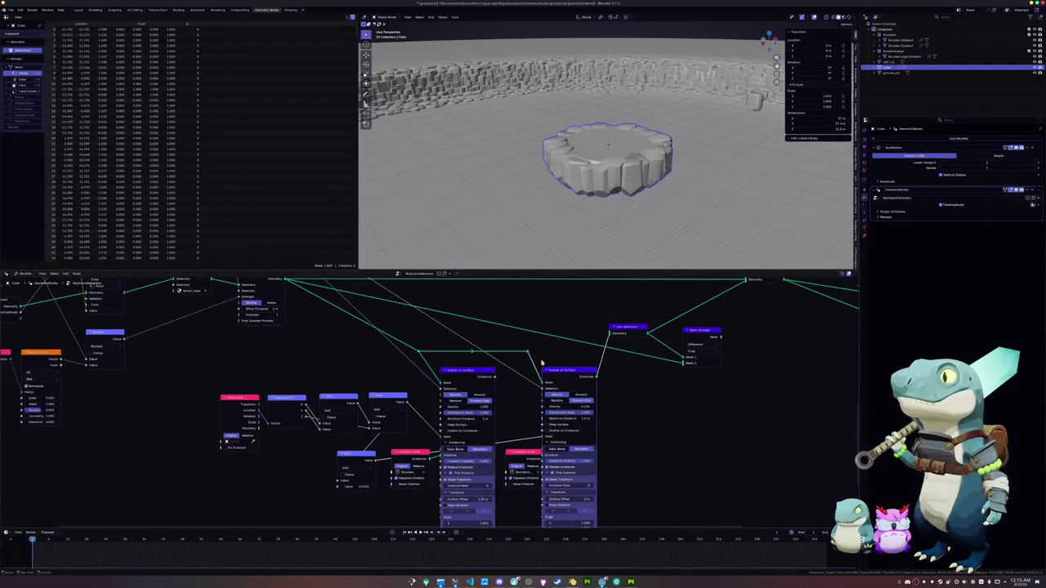
Move the right Scatter on Surface node rightward and nudge the left one down.
left_click(571, 371)
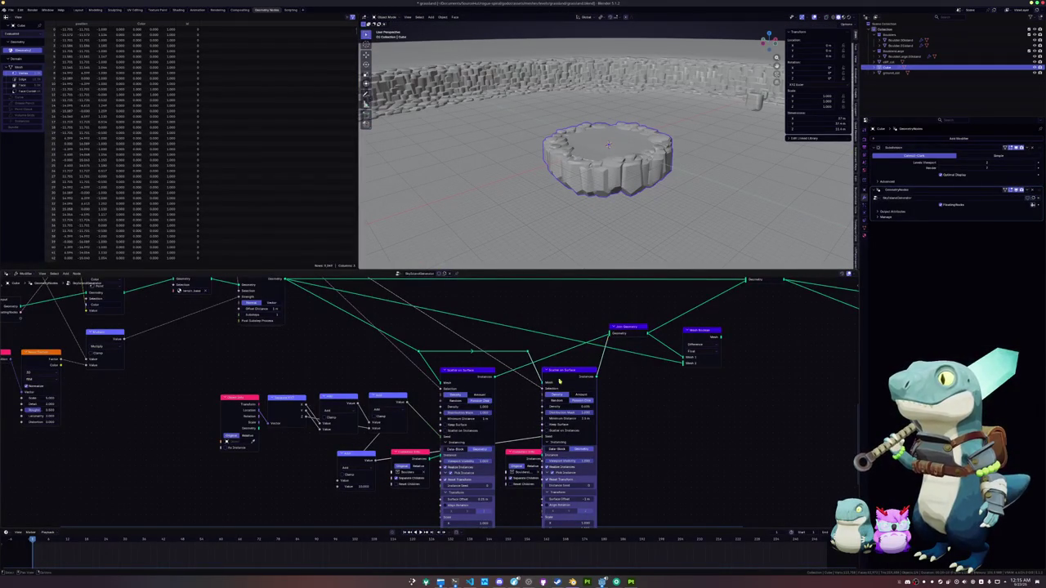
left_click_drag(576, 395, 599, 389)
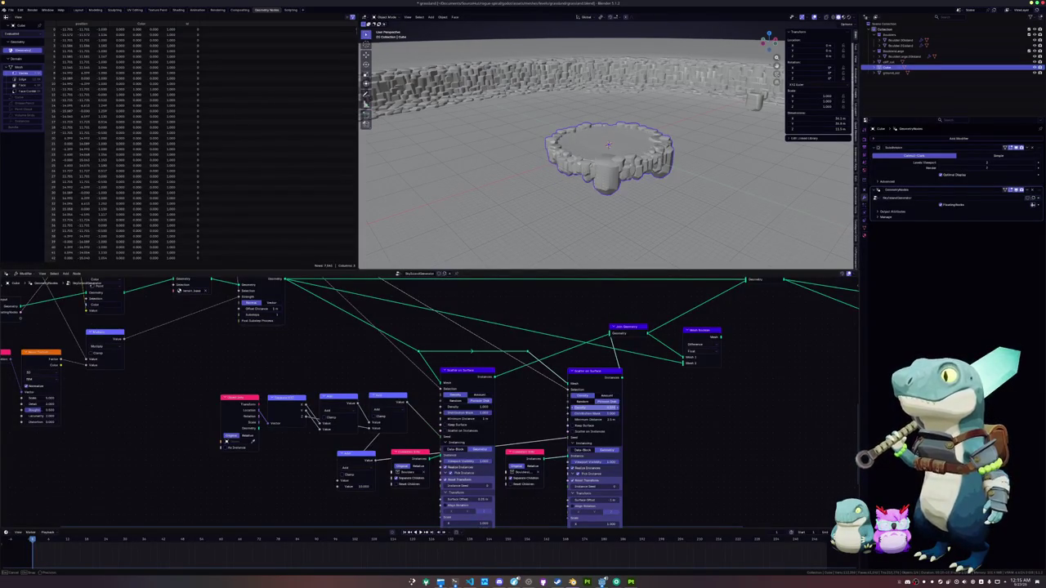
left_click_drag(486, 377, 480, 381)
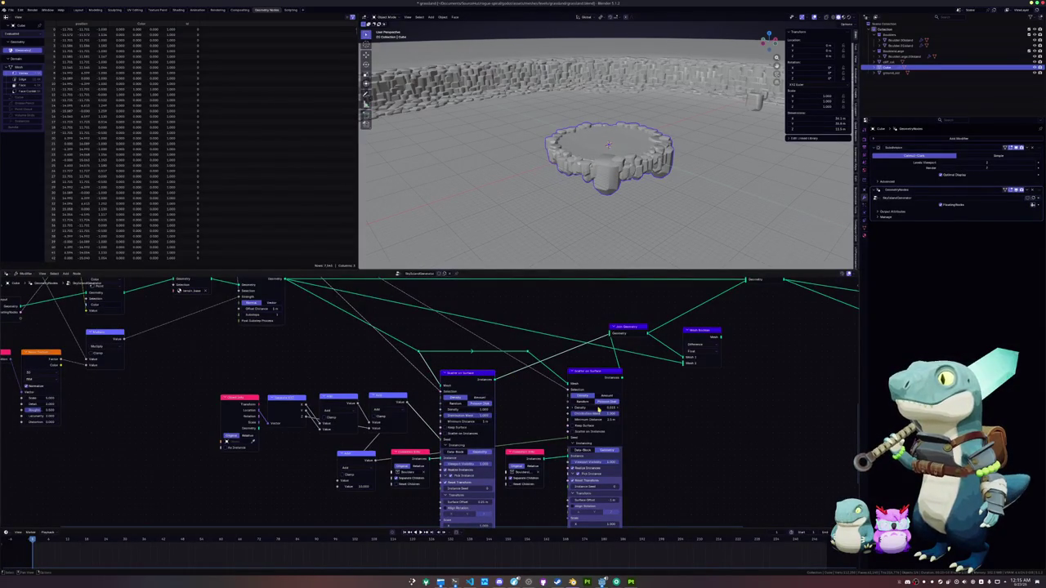
key("Tab")
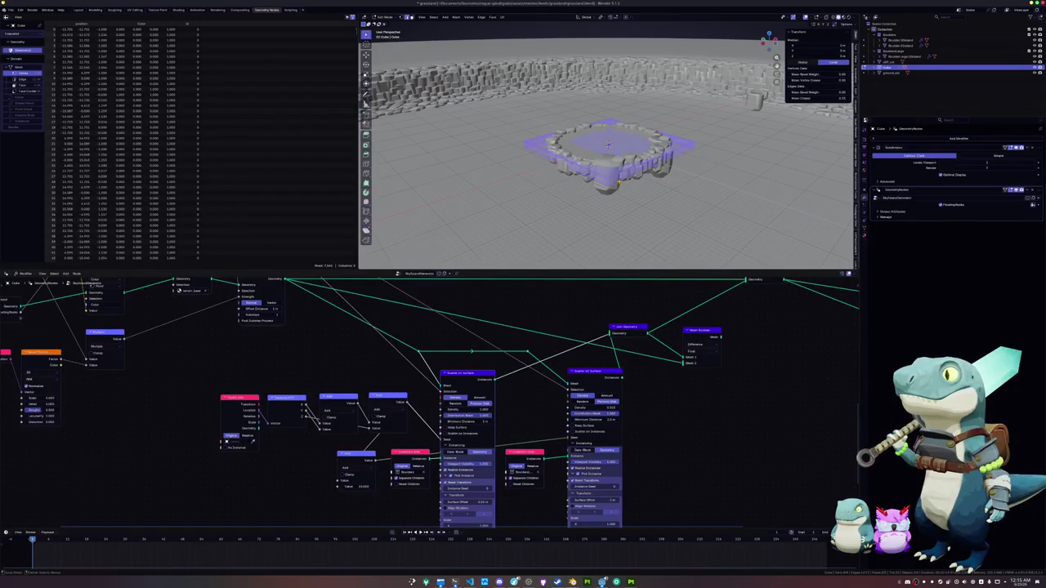
Lower the mesh along Z and rotate it into a tilted slab from top view.
key("g")
key("z")
left_click(607, 217)
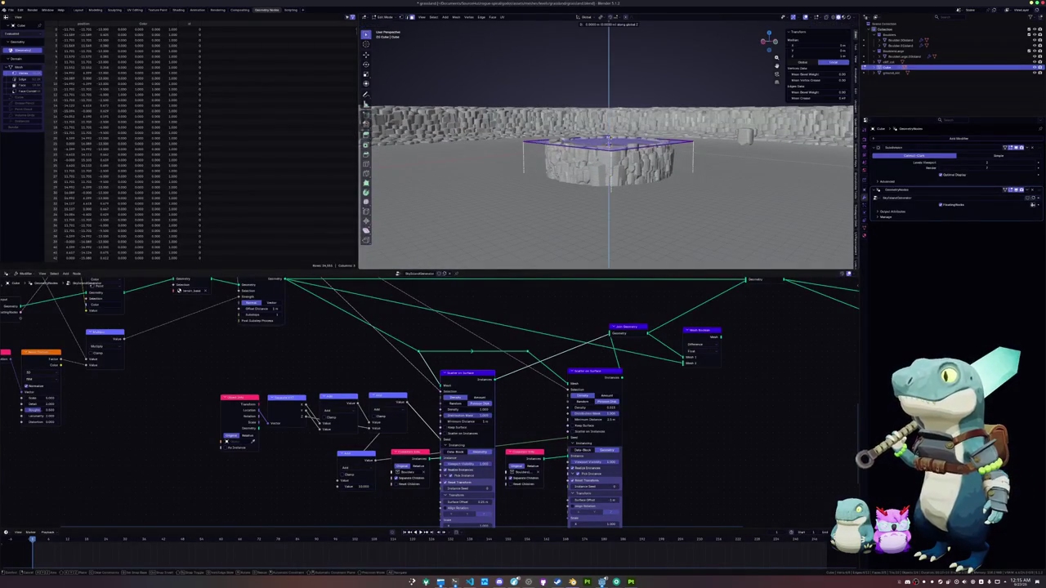
key("KP_7")
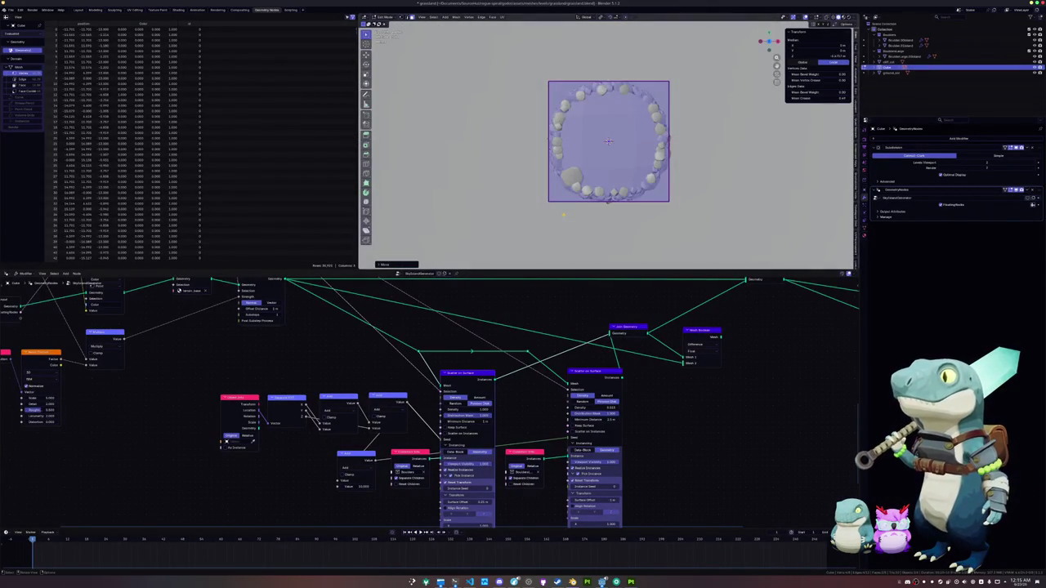
scroll(563, 215, "down", 5)
scroll(572, 216, "up", 3)
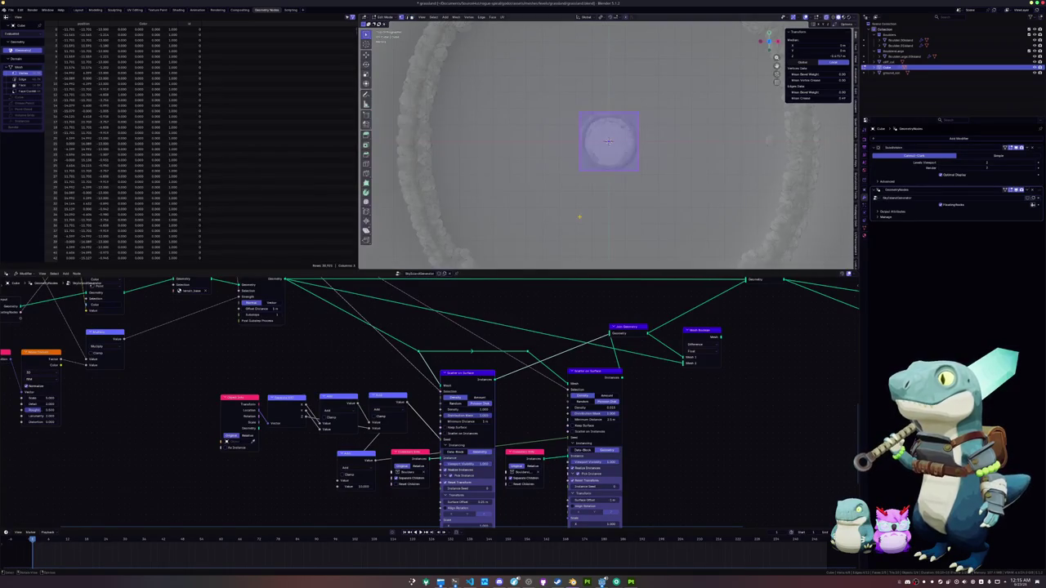
key("r")
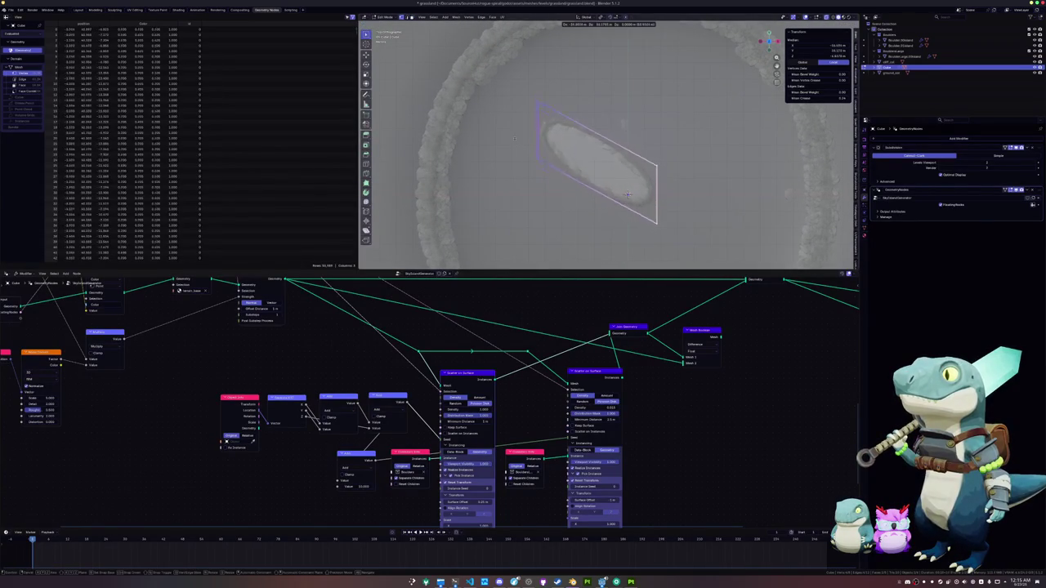
left_click(627, 194)
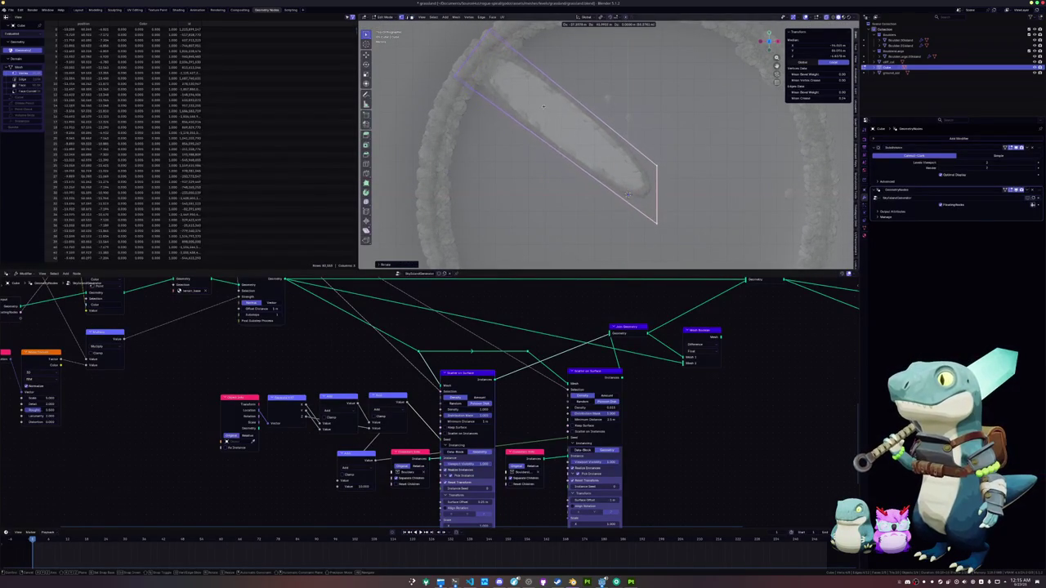
Enlarge the slab, place it along the arena ring, and raise a face into a tall wall.
key("s")
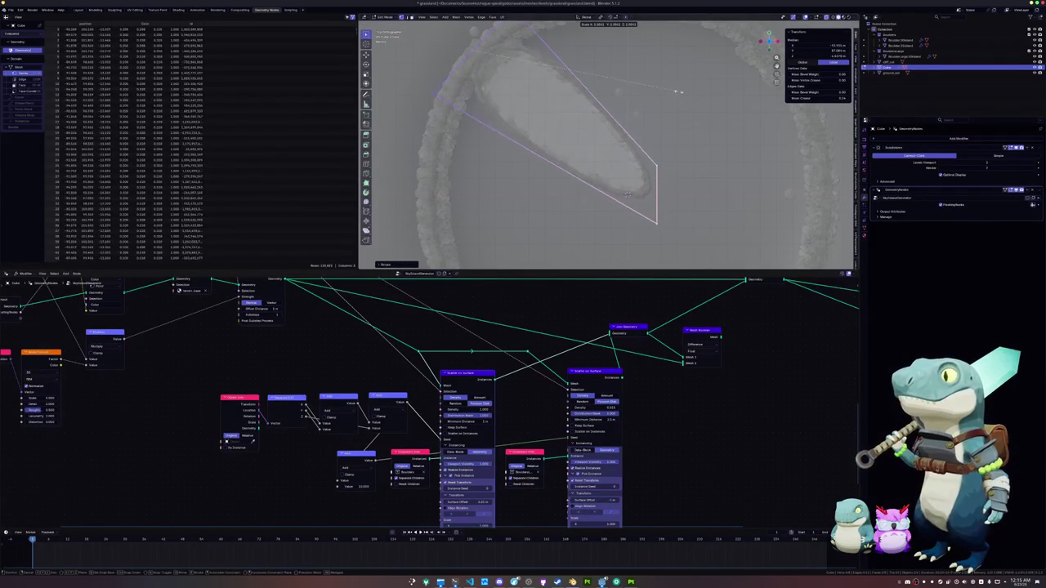
left_click(735, 127)
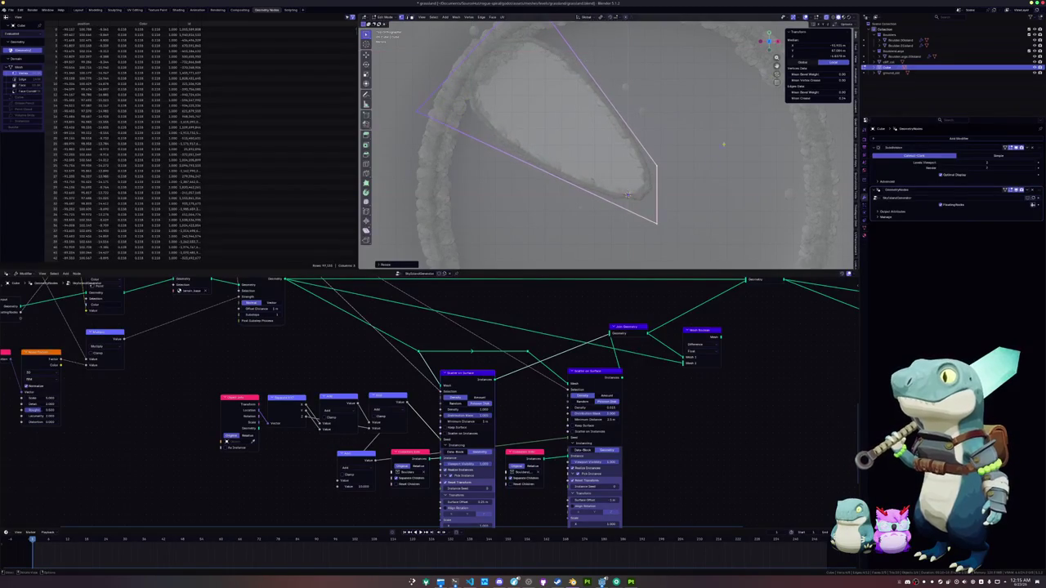
key("g")
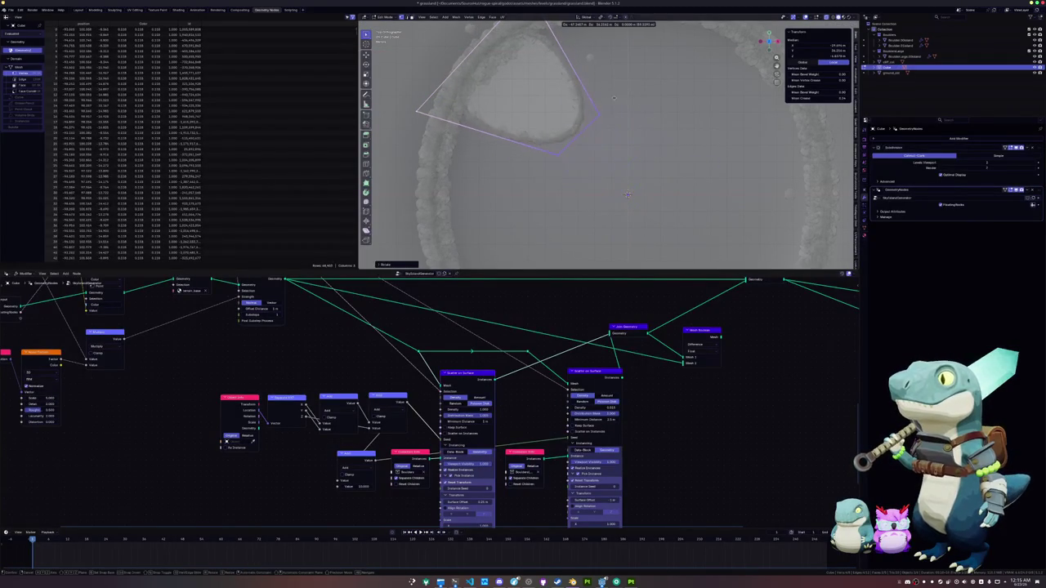
left_click(628, 194)
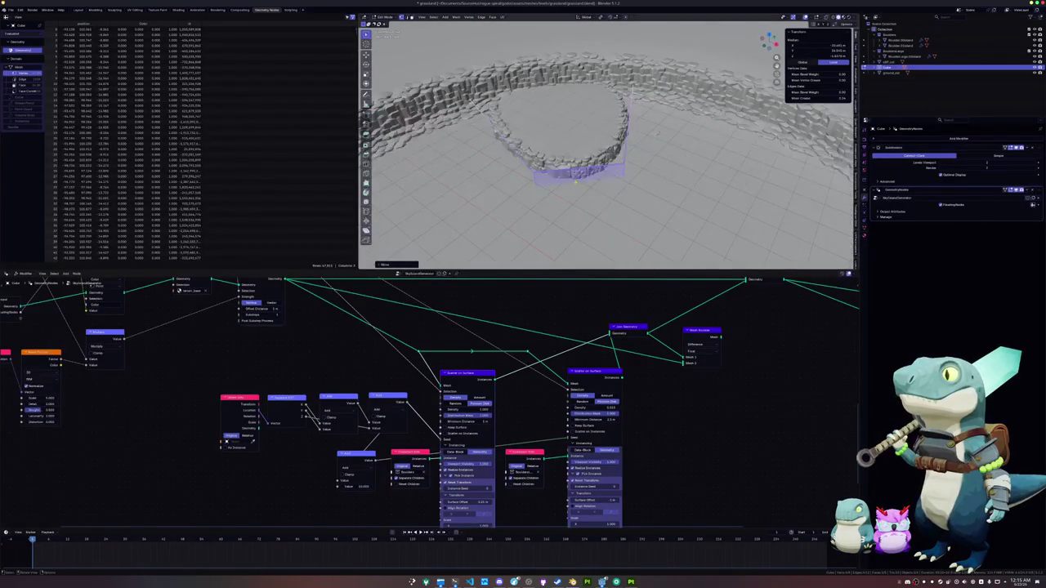
key("g")
key("z")
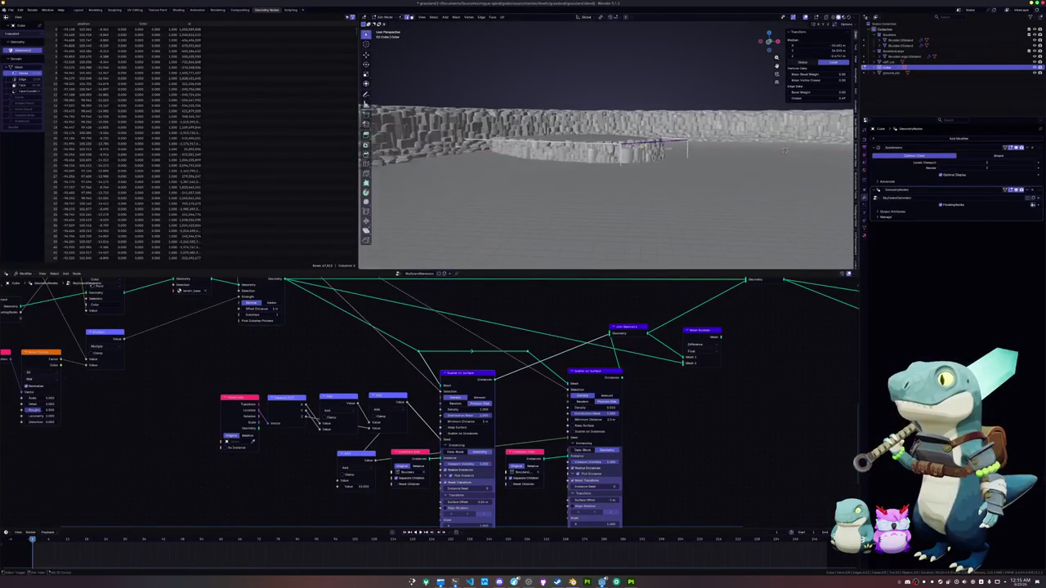
left_click(785, 150)
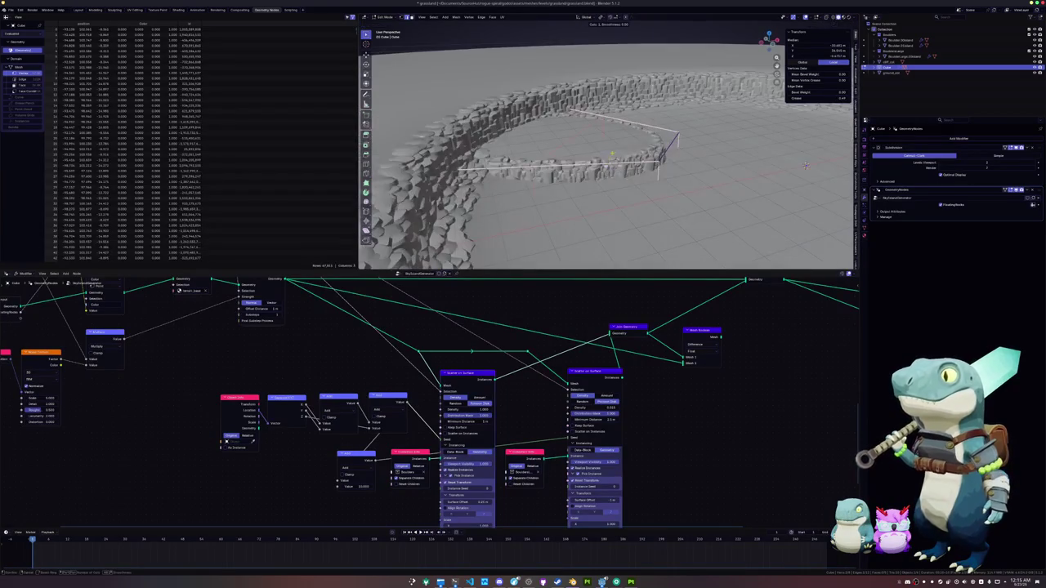
Try an edge slide and deleting the long side face, undoing the deletion.
key("g")
key("g")
key("Escape")
key("alt+z")
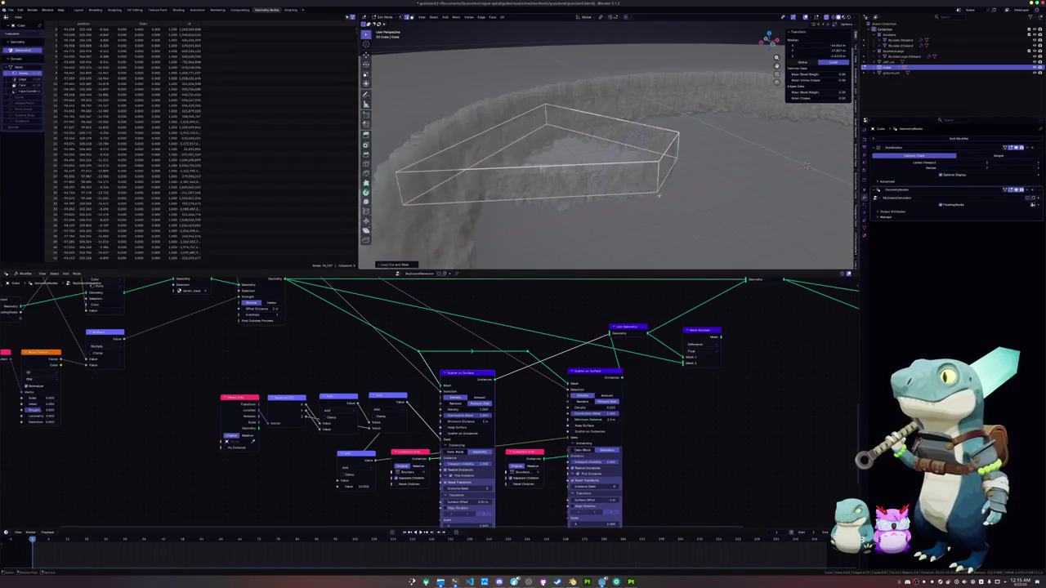
left_click(497, 144)
key("x")
left_click(498, 151)
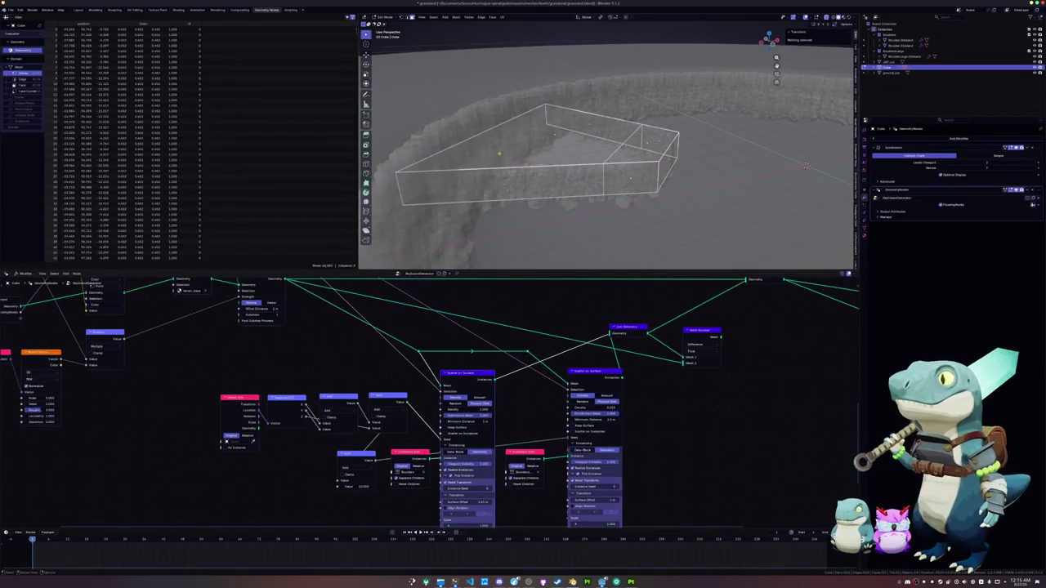
key("ctrl+z")
key("alt+z")
Inspect the wall in see-through mode and slide an edge along it.
mouse_move(806, 166)
left_mouse_down()
mouse_move(517, 181)
mouse_move(568, 176)
left_mouse_up()
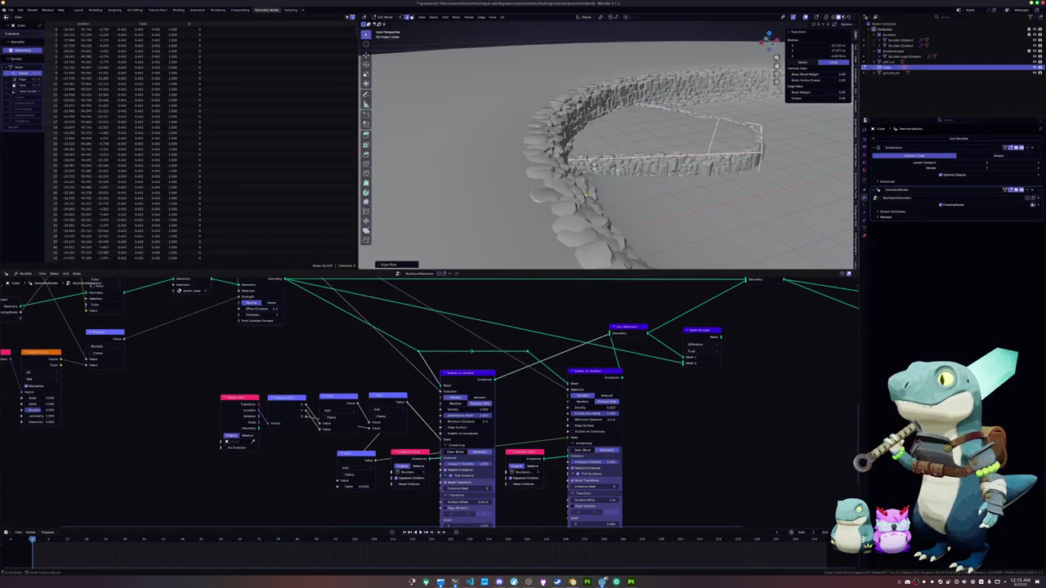
key("alt+z")
scroll(631, 171, "up", 4)
mouse_move(631, 172)
left_mouse_down()
mouse_move(757, 162)
mouse_move(666, 233)
mouse_move(572, 204)
mouse_move(625, 171)
left_mouse_up()
key("alt+z")
scroll(756, 162, "down", 3)
key("g")
key("g")
left_click(668, 237)
key("alt+z")
key("alt+z")
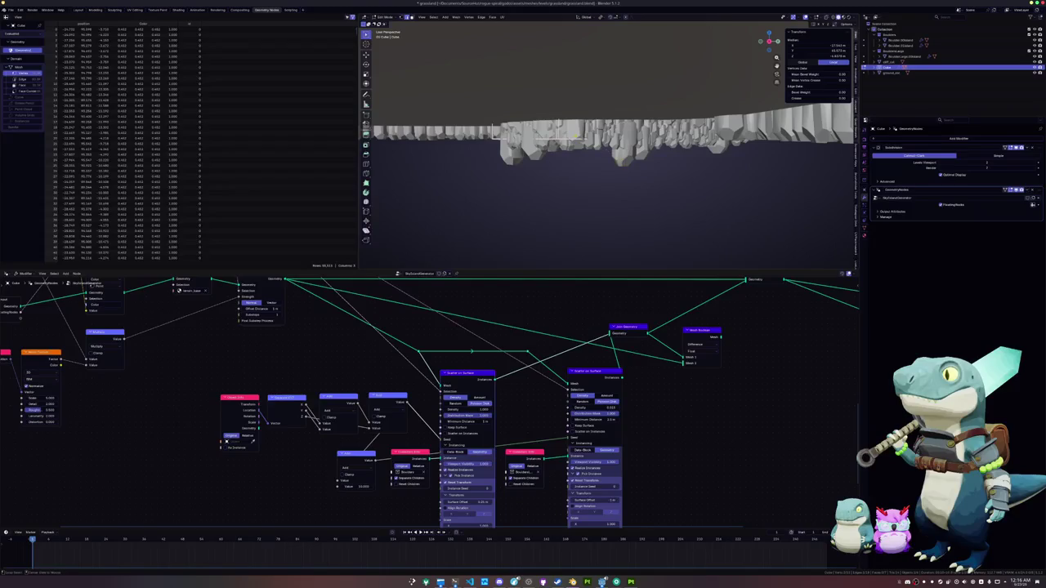
key("alt+z")
mouse_move(572, 140)
left_mouse_down()
mouse_move(566, 167)
mouse_move(578, 158)
left_mouse_up()
Slide the box edges and move its vertices to reshape the box, then frame it.
key("alt+z")
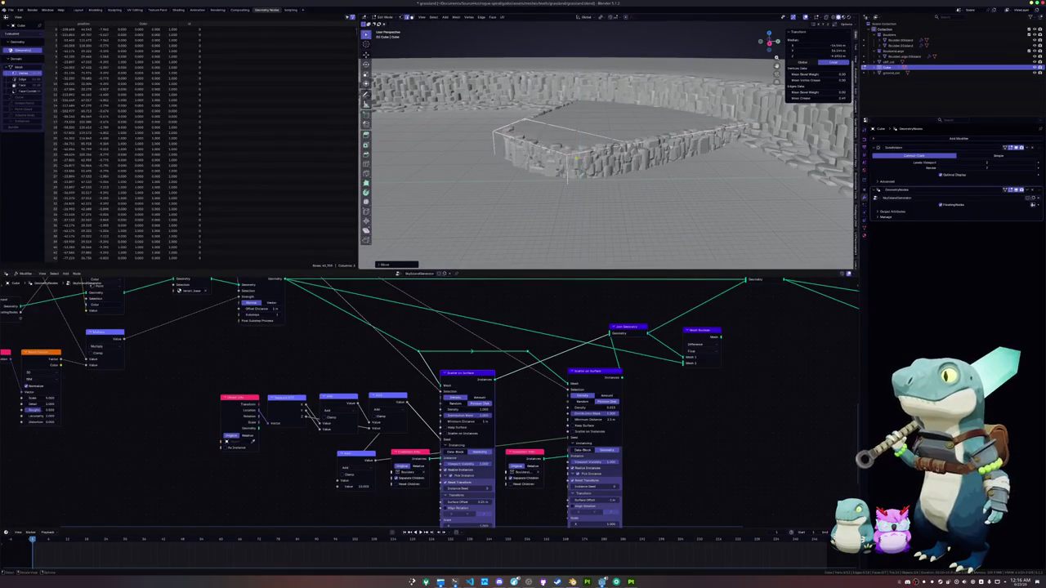
key("alt+z")
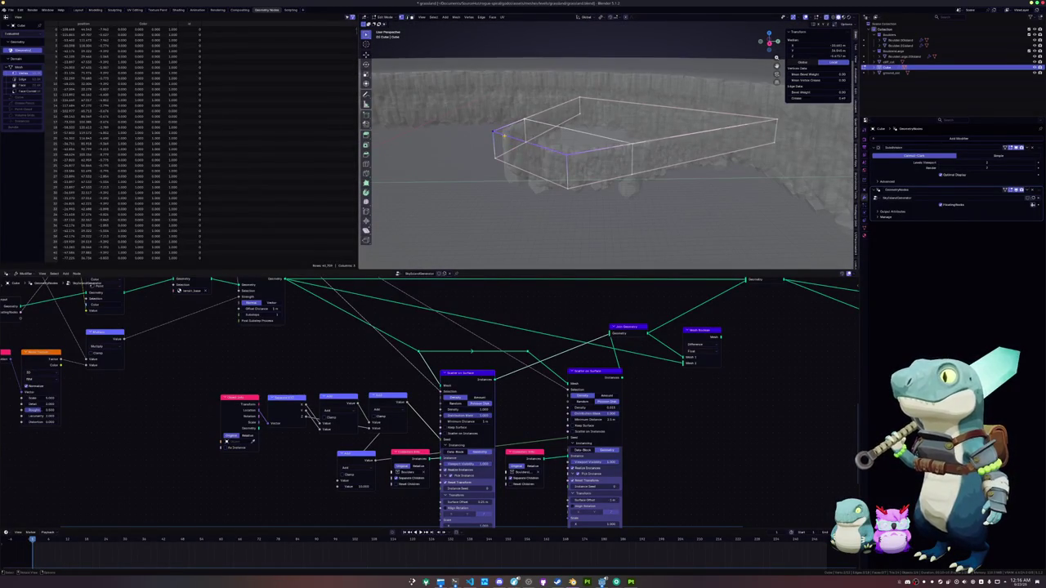
key("g")
key("g")
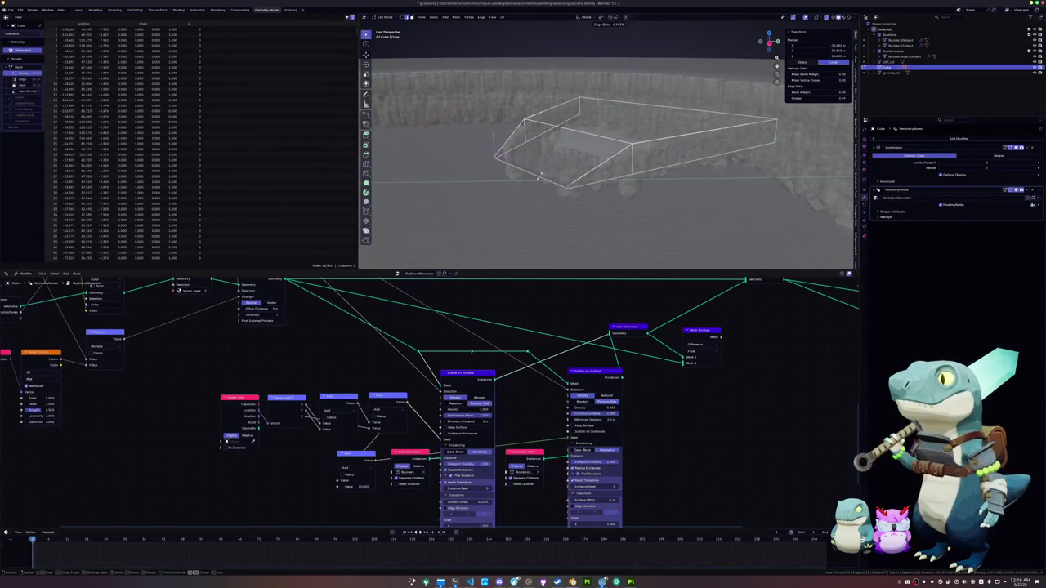
left_click(539, 181)
key("alt+z")
key("alt+z")
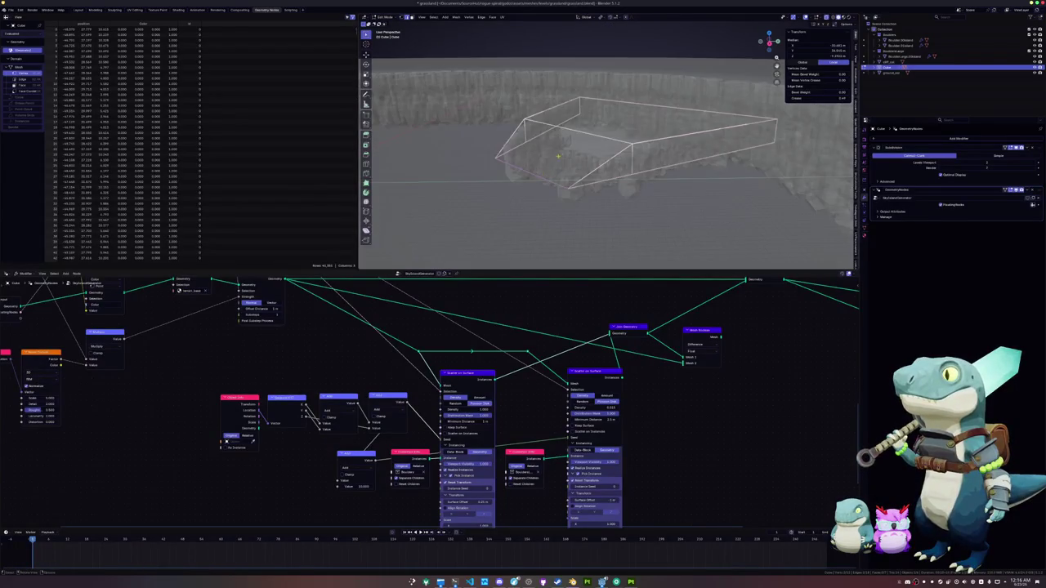
key("g")
key("x")
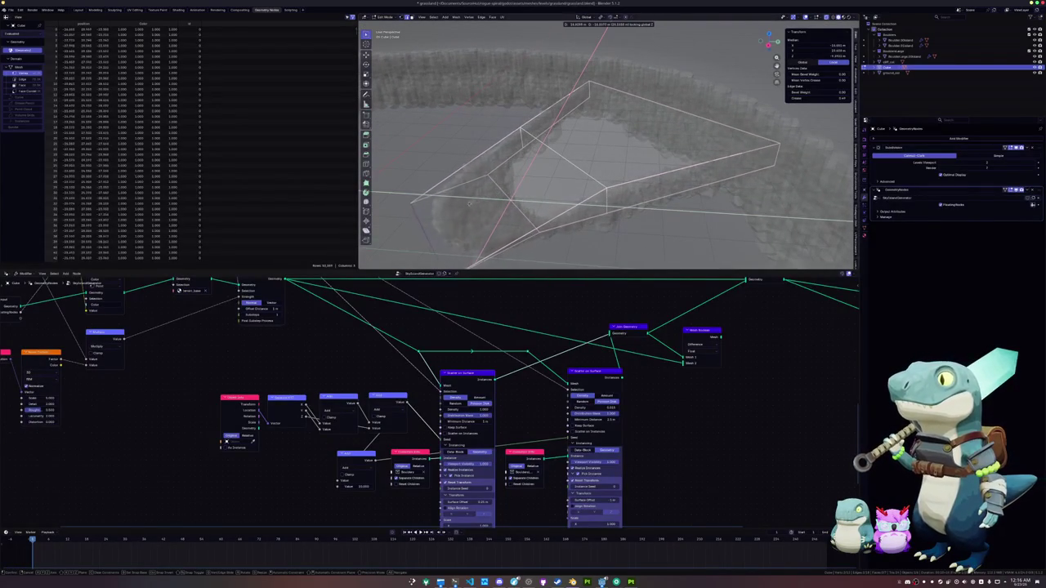
key("Escape")
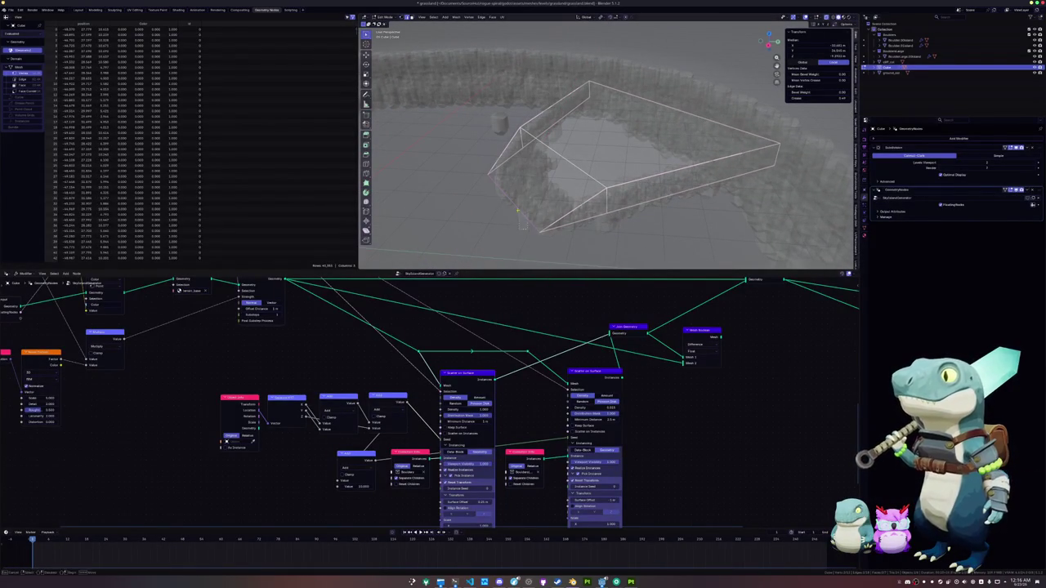
key("g")
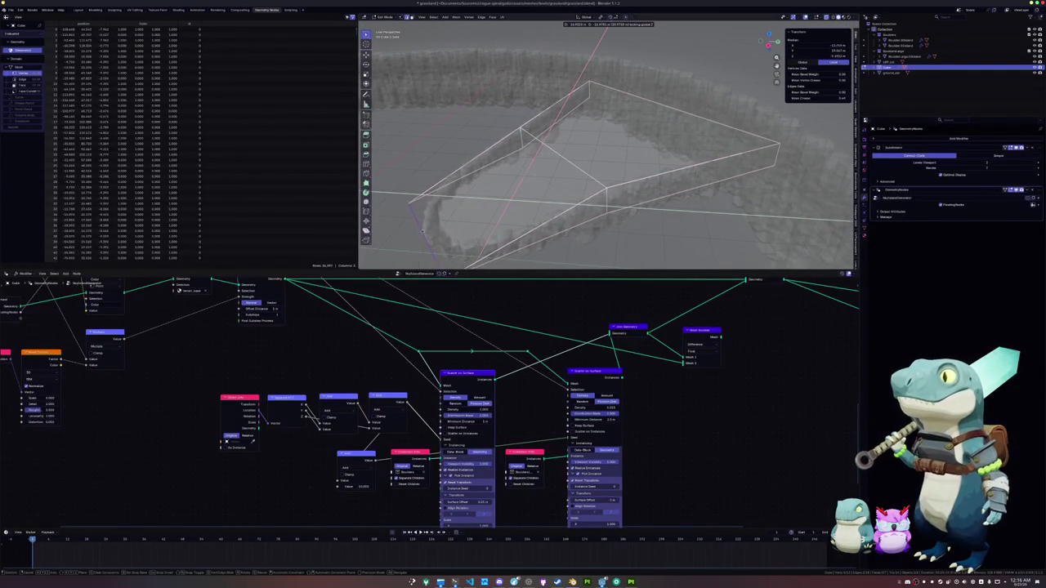
left_click(423, 231)
key("alt+z")
key("KP_Decimal")
key("alt+z")
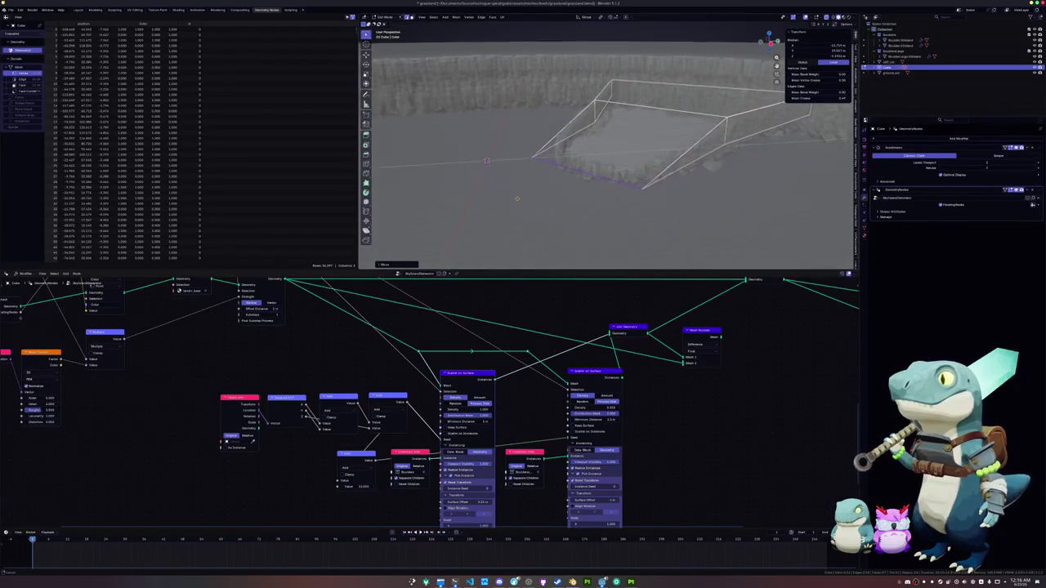
Collapse the selected vertices, merge them at center, and slide a vertex along its edge.
key("m")
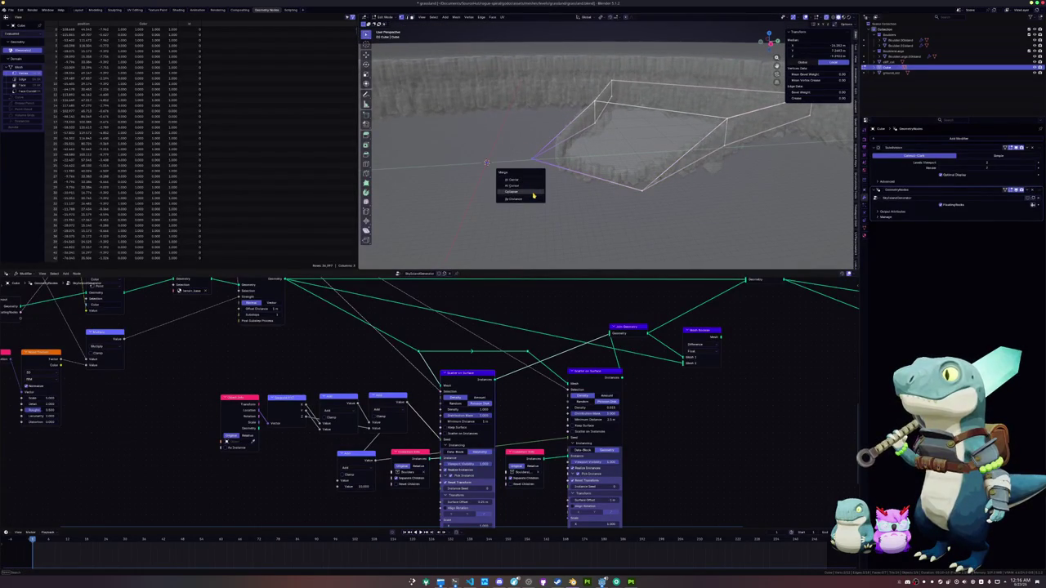
left_click(532, 193)
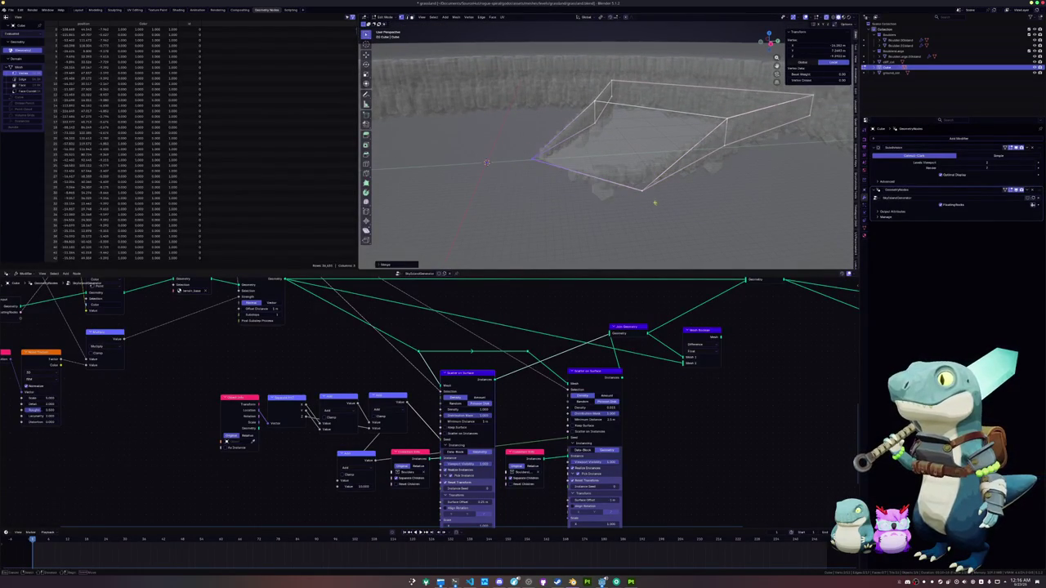
key("m")
left_click(628, 178)
key("alt+z")
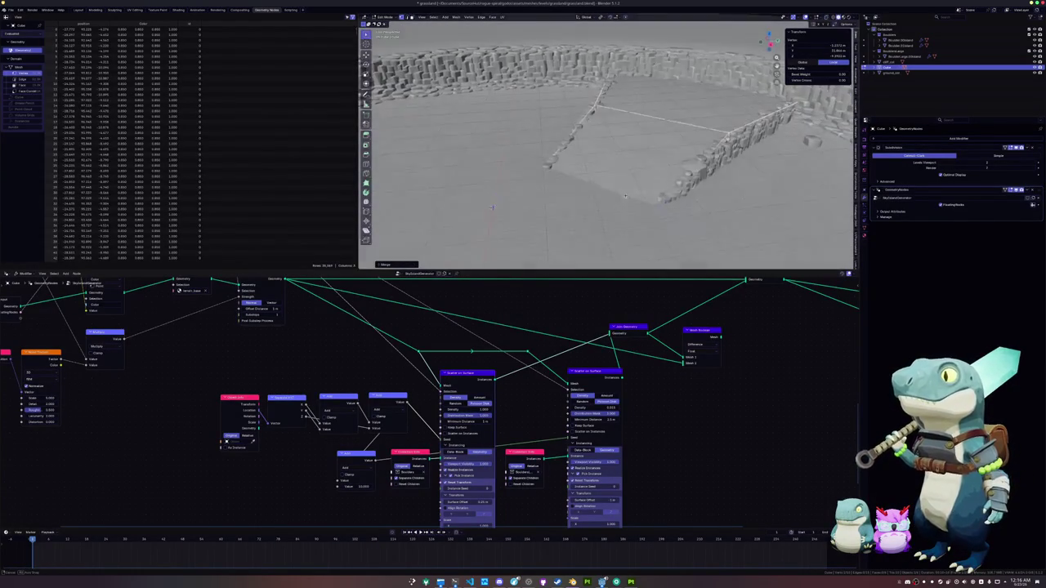
key("alt+z")
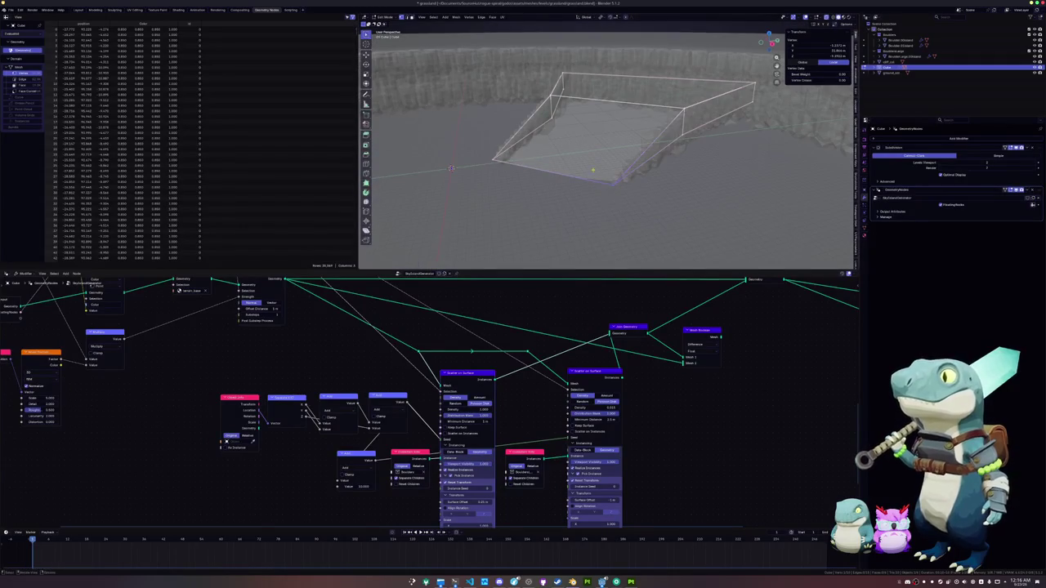
key("shift+v")
left_click(548, 185)
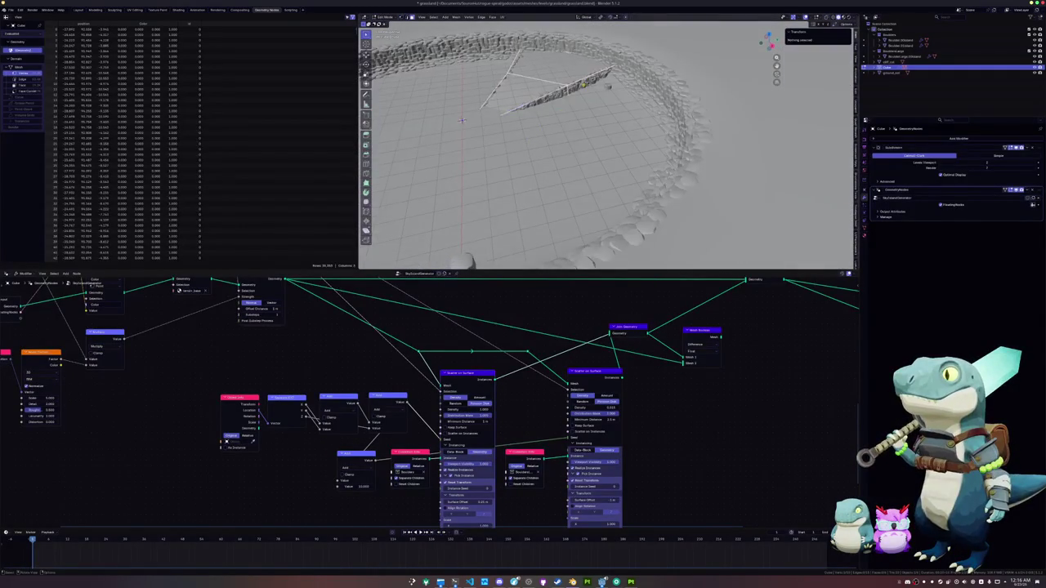
Extrude the end face outward, move it, and undo a top-face deletion.
key("e")
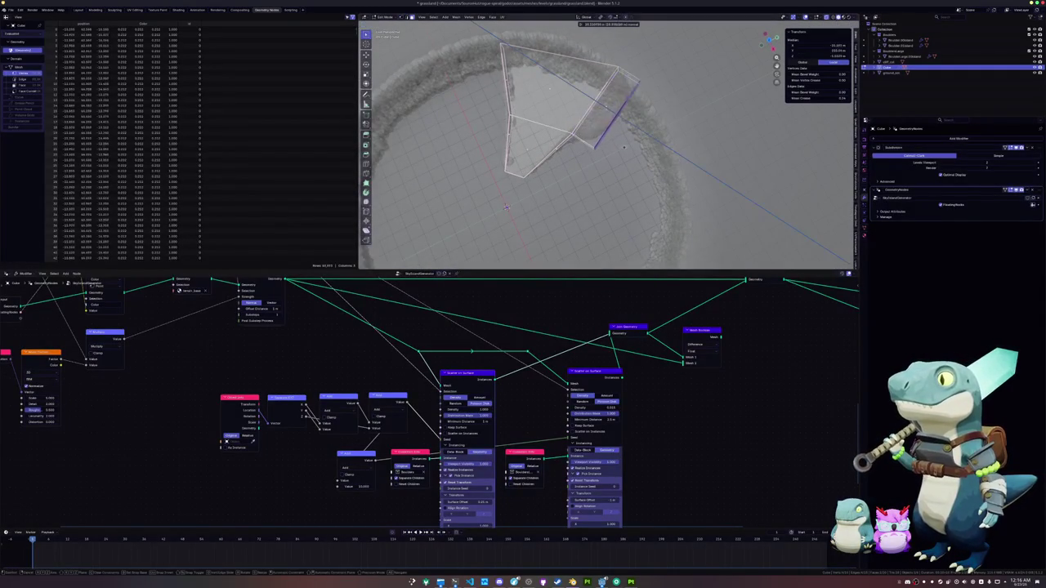
left_click(624, 154)
left_click_drag(625, 157, 597, 182)
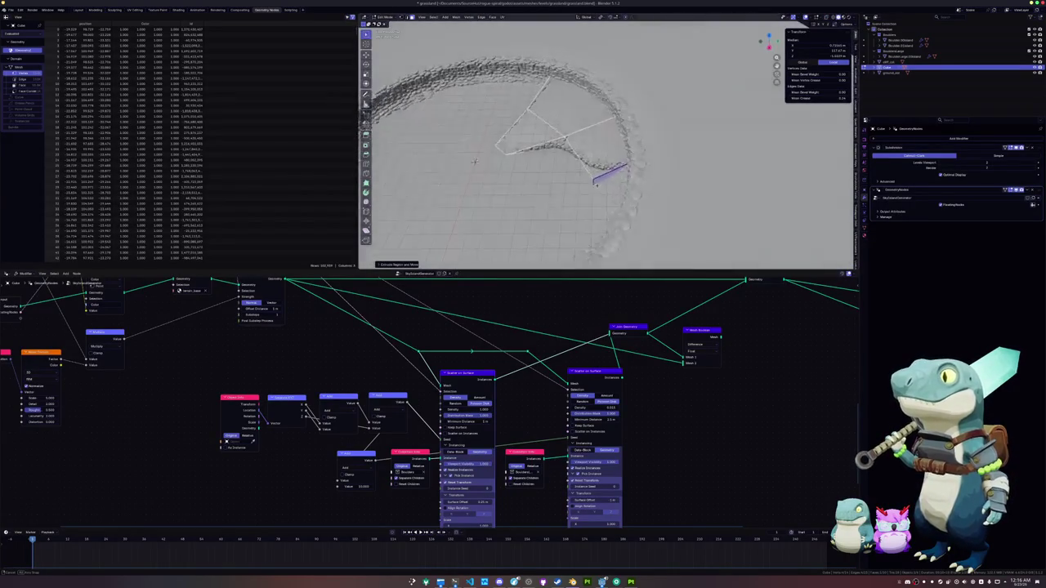
scroll(597, 188, "up", 5)
left_click_drag(650, 141, 652, 145)
key("Escape")
key("g")
left_click(447, 156)
mouse_move(447, 156)
left_mouse_down()
mouse_move(606, 152)
mouse_move(615, 192)
left_mouse_up()
left_click(582, 121)
left_click(592, 118)
mouse_move(768, 40)
left_mouse_down()
mouse_move(773, 49)
mouse_move(768, 40)
left_mouse_up()
key("ctrl+z")
Rotate the end face around Z and shift it along X to follow the ring's curve.
key("r")
key("z")
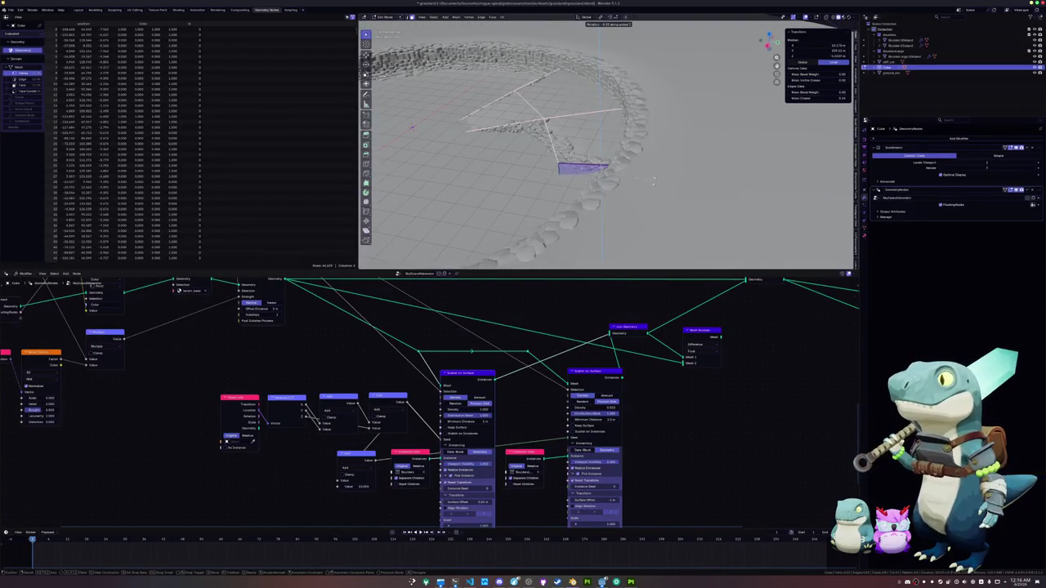
left_click(654, 177)
key("g")
key("x")
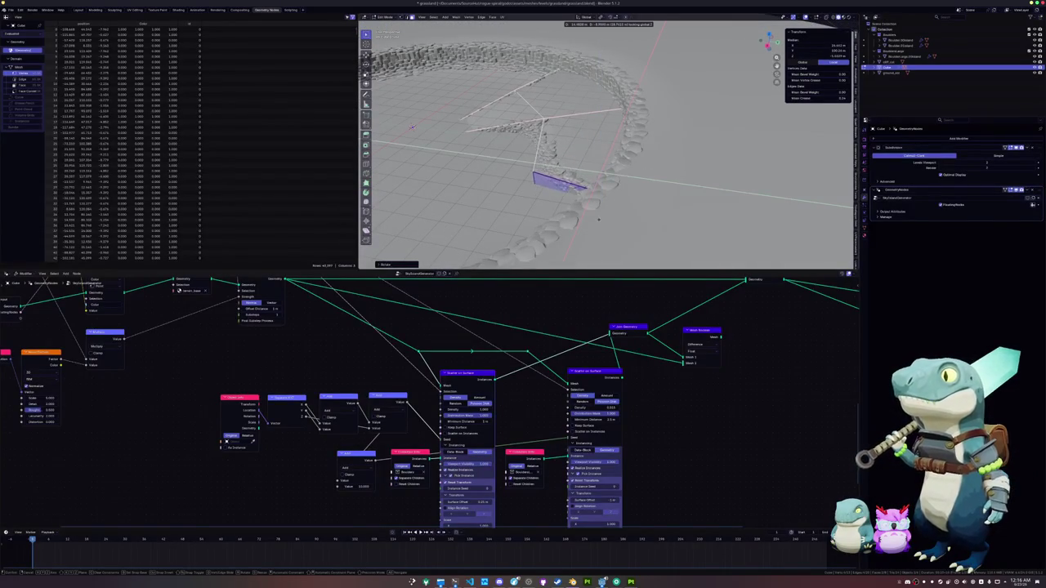
left_click(599, 219)
mouse_move(599, 219)
left_mouse_down()
mouse_move(526, 209)
mouse_move(625, 200)
left_mouse_up()
key("KP_7")
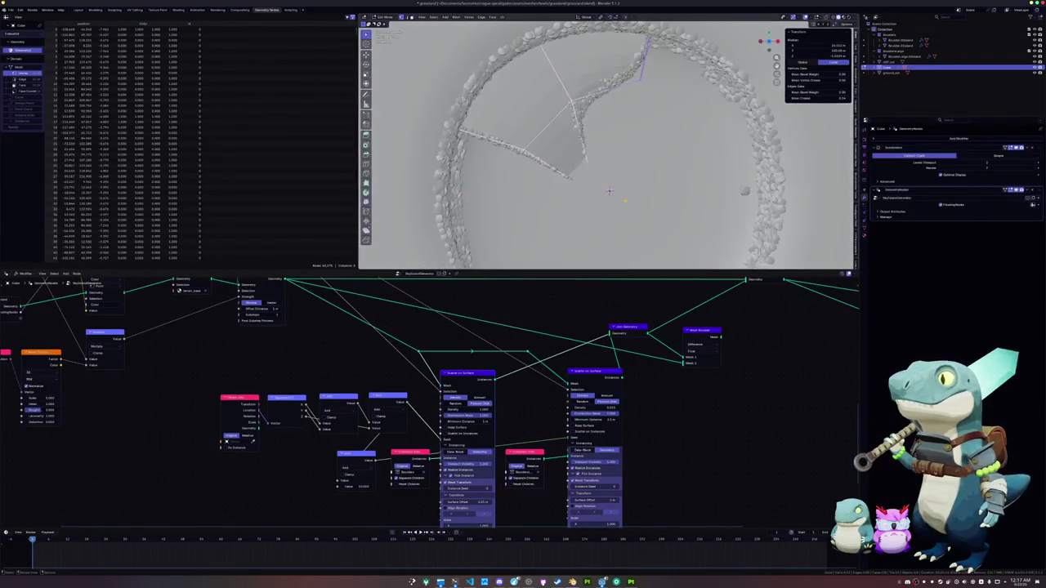
In X-ray view, move the selected face down-right and reposition a vertex of the outline.
key("alt+z")
key("g")
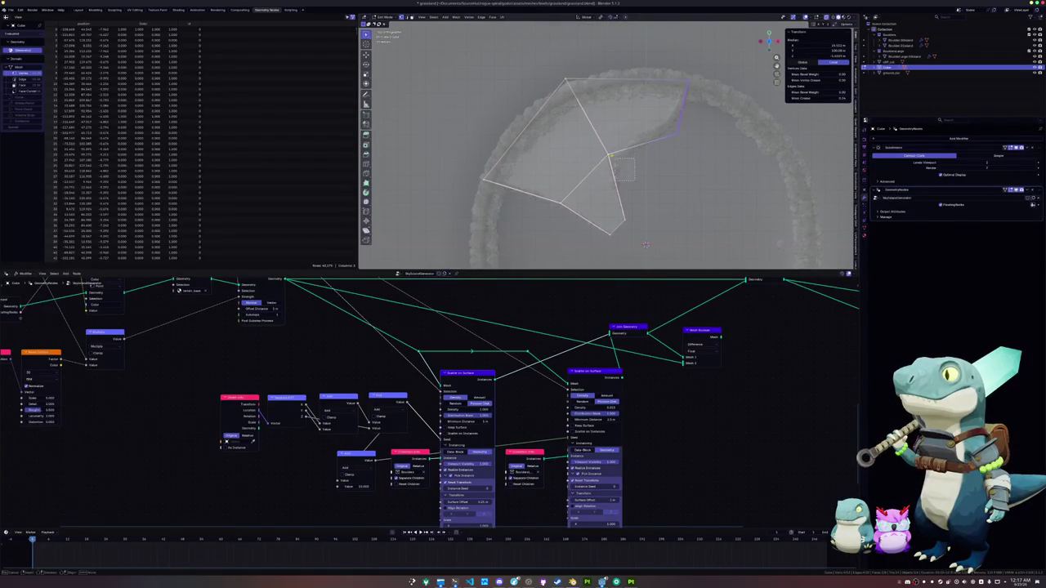
left_click(646, 243)
key("g")
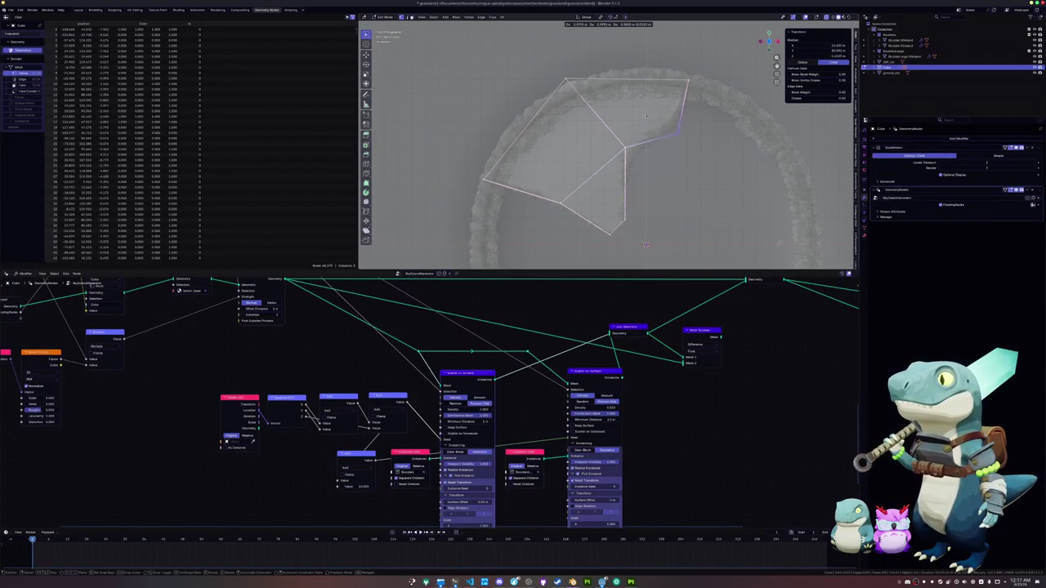
left_click(652, 109)
key("g")
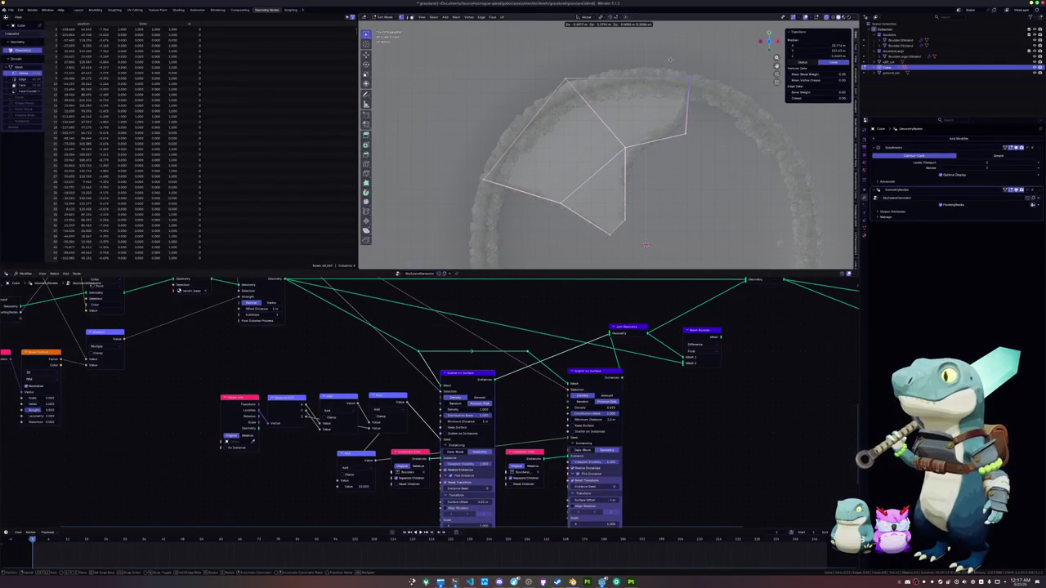
left_click(685, 63)
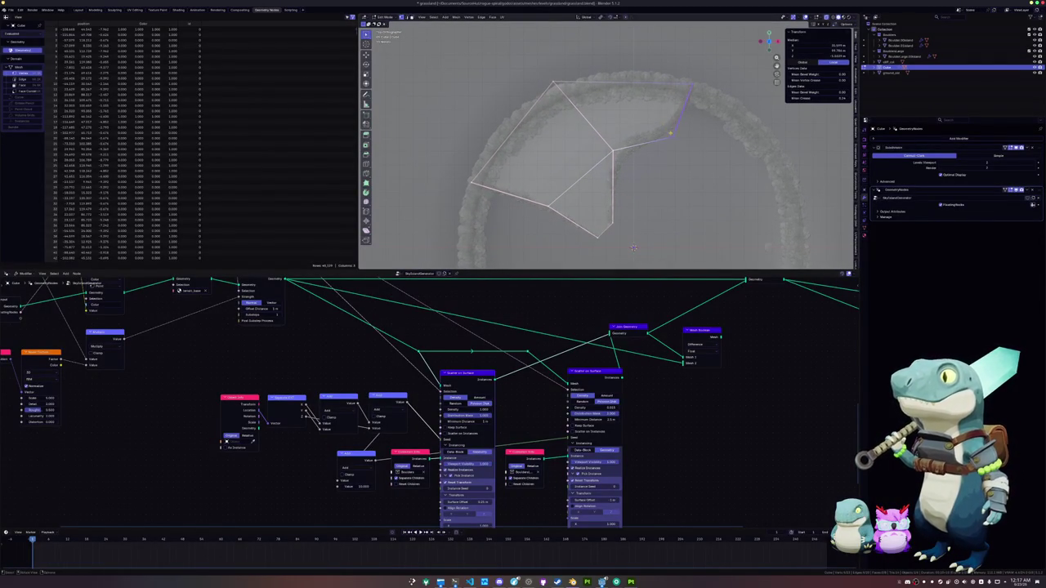
Extrude an edge into a new quad on the right, then delete only its face, keeping the edges.
key("e")
left_click(717, 133)
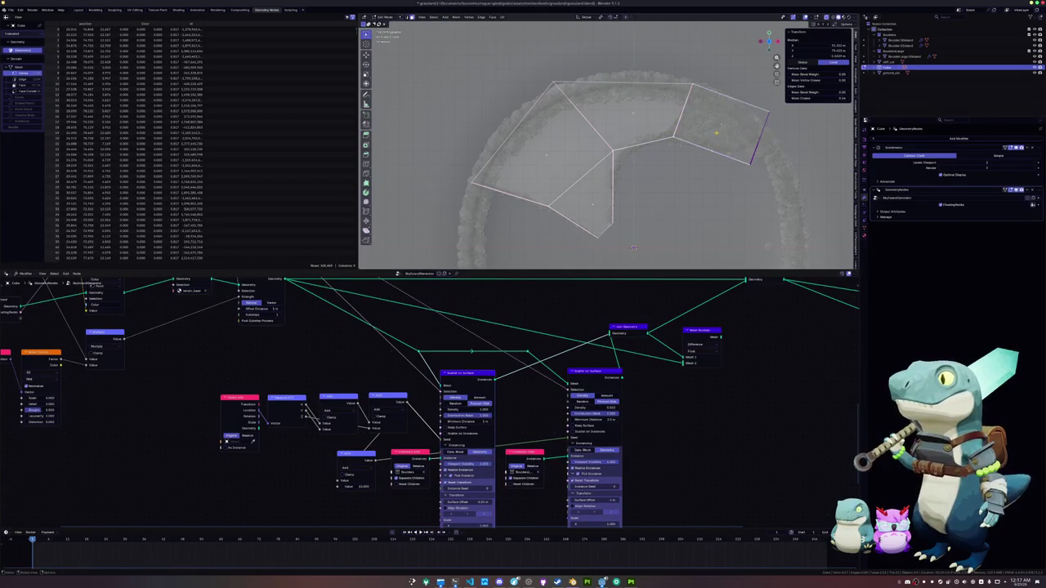
key("KP_2")
key("KP_2")
key("3")
key("x")
left_click(719, 127)
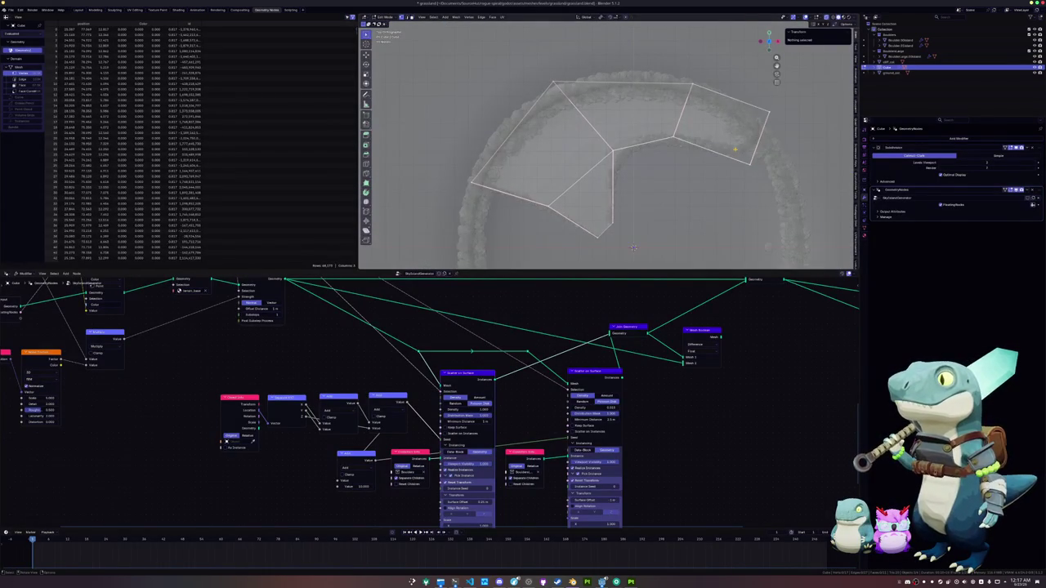
Move the outer quad's corner vertex outward and the inner vertex toward the ring.
mouse_move(632, 247)
left_mouse_down()
mouse_move(635, 238)
mouse_move(633, 247)
left_mouse_up()
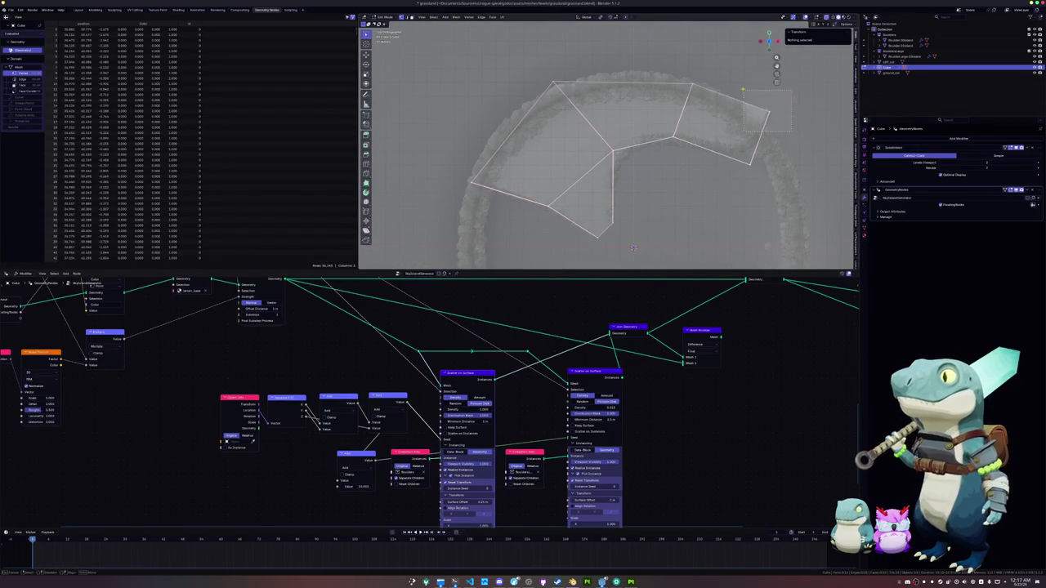
left_click(727, 159)
key("g")
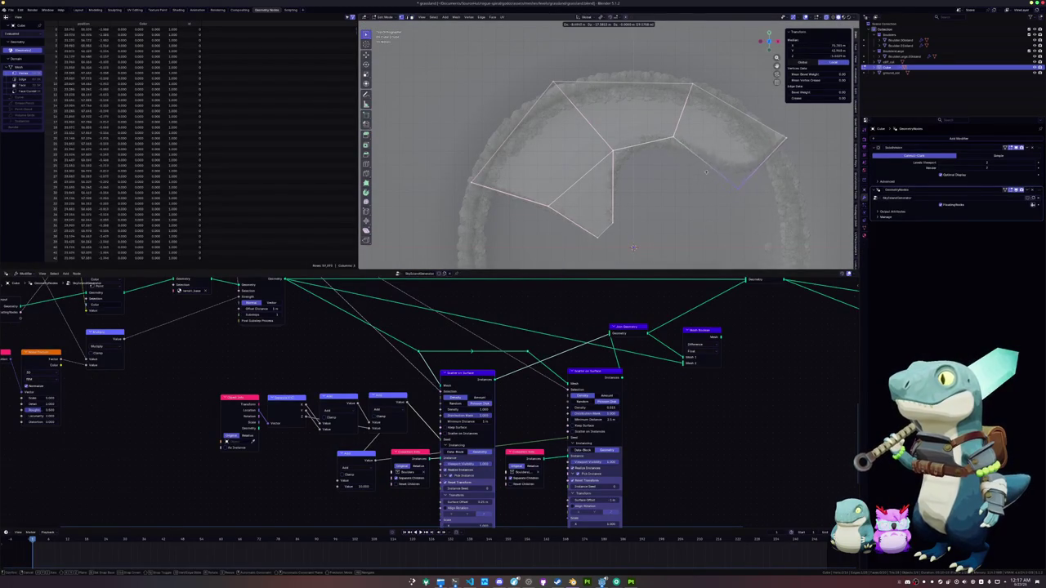
key("Return")
left_click(663, 133)
key("g")
key("Return")
key("g")
key("Return")
Nudge the neighbouring vertex right and reposition the lower-right vertex up and left.
left_click(660, 125)
key("g")
key("Return")
left_click(719, 230)
key("g")
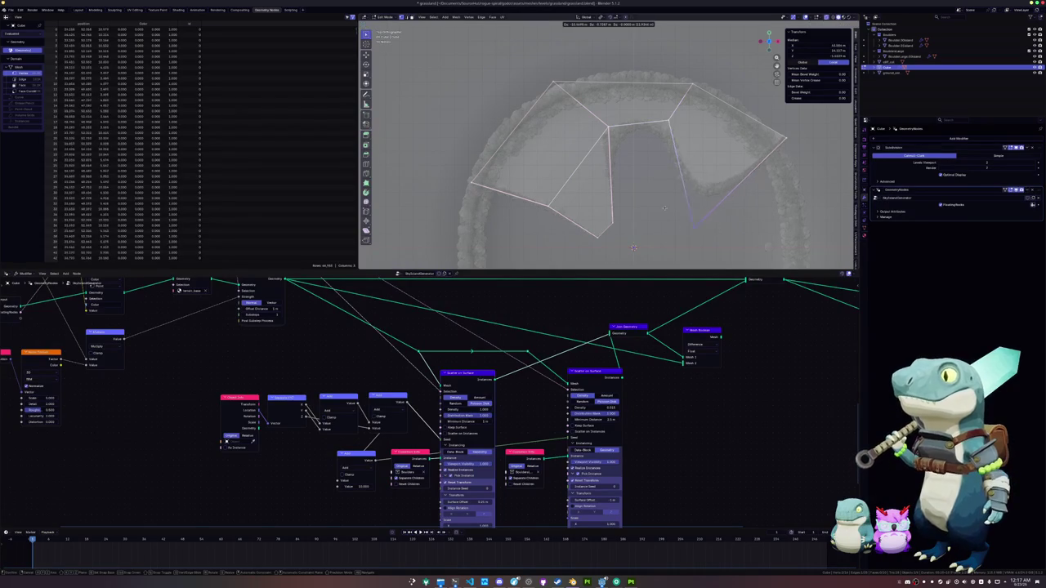
key("Return")
key("g")
key("Return")
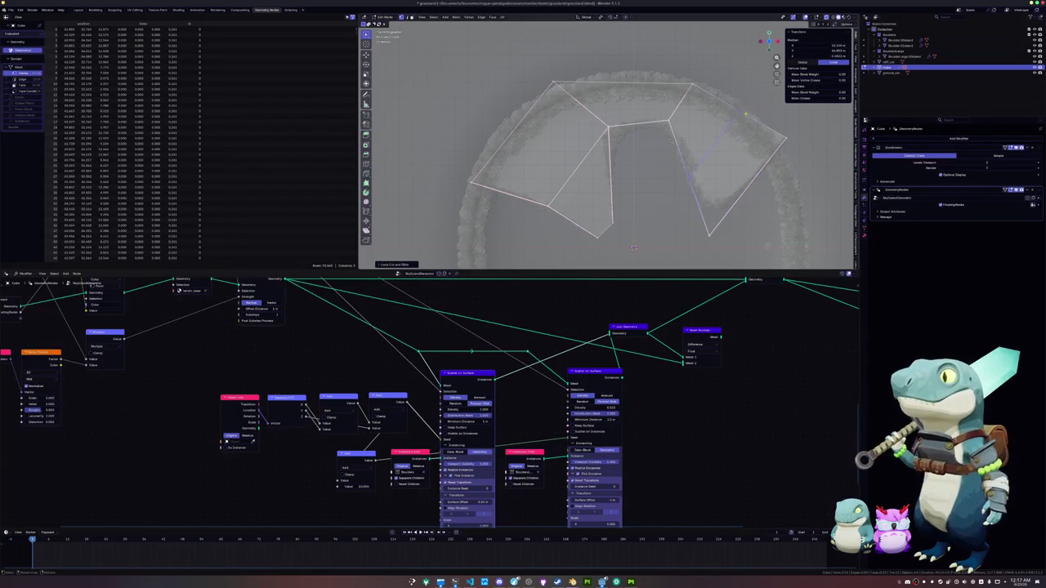
key("g")
key("Return")
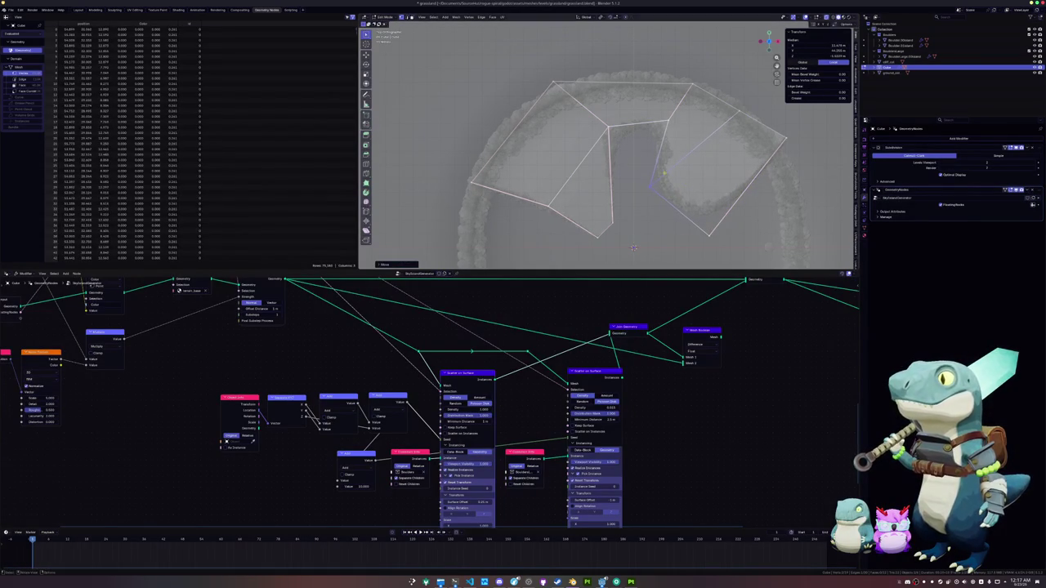
Move the right, bottom-right and inner-edge vertices so the outline follows the ring.
left_click(787, 139)
key("g")
key("Return")
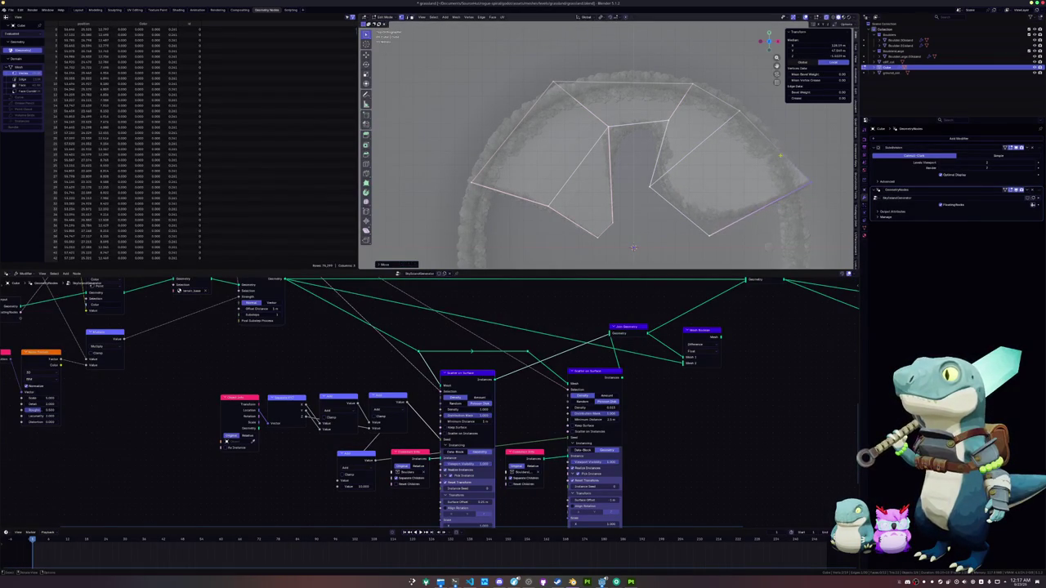
left_click(710, 236)
key("g")
key("Return")
left_click(651, 188)
key("g")
scroll(641, 167, "down", 1)
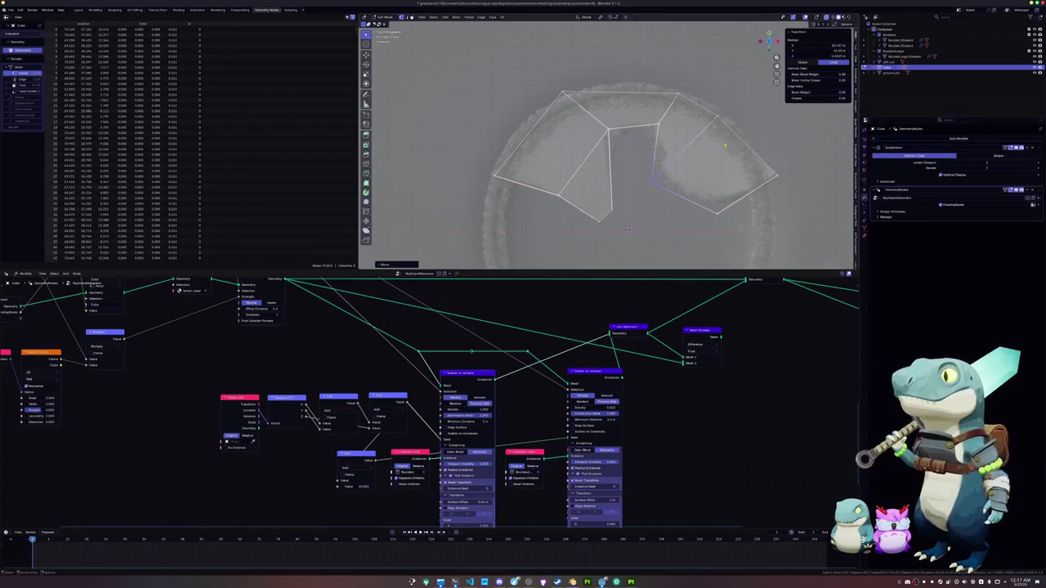
left_click(700, 88)
Slide an outline vertex along its edge, then return to Object Mode to view the wall.
left_click(751, 158, "shift")
key("g")
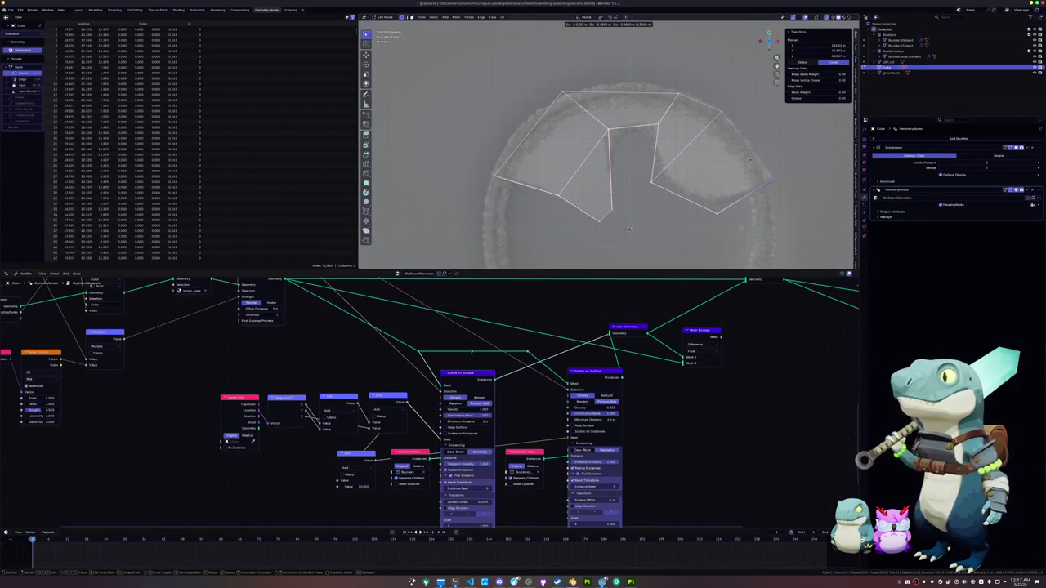
key("Escape")
left_click(748, 161)
key("g")
key("g")
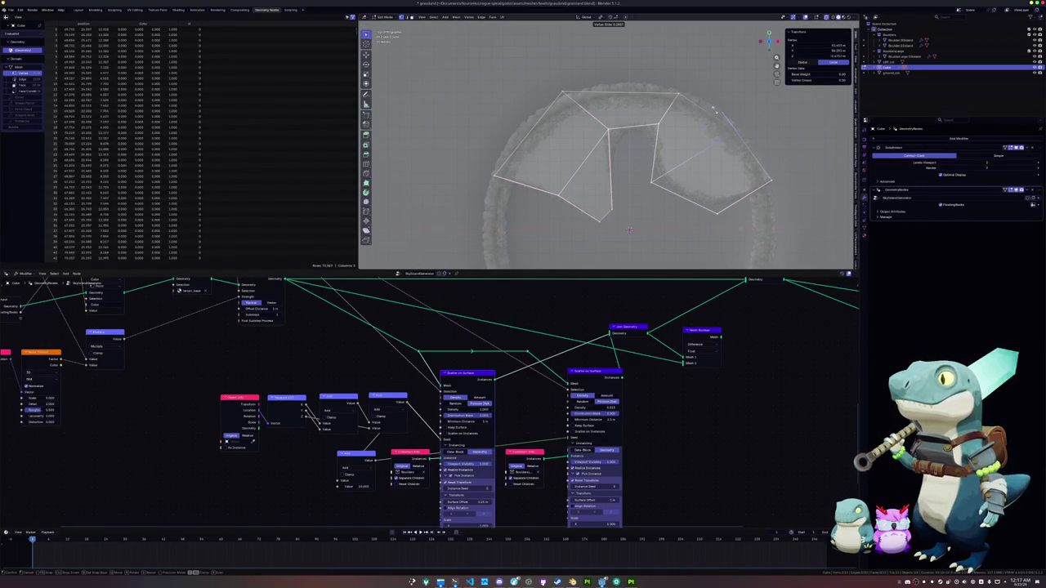
left_click(709, 98)
left_click(662, 168, "shift")
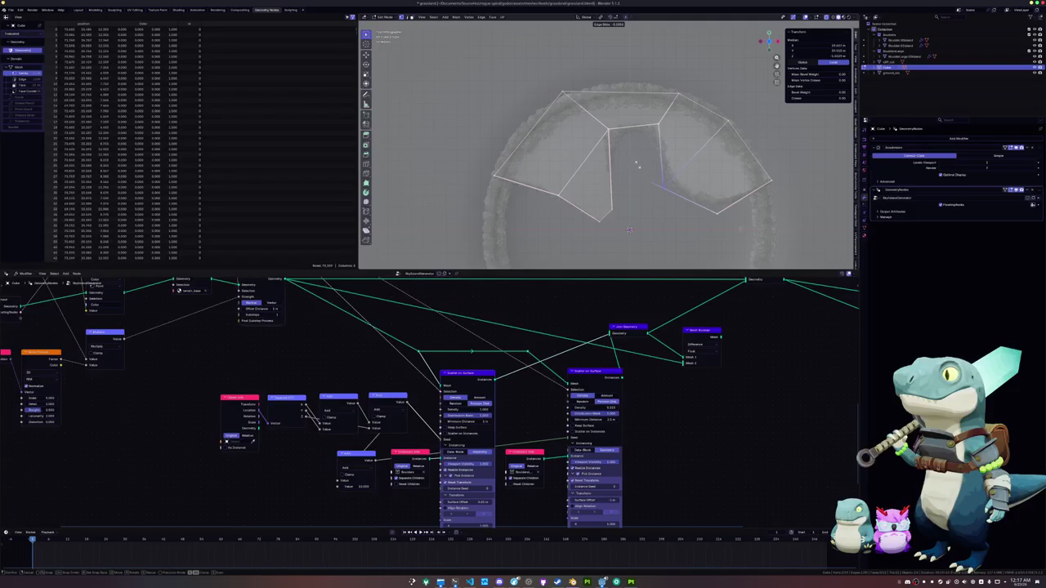
key("Tab")
left_click_drag(629, 229, 576, 151)
From a near top-down view, move the selected outline geometry along its normal.
scroll(577, 151, "up", 6)
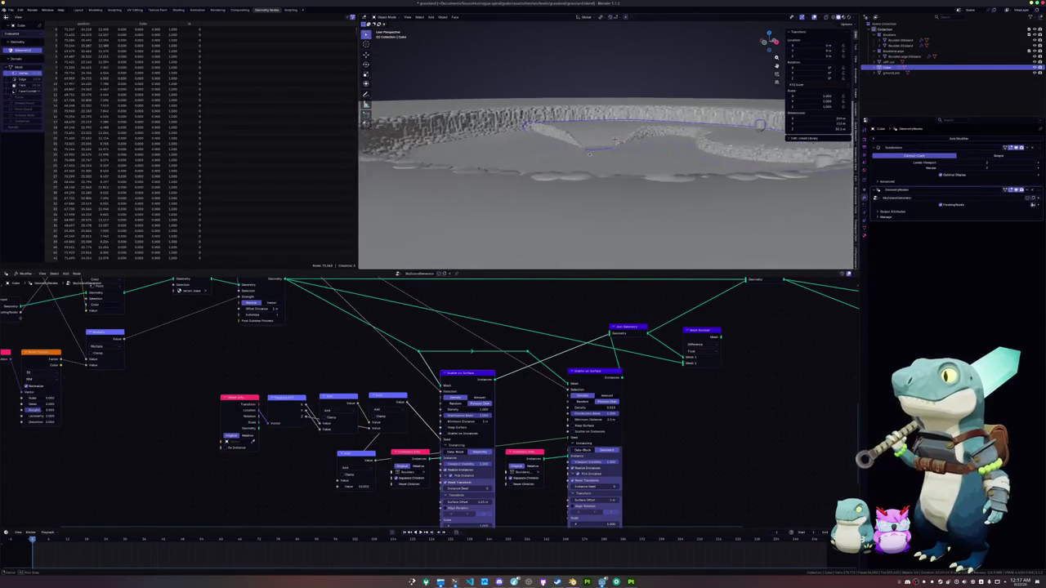
scroll(591, 153, "up", 3)
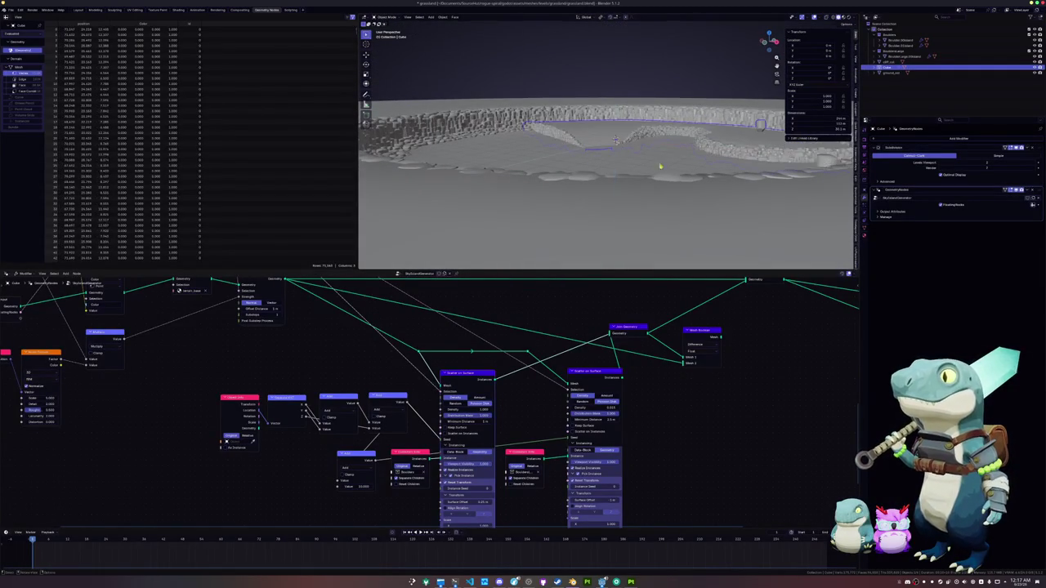
scroll(645, 157, "up", 4)
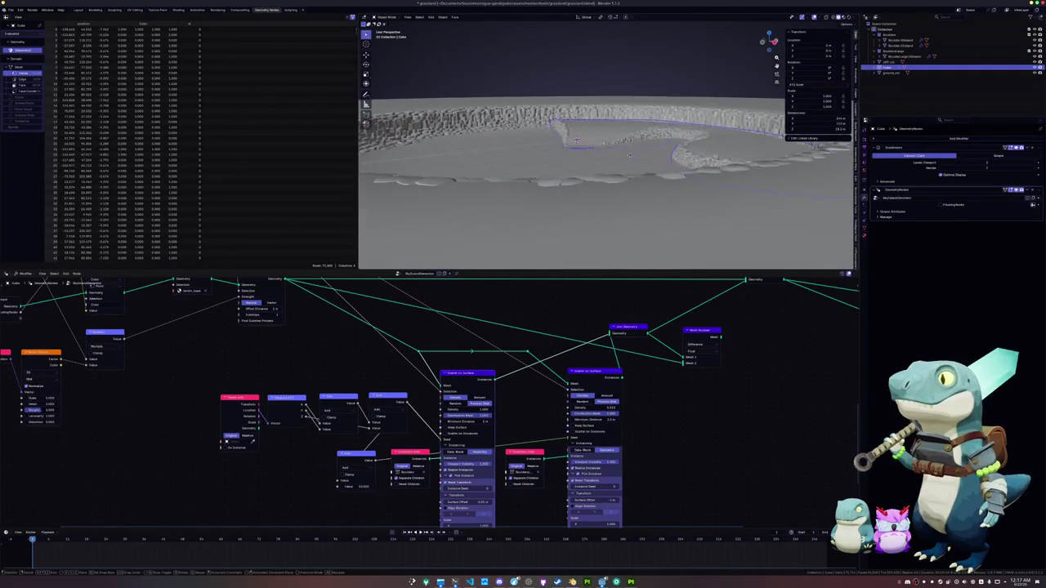
left_click_drag(576, 141, 567, 187)
scroll(568, 187, "up", 3)
key("Tab")
scroll(625, 175, "up", 2)
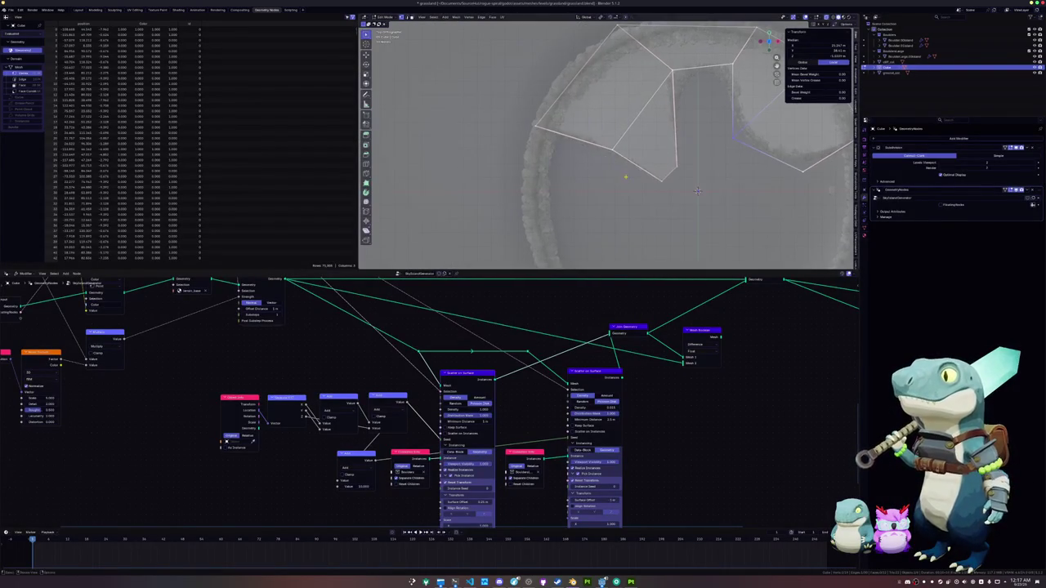
key("g")
key("z")
key("z")
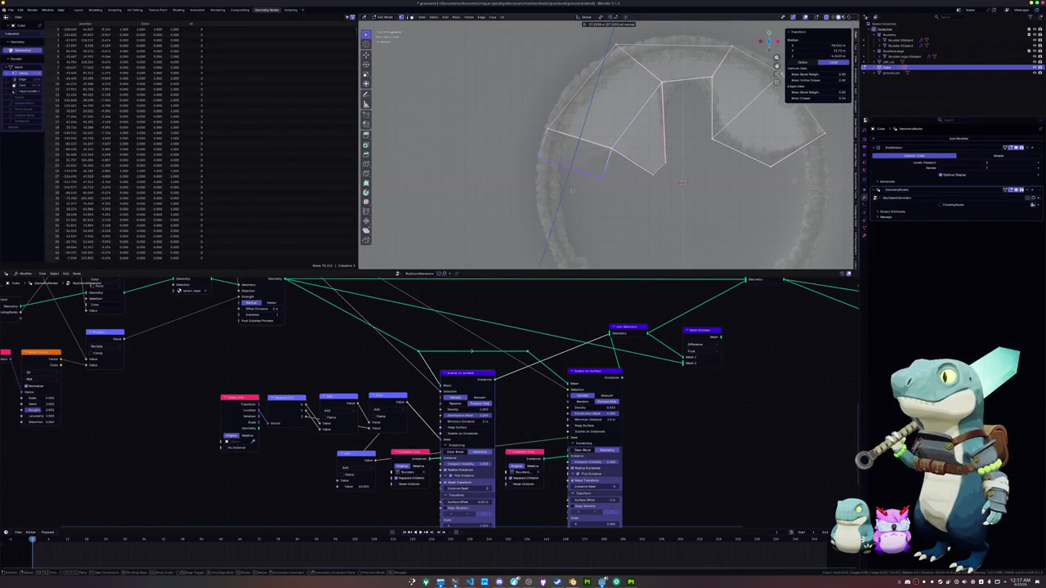
left_click(564, 165)
In X-ray view, delete the stray selected face from the outline.
left_click_drag(564, 165, 561, 134)
key("alt+z")
key("x")
left_click(539, 125)
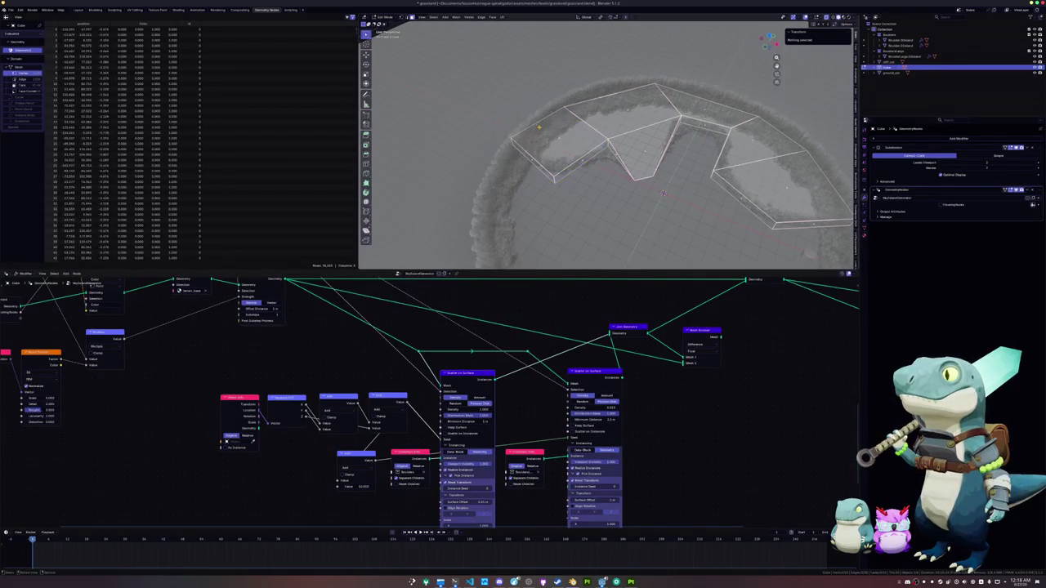
Extrude the outline's end edge to the ring's lower left and return to Object Mode.
left_click(561, 191)
left_click_drag(561, 191, 540, 159)
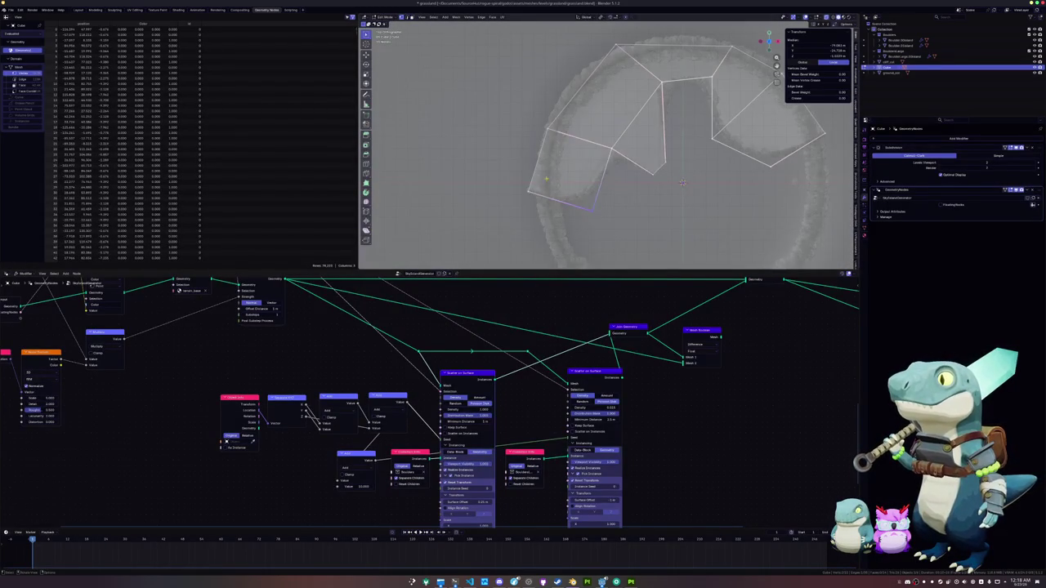
key("e")
key("shift+z")
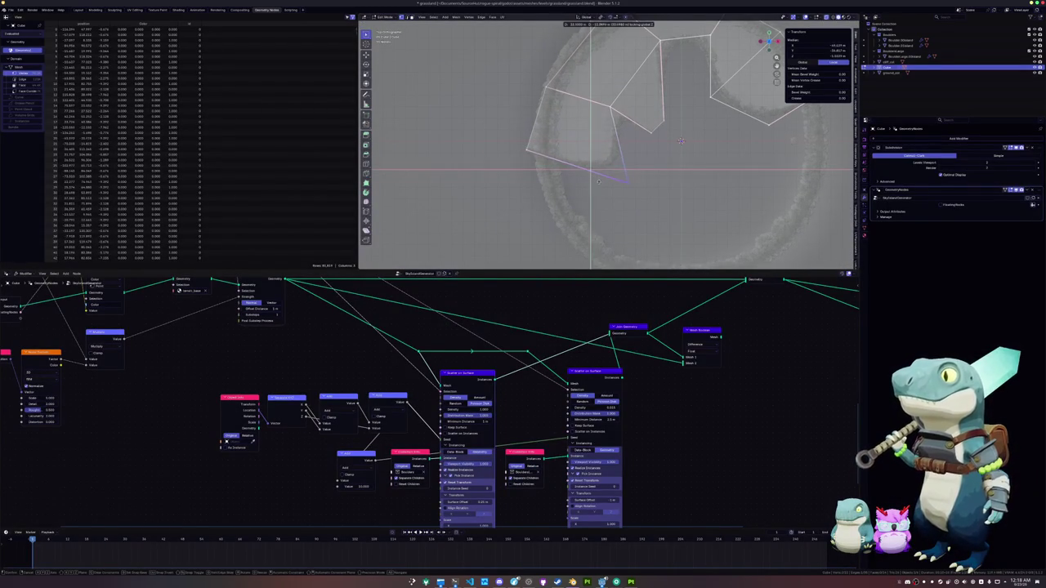
key("shift+z")
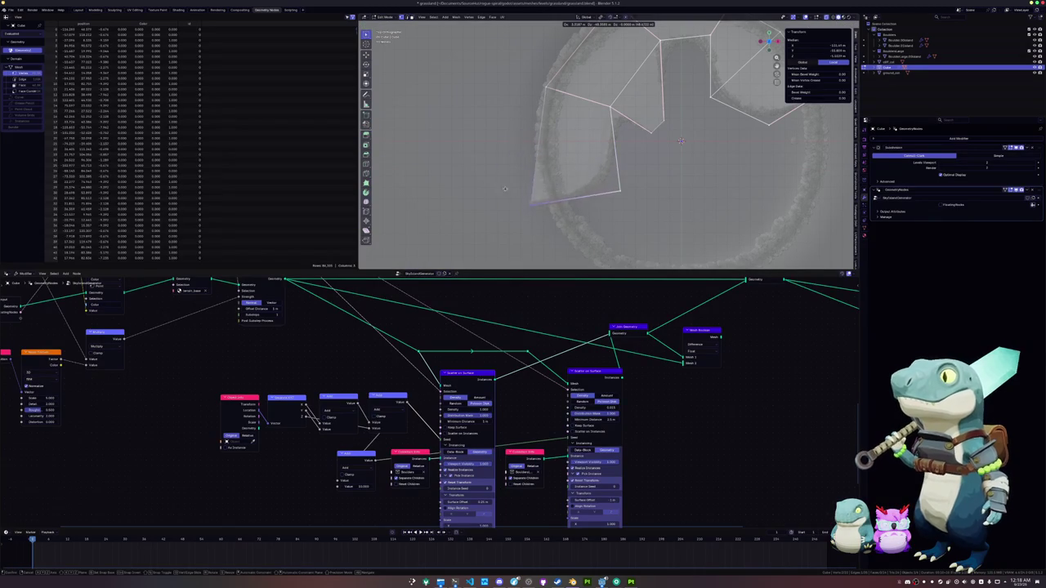
left_click(510, 181)
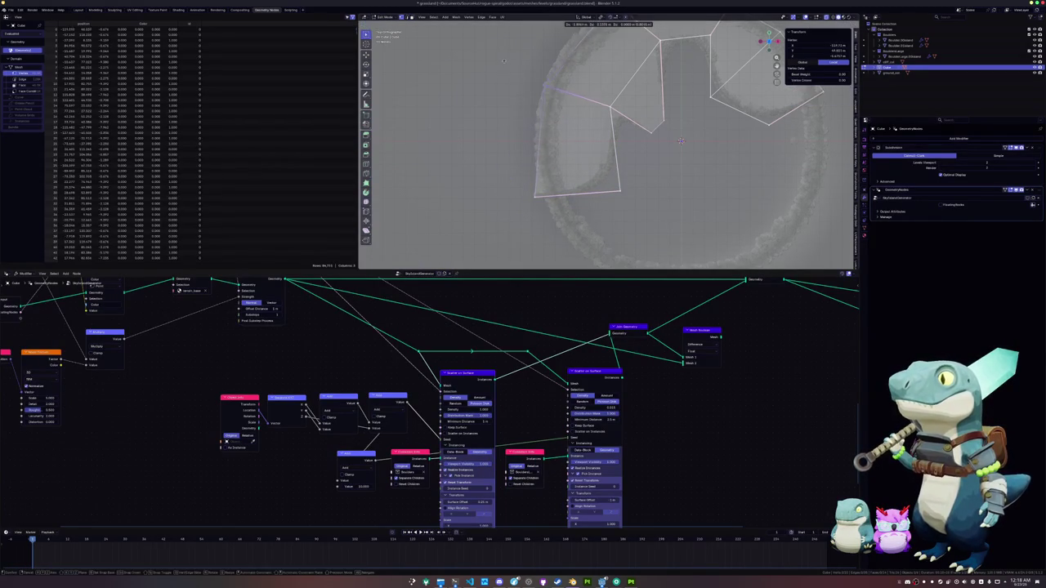
scroll(611, 172, "down", 1)
key("Tab")
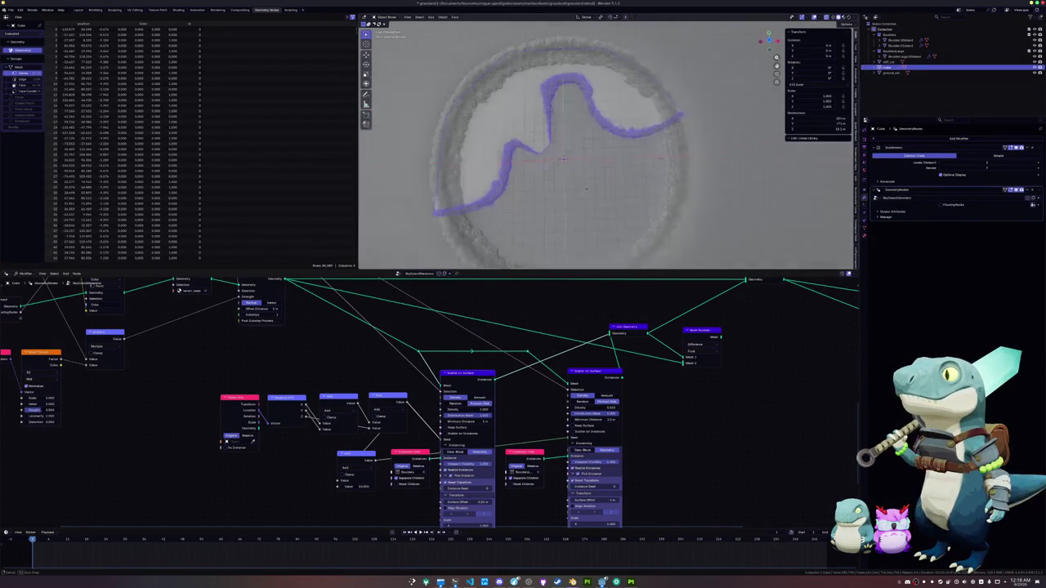
left_click_drag(593, 159, 596, 169)
key("shift+a")
mouse_move(596, 167)
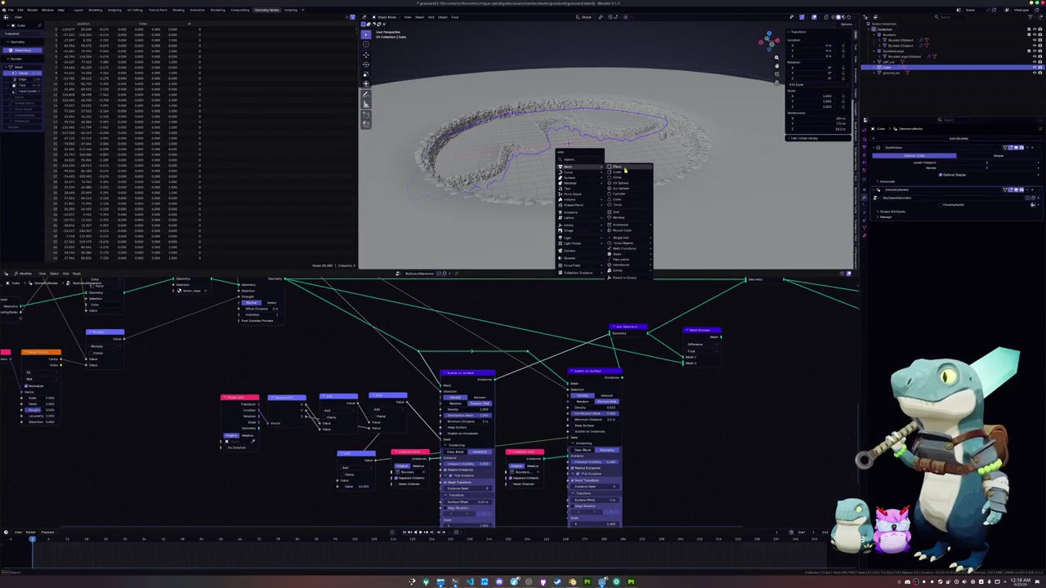
Add a new cube, frame it, and delete its faces.
left_click(615, 173)
key("KP_Decimal")
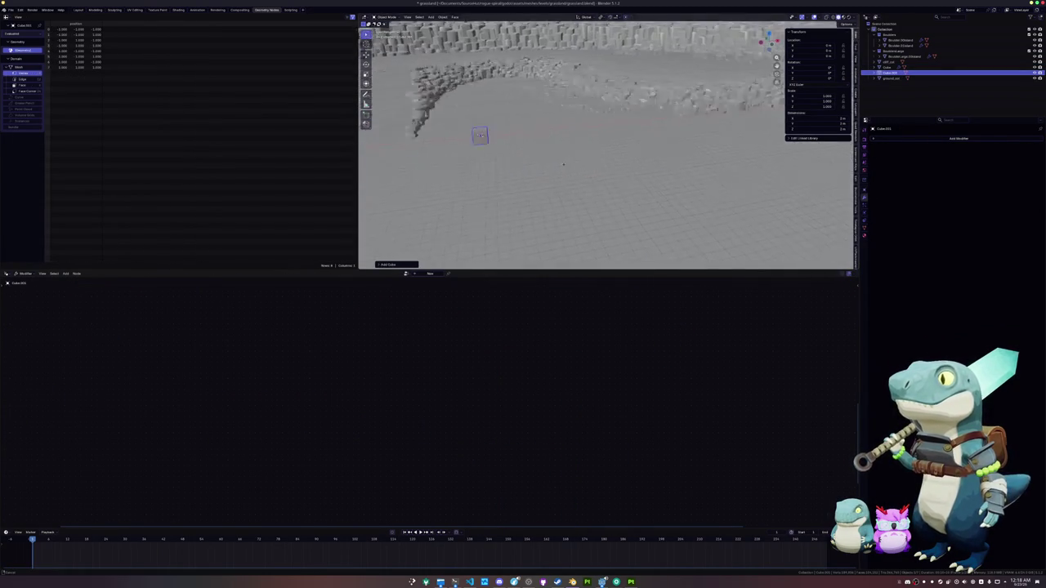
key("Tab")
key("x")
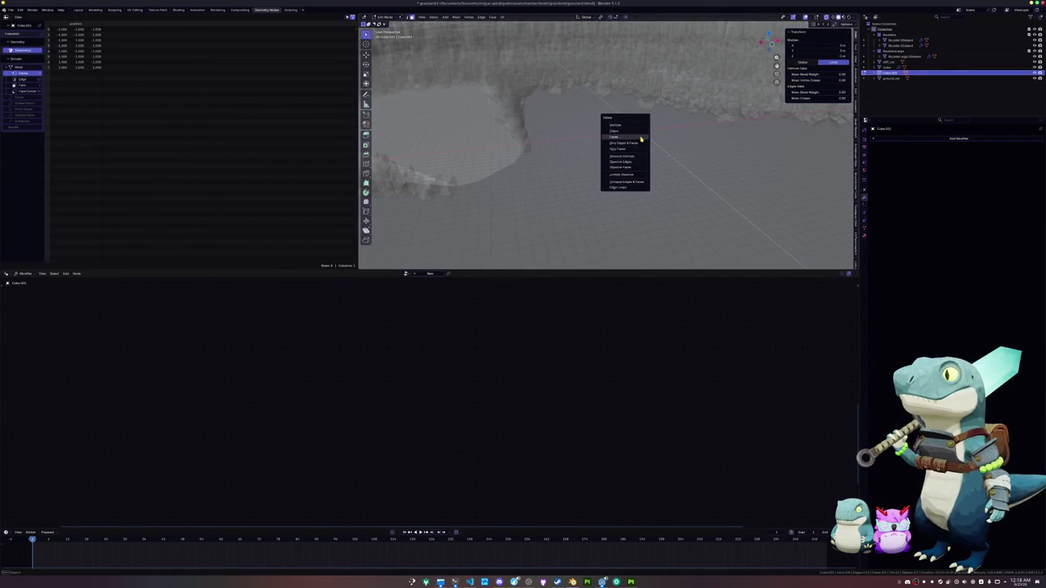
left_click(641, 137)
key("Tab")
scroll(646, 145, "down", 3)
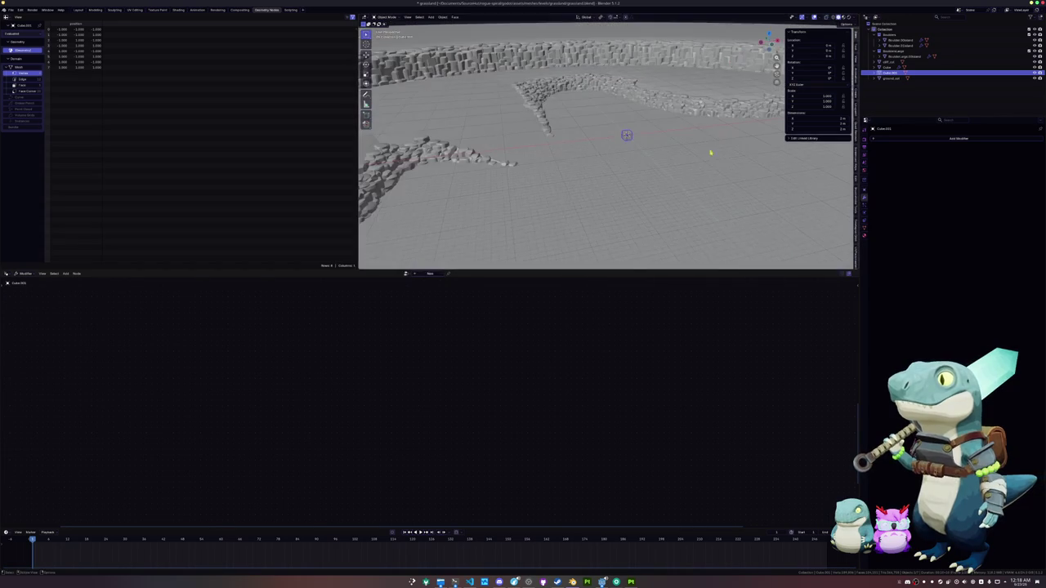
Give the cube a Geometry Nodes modifier using the SkyIslandGenerator node group.
left_click(901, 140)
left_click(944, 150)
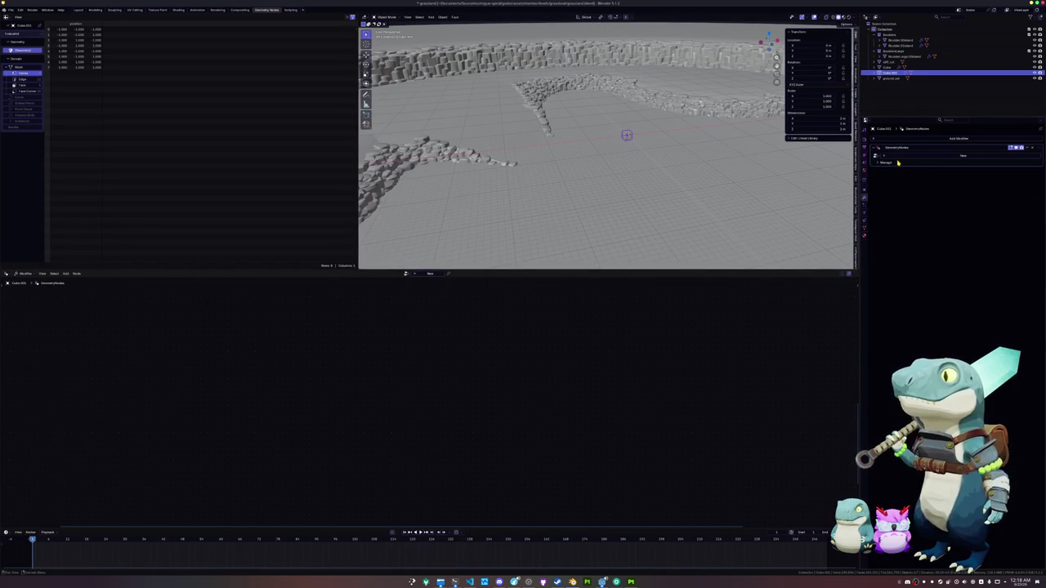
left_click(876, 155)
left_click(896, 174)
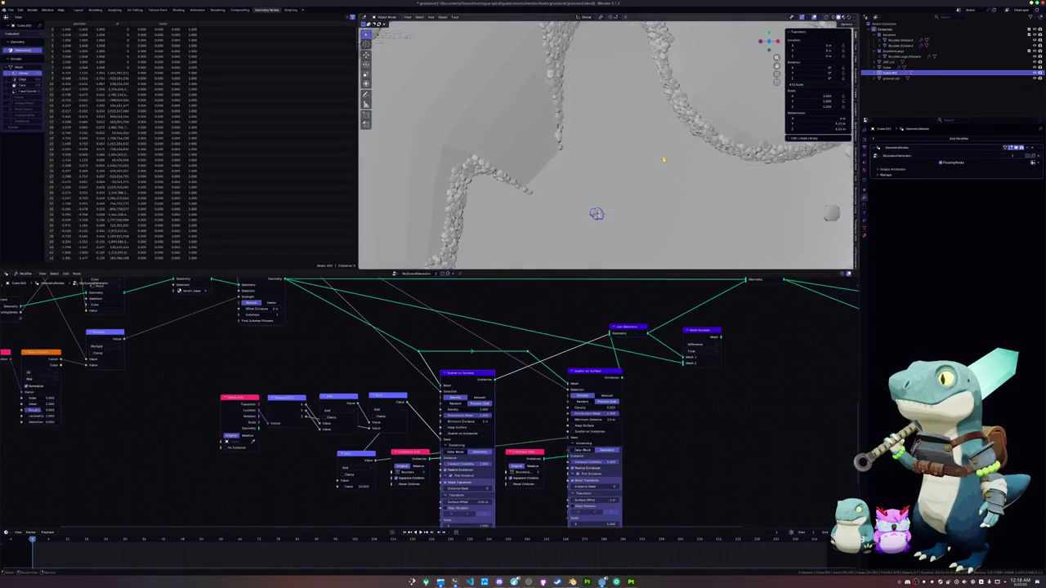
Scale the cube's geometry up into a larger square and toggle the modifier's edit-mode display.
key("Tab")
key("KP_Decimal")
key("s")
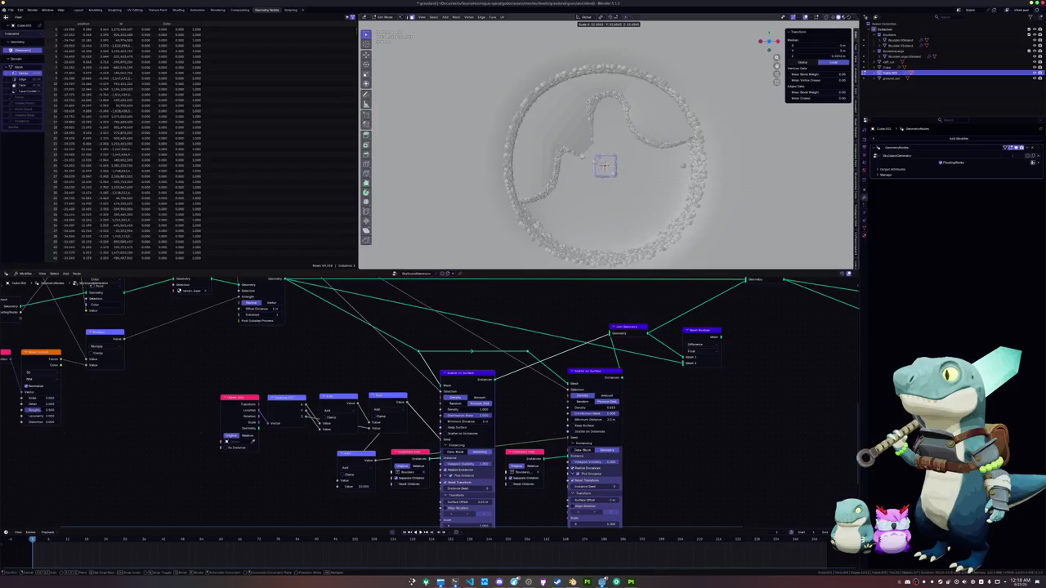
left_click(1041, 169)
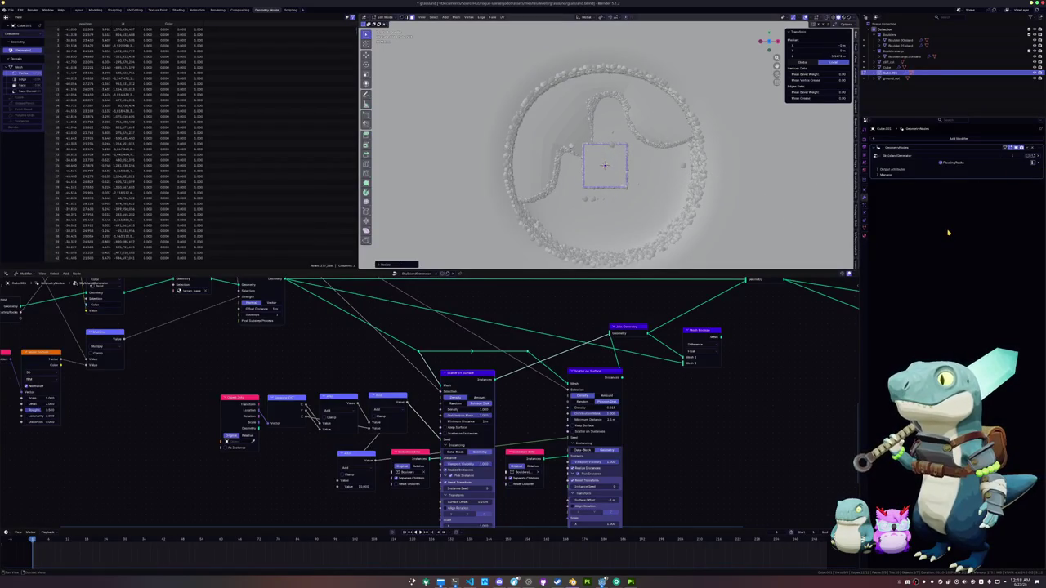
left_click(1016, 148)
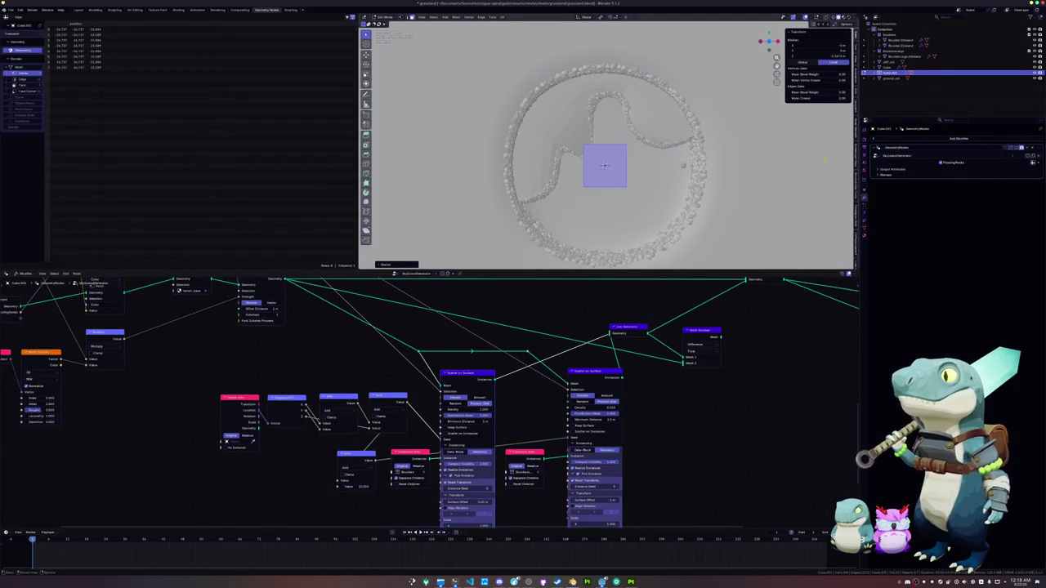
key("Tab")
Add subdivision smoothing and crease the edges to 1 for a cylinder shape.
key("ctrl+2")
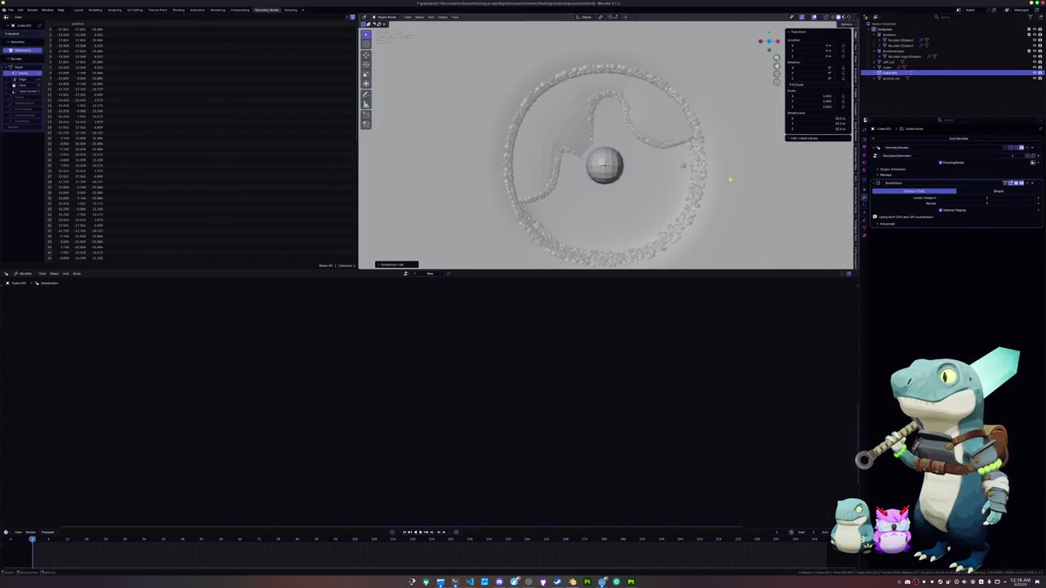
key("Tab")
key("shift+e")
type("1")
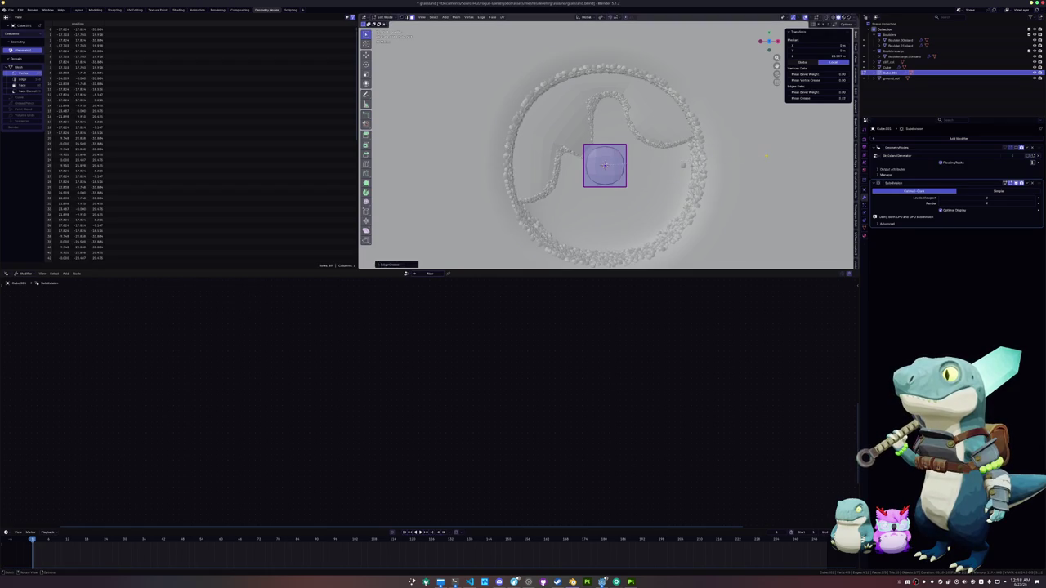
left_click(605, 166)
mouse_move(605, 166)
left_mouse_down()
mouse_move(689, 155)
mouse_move(634, 179)
mouse_move(630, 210)
left_mouse_up()
key("Tab")
key("Tab")
Lower the cube along the Z axis.
key("g")
key("z")
left_click(640, 169)
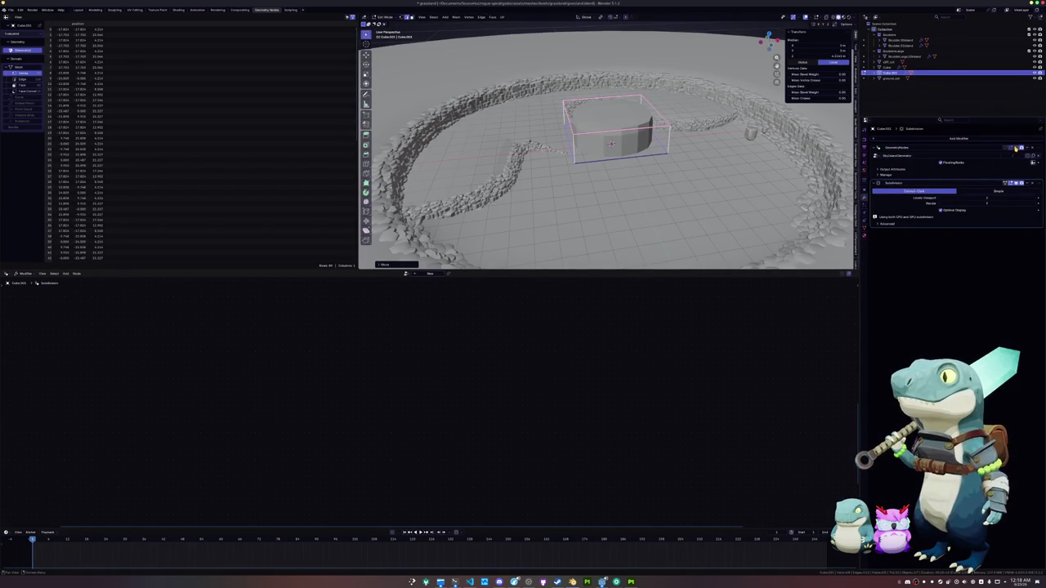
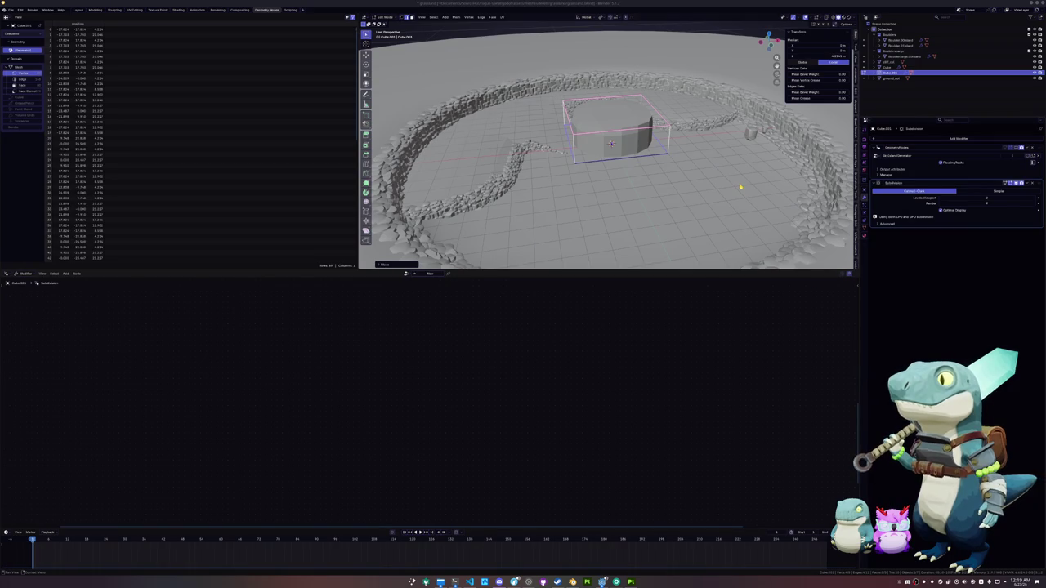
Select all of the box's geometry in face mode, viewed from a new angle.
key("ctrl+z")
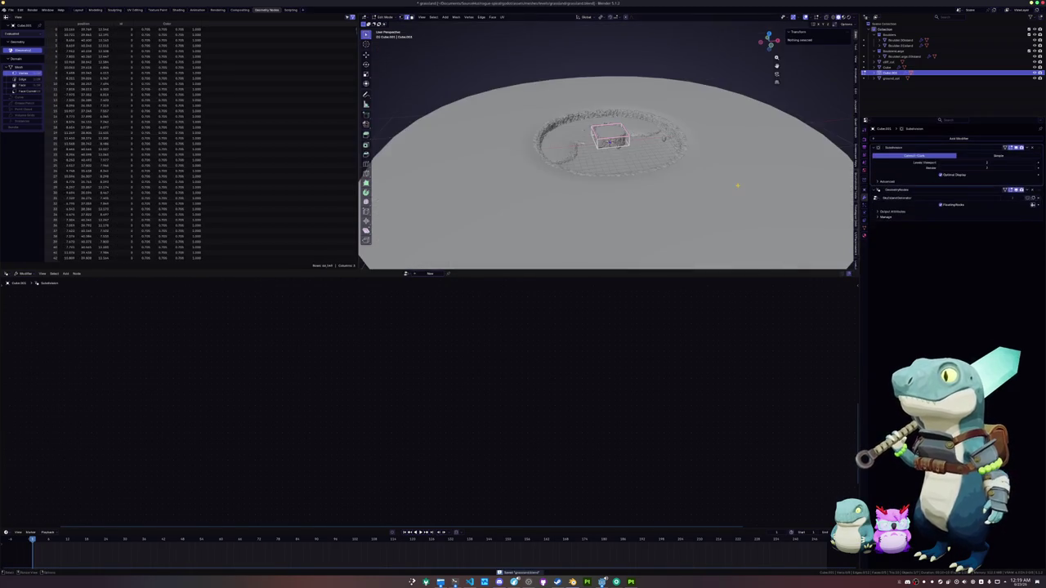
key("KP_8")
key("a")
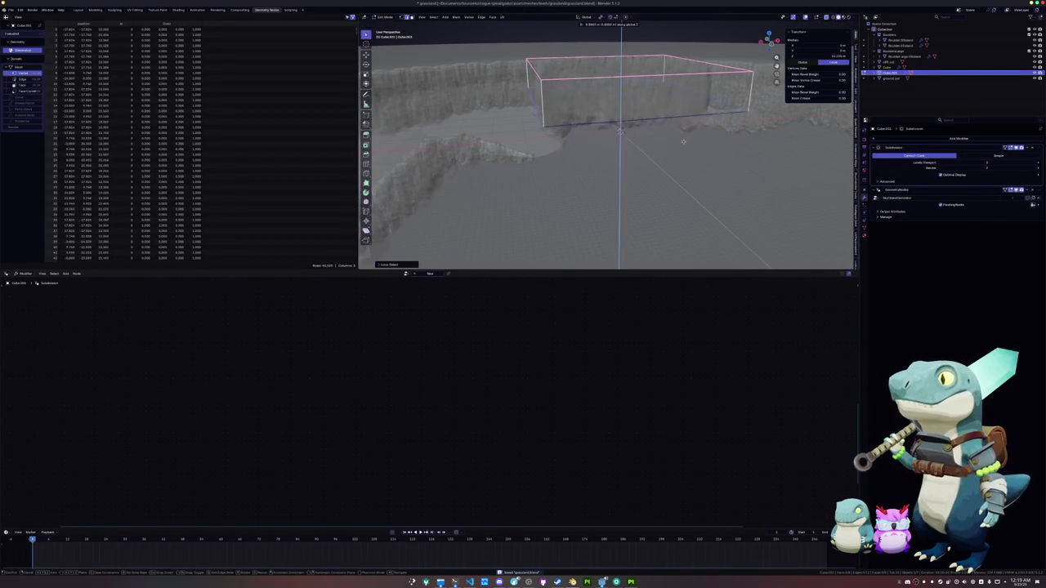
scroll(680, 148, "down", 2)
key("3")
key("KP_2")
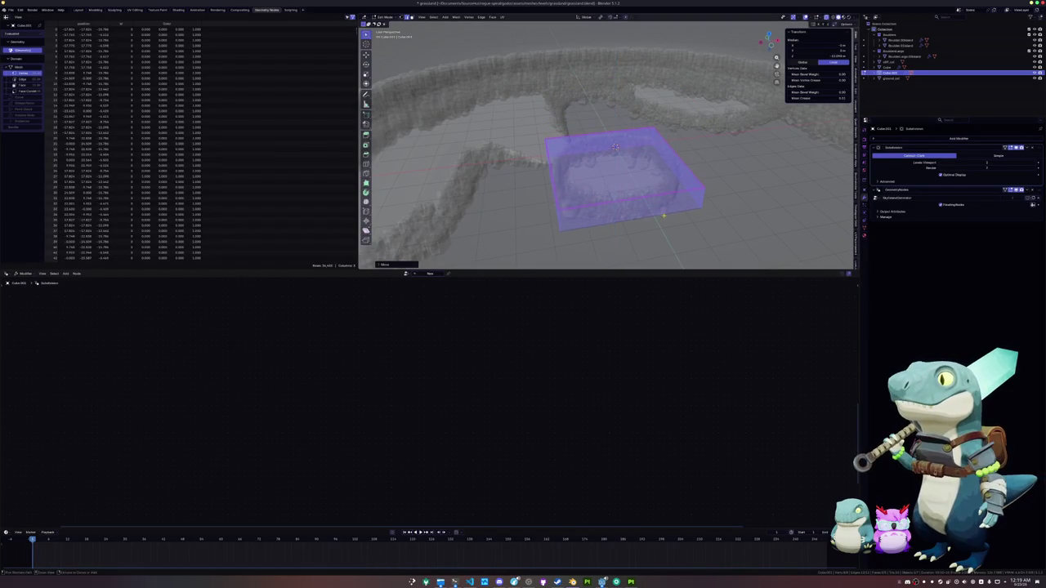
In Object Mode, raise the rock-ring object straight up along Z.
key("Tab")
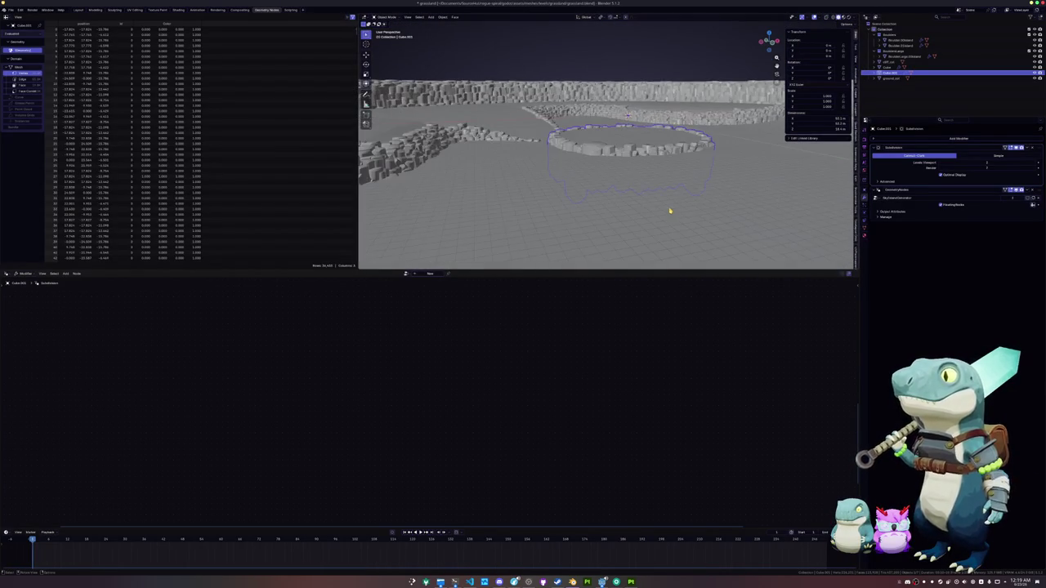
scroll(662, 209, "up", 2)
key("g")
key("z")
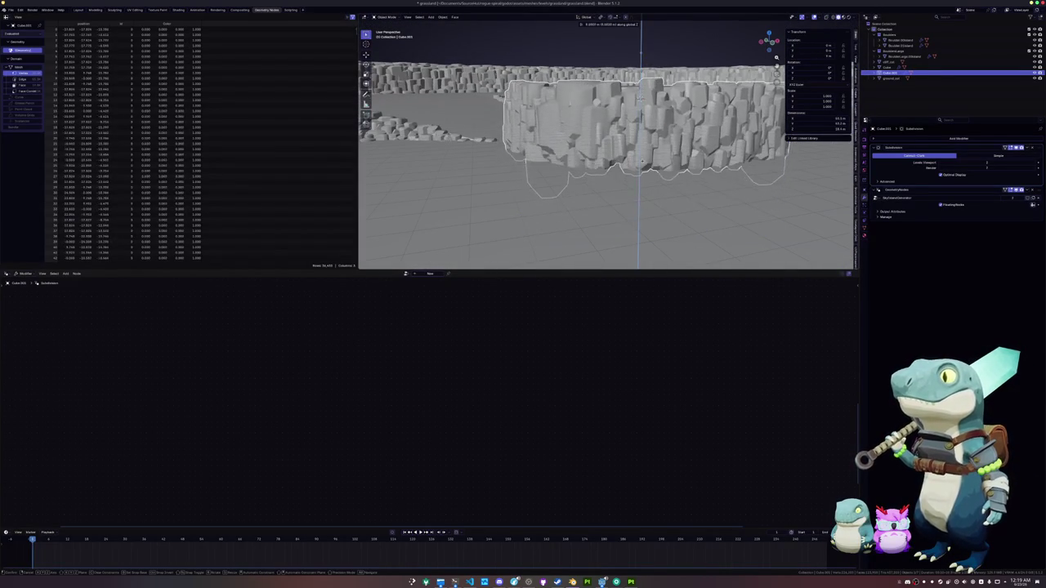
left_click(642, 160)
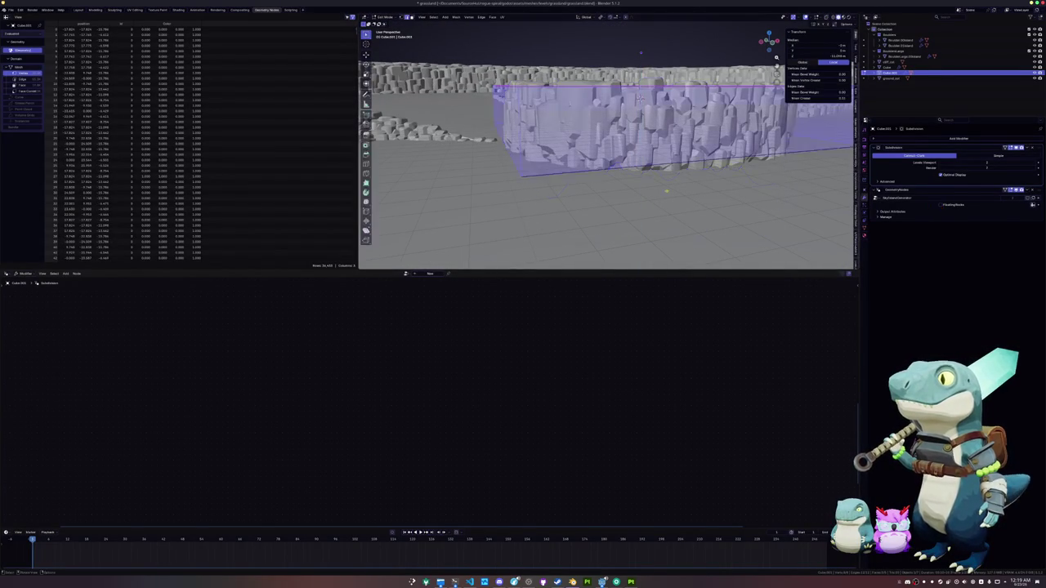
Select the box's top edge loop in X-ray and move it, ending in top view.
key("Tab")
key("alt+z")
left_click(680, 114, "alt")
key("alt+z")
key("g")
left_click(645, 133)
scroll(646, 132, "down", 4)
key("KP_7")
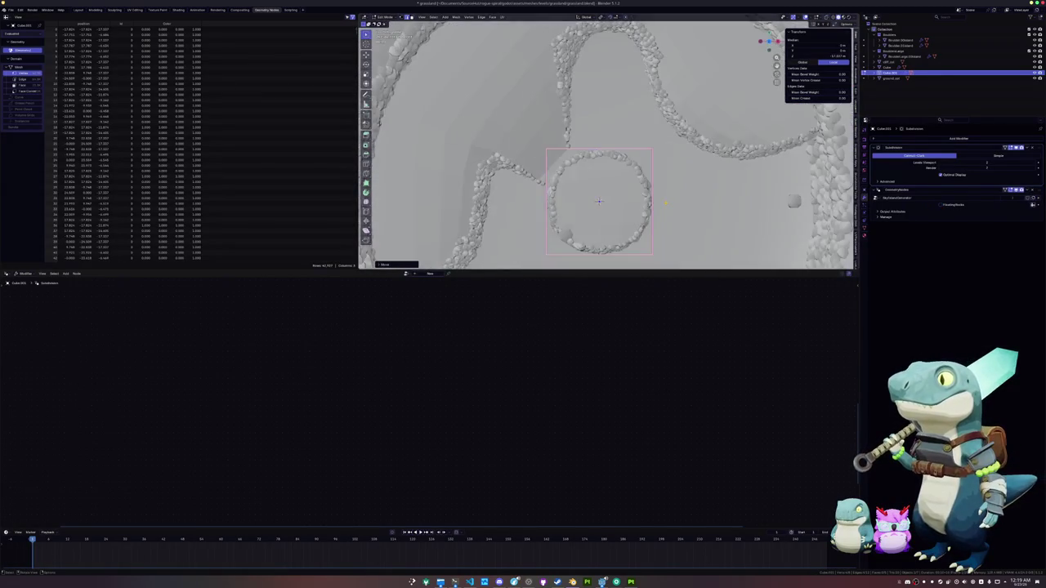
Drag part of the loop into a teardrop outline, then delete the faces around one edge.
key("alt+z")
scroll(665, 205, "up", 5)
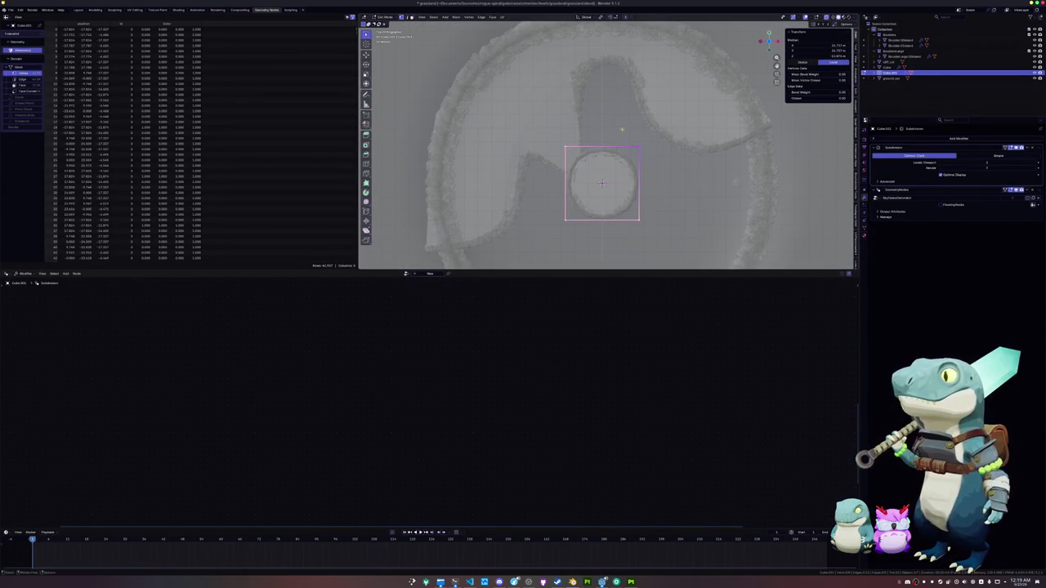
key("g")
left_click(711, 134)
key("alt+a")
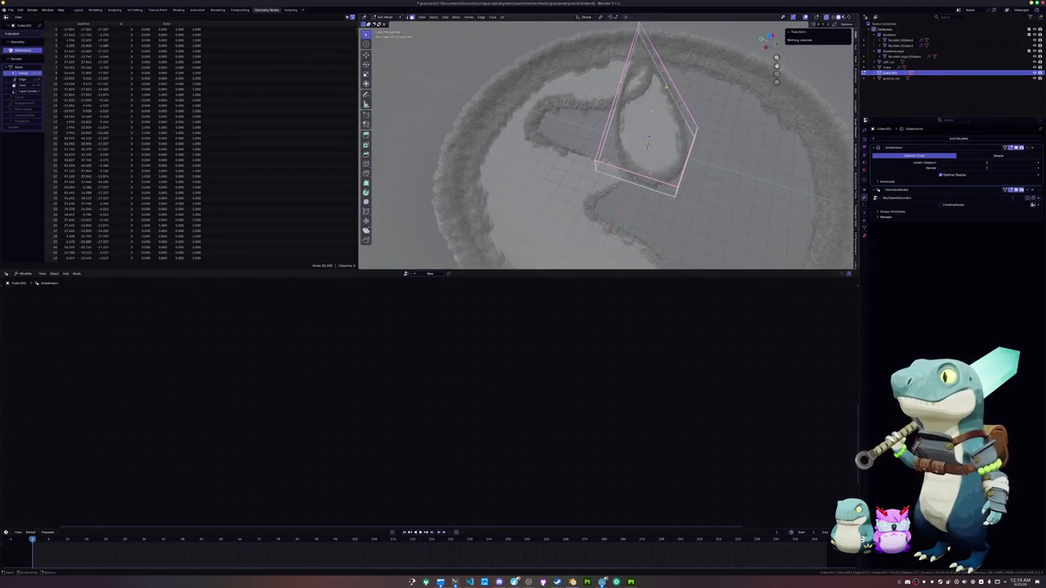
left_click(665, 73)
key("x")
left_click(665, 74)
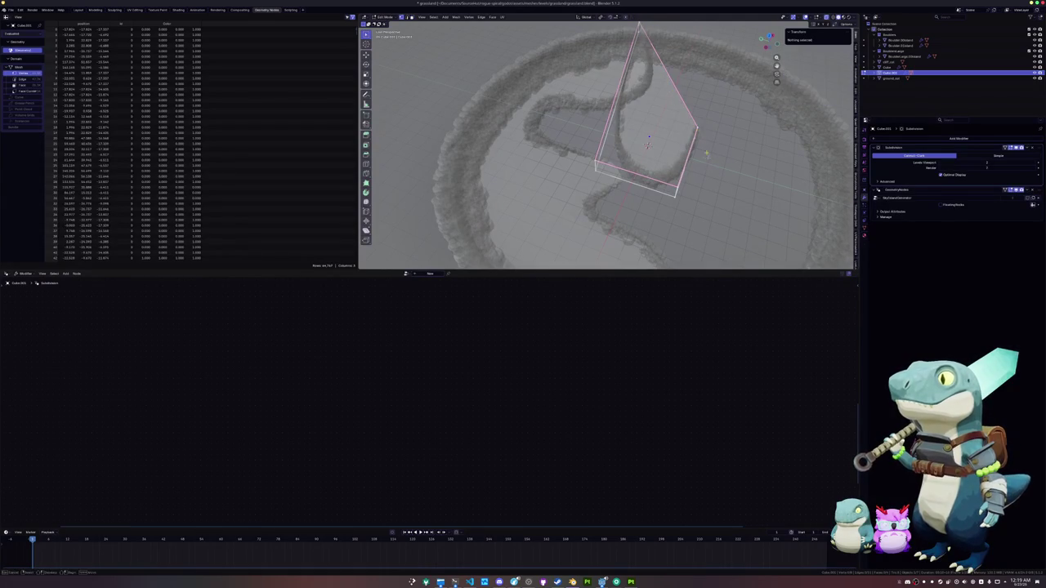
Shift the remaining faces along Z, then place them further right on the ring in top view.
key("g")
key("z")
key("Return")
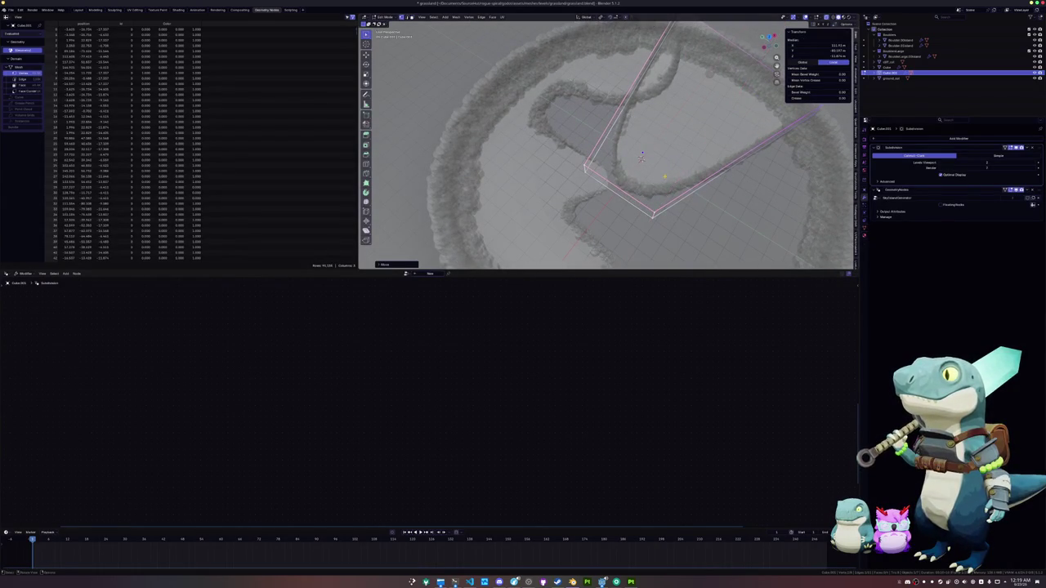
key("KP_7")
scroll(642, 157, "down", 3)
key("g")
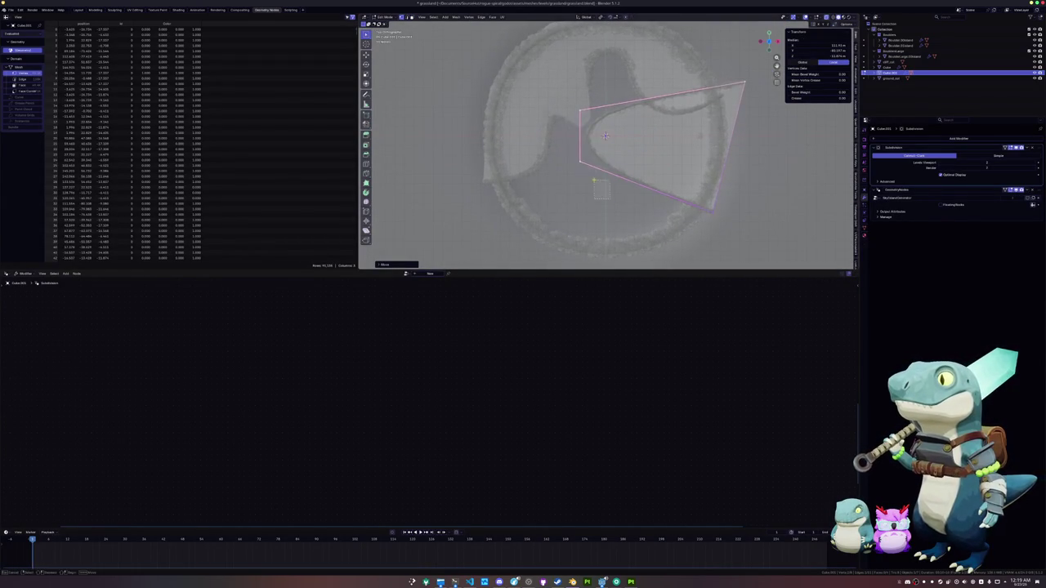
left_click(630, 102)
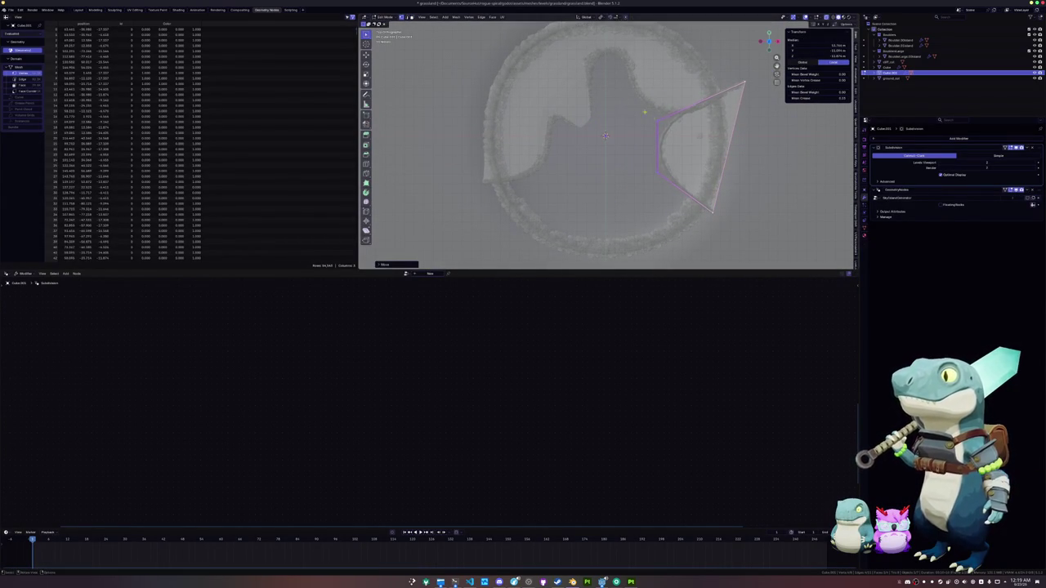
Move one corner vertex upward and pull the top-right corner inward.
key("g")
key("Return")
key("g")
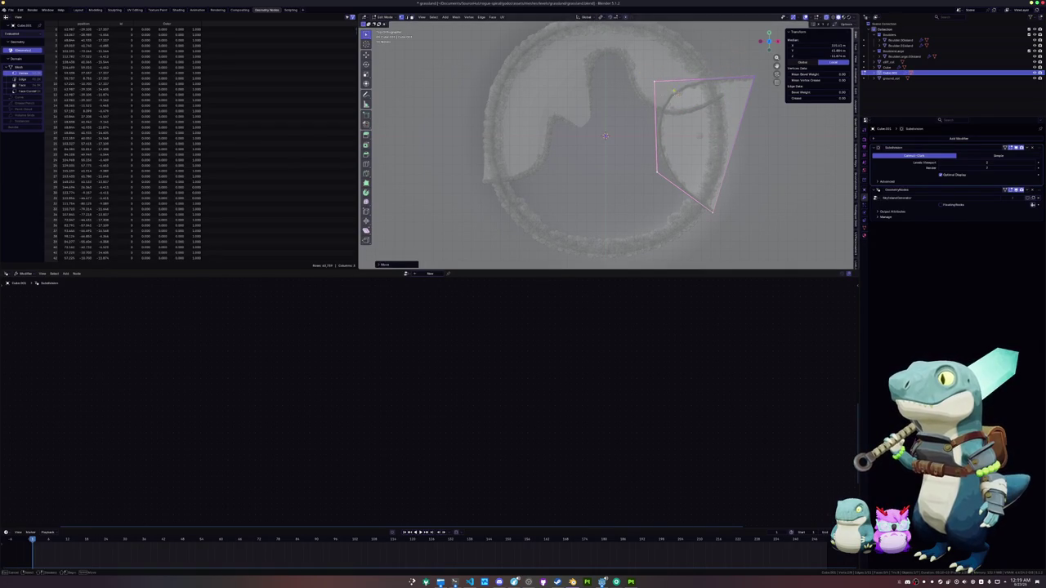
left_click(657, 90)
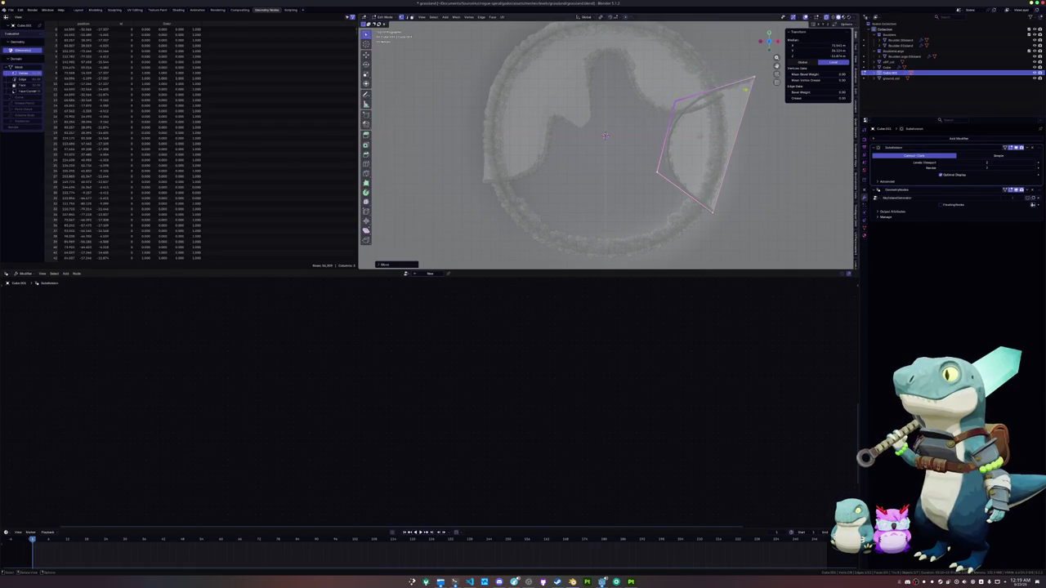
key("g")
left_click(726, 86)
Knife-cut a new edge from left to right and push its right vertex further right.
key("k")
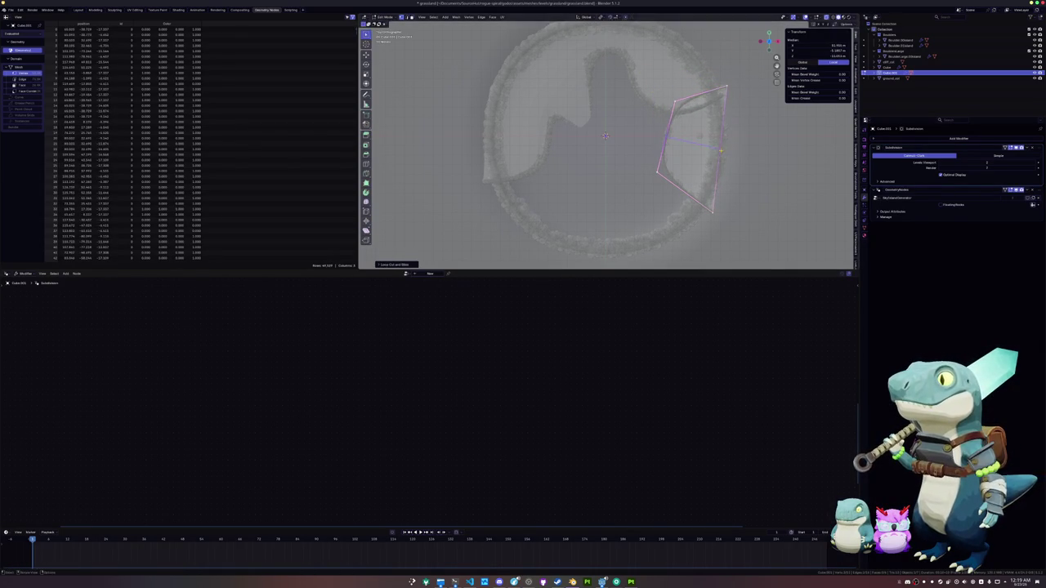
left_click(666, 136)
left_click(719, 149)
key("Return")
key("g")
left_click(734, 152)
Reposition the left cut vertex and the upper-left, lower-left and other left-side vertices.
left_click(666, 137)
key("g")
left_click(606, 121)
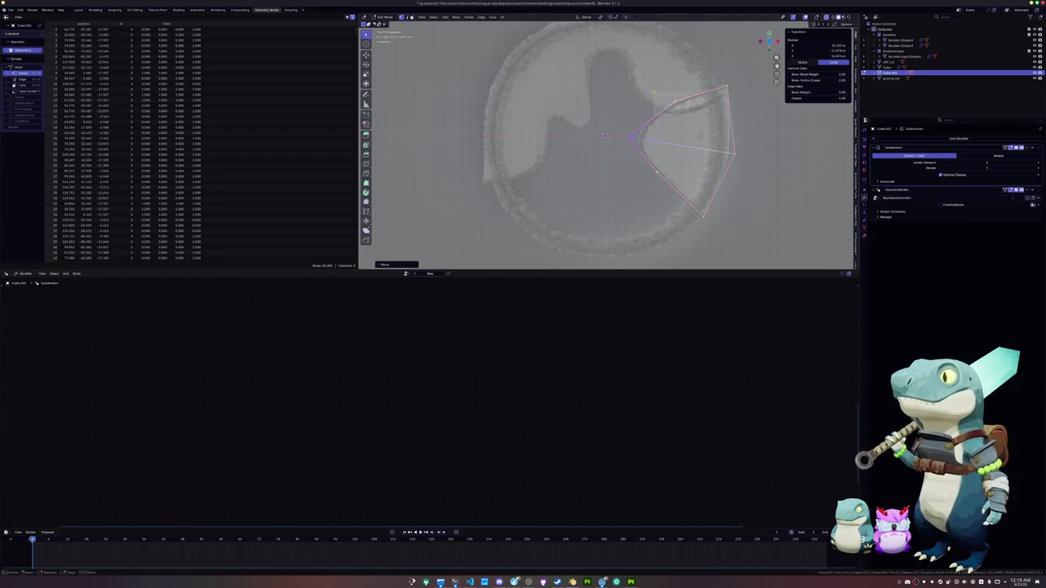
left_click(659, 95)
key("g")
left_click(635, 106)
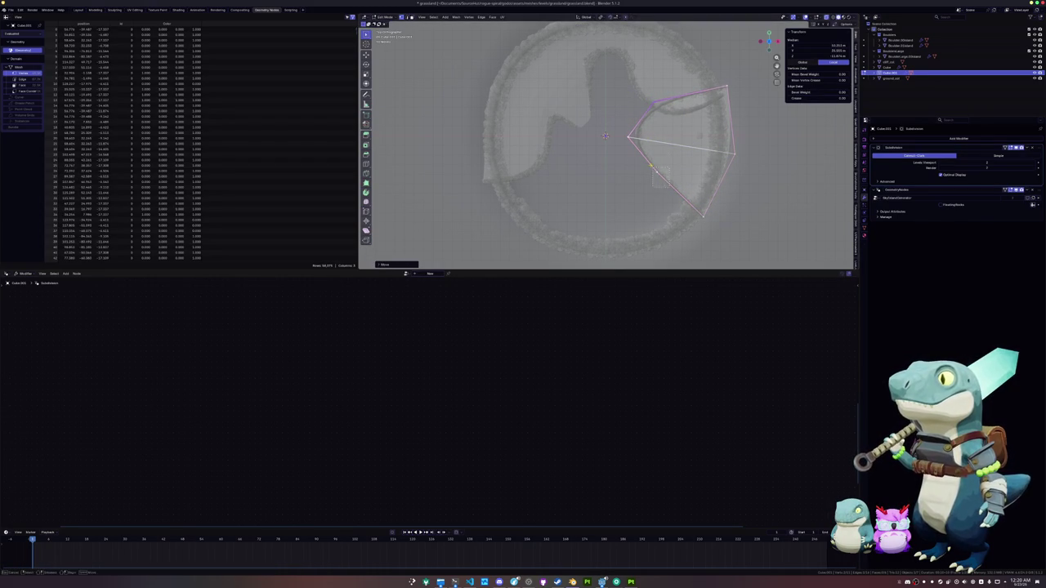
key("g")
left_click(602, 145)
key("g")
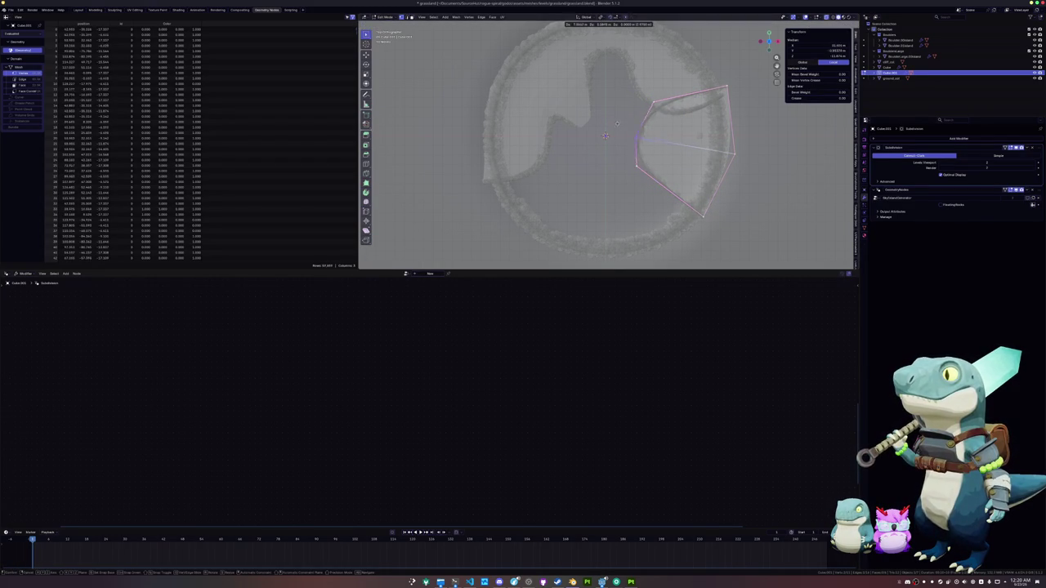
left_click(632, 127)
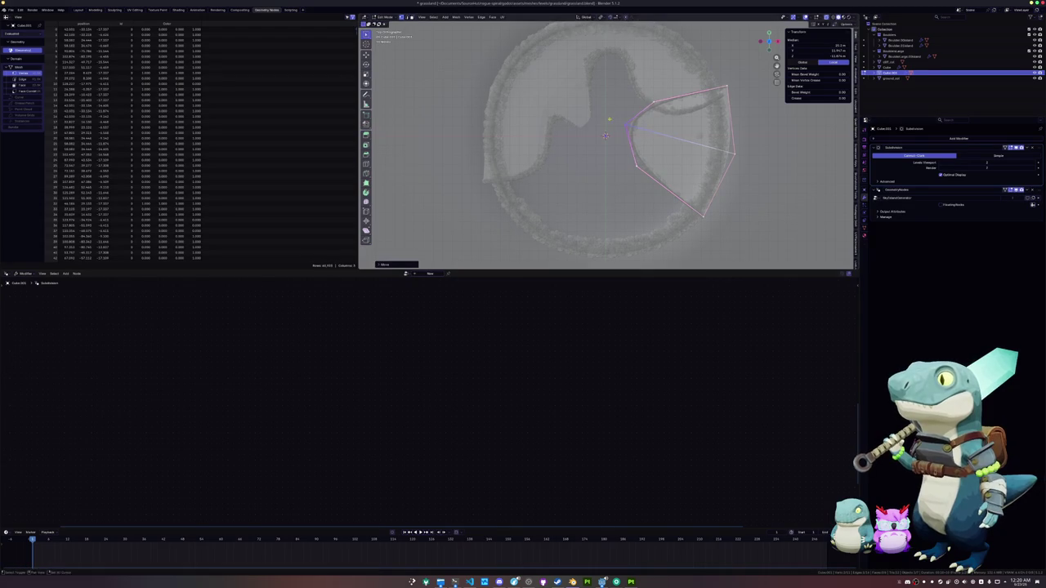
key("alt+a")
key("ctrl+z")
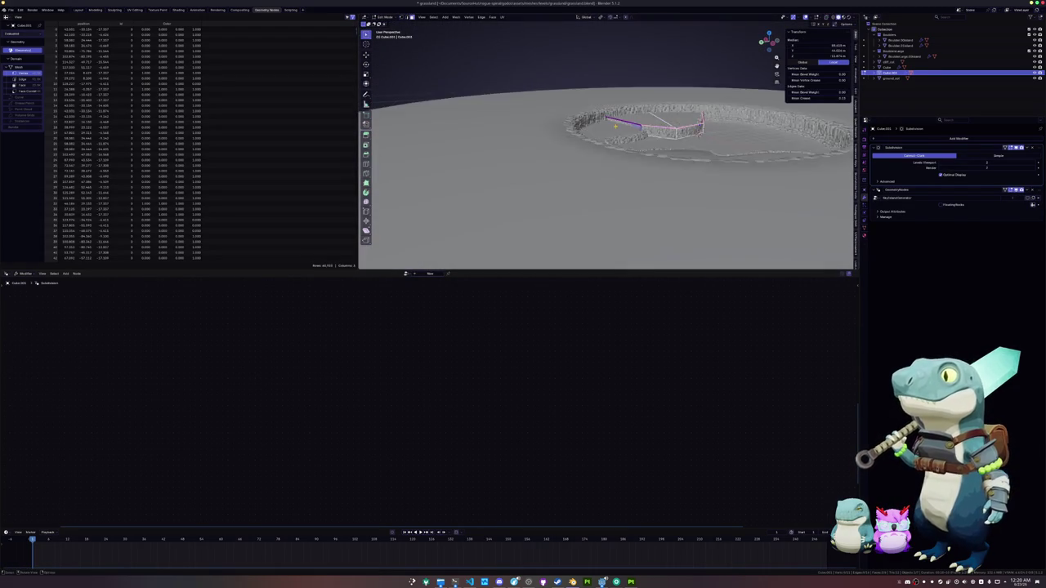
Add a centred loop cut across the wall mesh and slide it along the top.
key("ctrl+r")
left_click(572, 182)
right_click(569, 179)
key("alt+z")
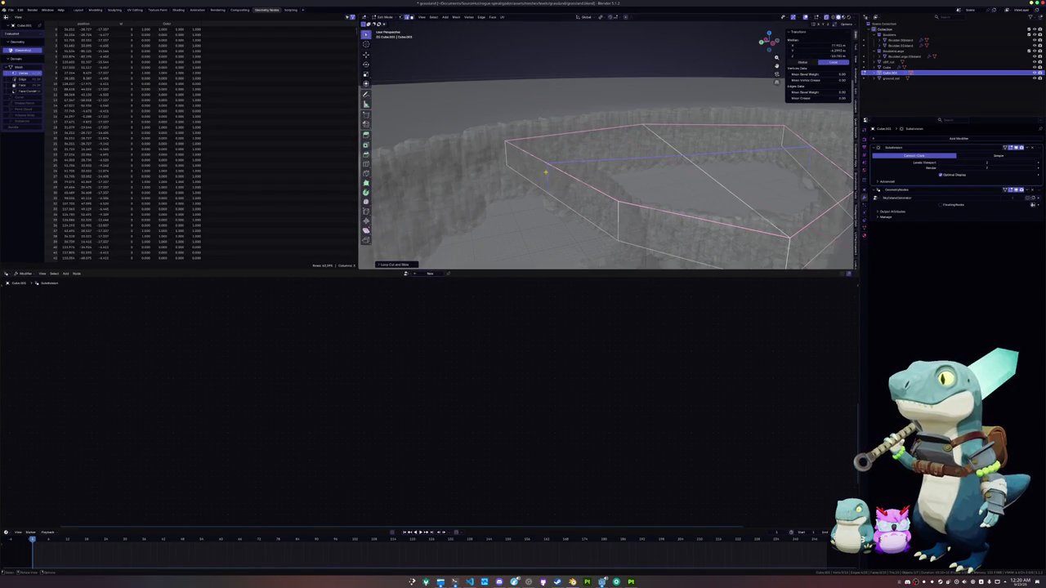
key("g")
key("g")
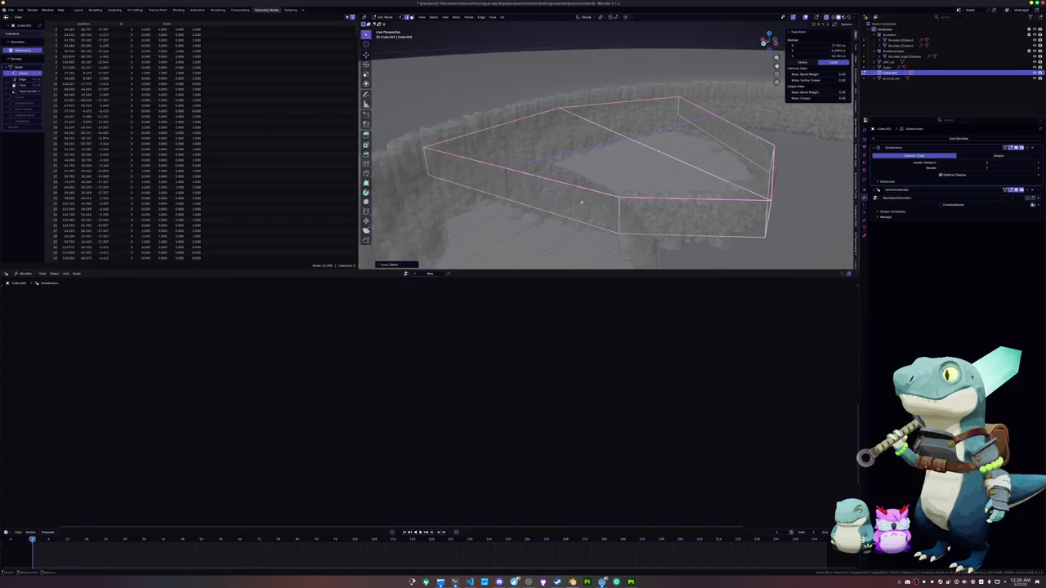
left_click(542, 195)
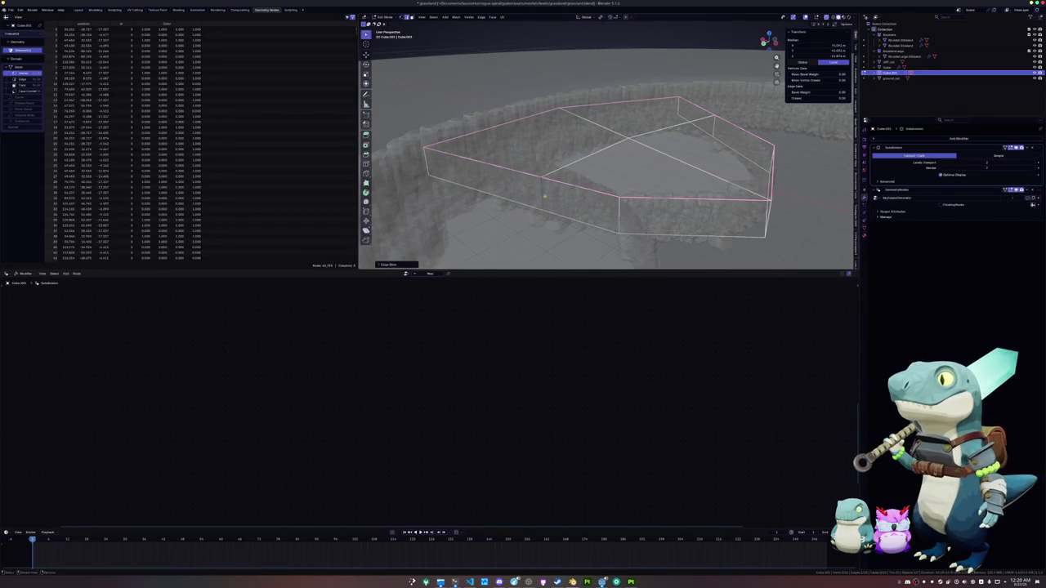
key("alt+z")
Move a vertical wall edge outward along its constrained axis.
left_click(606, 206)
key("g")
key("z")
key("z")
left_click(797, 265)
Move a box edge vertically, select more edges, and delete the selected faces.
key("alt+z")
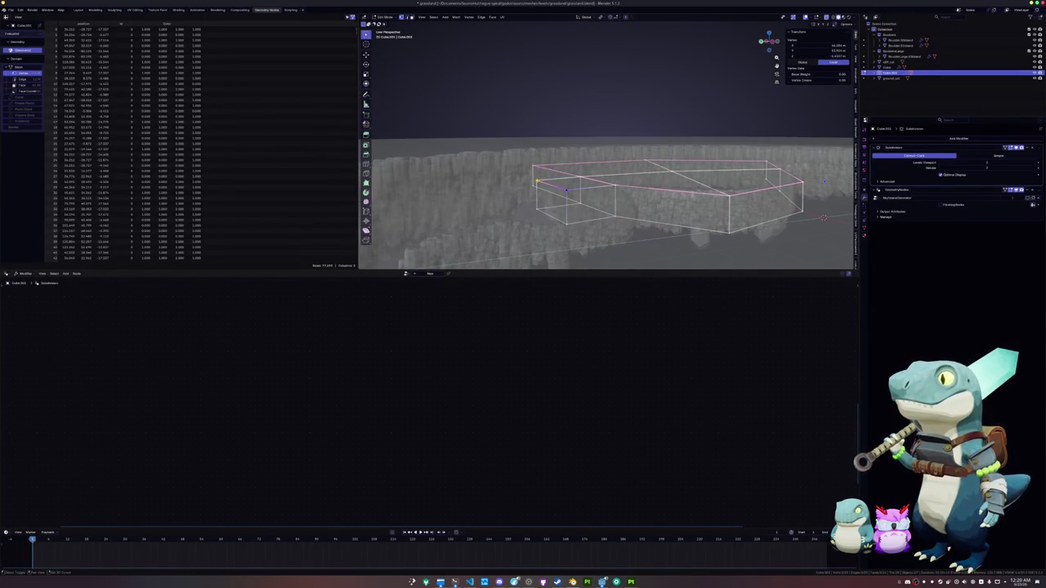
left_click(566, 190)
key("g")
key("z")
left_click(537, 205)
key("alt+z")
key("alt+z")
key("a")
key("x")
left_click(553, 213)
Check the result in Object Mode, then delete the small box's bottom face.
key("Tab")
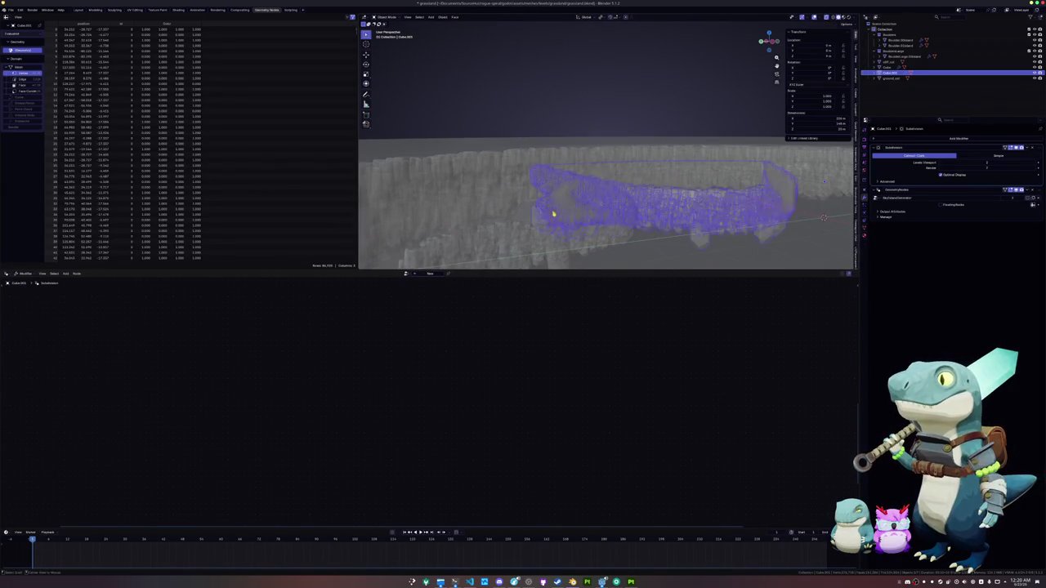
key("alt+z")
key("alt+z")
key("Tab")
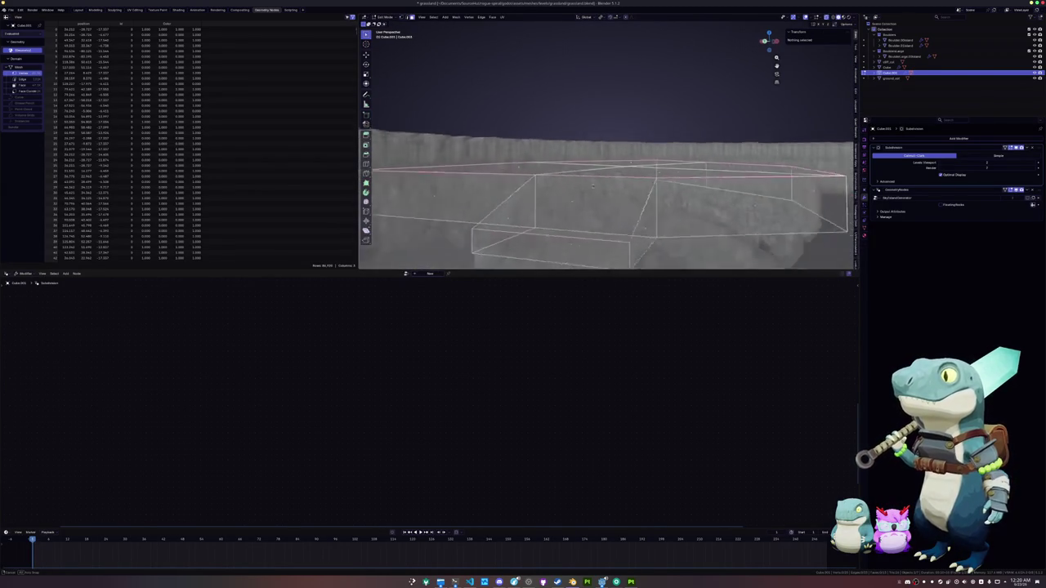
left_click(564, 215)
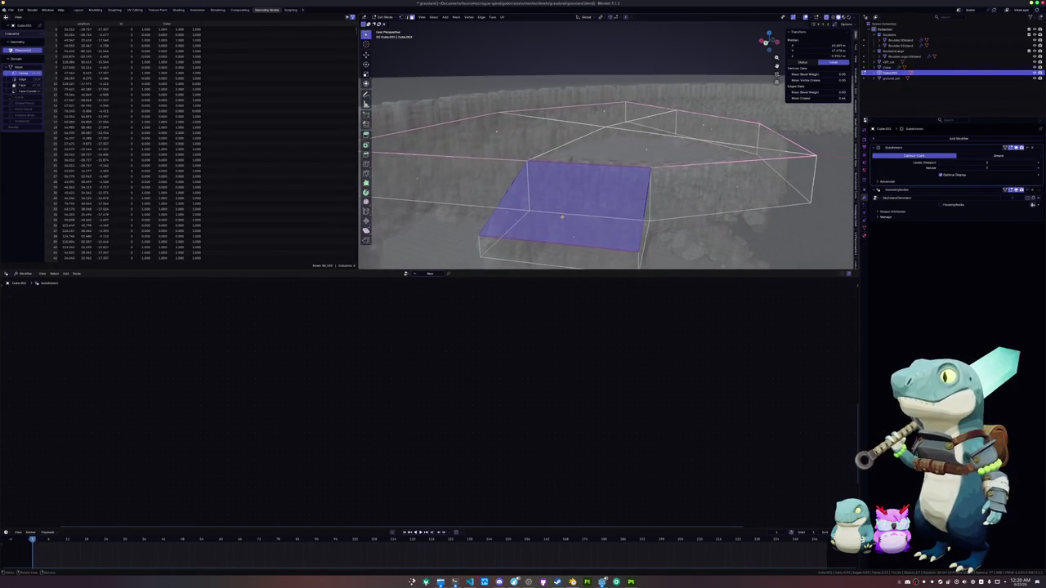
scroll(835, 158, "down", 1)
left_click(835, 158)
left_click(573, 214)
key("x")
left_click(572, 214)
Select a box edge and a vertical edge and give them an edge crease.
left_click_drag(595, 202, 583, 202)
left_click(545, 175)
left_click(629, 185, "shift")
key("shift+e")
left_click(719, 181)
In vertex mode, select two neighbouring corner vertices of the cage.
key("1")
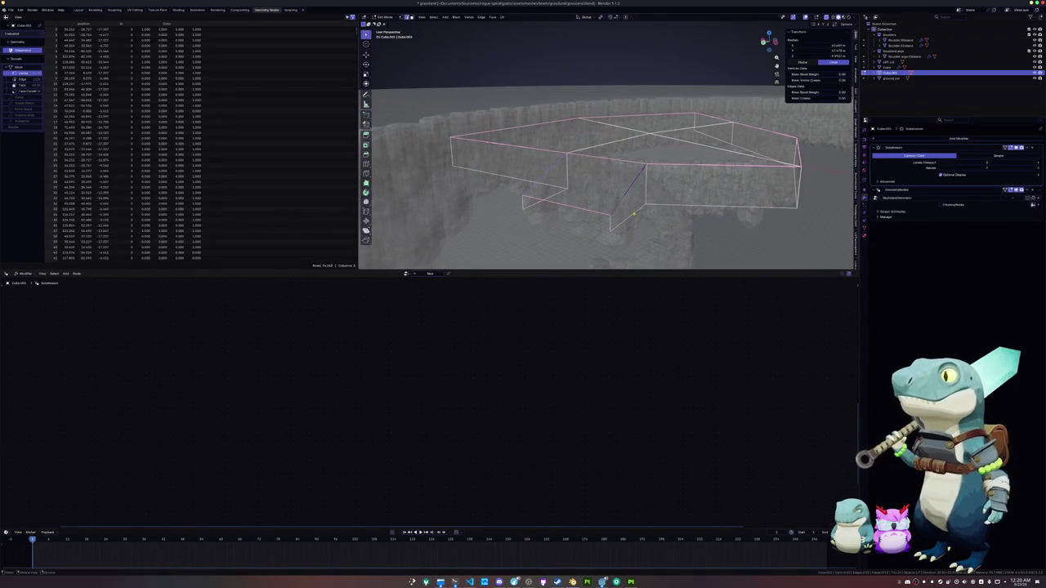
left_click(608, 214)
left_click(525, 206, "shift")
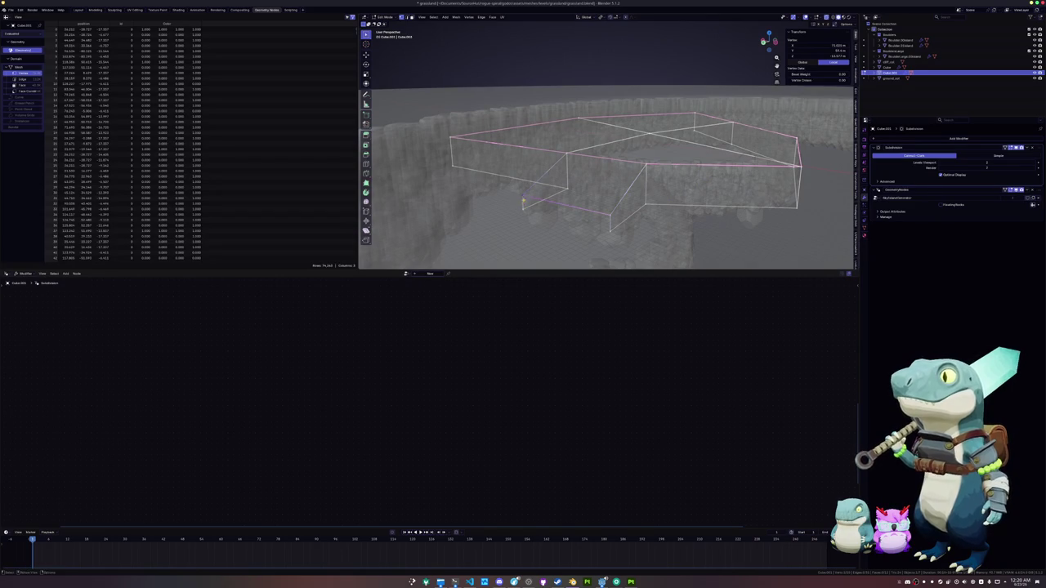
Merge the selected vertices, then merge the remaining stray vertex.
key("m")
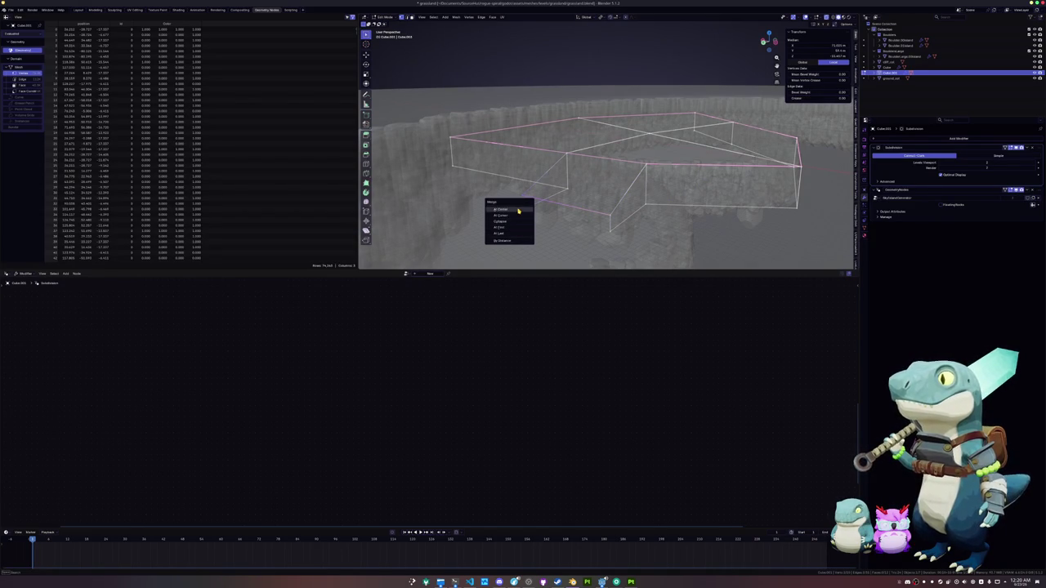
left_click(515, 210)
key("x")
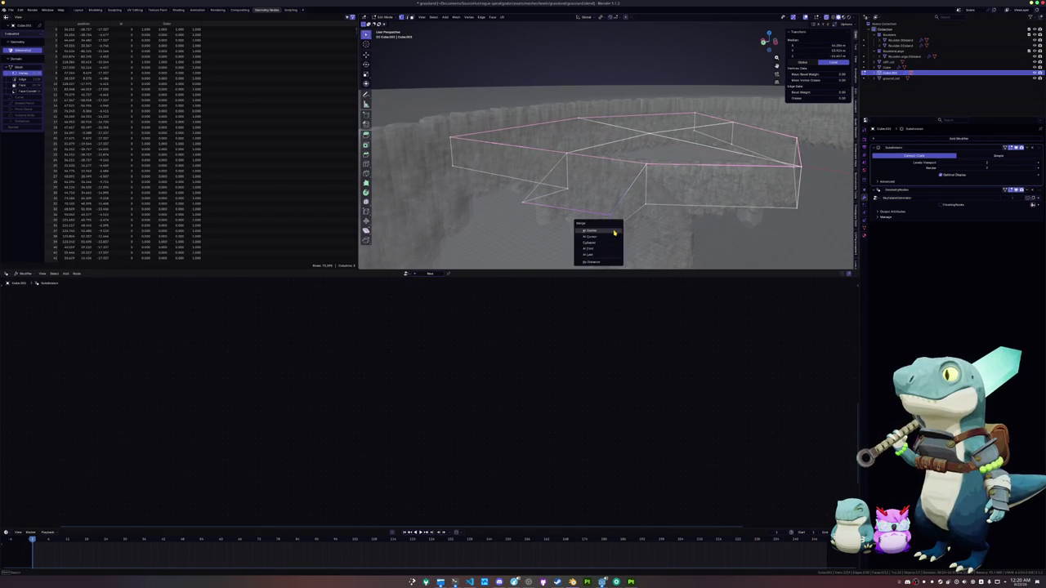
left_click(585, 222)
Move a cage vertex along X, then drag it onto the stone wall in X-ray.
left_click(580, 215)
key("alt+z")
key("KP_Decimal")
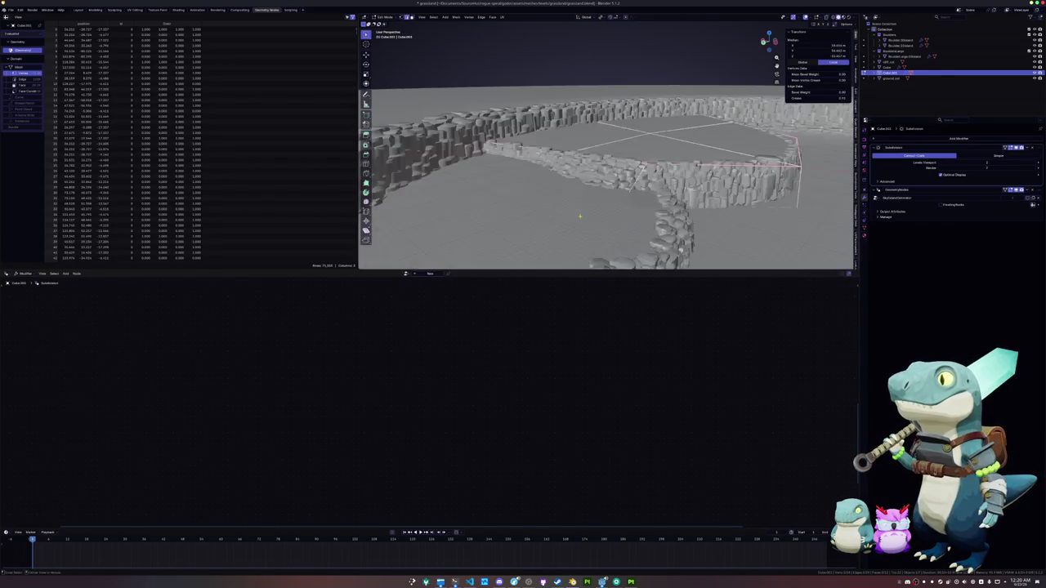
key("g")
key("x")
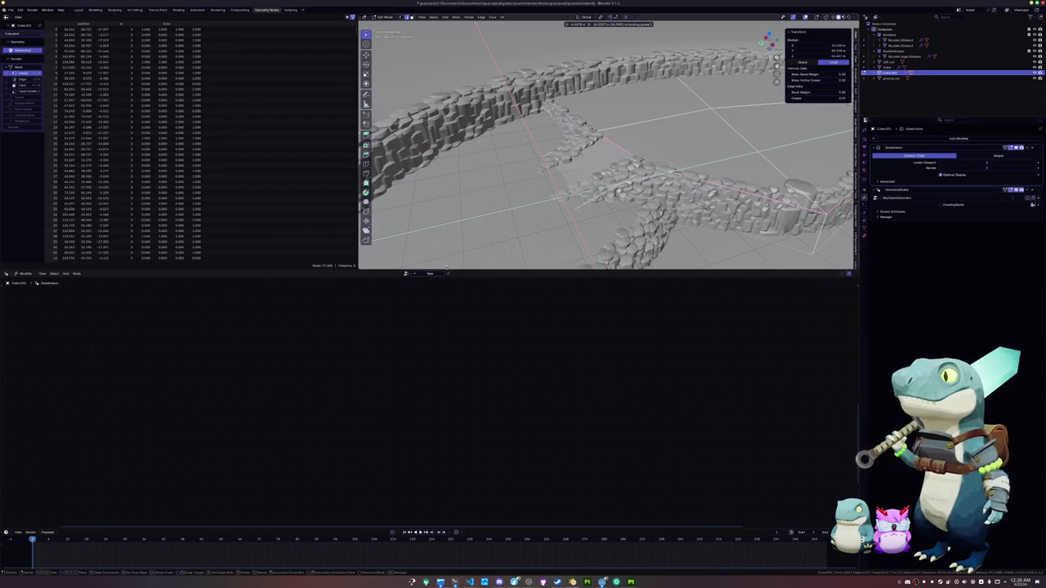
left_click(533, 15)
scroll(835, 226, "down", 3)
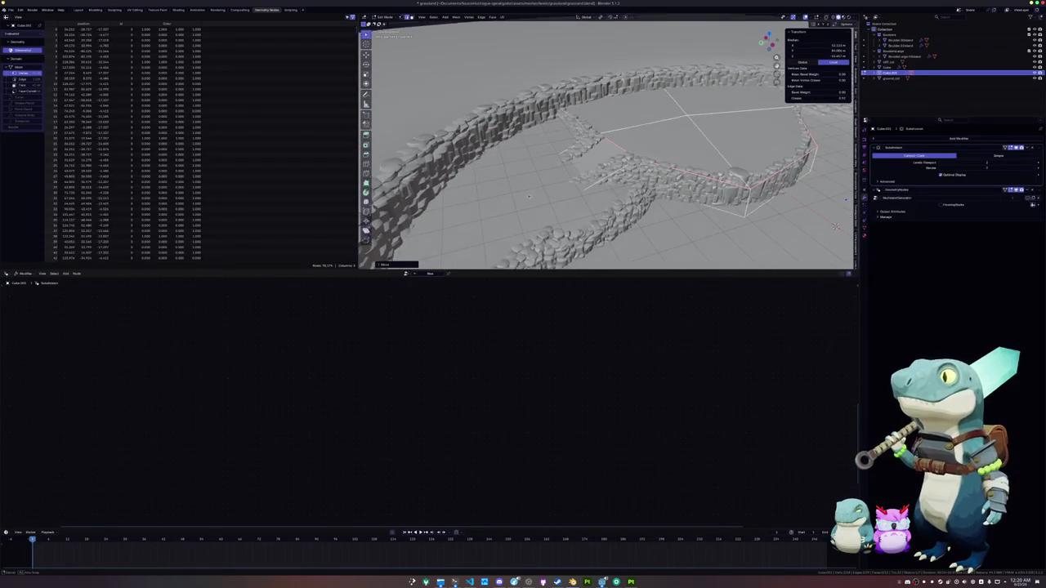
key("alt+z")
scroll(822, 236, "up", 5)
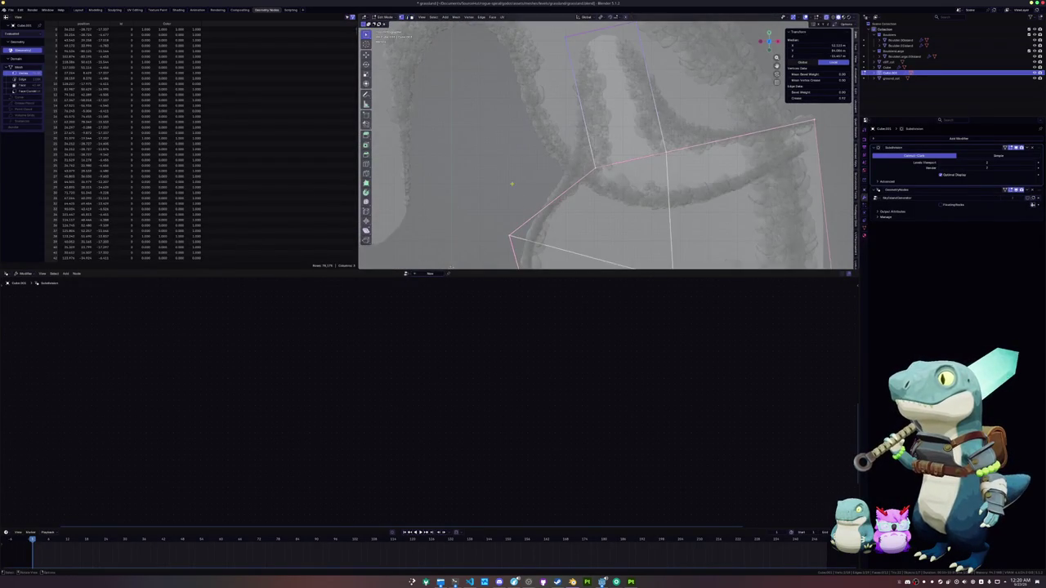
scroll(823, 236, "up", 2)
key("g")
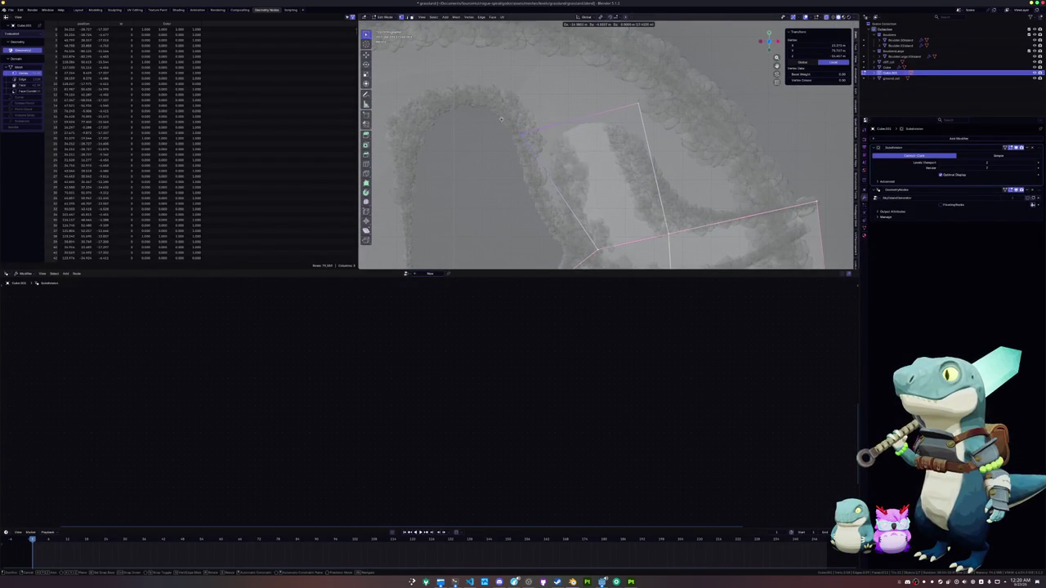
left_click(633, 146)
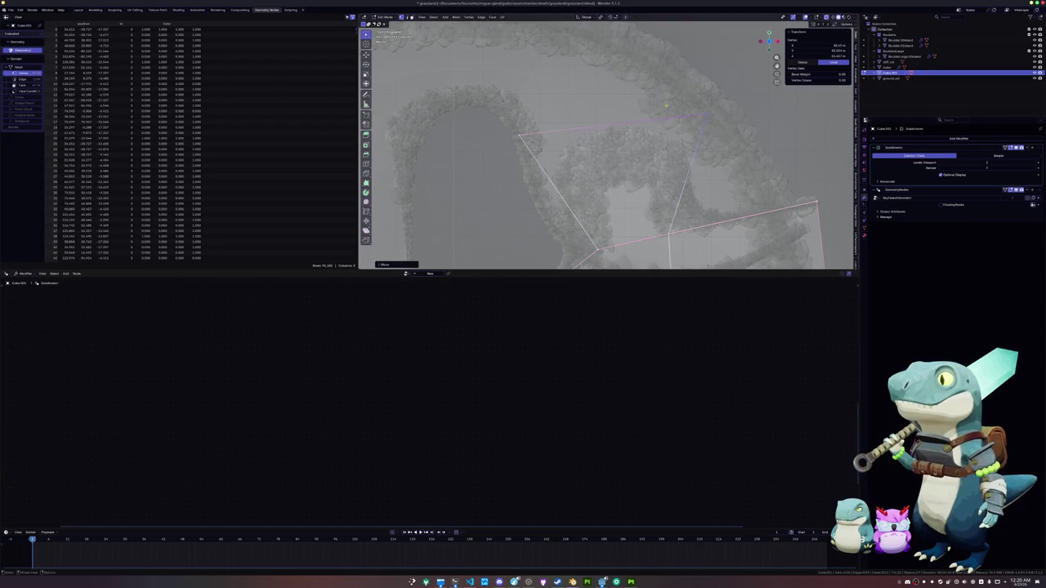
Move the cage vertex to the upper left and adjust its height along local Z.
key("alt+z")
mouse_move(630, 131)
left_mouse_down()
mouse_move(631, 173)
mouse_move(599, 181)
mouse_move(490, 114)
mouse_move(480, 96)
left_mouse_up()
key("alt+z")
key("g")
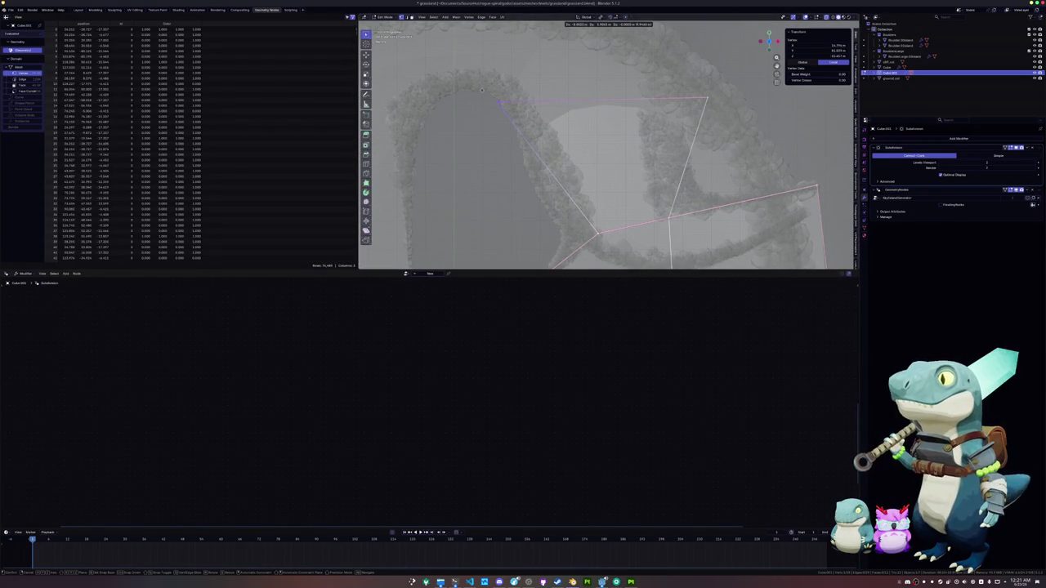
left_click(479, 90)
key("alt+z")
mouse_move(480, 90)
left_mouse_down()
mouse_move(494, 191)
mouse_move(497, 159)
mouse_move(567, 161)
mouse_move(615, 197)
left_mouse_up()
key("g")
key("z")
key("z")
left_click(542, 143)
Check the wall cage from above in Object Mode, then return to editing it.
key("Tab")
mouse_move(588, 266)
left_mouse_down()
mouse_move(601, 215)
mouse_move(582, 235)
mouse_move(626, 197)
mouse_move(484, 176)
mouse_move(542, 182)
left_mouse_up()
key("Tab")
key("Tab")
scroll(625, 192, "up", 5)
scroll(531, 175, "up", 4)
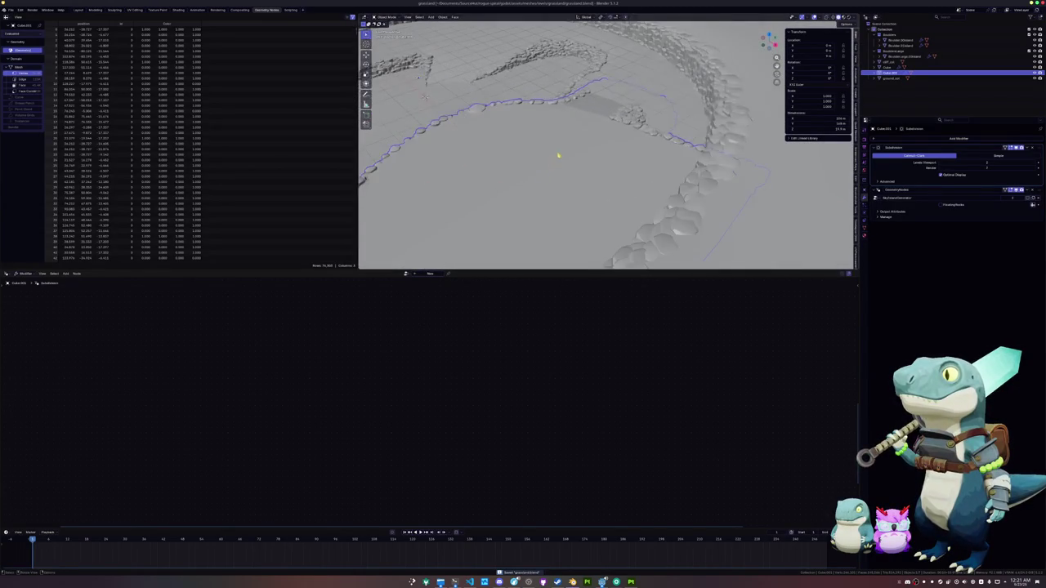
Apply Shade Smooth to the rock wall objects.
scroll(556, 183, "up", 2)
right_click(555, 183)
left_click(556, 184)
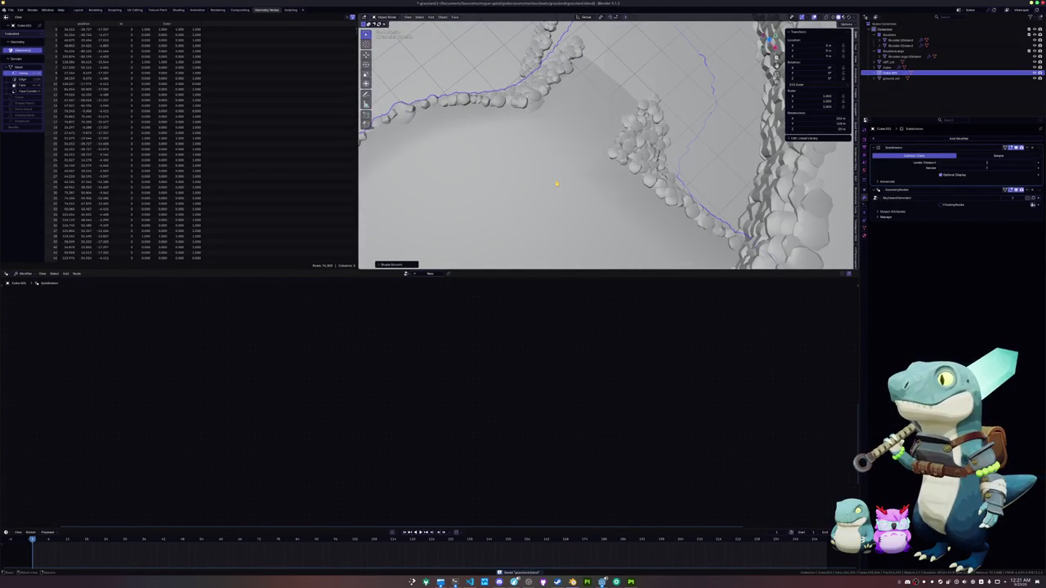
right_click(555, 184)
left_click(555, 186)
Give the wall and ground meshes Shade Auto Smooth (smooth by angle).
scroll(589, 139, "down", 3)
right_click(627, 92)
left_click(628, 91)
right_click(507, 97)
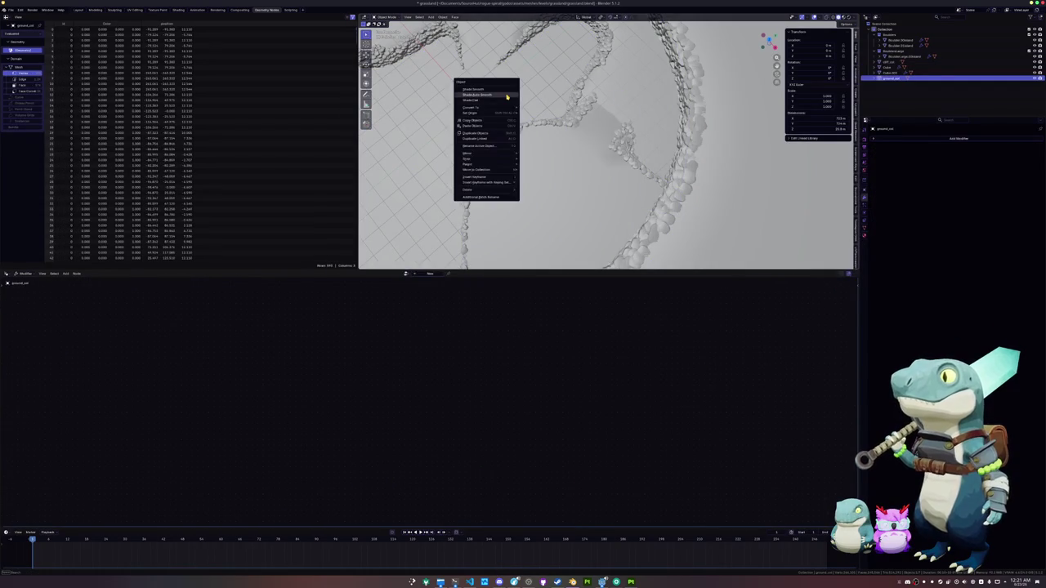
left_click(510, 98)
Select ground_col, frame it in the view, and box-select the remaining level objects.
left_click(888, 71)
left_click(889, 71)
scroll(531, 121, "down", 4)
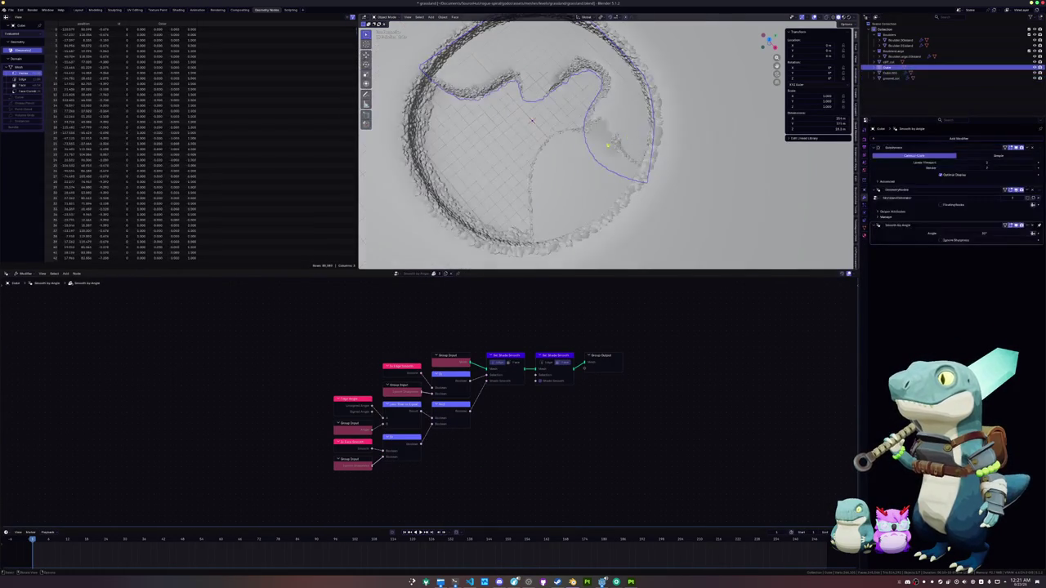
scroll(541, 90, "down", 3)
left_click(682, 147)
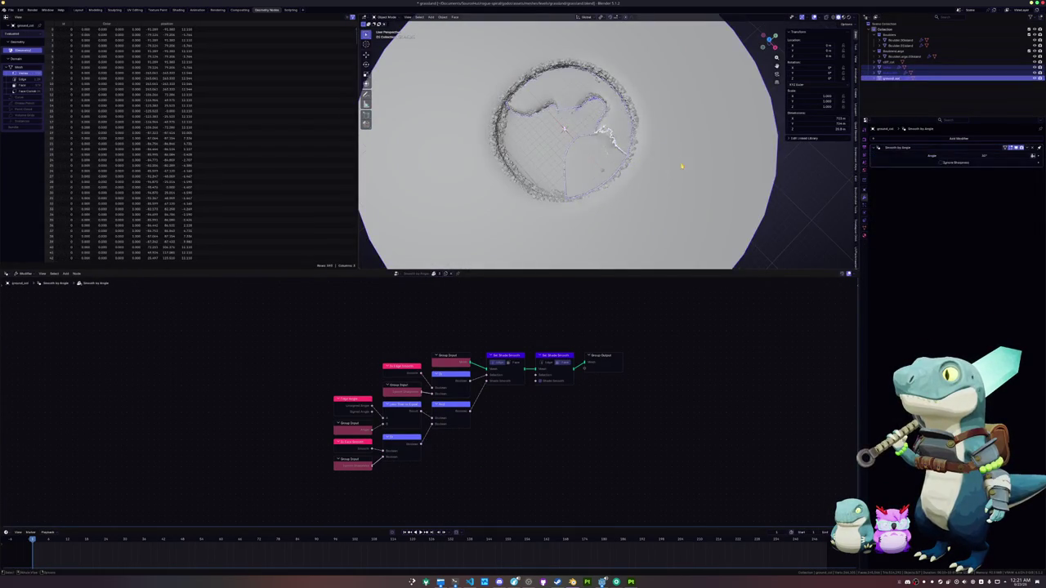
key("KP_Divide")
left_click_drag(717, 239, 416, 56)
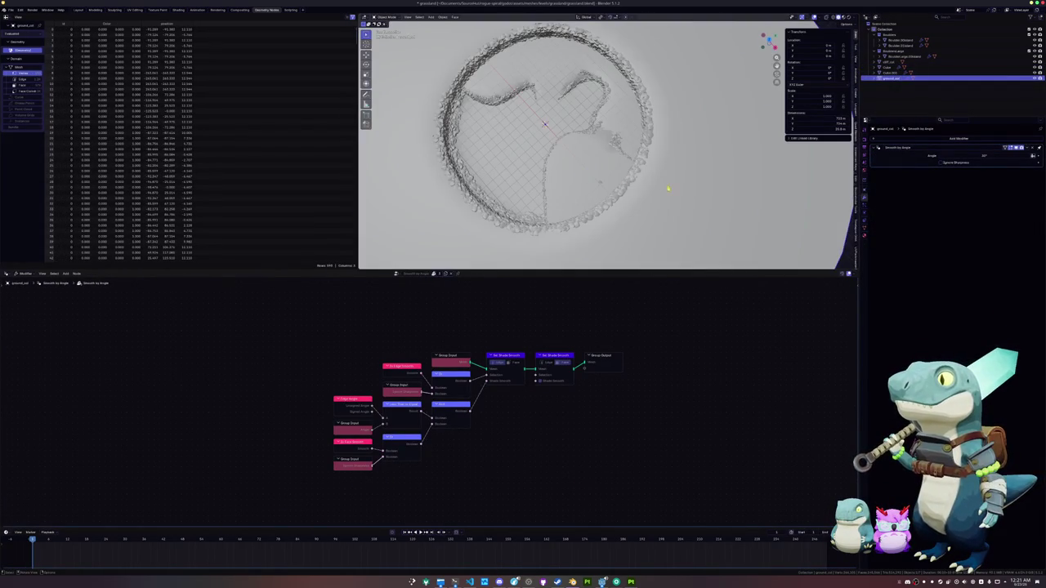
left_click(890, 64, "ctrl")
Convert the selected level objects to plain meshes with modifiers applied.
right_click(633, 132)
left_click(685, 156)
scroll(579, 193, "up", 5)
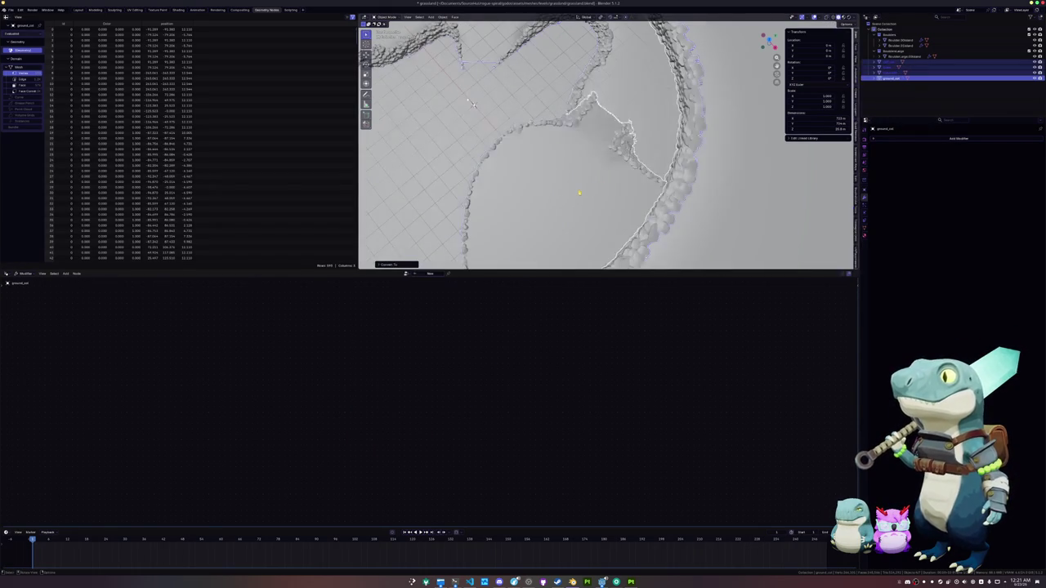
Inspect a corner patch of the collision cage mesh in Edit Mode.
key("Tab")
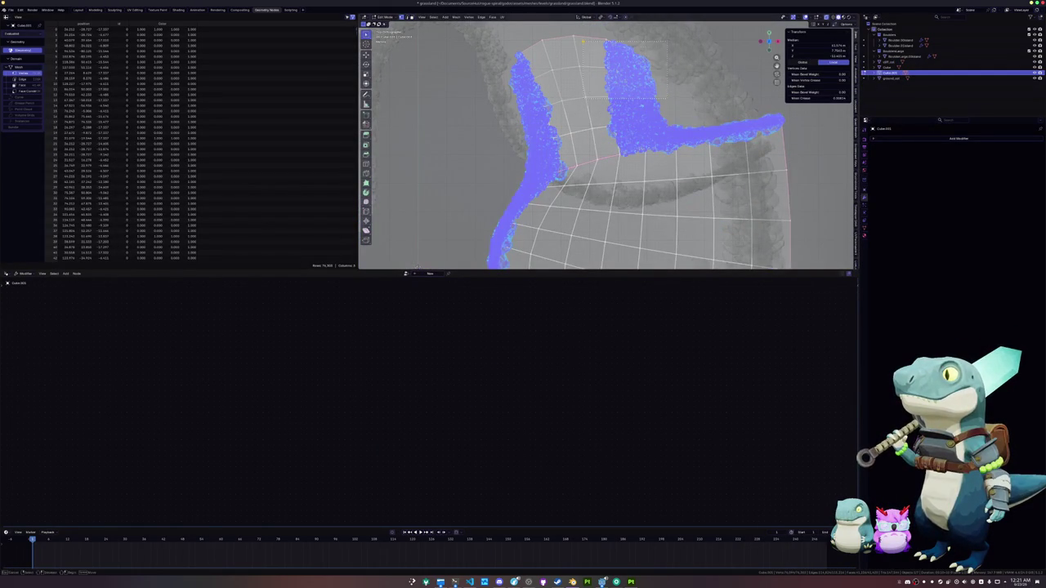
left_click_drag(663, 37, 607, 93)
key("alt+z")
key("KP_Divide")
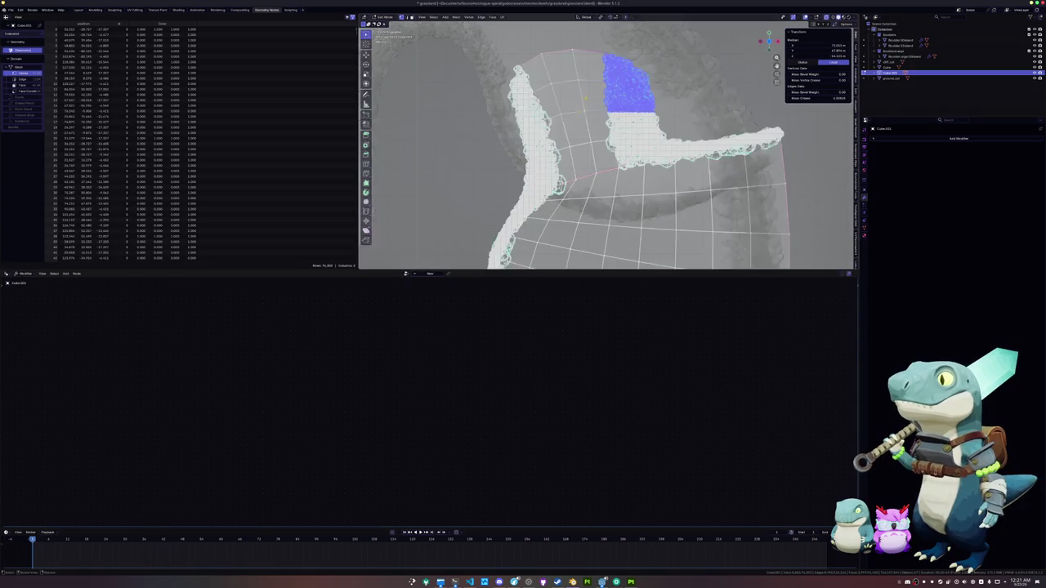
key("alt+a")
key("KP_Divide")
key("alt+z")
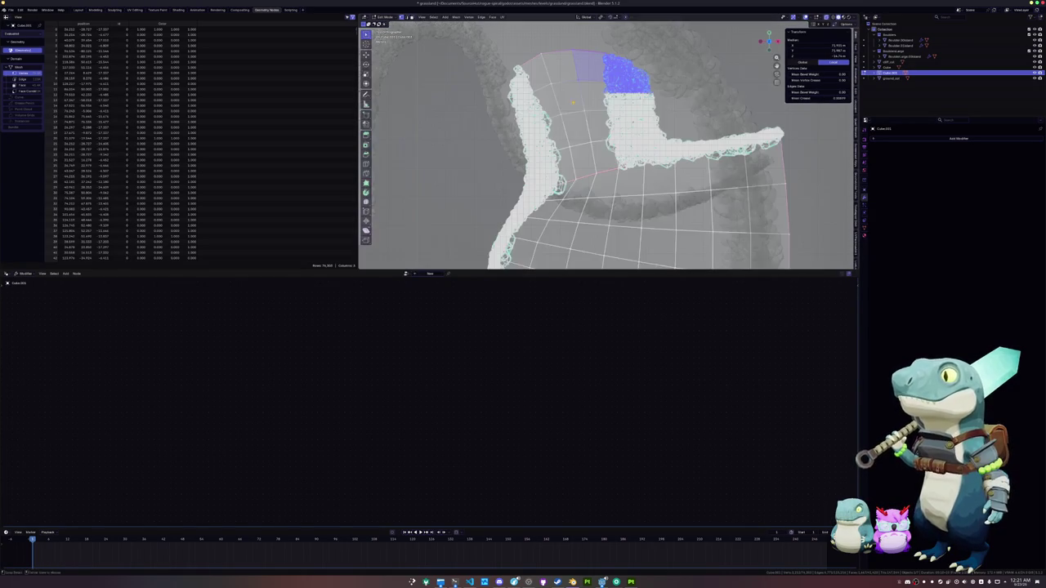
Check the cage's top-left patch with linked geometry, then exit and select the wall object.
left_click_drag(540, 64, 506, 107)
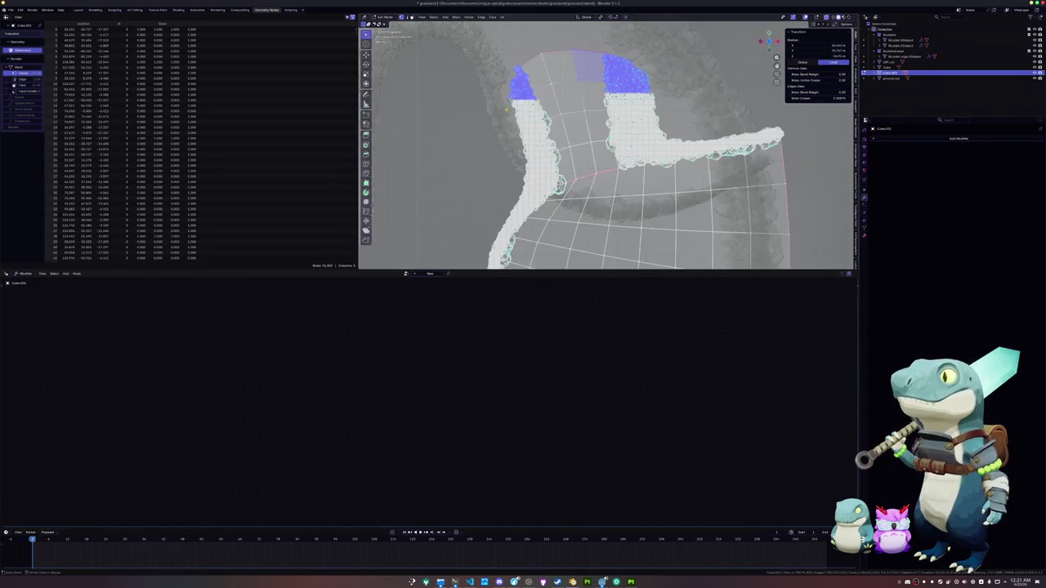
key("ctrl+l")
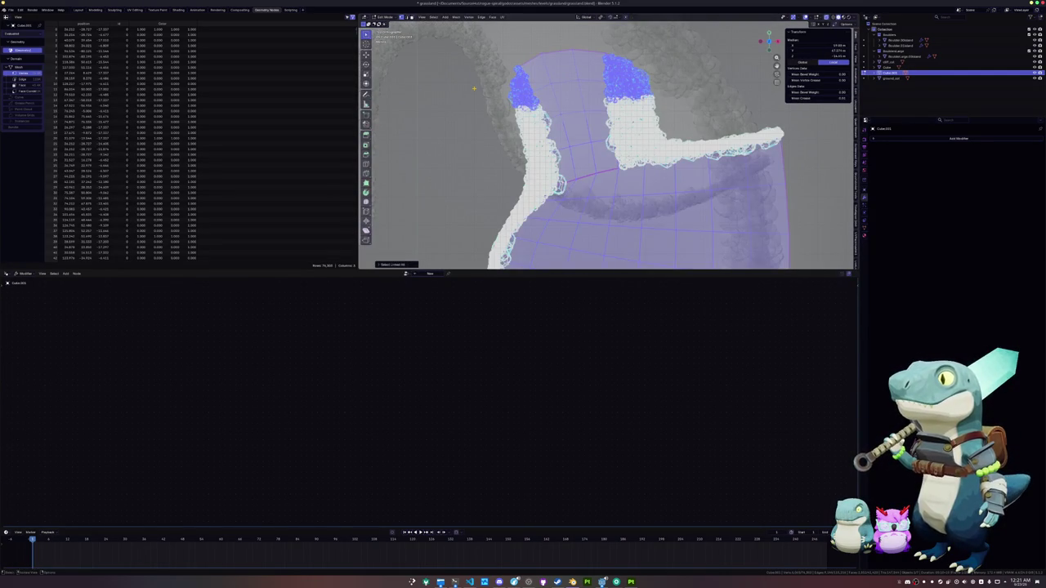
key("alt+z")
key("alt+z")
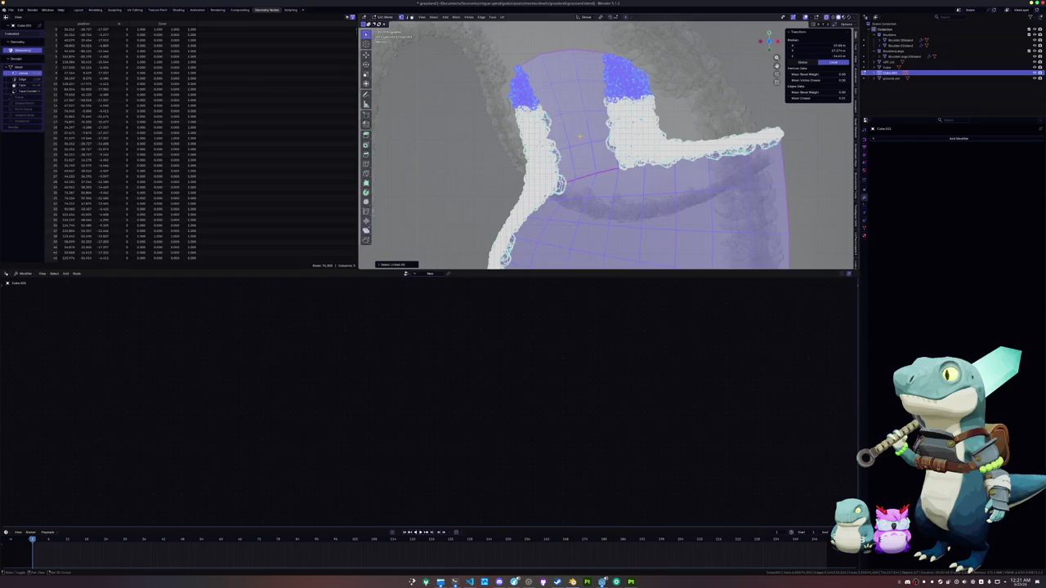
left_click(590, 146, "shift")
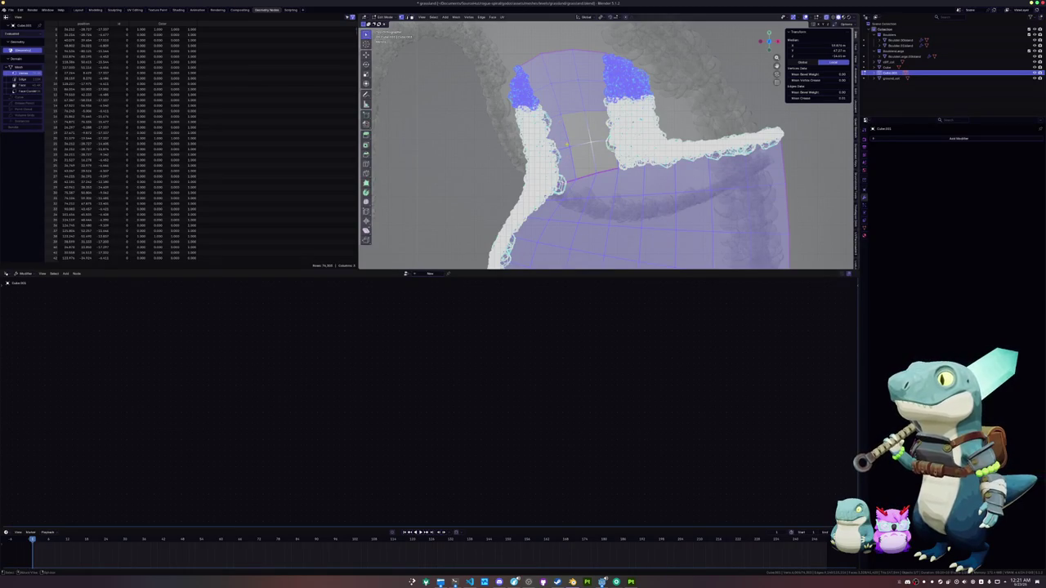
left_click(493, 113)
key("Tab")
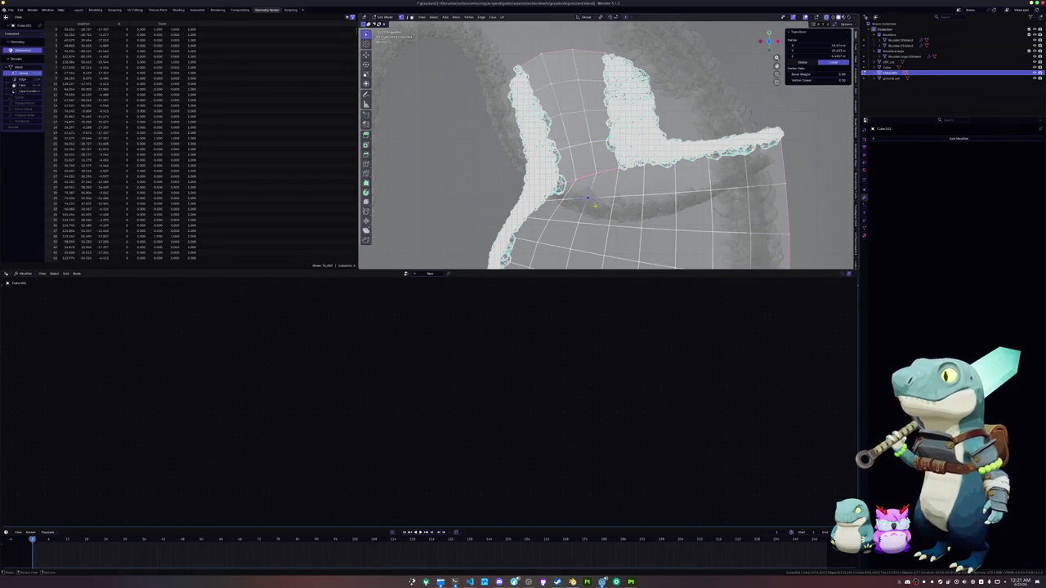
left_click(518, 179)
scroll(563, 79, "down", 3)
left_click(567, 117)
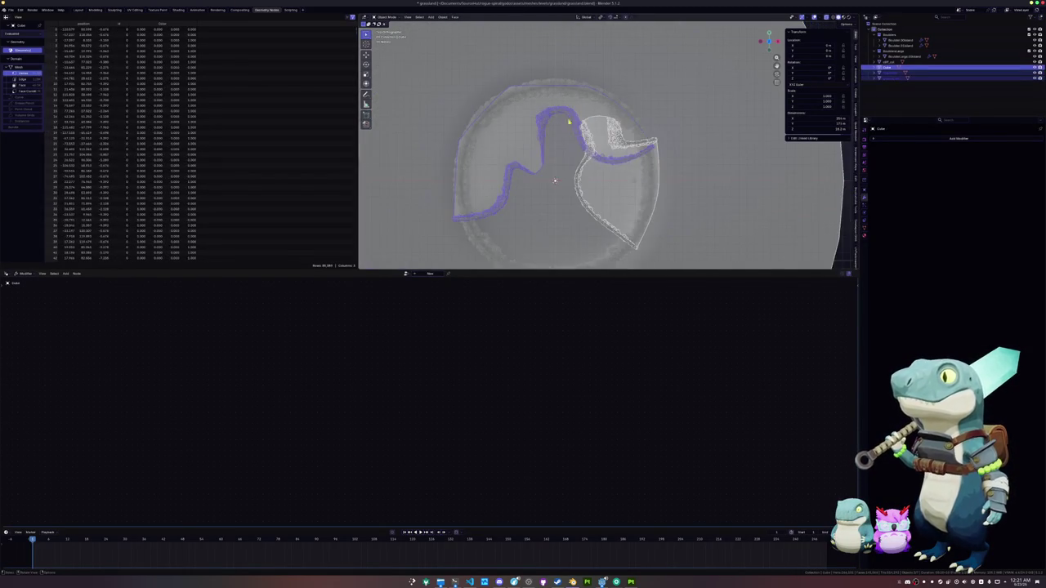
Separate the wall mesh's linked path geometry into its own object.
key("Tab")
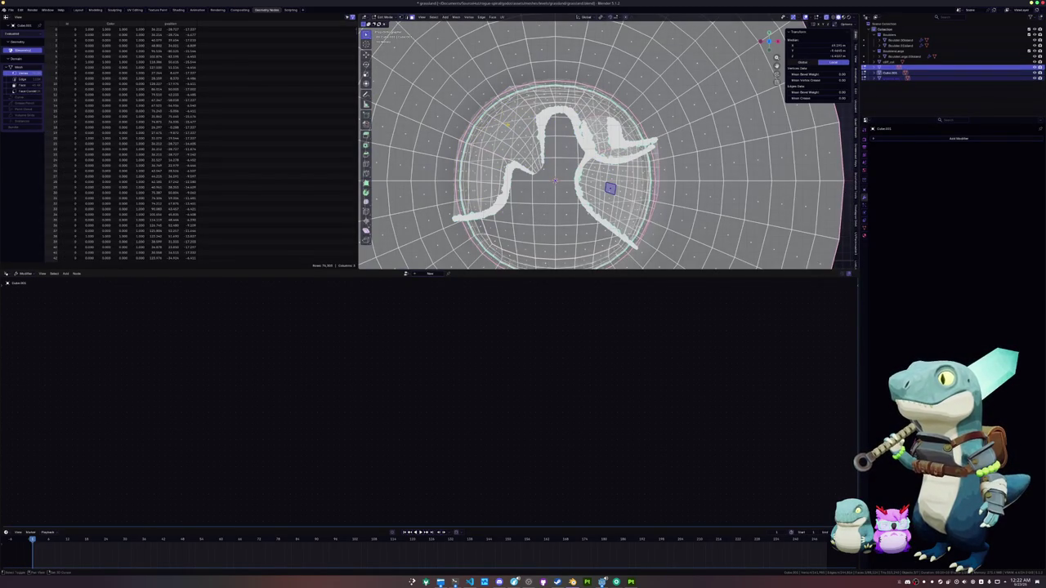
key("ctrl+l")
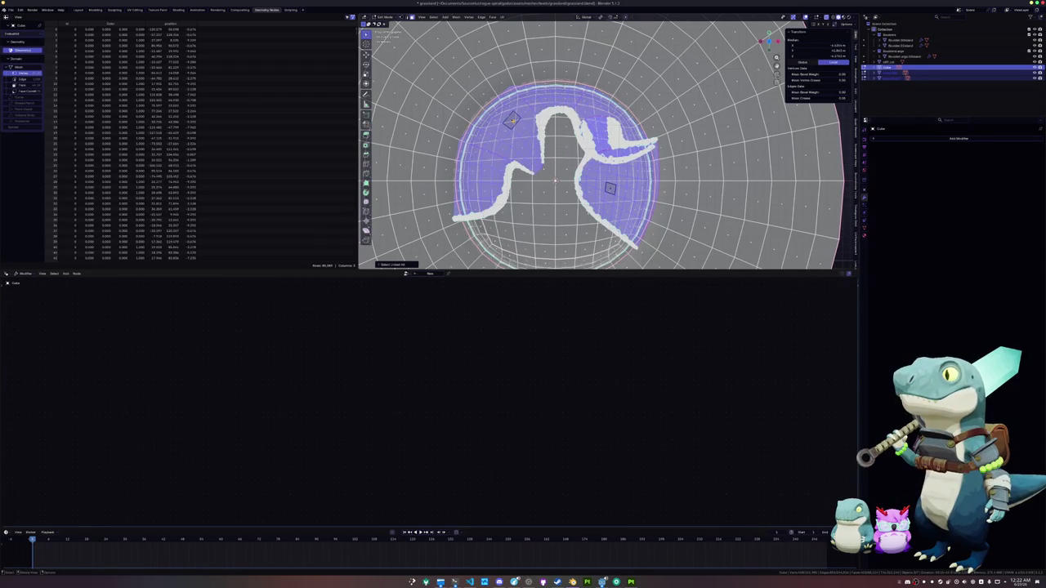
right_click(513, 123)
mouse_move(503, 213)
left_click(539, 216)
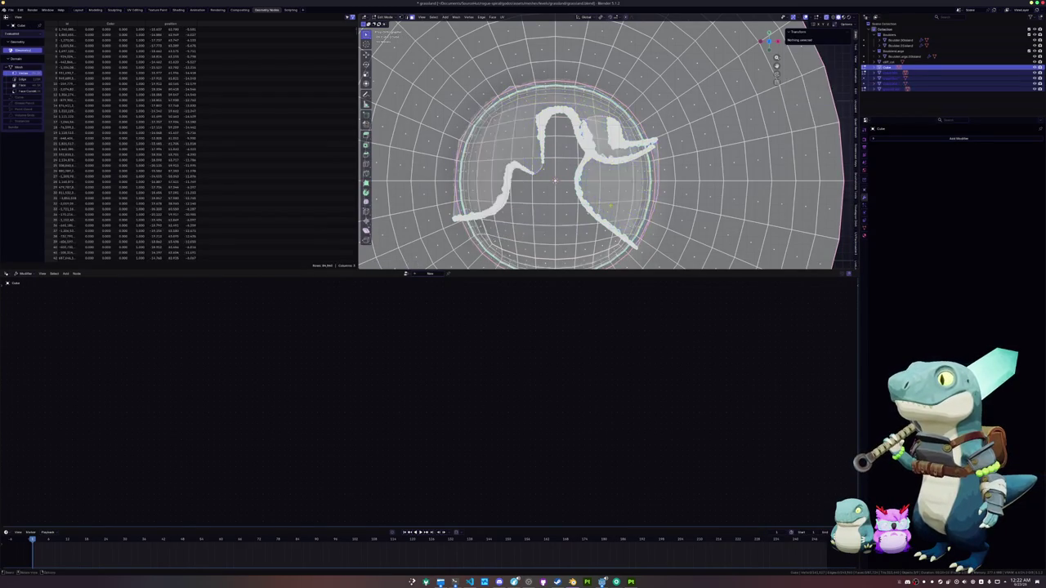
Join the separated path piece into ground_col.
key("Tab")
key("alt+z")
left_click_drag(768, 41, 754, 49)
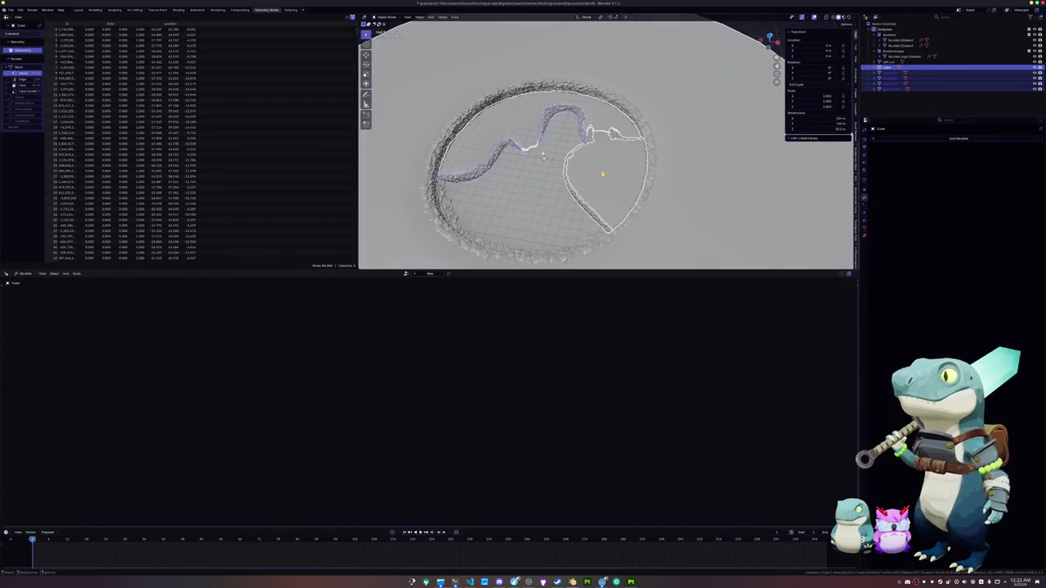
left_click(622, 196)
left_click(536, 192, "shift")
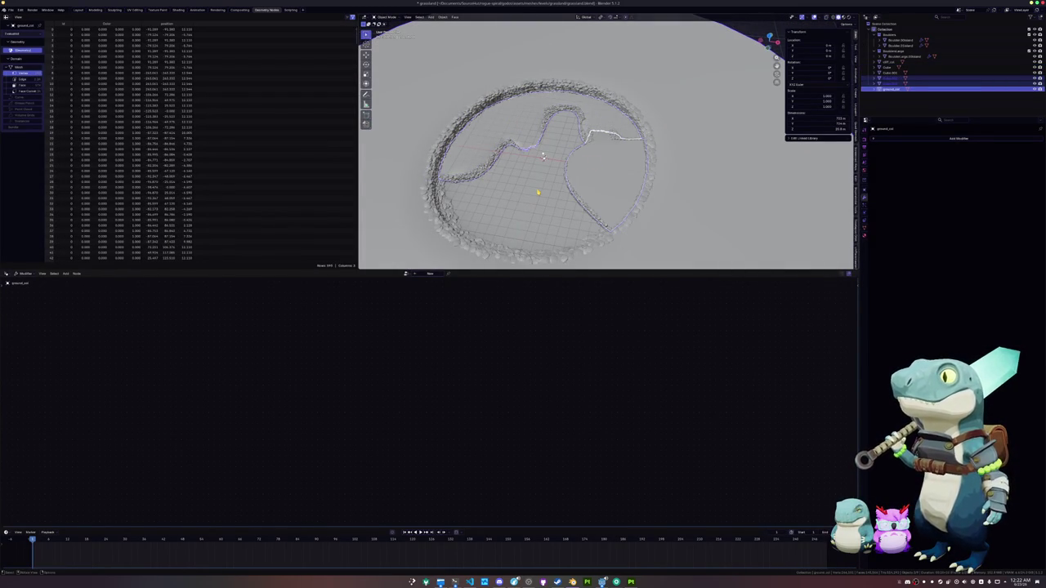
right_click(538, 192)
mouse_move(543, 189)
left_click(576, 190)
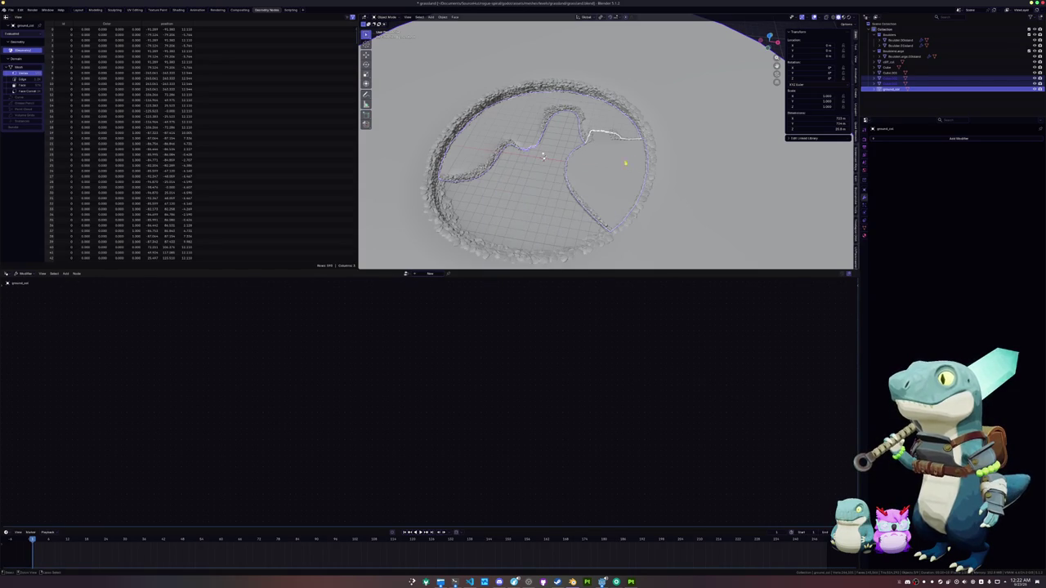
Undo the join and edit Cube.001's mesh from a top-down view.
mouse_move(556, 169)
left_mouse_down()
mouse_move(554, 158)
mouse_move(653, 150)
left_mouse_up()
key("F2")
key("Escape")
key("ctrl+z")
key("Tab")
key("KP_7")
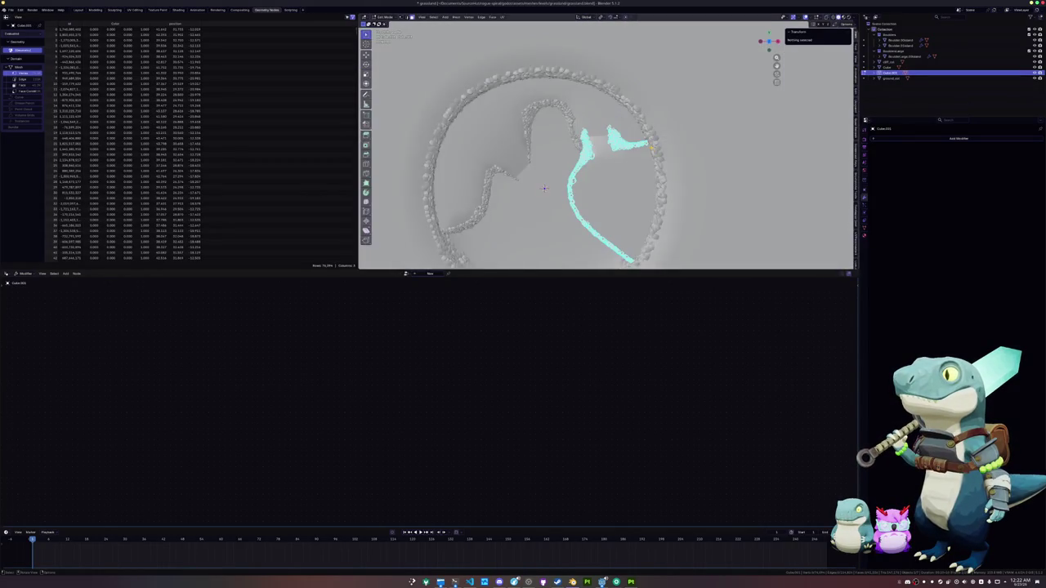
Delete a patch of the path's vertices overlapping the rock ring.
scroll(564, 142, "up", 8)
mouse_move(590, 124)
left_mouse_down()
mouse_move(603, 147)
mouse_move(646, 119)
left_mouse_up()
scroll(592, 164, "up", 4)
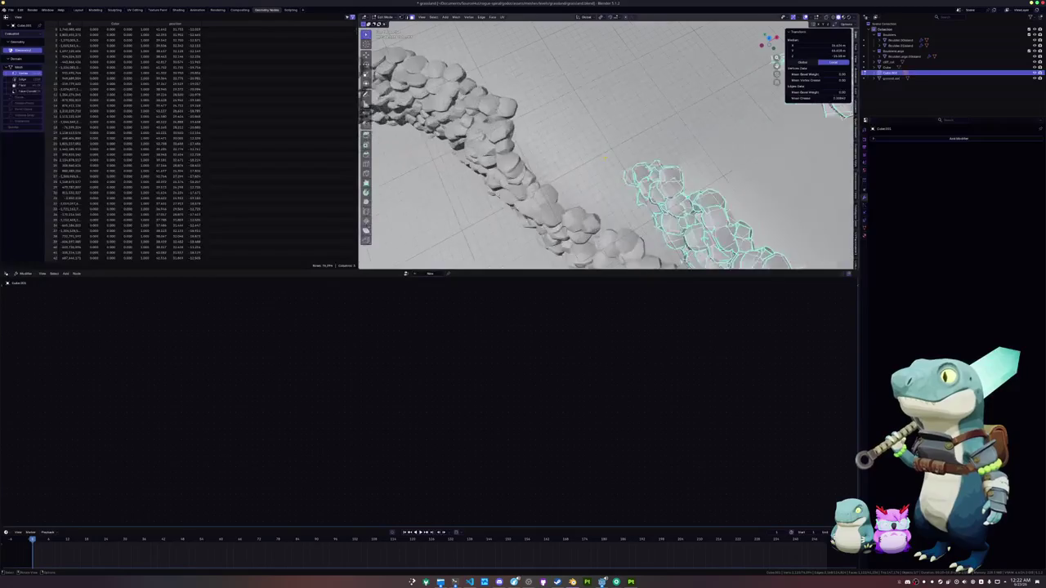
key("x")
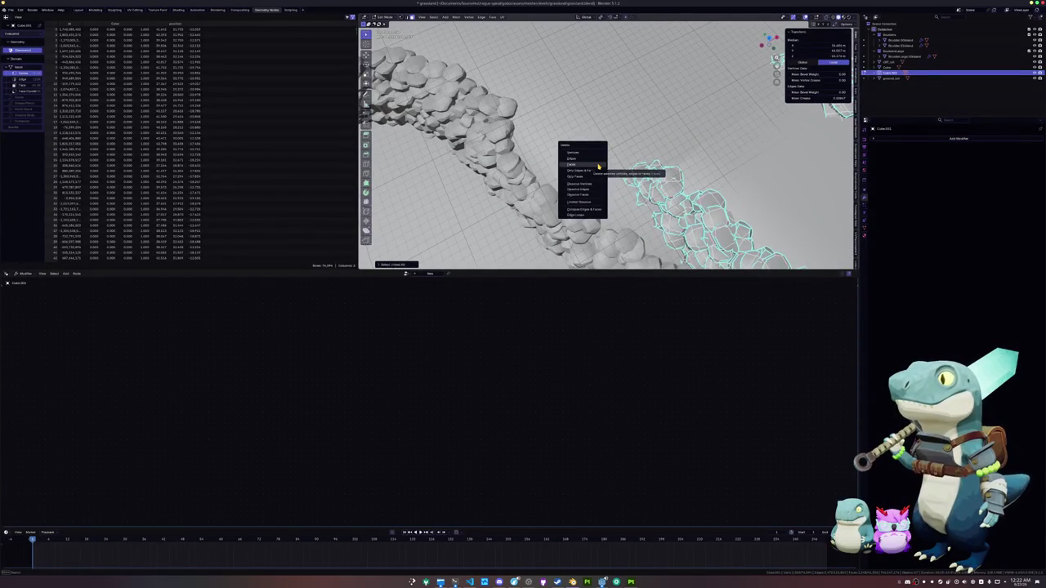
left_click(594, 163)
Delete another cluster of overlapping vertices on the ring.
left_click_drag(595, 164, 515, 186)
key("KP_7")
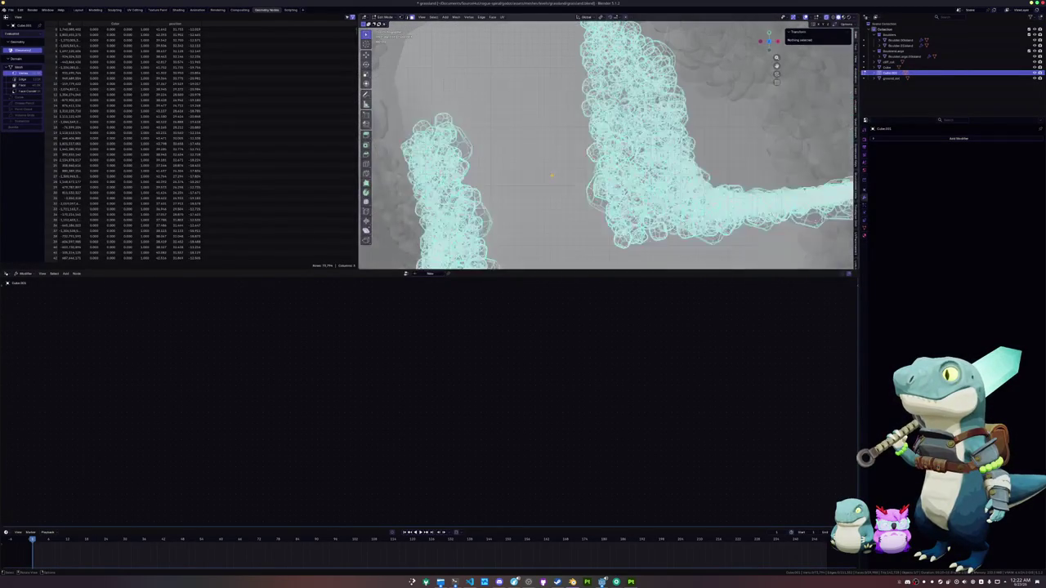
left_click_drag(588, 173, 555, 76)
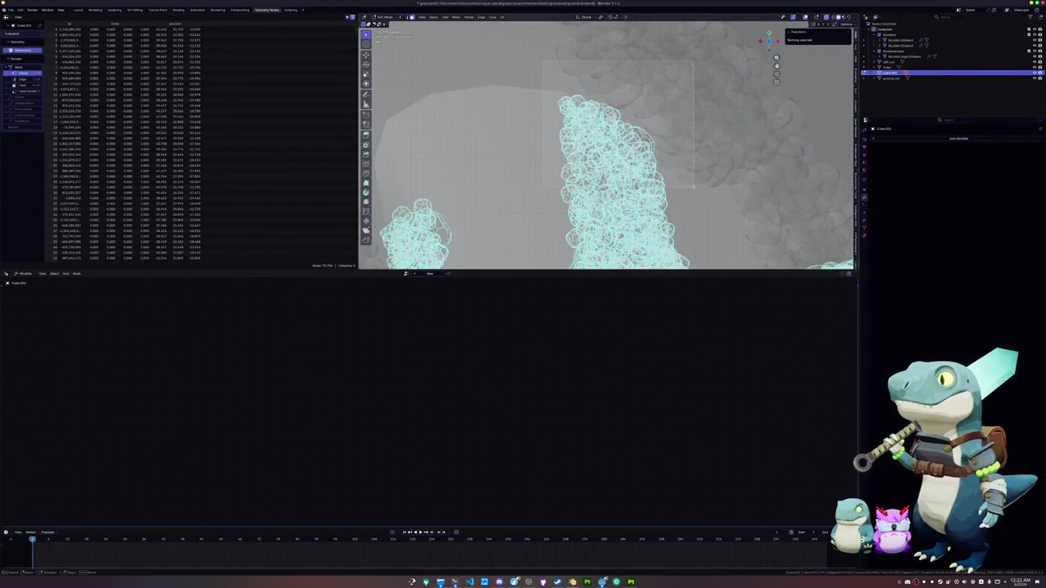
left_click_drag(692, 186, 587, 203)
key("x")
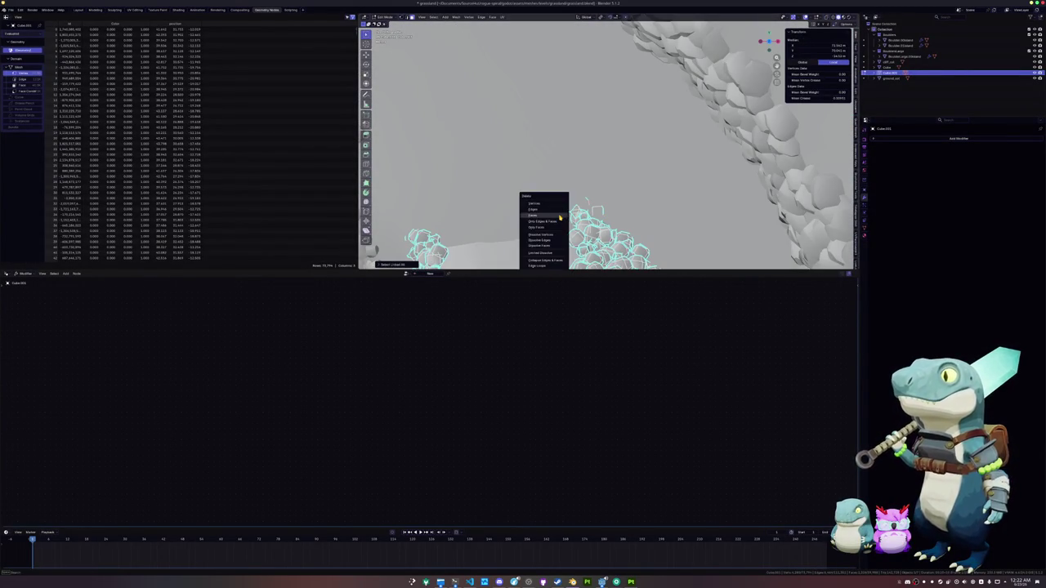
left_click(541, 198)
Nudge a stray vertex, then delete it along with its linked geometry.
left_click_drag(588, 205, 605, 179)
left_click(620, 171)
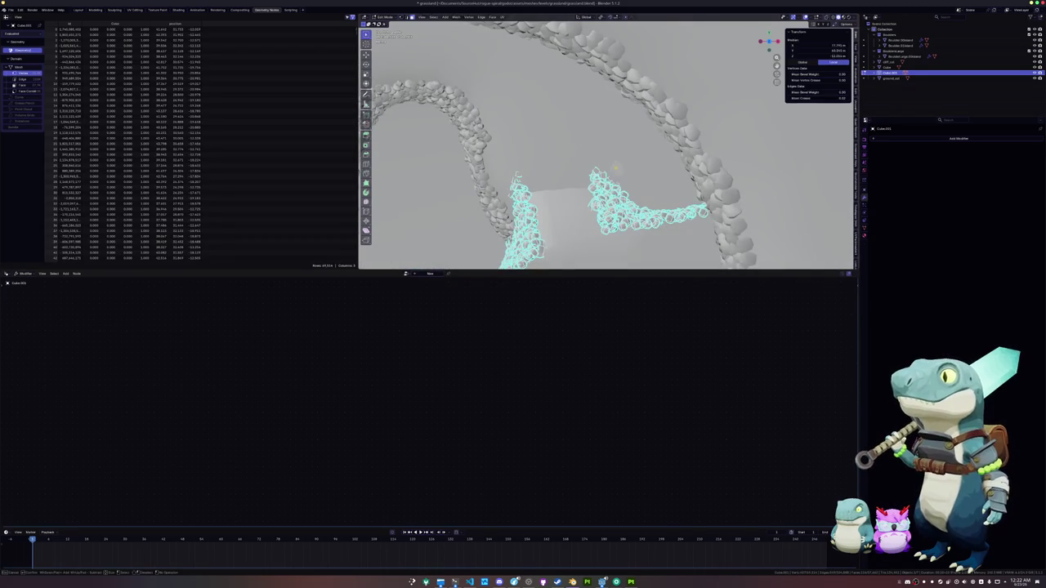
key("g")
key("Return")
key("g")
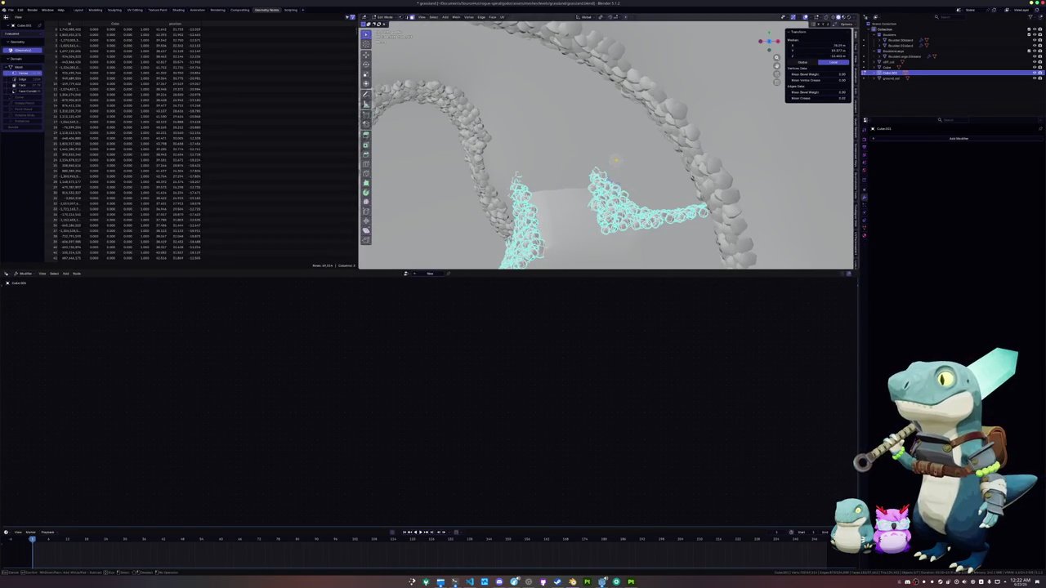
key("Return")
key("g")
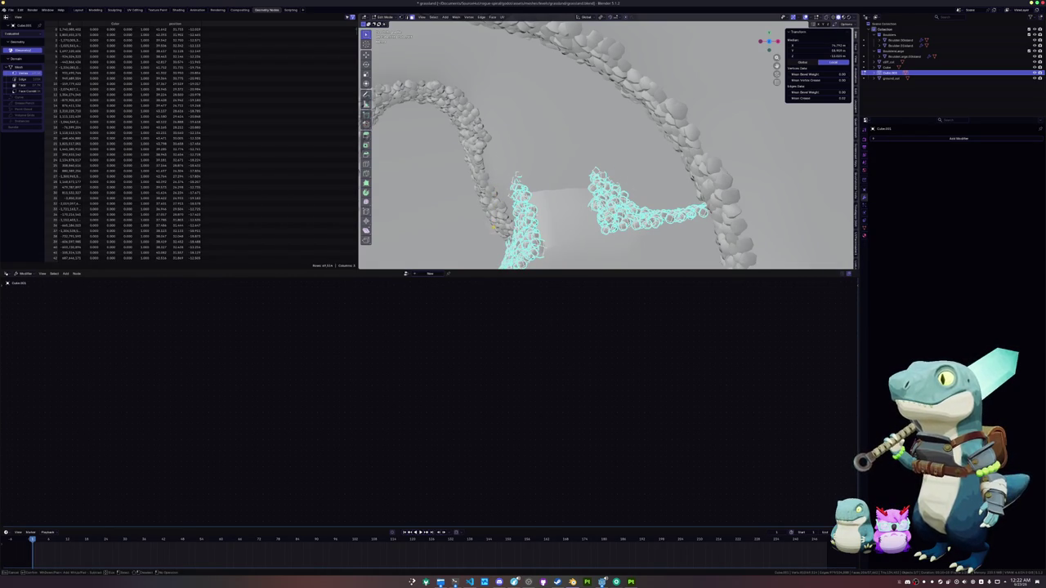
key("ctrl+l")
key("x")
left_click(549, 158)
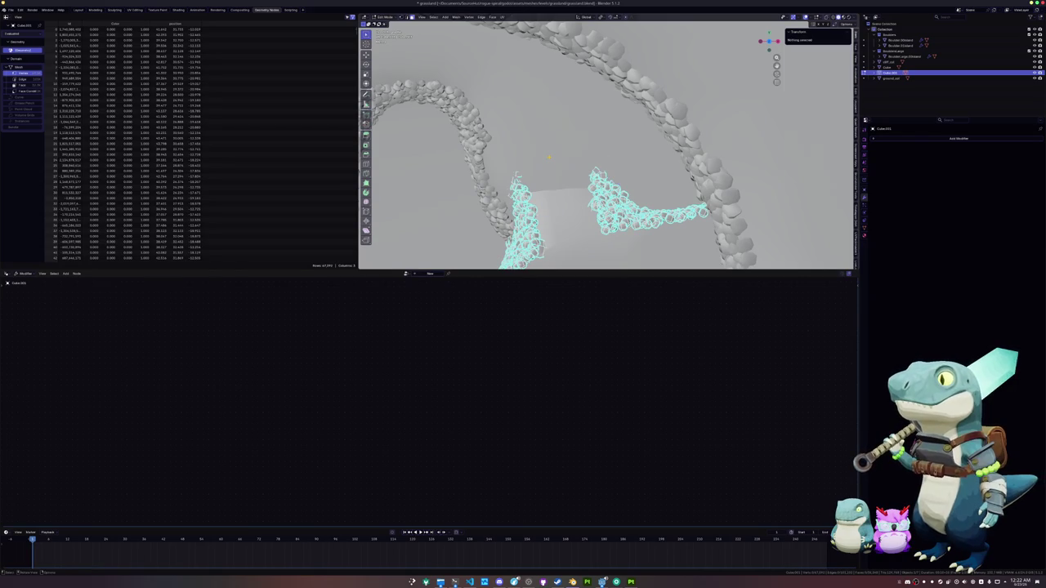
Undo that deletion and delete the selected geometry instead.
key("alt+z")
key("alt+z")
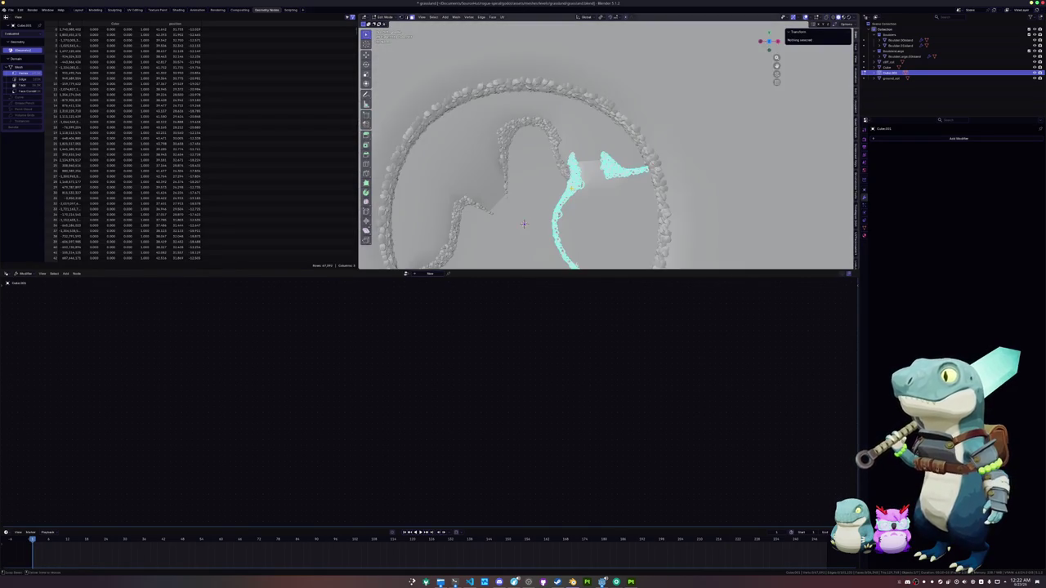
key("alt+z")
key("ctrl+z")
key("alt+z")
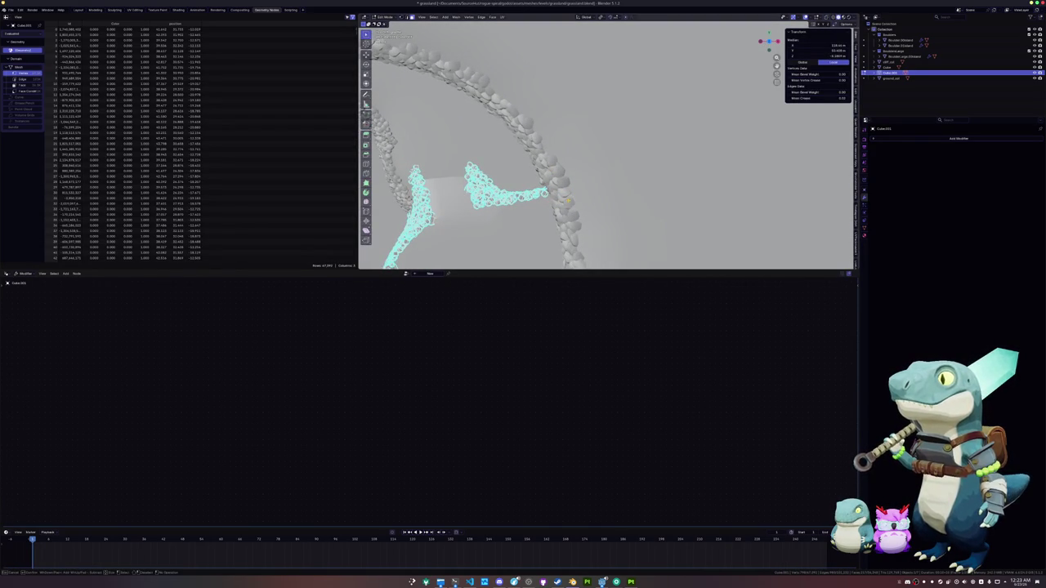
key("x")
left_click(549, 186)
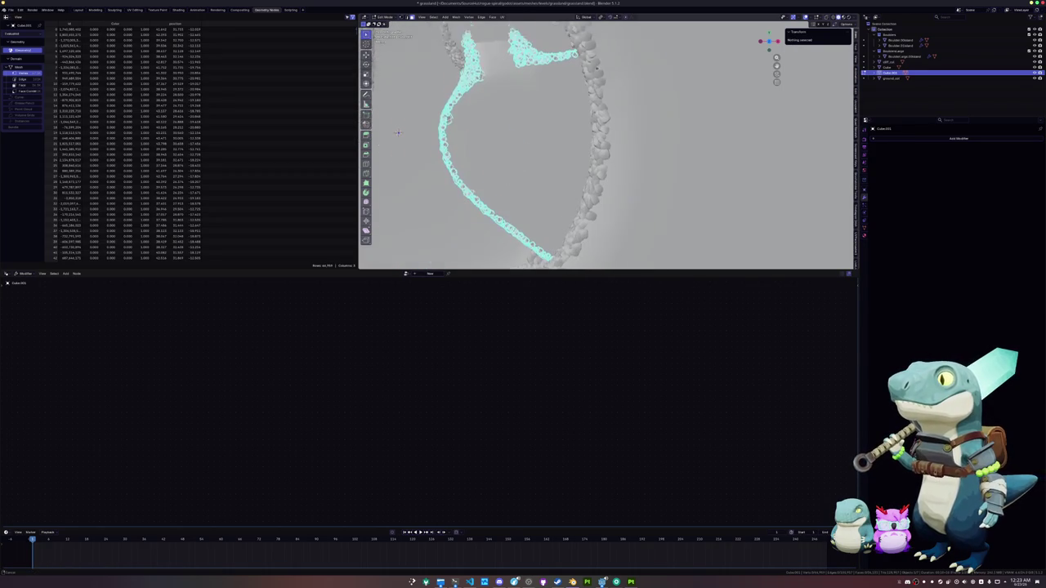
Delete the vertex at the end of the path strand.
key("alt+z")
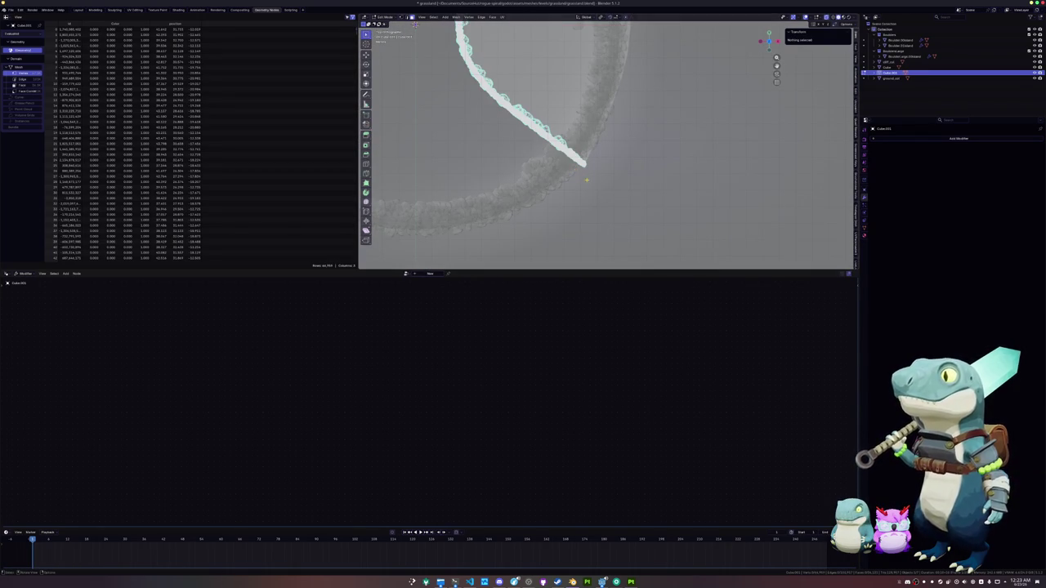
left_click(581, 162)
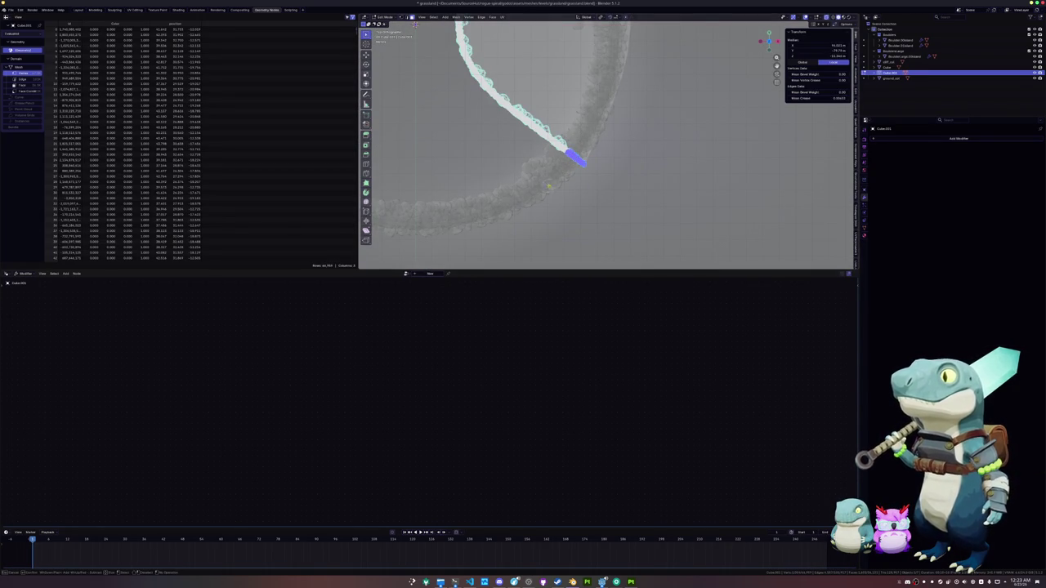
key("alt+z")
key("x")
left_click(510, 186)
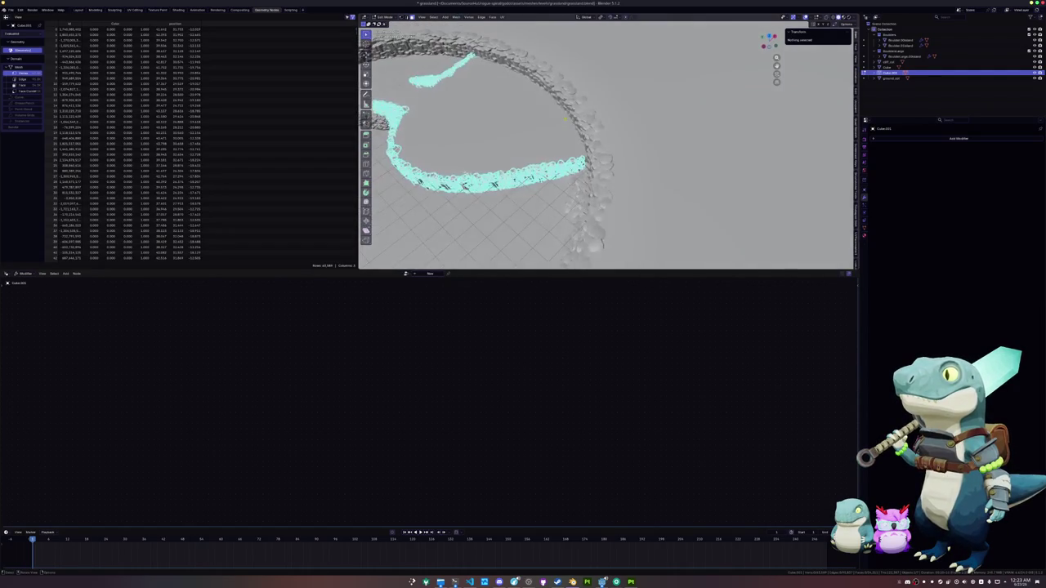
Delete the strand's remaining linked end faces and return to Object Mode.
left_click(552, 191)
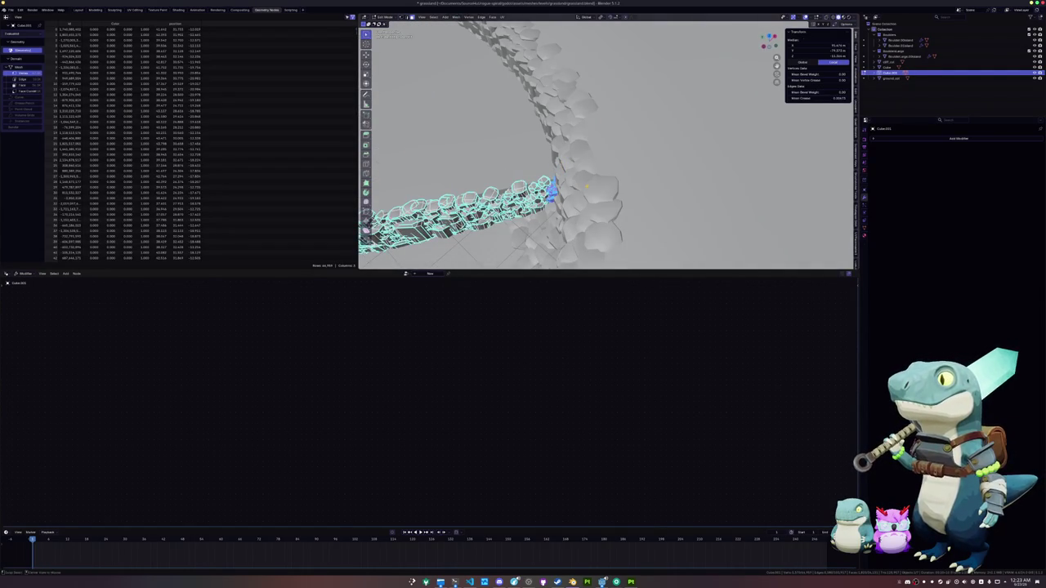
key("alt+z")
left_click(575, 179)
left_click(554, 170, "shift")
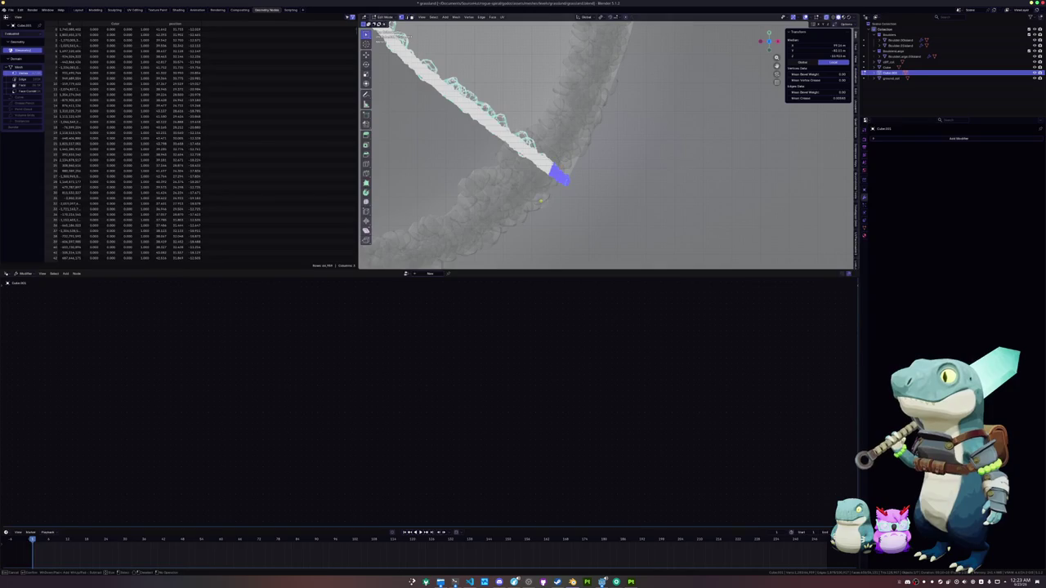
key("ctrl+l")
key("x")
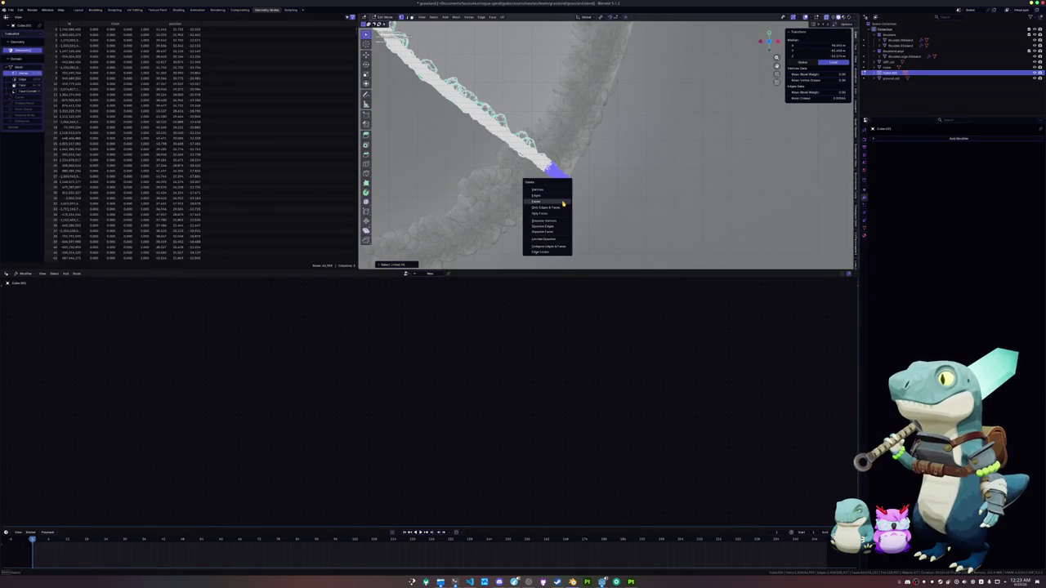
left_click(563, 202)
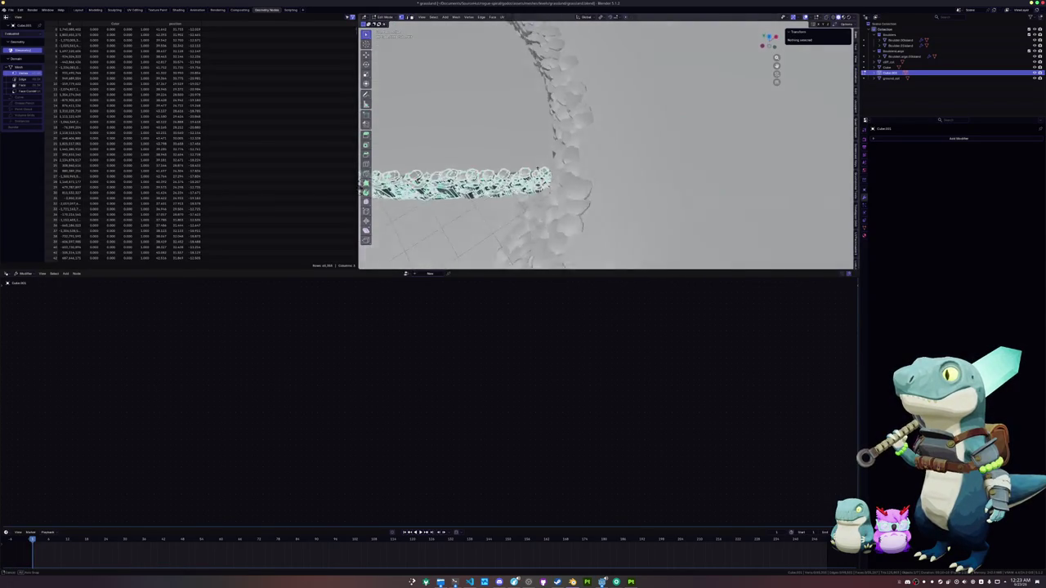
key("ctrl+Tab")
left_click(533, 186)
scroll(514, 205, "down", 3)
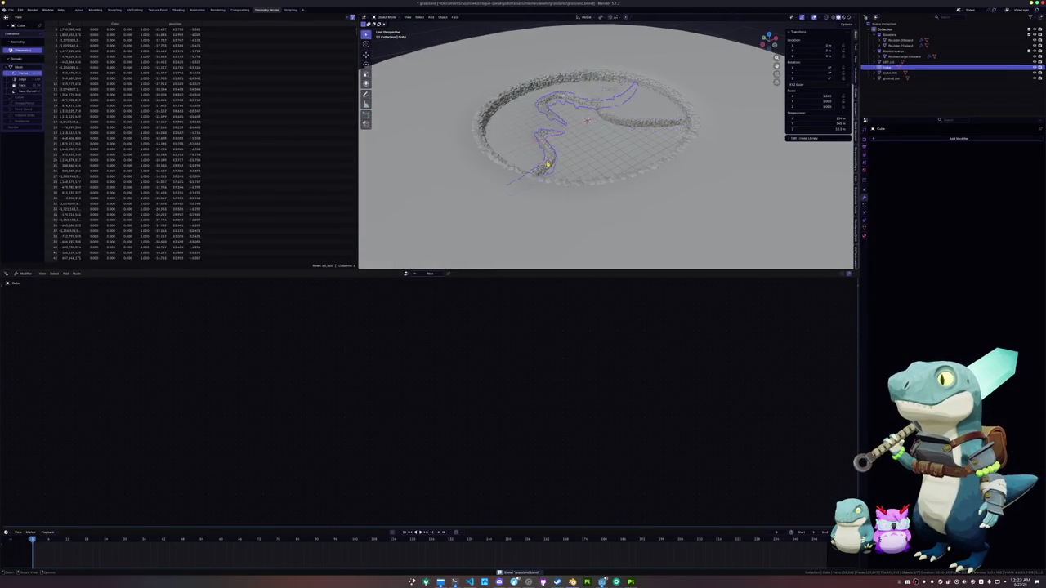
Delete another overlapping end piece of the path mesh, growing the linked selection first.
left_click(601, 117)
key("Tab")
key("KP_7")
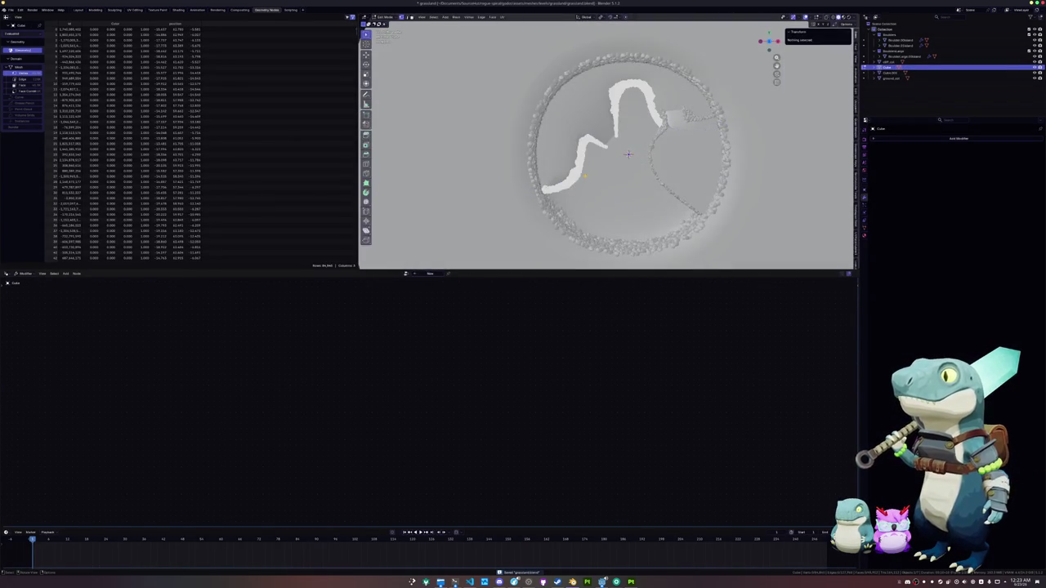
scroll(628, 154, "up", 5)
left_click(688, 115)
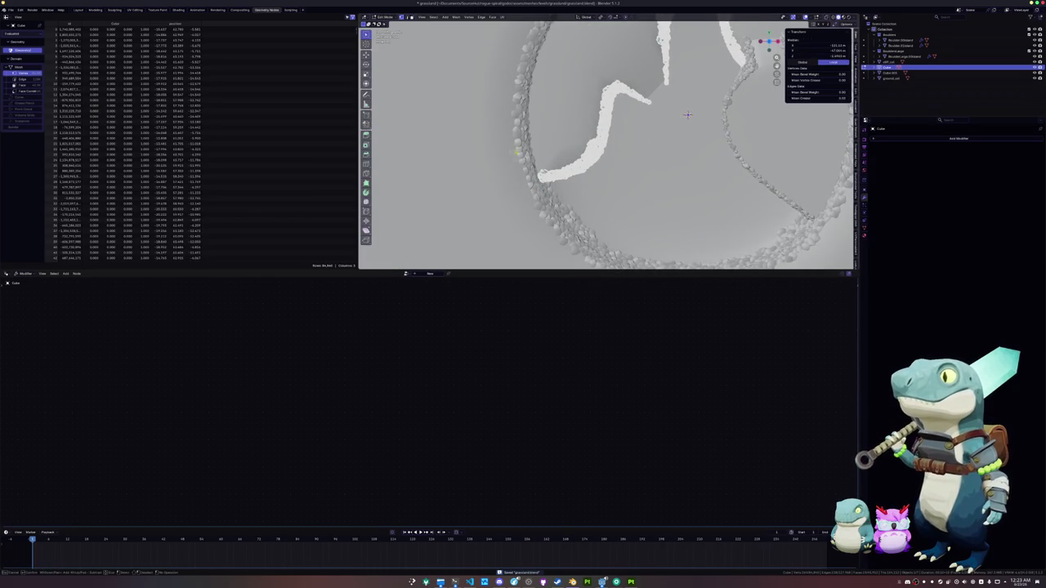
key("ctrl+c")
key("alt+z")
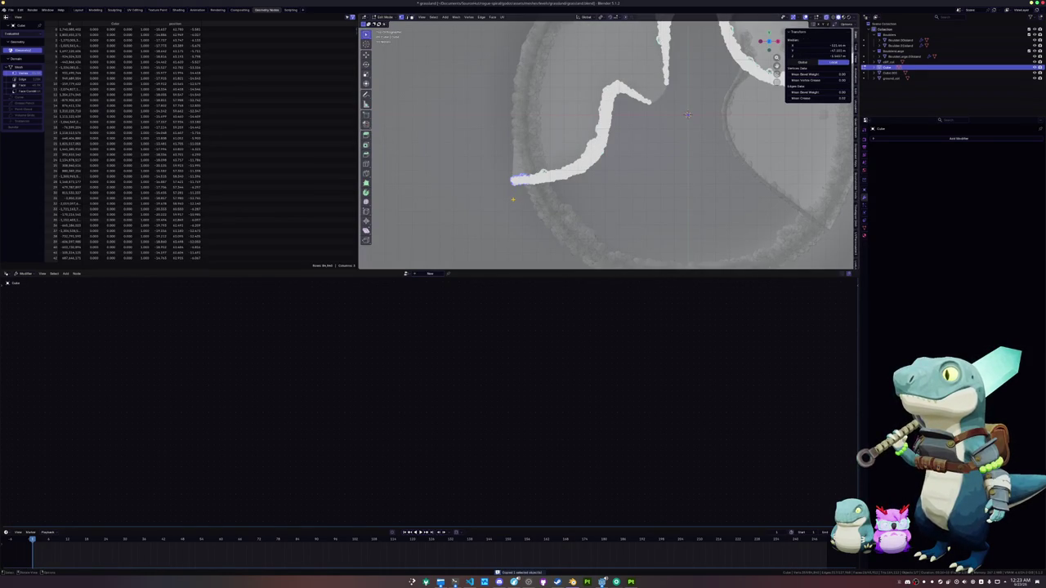
key("ctrl+l")
key("ctrl+KP_Add")
key("x")
left_click(517, 196)
Review the ring, leave Edit Mode, and select the cliff_col mesh.
key("KP_2")
key("KP_2")
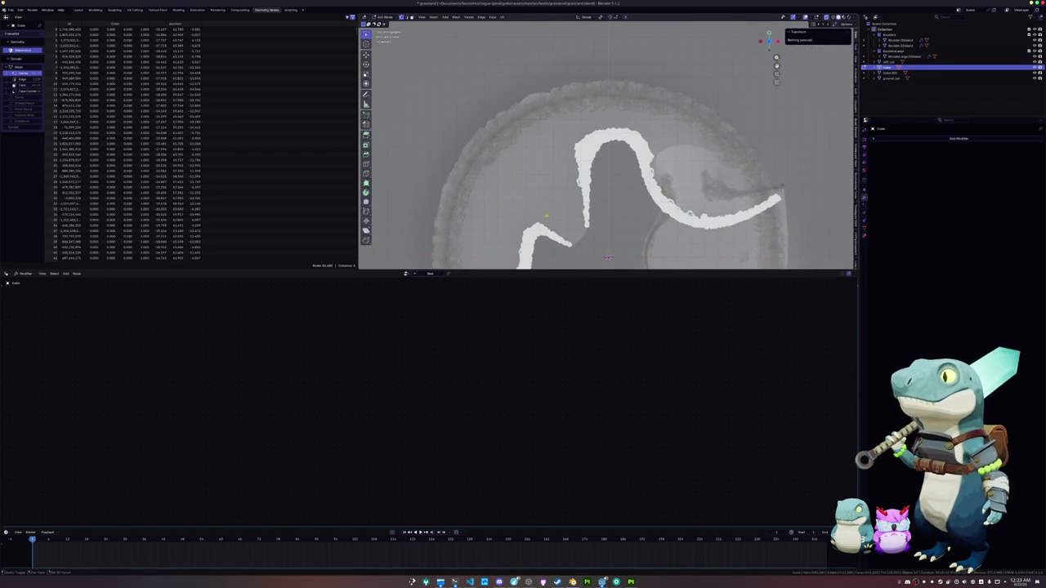
key("alt+z")
key("KP_8")
key("KP_8")
key("KP_8")
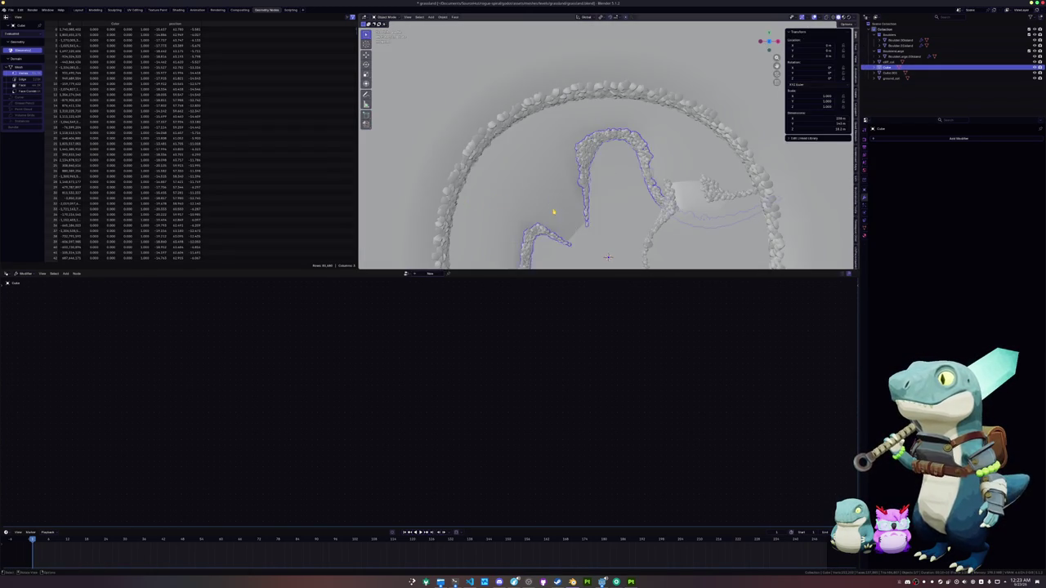
key("alt+z")
key("Tab")
key("alt+z")
scroll(658, 259, "up", 2)
left_click(643, 221)
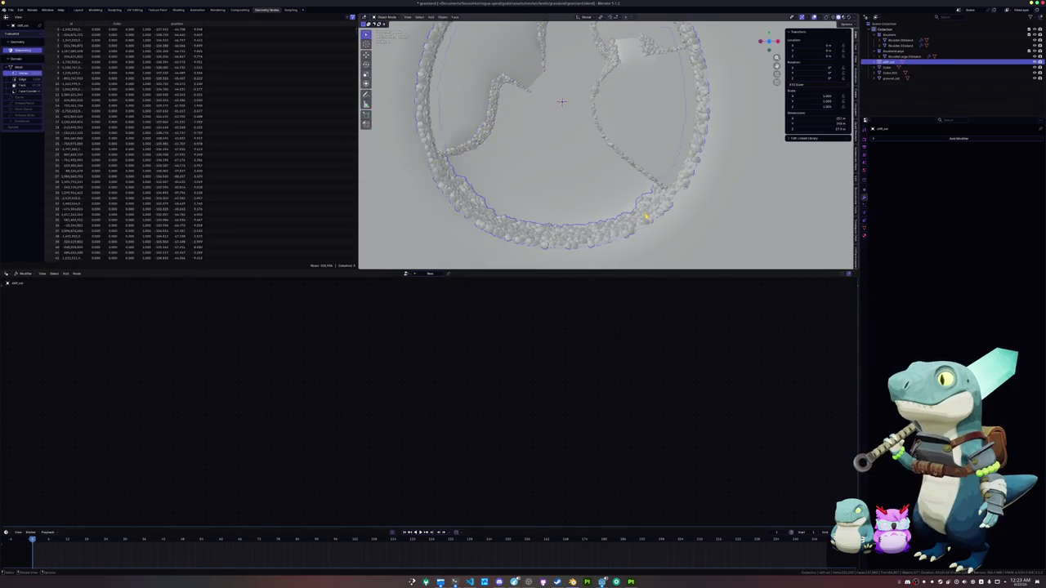
Delete the stray linked geometry along cliff_col's bottom, viewed from the front.
key("Tab")
key("KP_1")
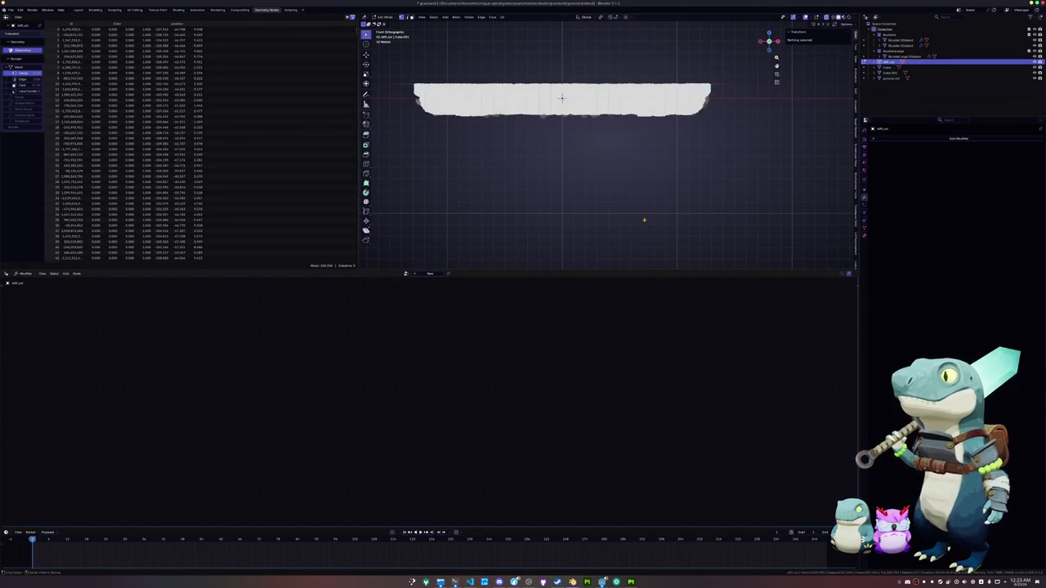
scroll(644, 220, "up", 6)
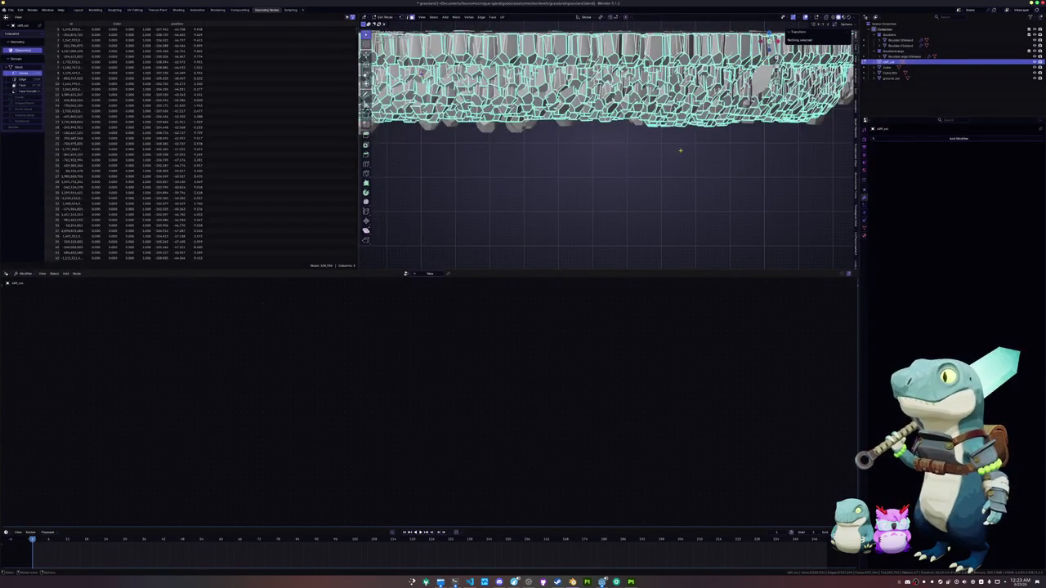
left_click(690, 124, "alt")
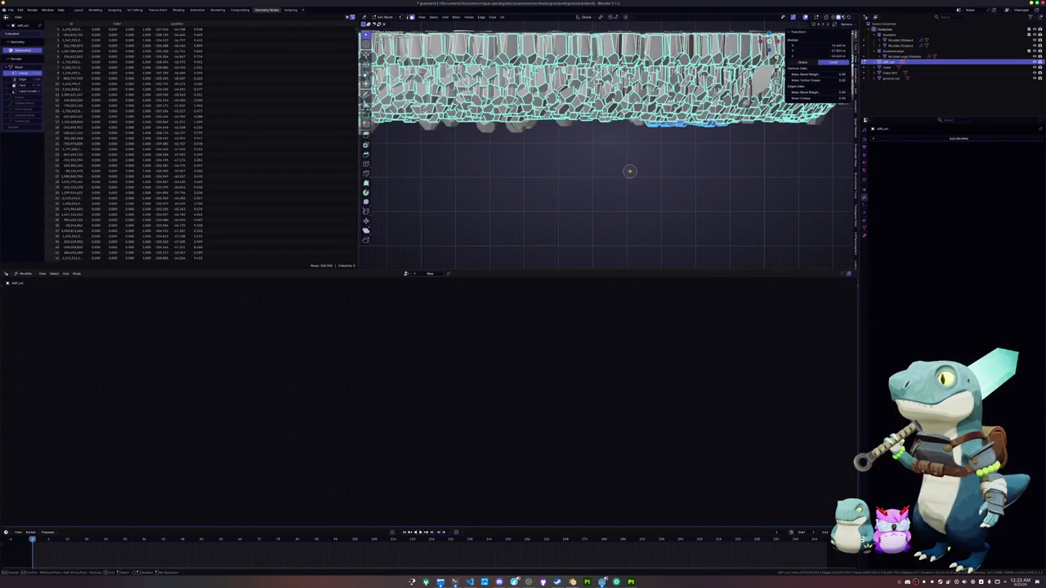
mouse_move(632, 180)
left_mouse_down()
mouse_move(682, 209)
mouse_move(580, 182)
mouse_move(573, 215)
left_mouse_up()
scroll(683, 209, "down", 8)
key("ctrl+l")
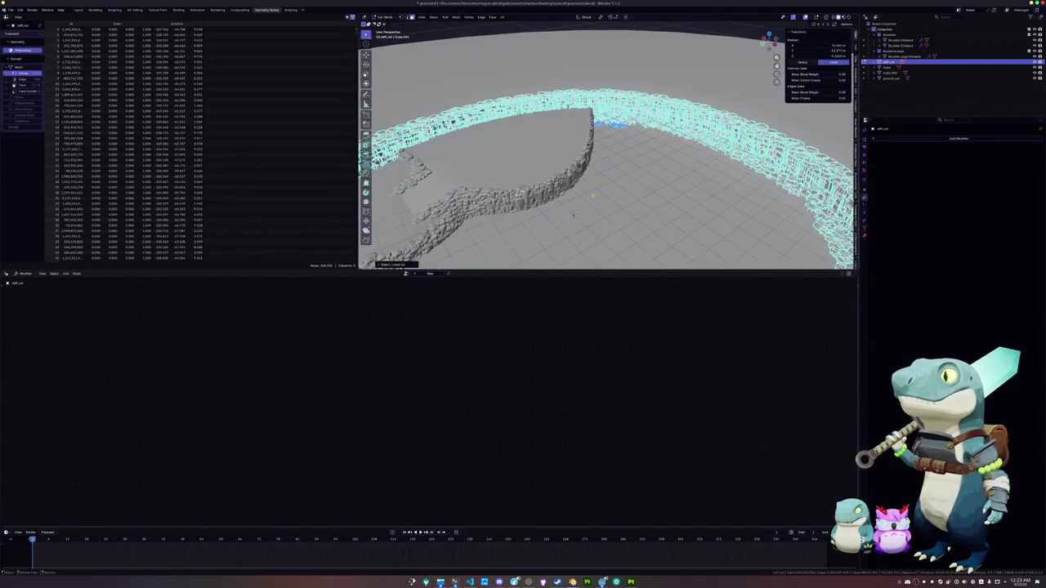
key("x")
left_click(574, 215)
Save grassland.blend, then select ground_col and the BouldersLarge.Obstacle boulder.
key("ctrl+s")
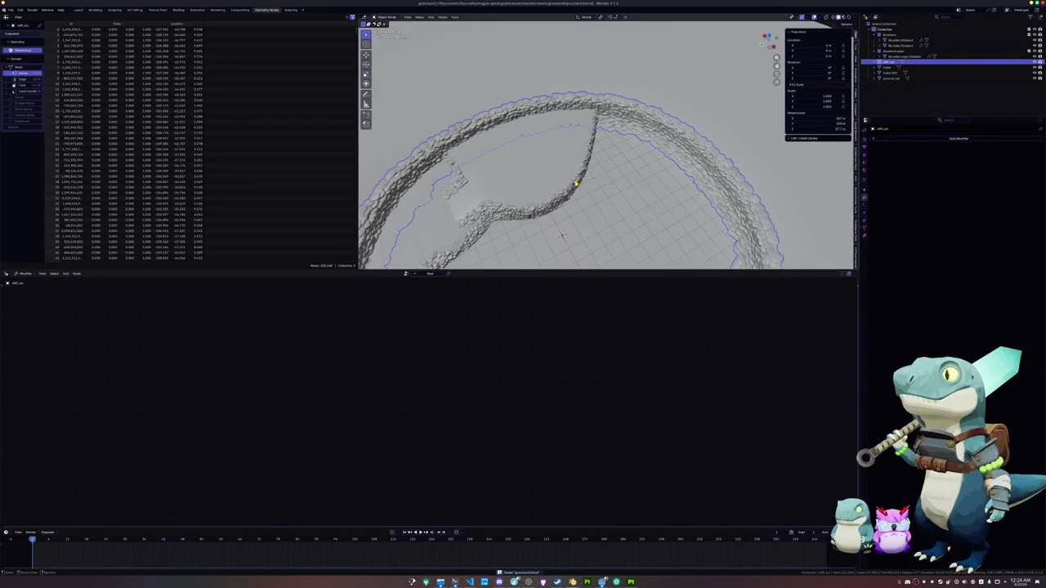
scroll(581, 185, "down", 5)
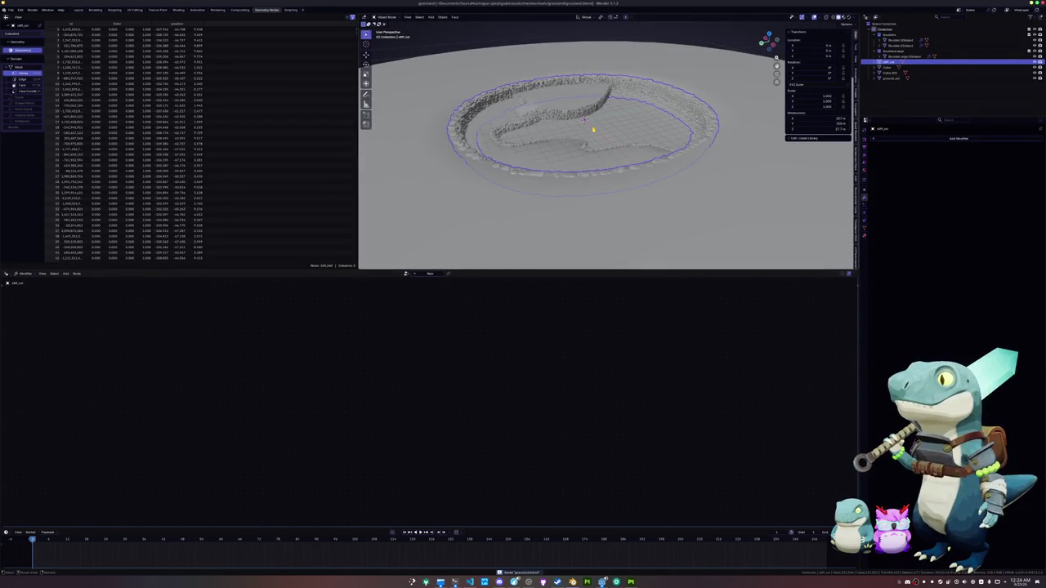
left_click(886, 78)
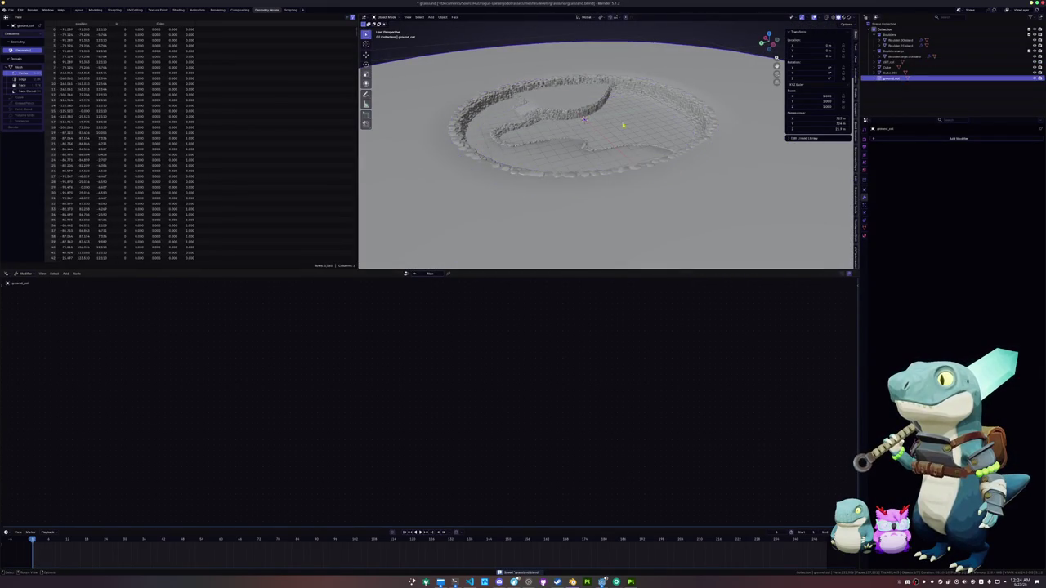
left_click(898, 40)
Duplicate the BouldersLarge.Obstacle boulder and move the copy into Collection.
left_click(899, 55)
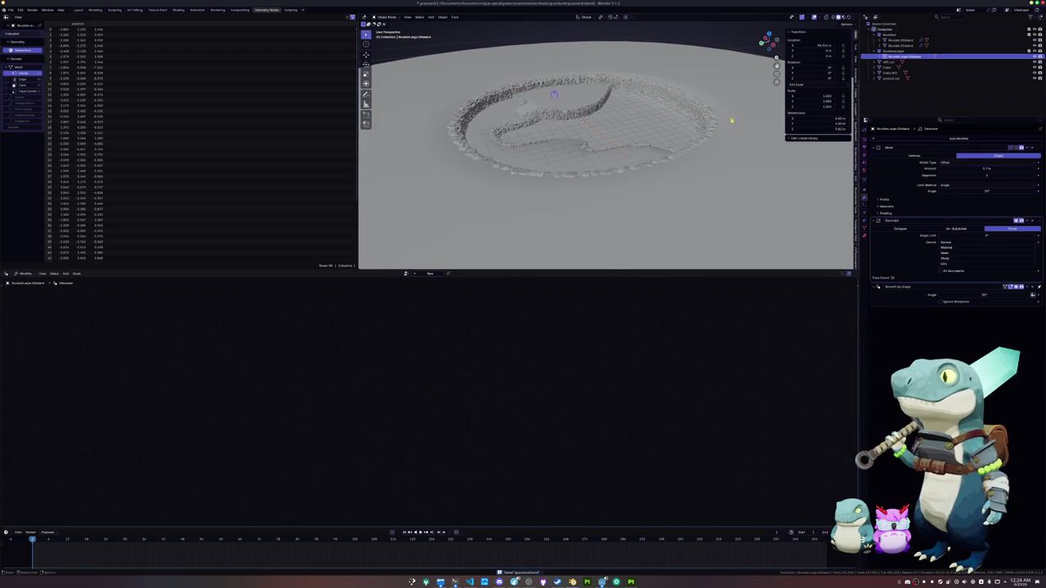
key("shift+d")
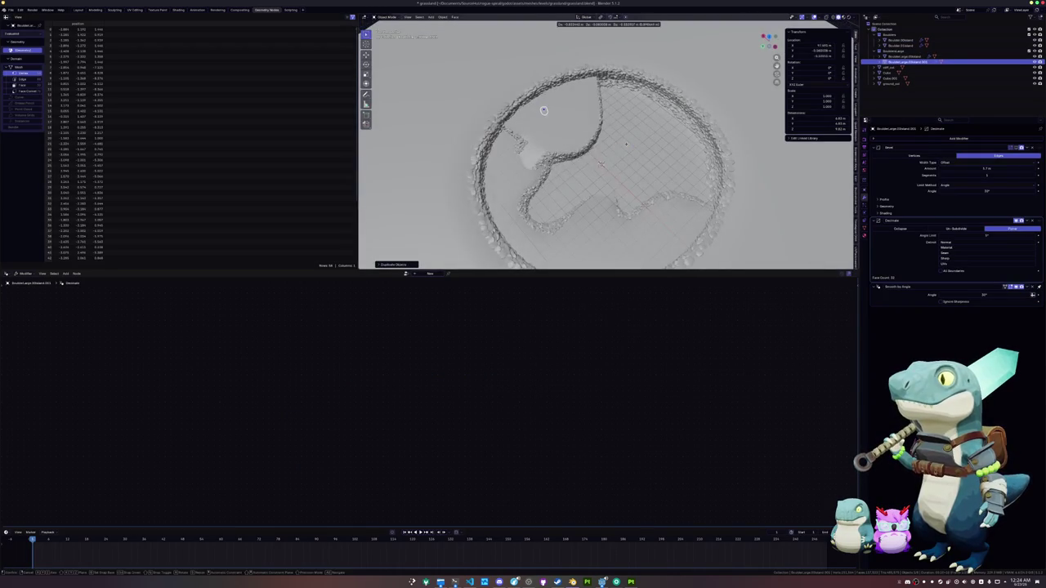
scroll(649, 172, "up", 5)
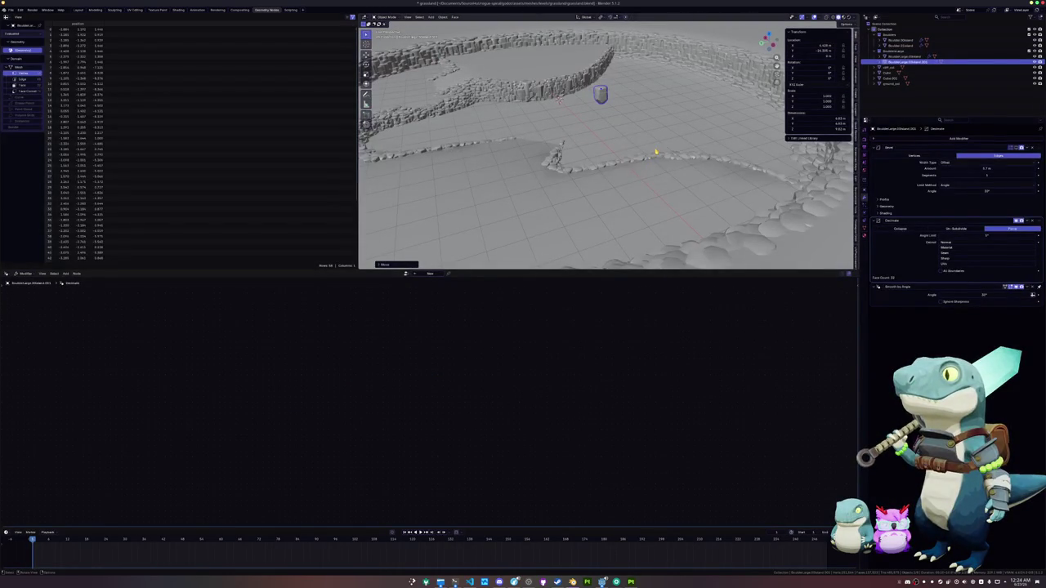
key("m")
mouse_move(649, 169)
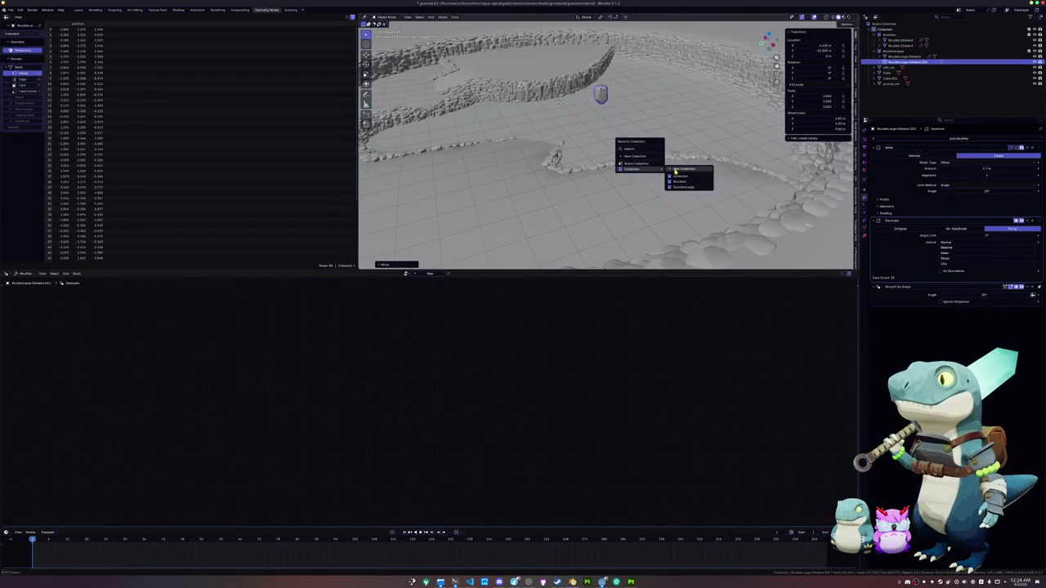
left_click(680, 177)
scroll(687, 147, "up", 3)
Scale the boulder copy to 1.75 and raise it about 5 units.
key("s")
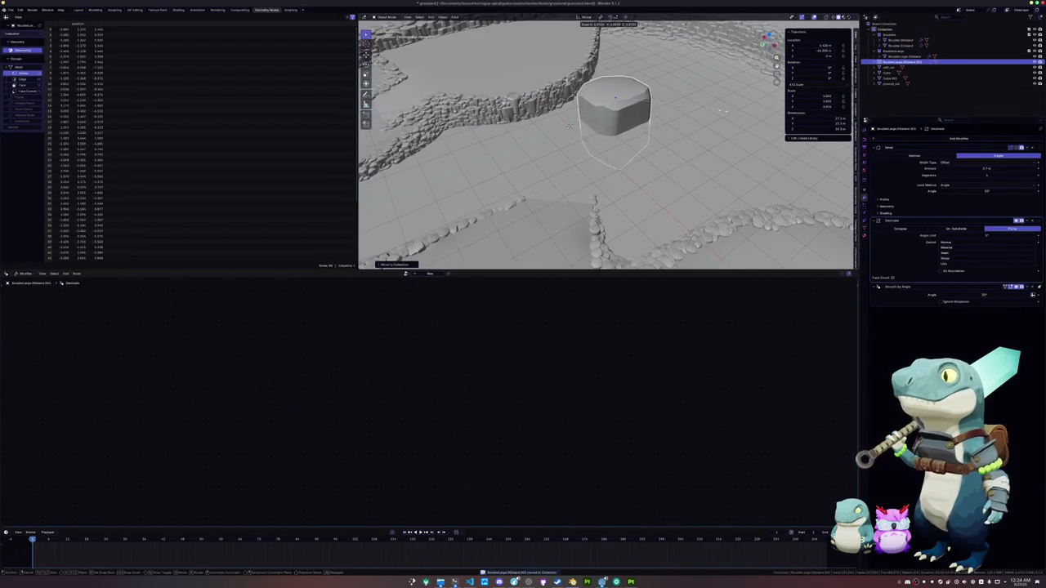
left_click(652, 129)
key("g")
key("z")
left_click(648, 117)
mouse_move(648, 118)
left_mouse_down()
mouse_move(634, 157)
mouse_move(645, 157)
left_mouse_up()
Make the boulder narrower horizontally and readjust its height.
key("s")
key("shift+z")
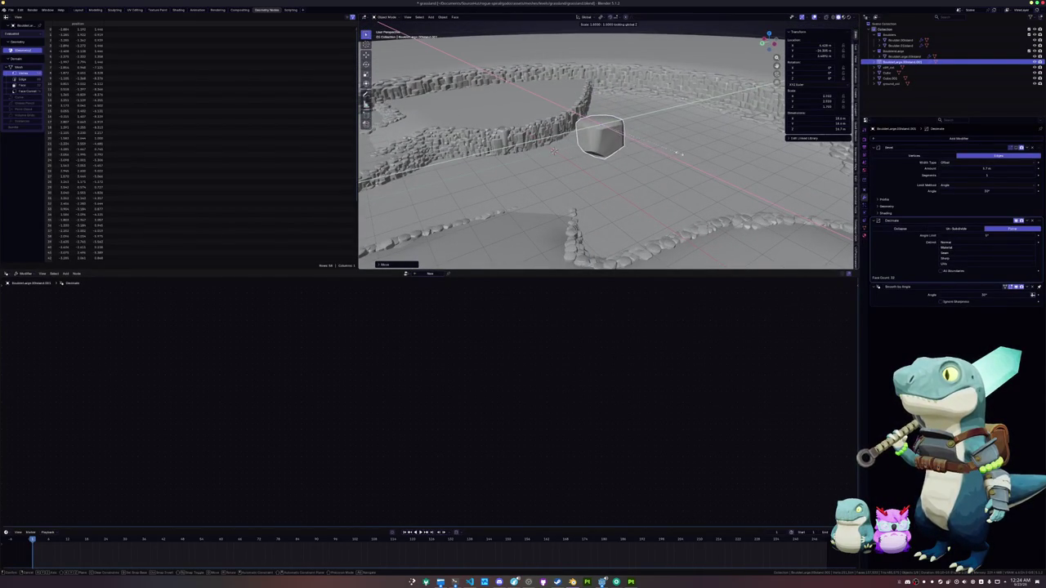
left_click(674, 151)
key("g")
key("z")
left_click(669, 148)
left_click_drag(669, 148, 678, 115)
Turn the boulder about 88 degrees around Z, tumble it freely, and shift it along Y.
key("r")
key("shift+z")
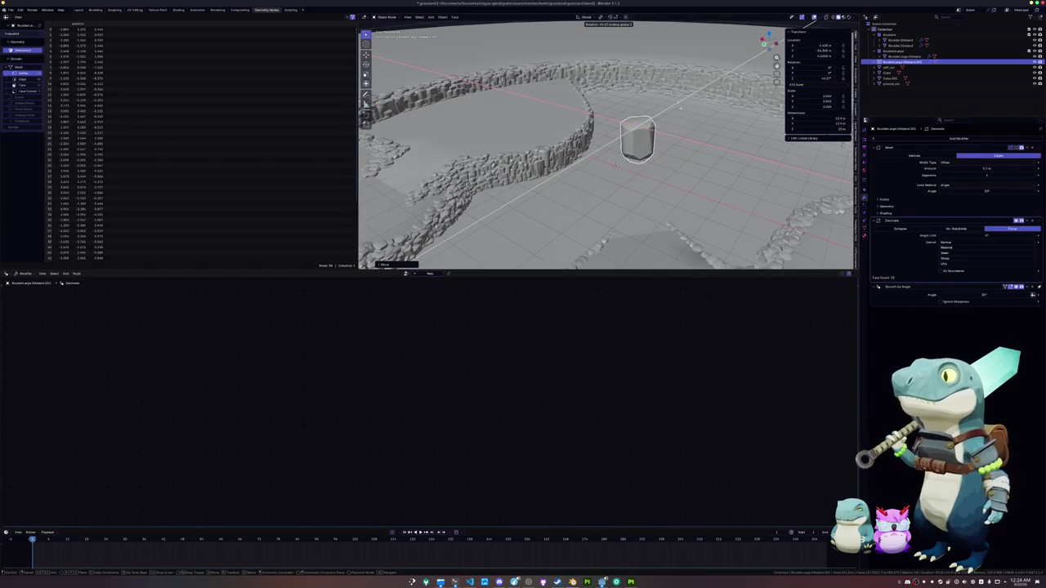
left_click(679, 118)
key("KP_7")
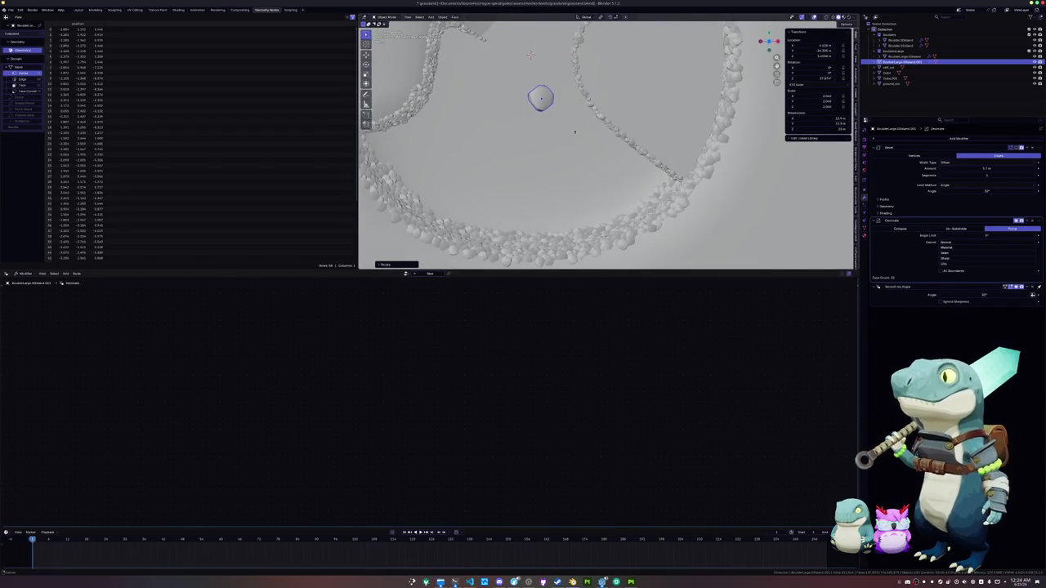
key("r")
key("r")
left_click(617, 186)
key("g")
key("y")
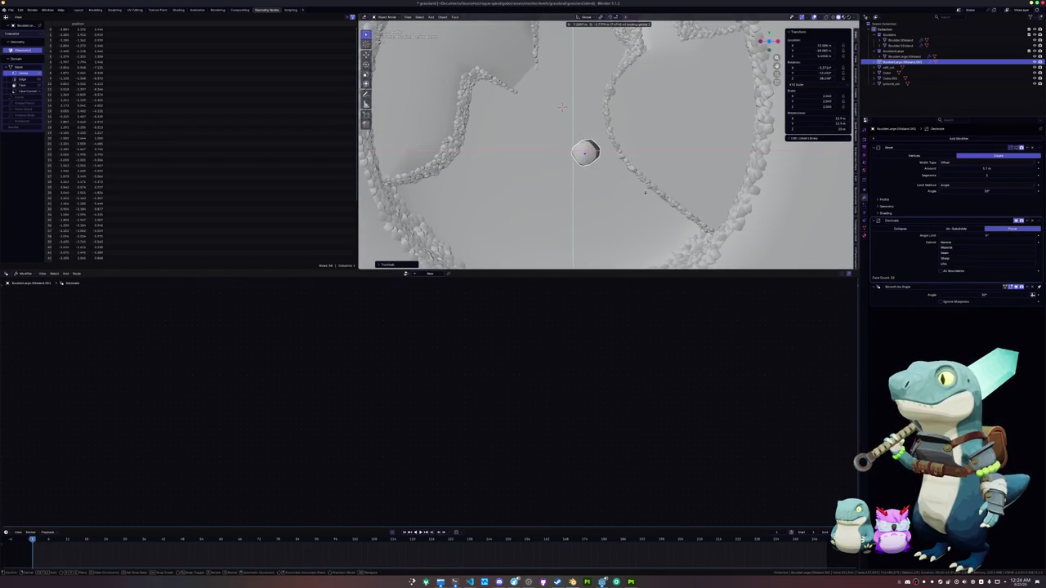
key("Return")
Add a tumbled boulder copy below the original.
key("shift+d")
left_click(659, 240)
key("r")
key("r")
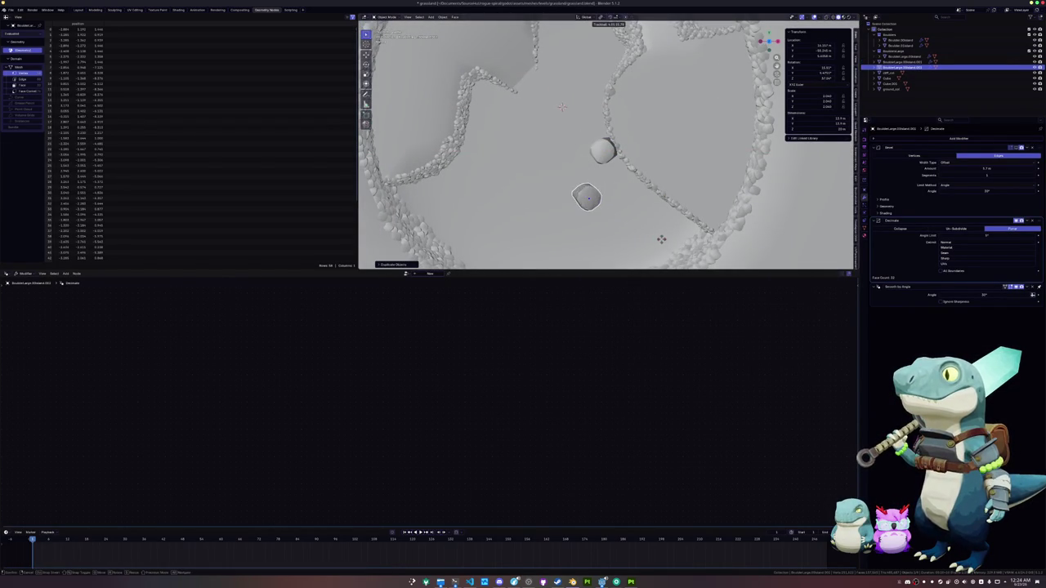
left_click(670, 235)
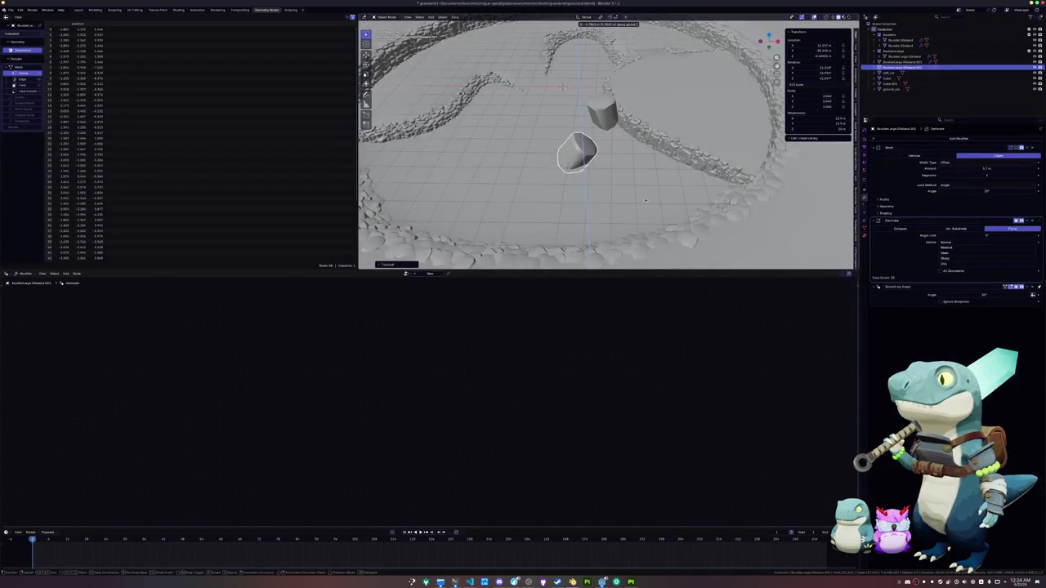
scroll(646, 203, "down", 2)
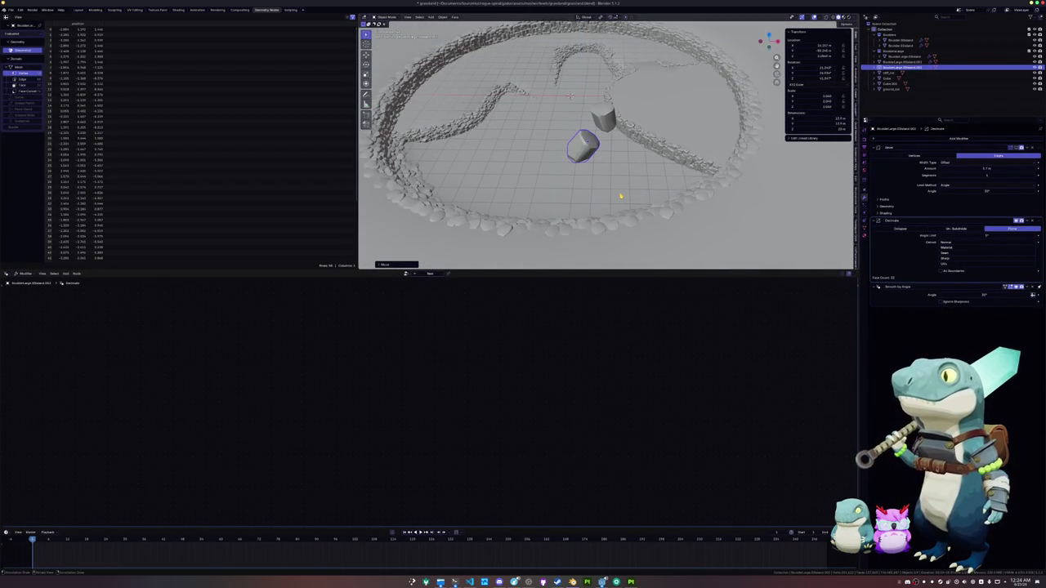
key("KP_7")
Add a slightly smaller boulder copy beside the path.
key("shift+d")
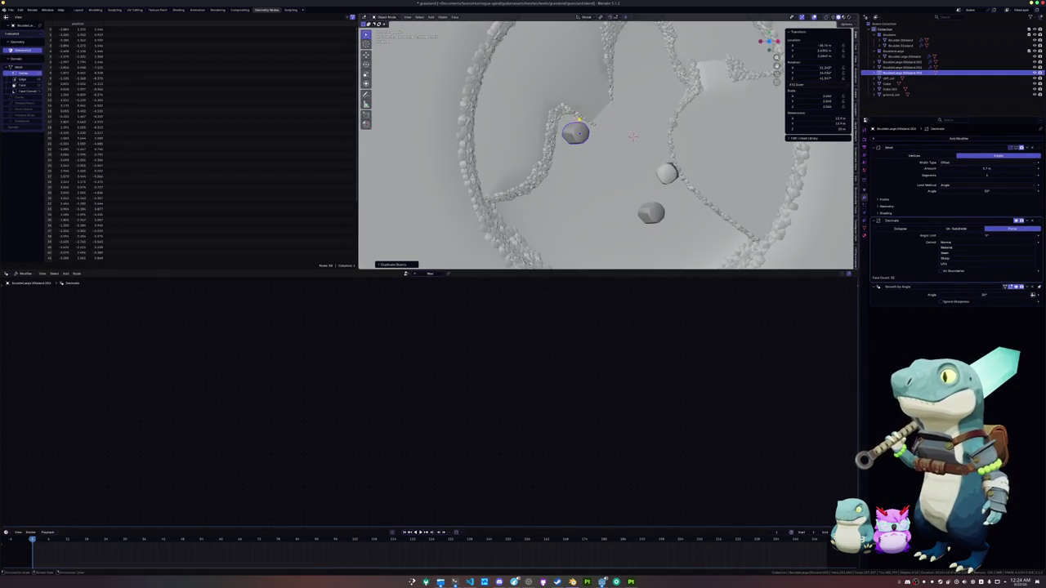
key("s")
left_click(623, 163)
key("g")
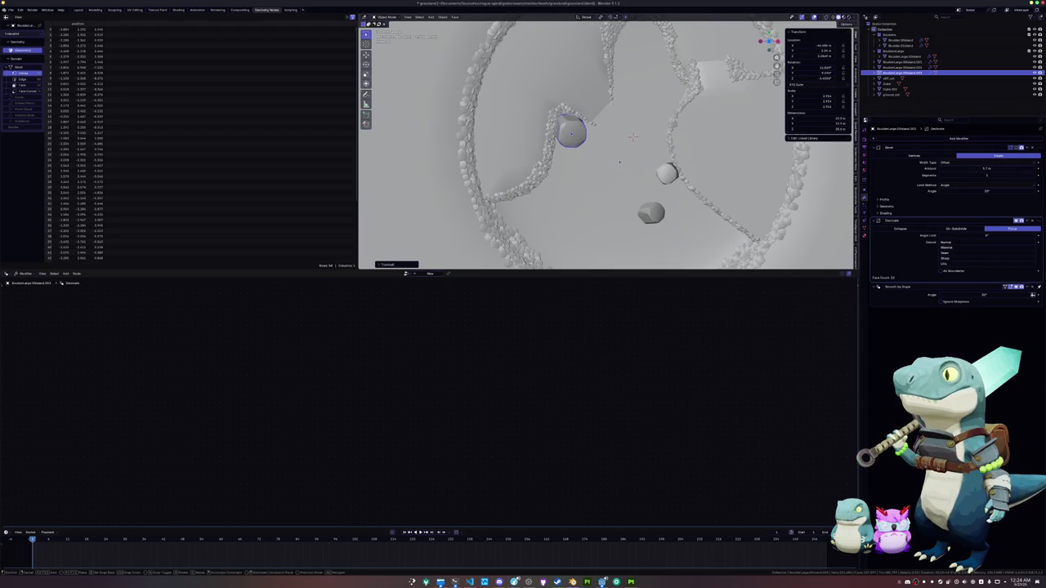
left_click(617, 163)
scroll(579, 170, "down", 3)
mouse_move(579, 170)
left_mouse_down()
mouse_move(603, 159)
mouse_move(556, 147)
mouse_move(605, 163)
left_mouse_up()
Duplicate another boulder, place it lower-left in the ring, and tumble it.
left_click(550, 155)
scroll(646, 155, "up", 5)
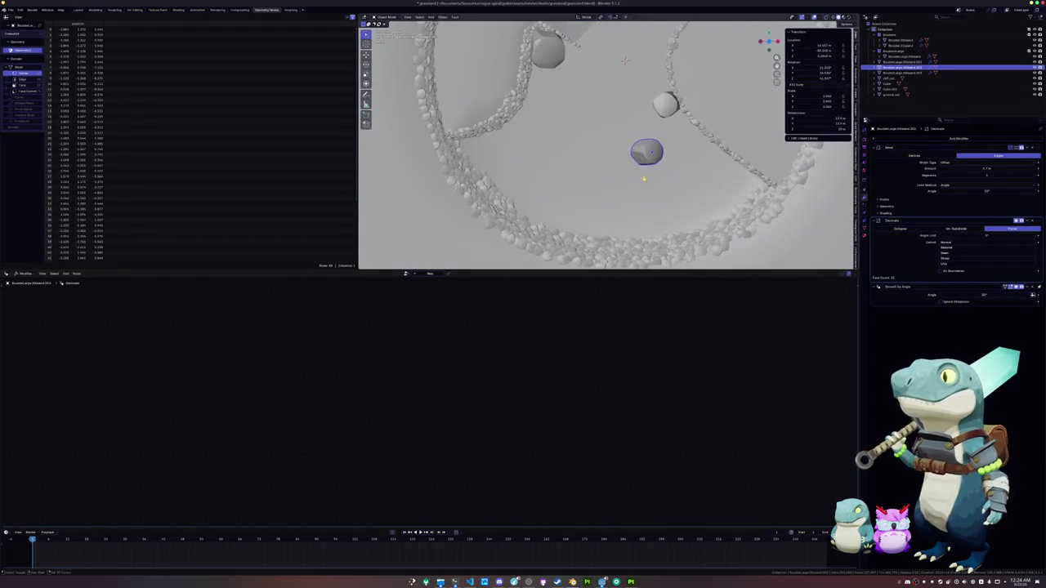
key("shift+d")
left_click(608, 214)
key("g")
left_click(581, 239)
key("r")
key("r")
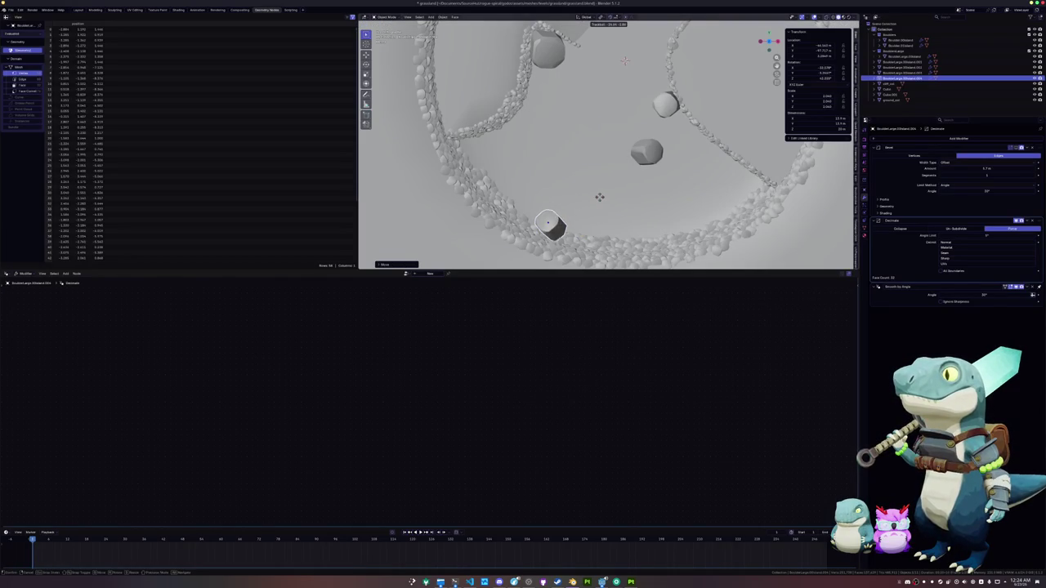
left_click(603, 205)
scroll(592, 207, "down", 3)
Add a rotated, slightly resized boulder copy near the ring's upper left.
key("shift+d")
left_click(576, 121)
key("r")
key("r")
left_click(586, 117)
key("s")
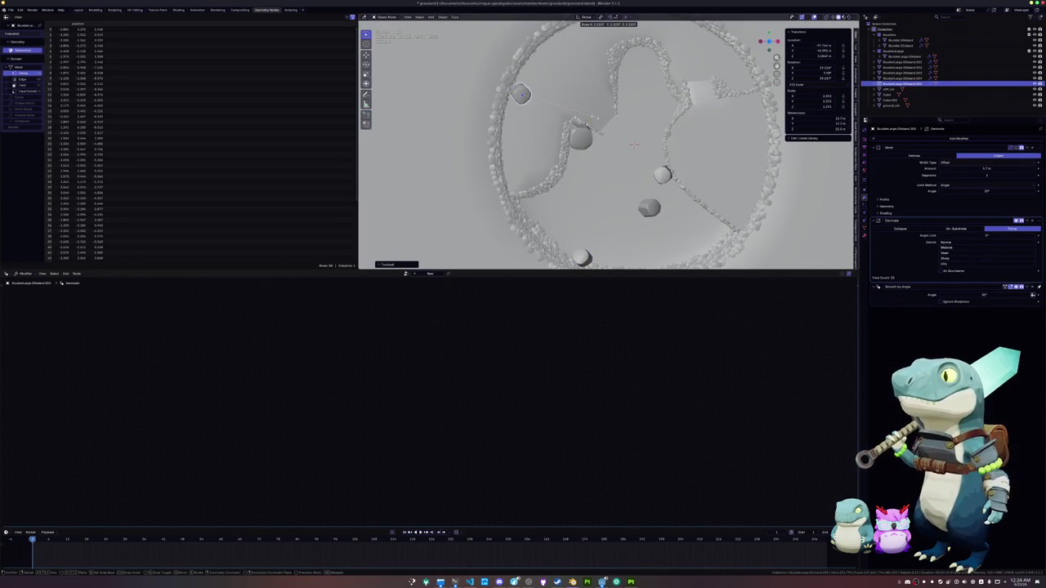
left_click(630, 117)
Finalize the upper-left boulder's size and height.
key("s")
left_click(589, 119)
key("g")
key("z")
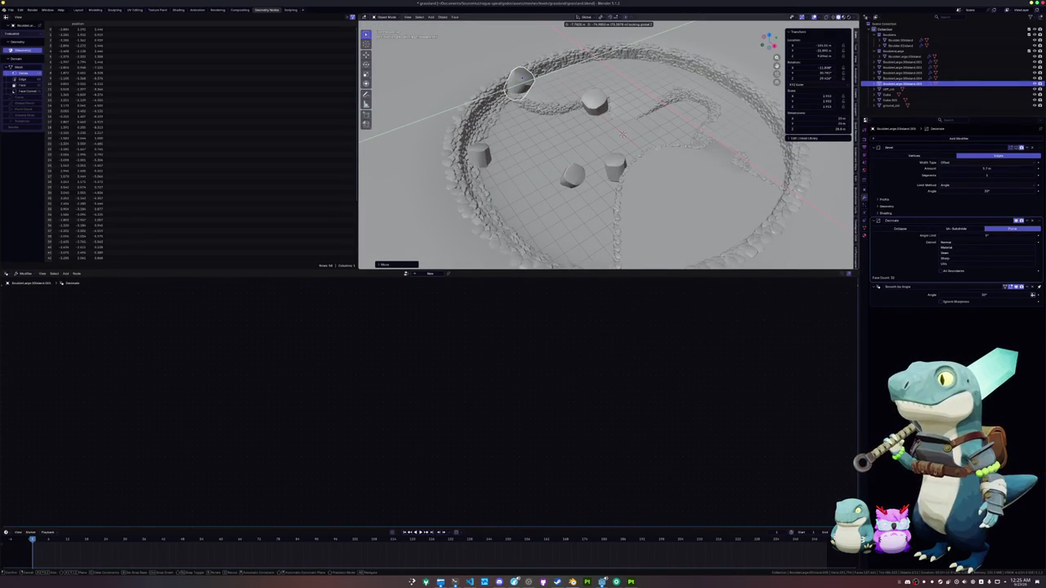
left_click(622, 133)
scroll(622, 133, "down", 4)
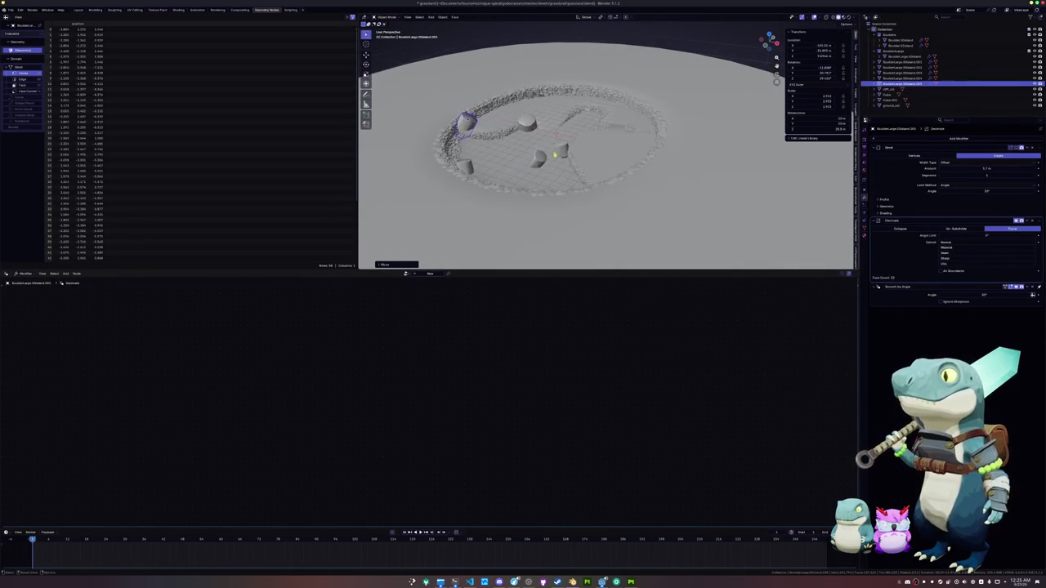
Adjust another boulder's height and turn it around the vertical axis.
left_click(554, 154)
key("g")
key("z")
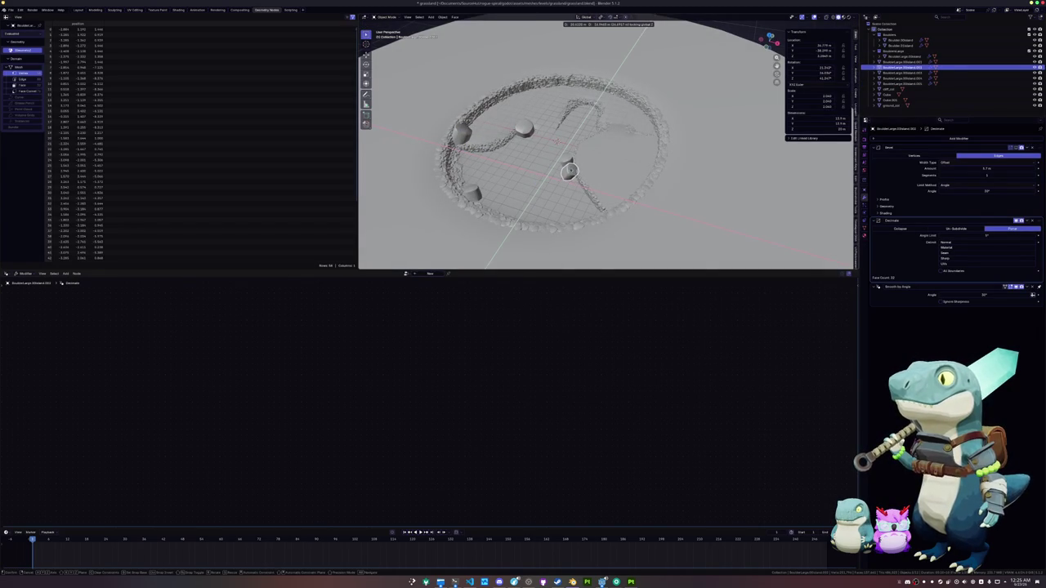
left_click(569, 171)
key("r")
key("z")
left_click(595, 198)
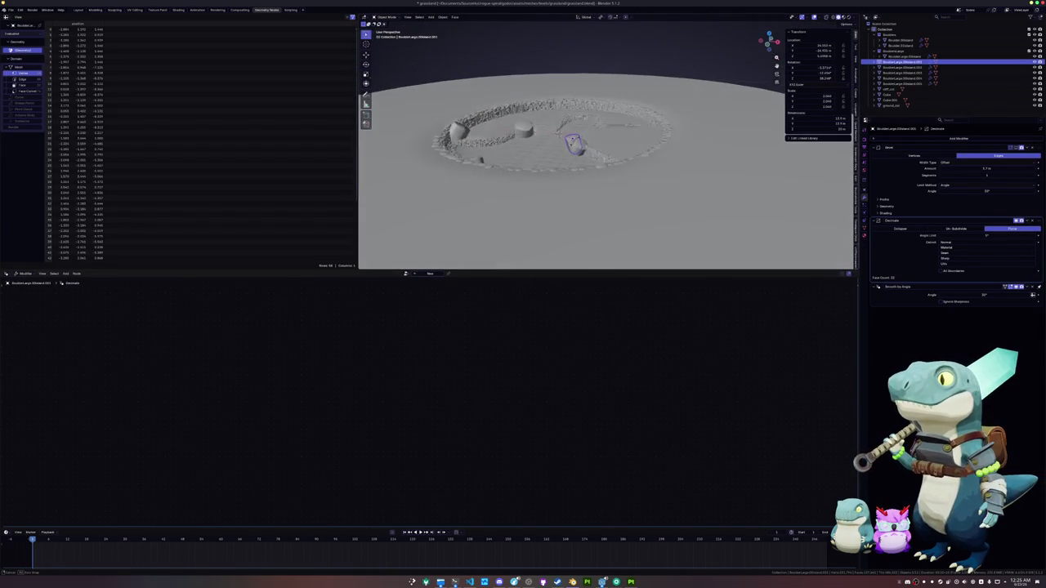
Tilt that boulder freely and spin it to a new heading around Z.
scroll(572, 176, "up", 5)
scroll(580, 172, "down", 3)
key("r")
key("r")
left_click(644, 186)
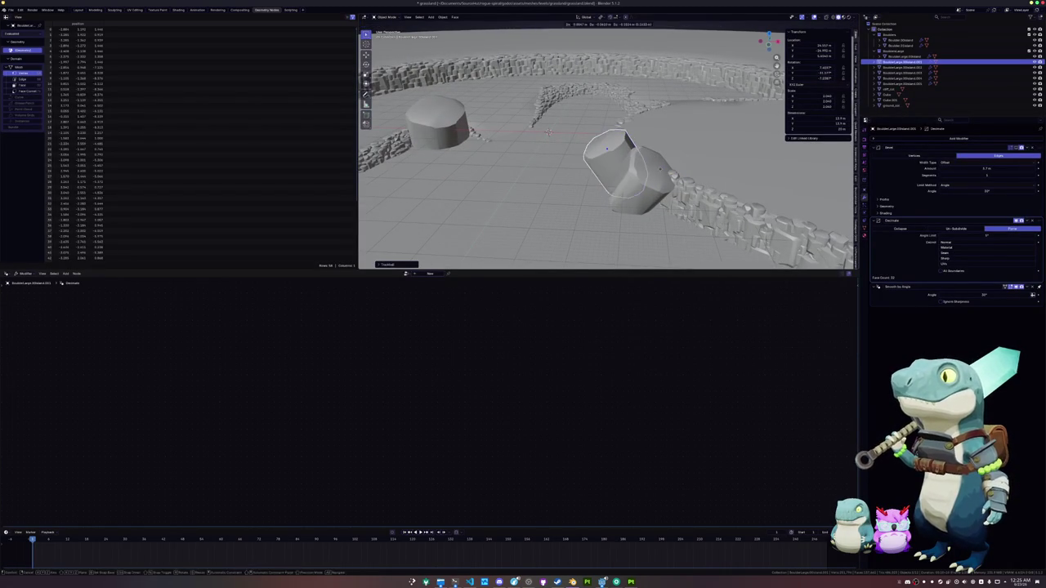
key("r")
key("z")
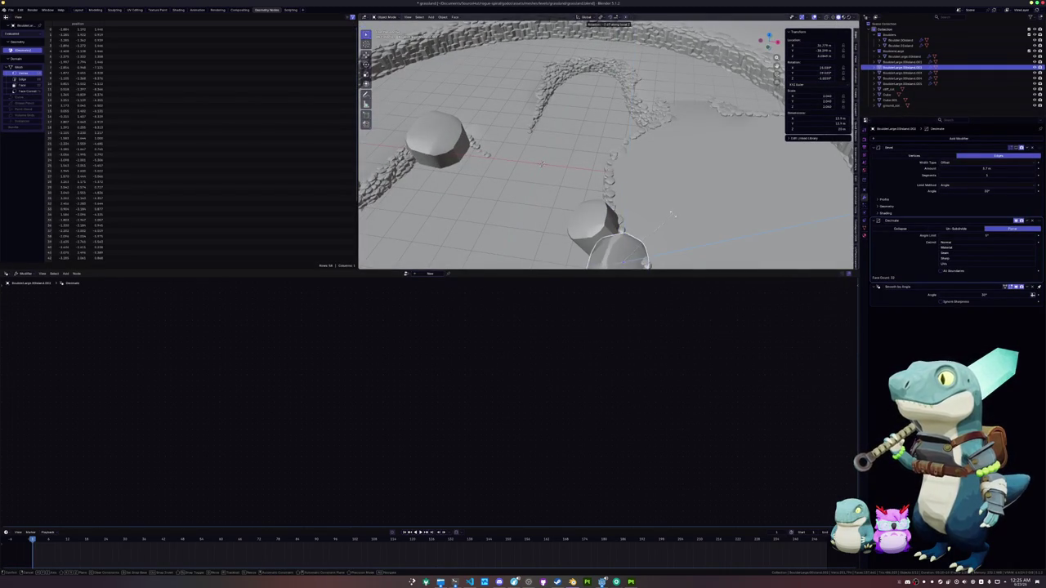
scroll(658, 245, "down", 2)
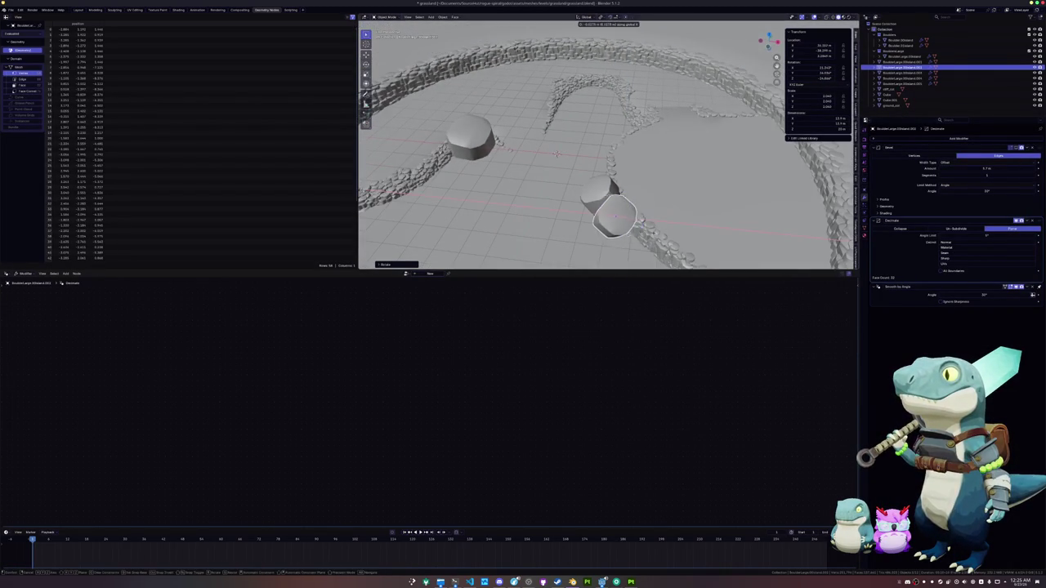
left_click(556, 152)
scroll(572, 180, "down", 4)
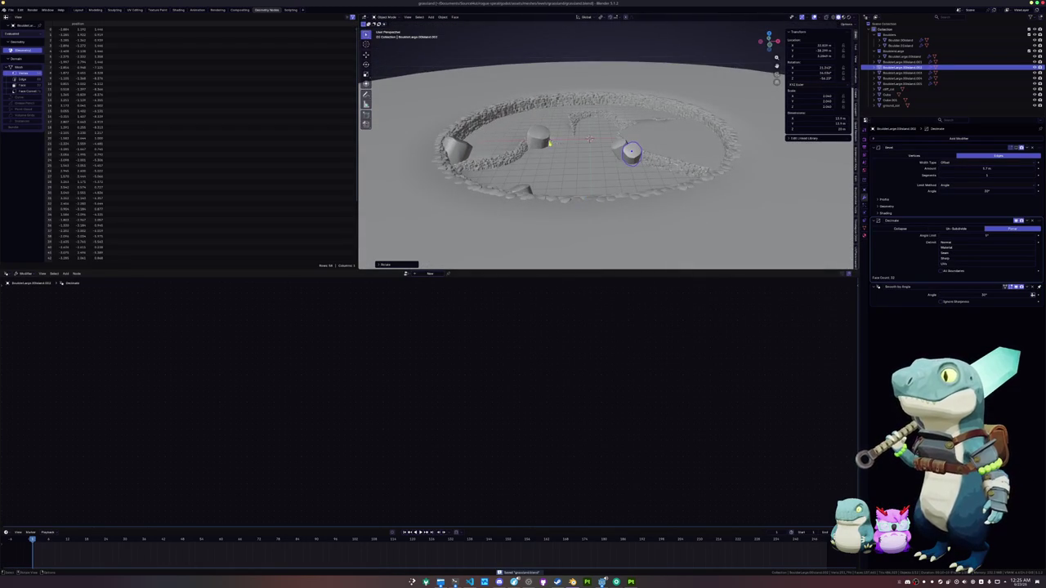
Duplicate the small boulder in the ring and place the copy higher on the map.
left_click(536, 141)
left_click(457, 149)
left_click(524, 189)
scroll(539, 190, "up", 2)
key("KP_7")
scroll(552, 204, "down", 2)
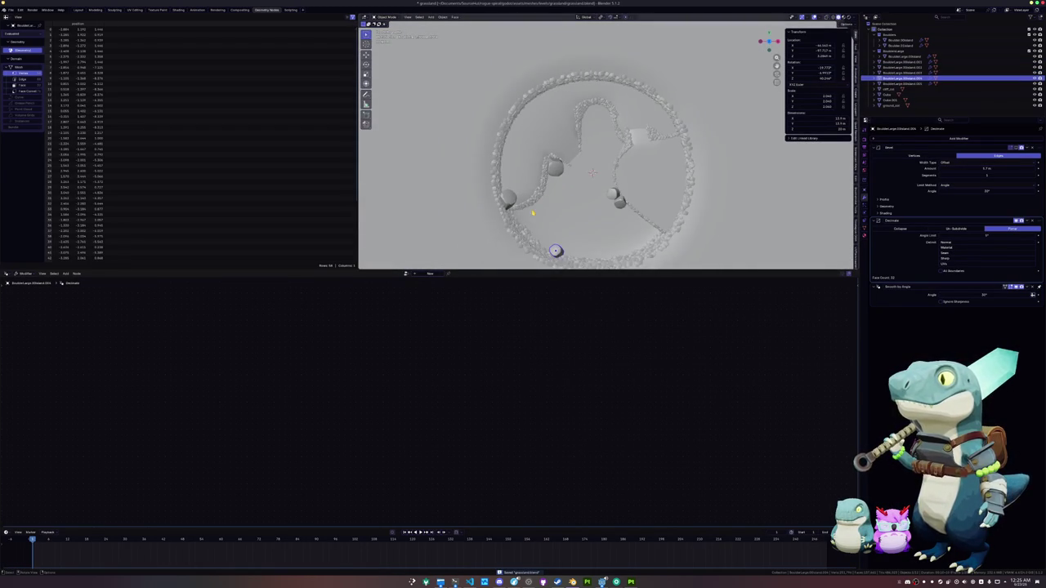
key("shift+d")
left_click(599, 82)
Tilt the small boulder copy, move it to the ring's top edge, and enlarge it slightly.
key("r")
key("r")
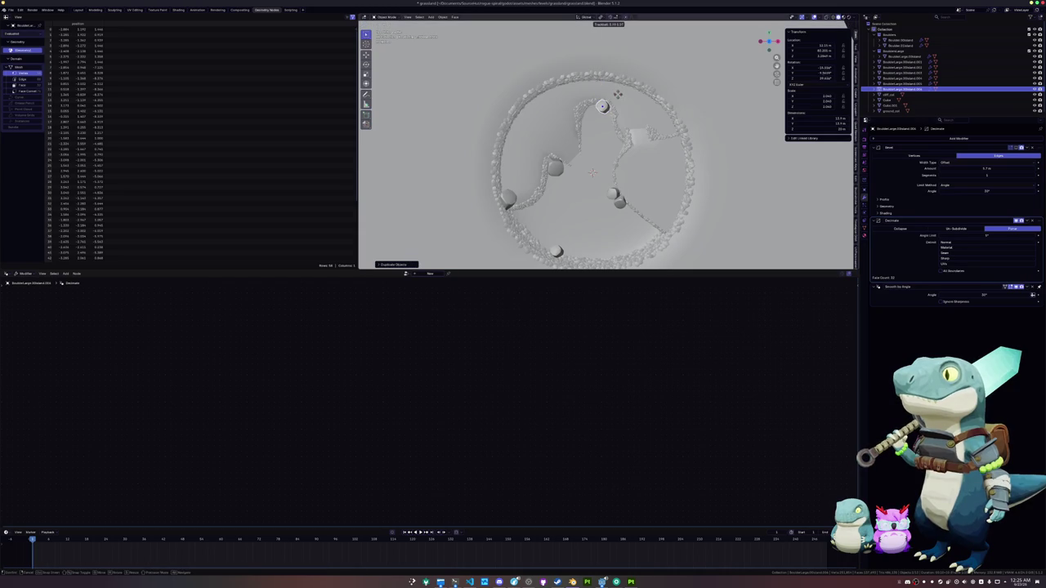
left_click(618, 99)
key("g")
key("shift+z")
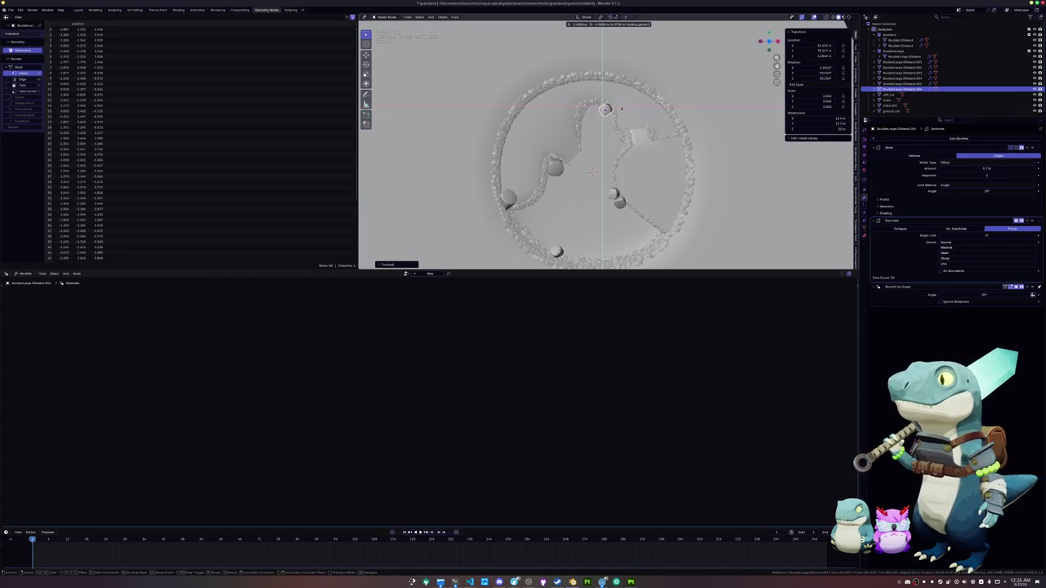
left_click(621, 108)
left_click_drag(621, 108, 617, 91)
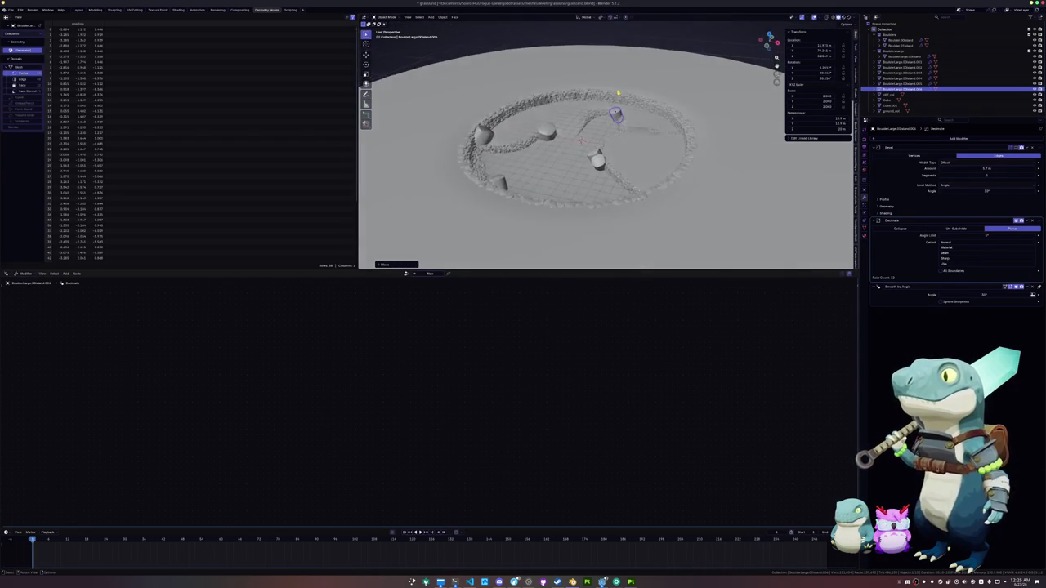
scroll(617, 92, "up", 3)
key("s")
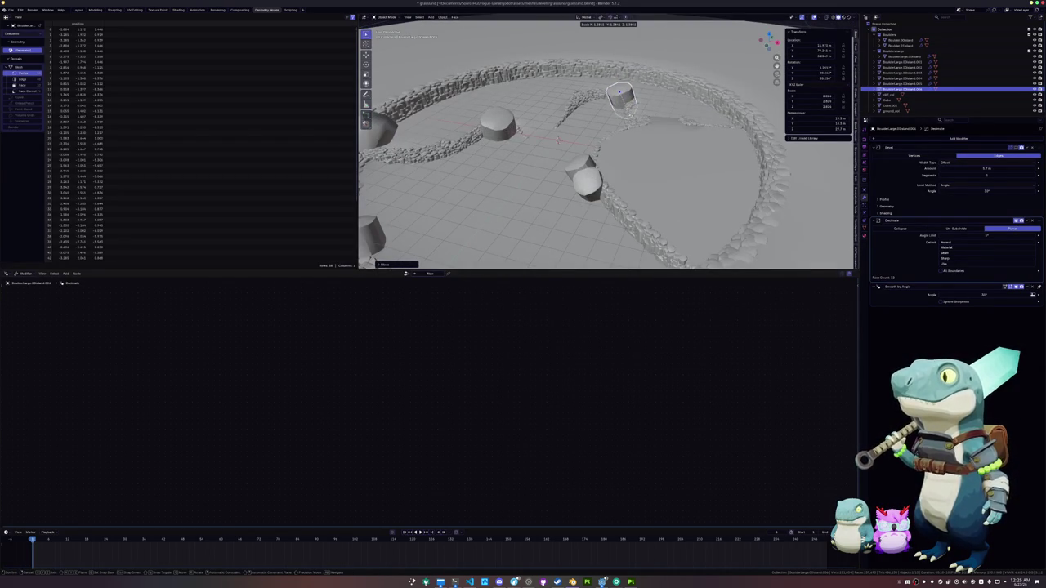
left_click(626, 113)
scroll(654, 131, "down", 4)
mouse_move(654, 131)
left_mouse_down()
mouse_move(581, 146)
mouse_move(519, 141)
mouse_move(546, 136)
mouse_move(548, 168)
left_mouse_up()
Slide the small rock inside the ring along the X axis.
left_click(491, 144)
left_click(491, 146)
key("g")
key("y")
key("y")
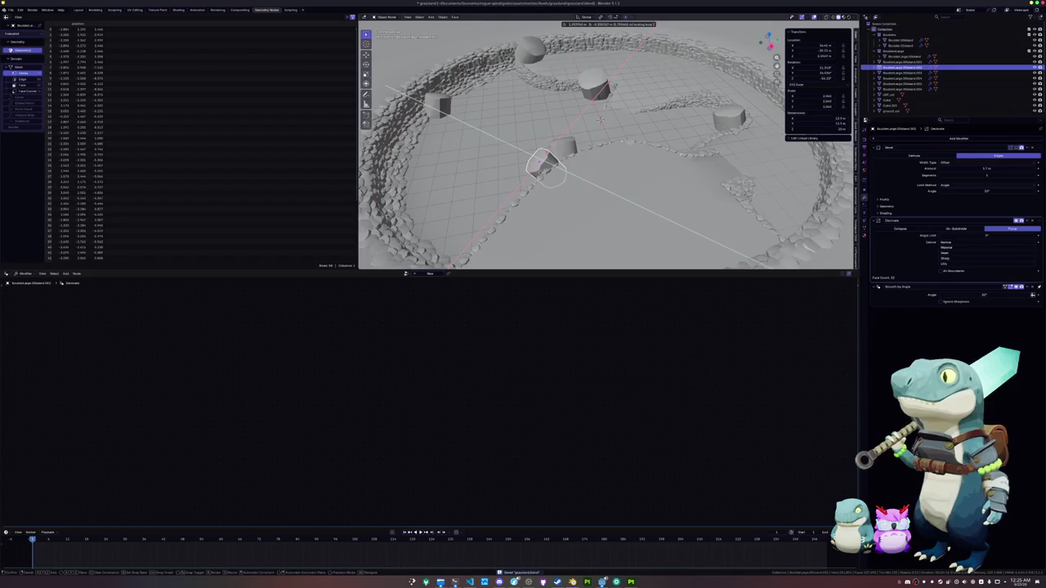
key("x")
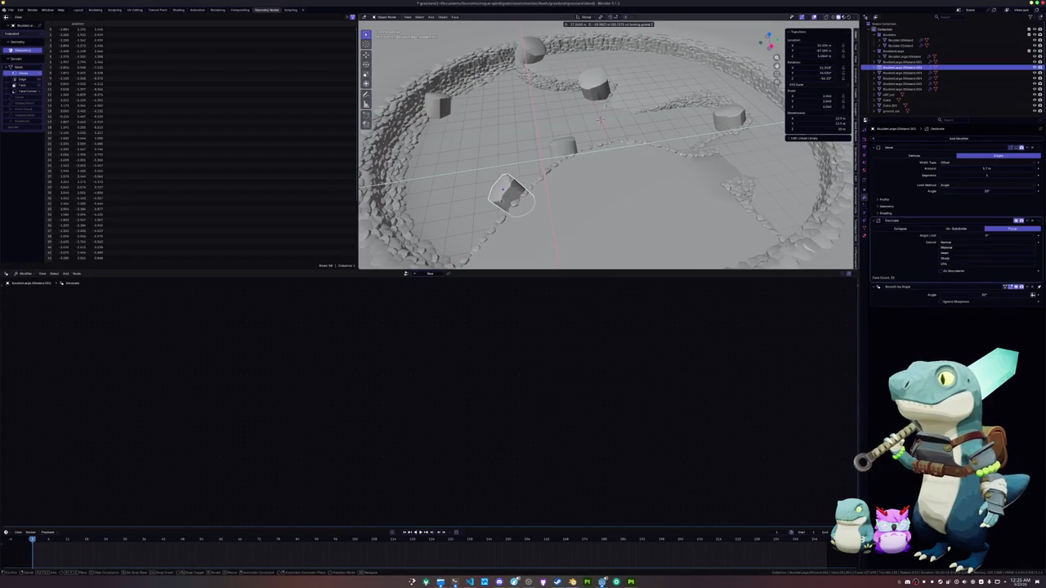
left_click(500, 193)
scroll(500, 193, "down", 5)
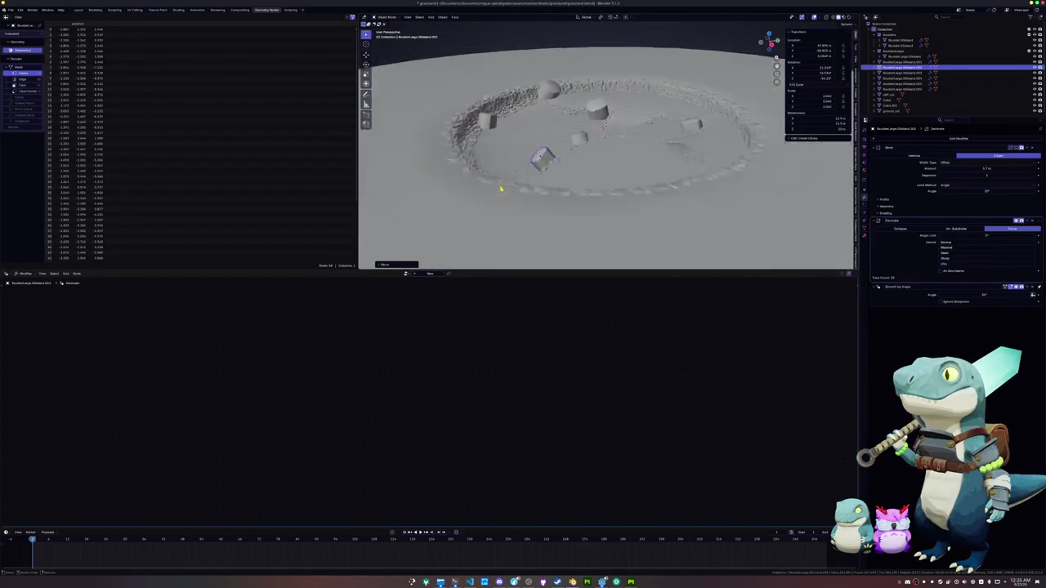
Duplicate a rock by the ring, raise the copy, then spin and tilt it.
left_click(540, 96)
key("shift+d")
key("shift+z")
key("z")
key("KP_2")
key("KP_2")
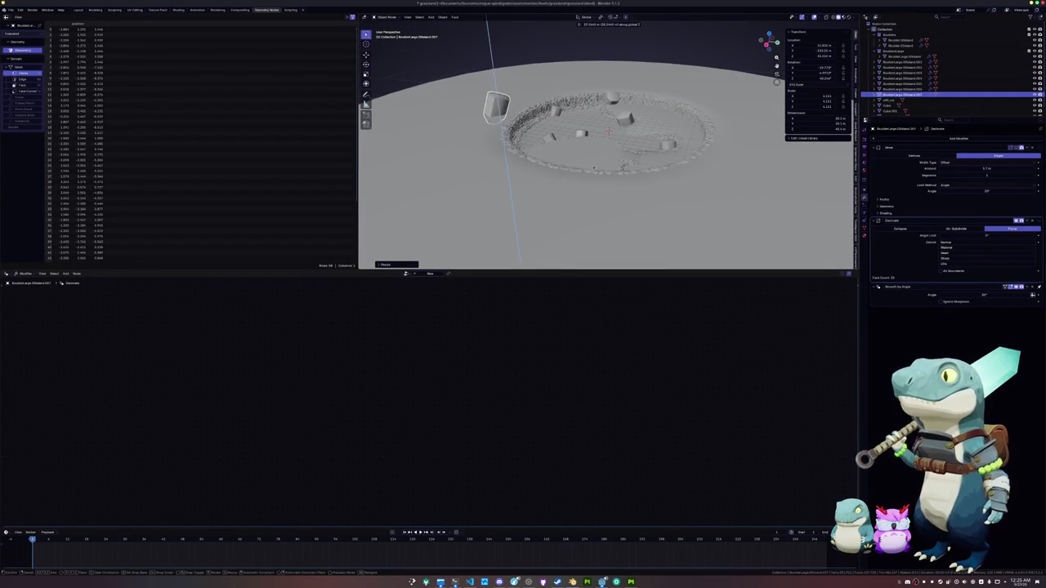
key("shift+z")
key("r")
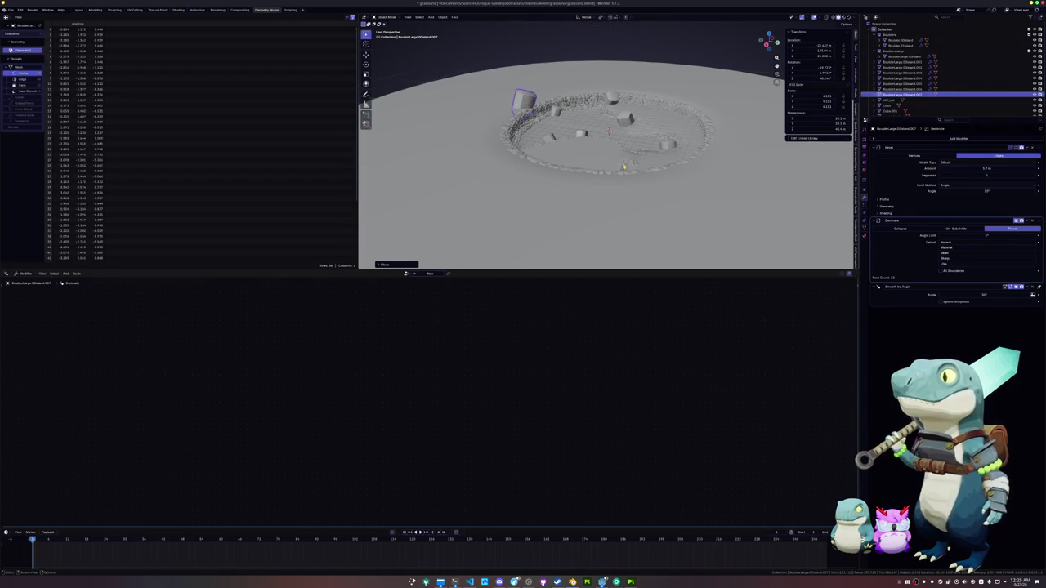
key("KP_8")
key("z")
left_click(556, 192)
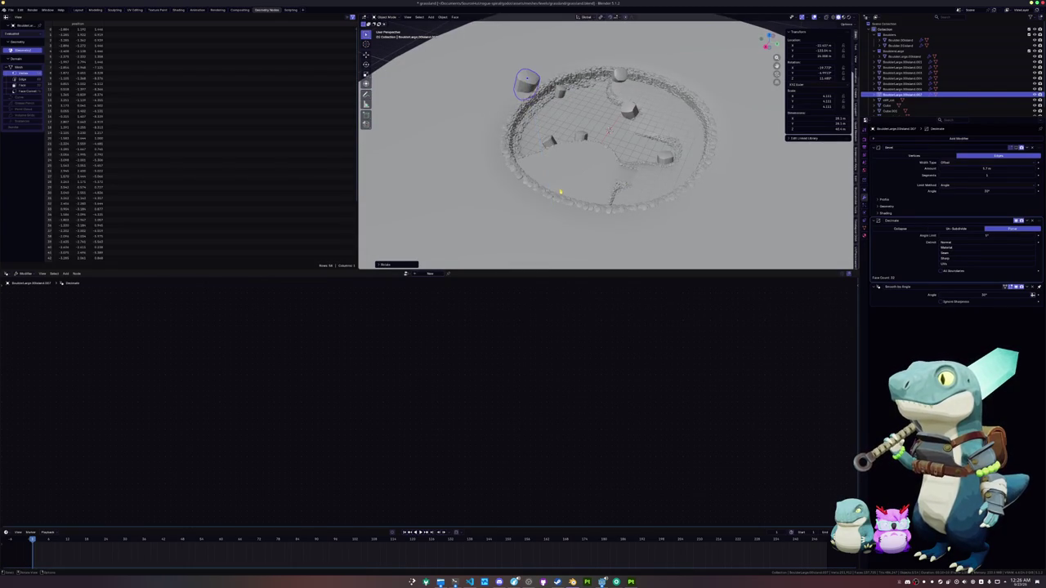
key("r")
key("r")
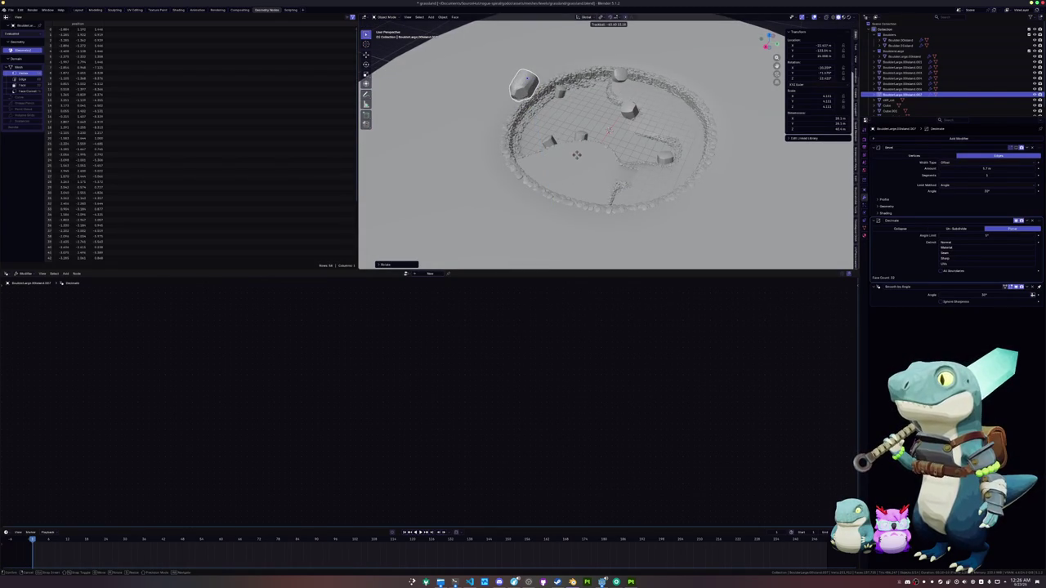
left_click(575, 167)
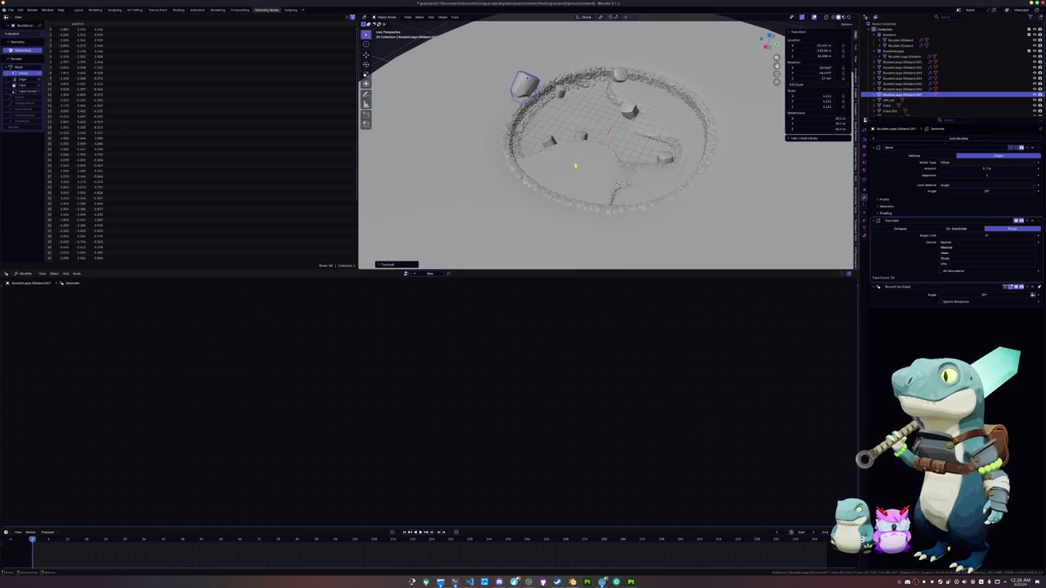
Place another boulder copy, adjusting its height and rotation and enlarging it.
key("KP_2")
key("KP_2")
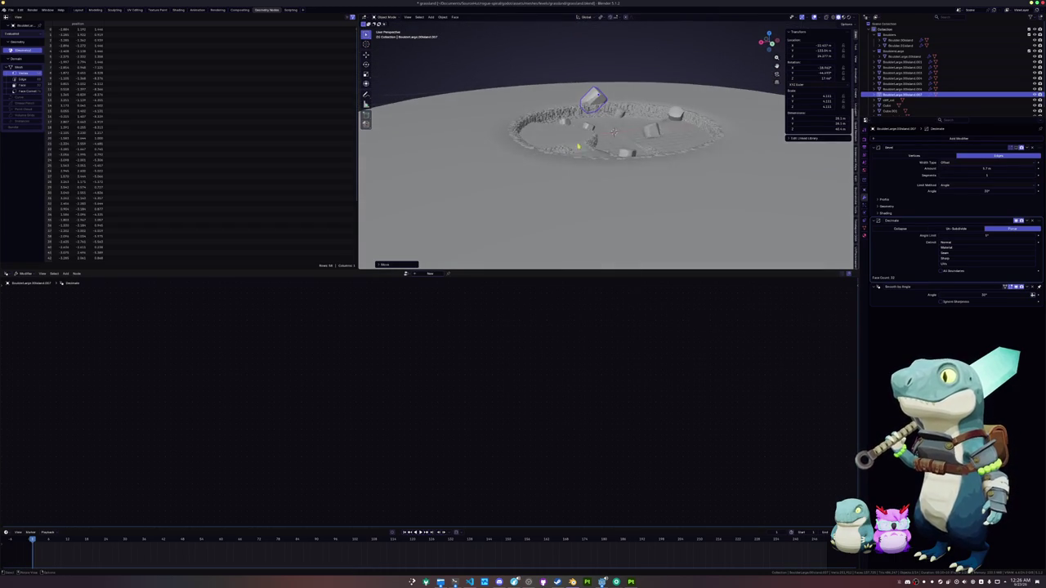
key("KP_8")
key("KP_8")
left_click(611, 82)
key("g")
key("z")
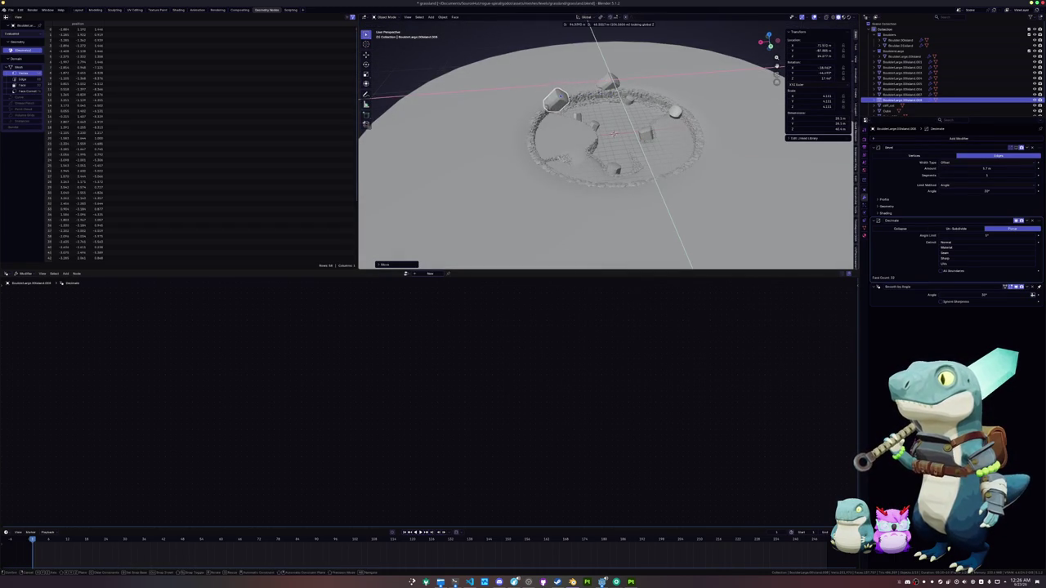
key("Return")
key("shift+d")
key("r")
key("Return")
key("s")
key("Return")
Adjust the large boulder's height and redo its spin around the vertical axis.
key("g")
key("z")
key("Return")
key("KP_8")
key("KP_8")
key("r")
key("z")
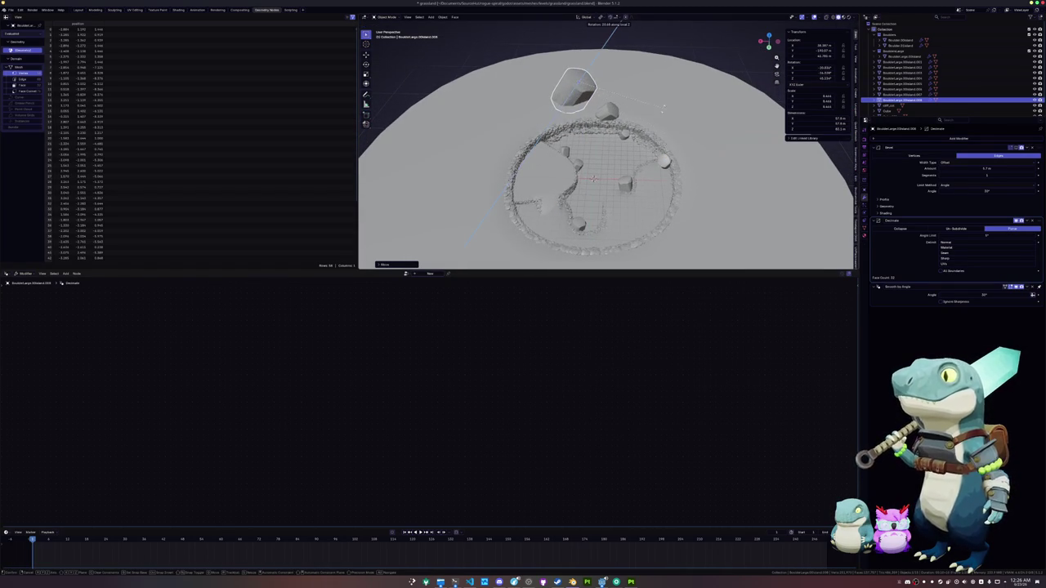
key("Escape")
key("r")
key("Return")
scroll(635, 63, "down", 3)
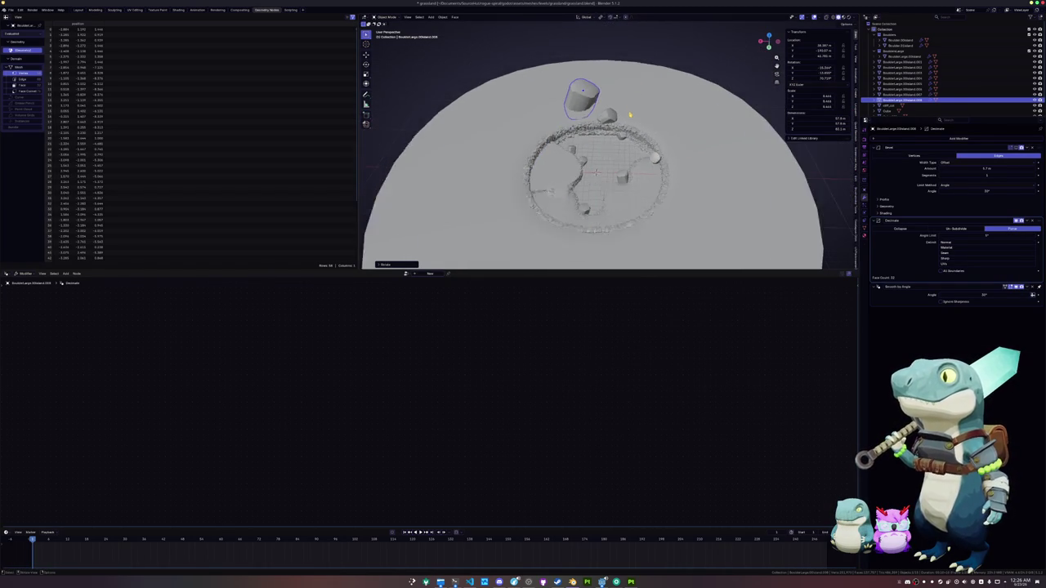
Duplicate the large boulder and place the rotated copy on the ground plane.
key("shift+d")
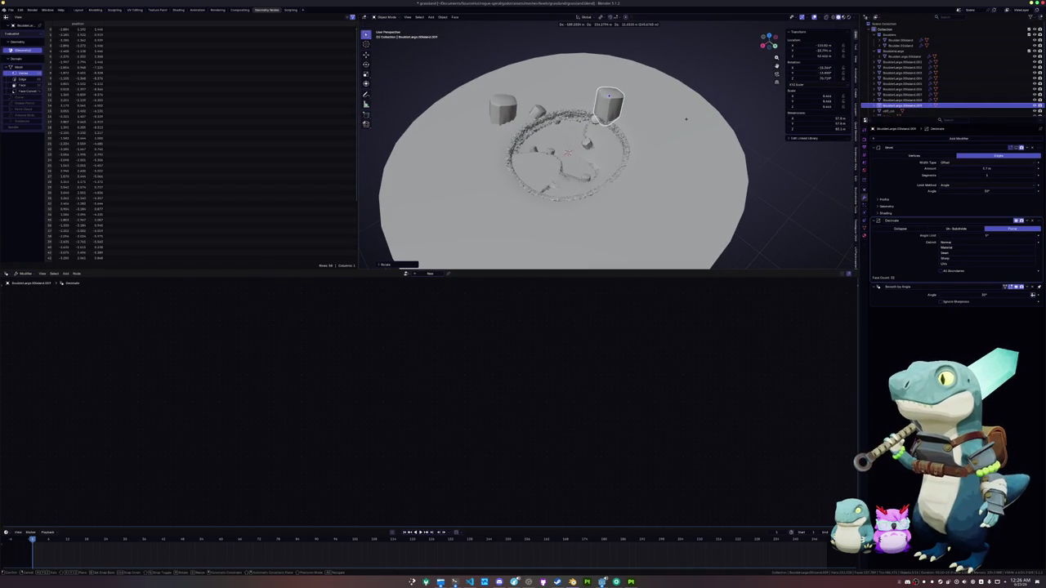
left_click(722, 140)
key("r")
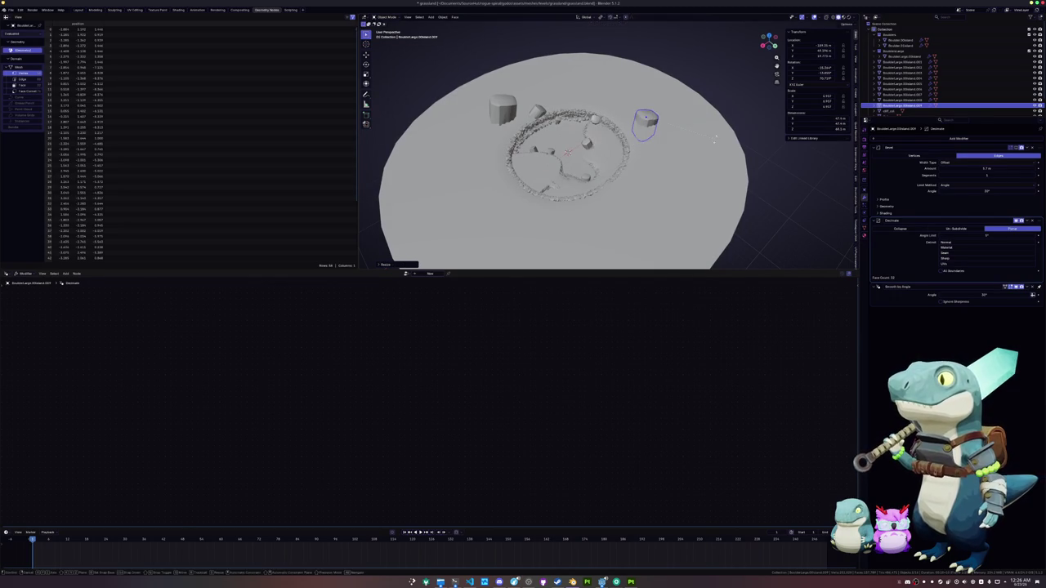
left_click(667, 176)
key("g")
key("shift+z")
left_click(667, 179)
mouse_move(667, 179)
left_mouse_down()
mouse_move(646, 186)
mouse_move(600, 173)
left_mouse_up()
scroll(601, 173, "up", 5)
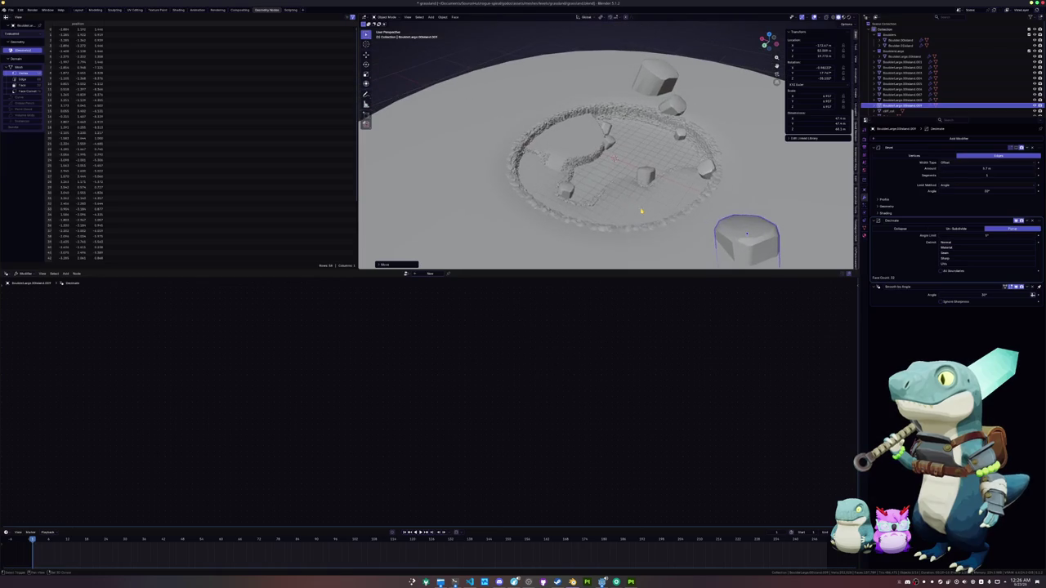
Add a rotated, shrunken boulder copy just outside the ring's upper-left edge.
key("shift+d")
key("shift+z")
left_click(498, 135)
key("r")
left_click(545, 173)
key("s")
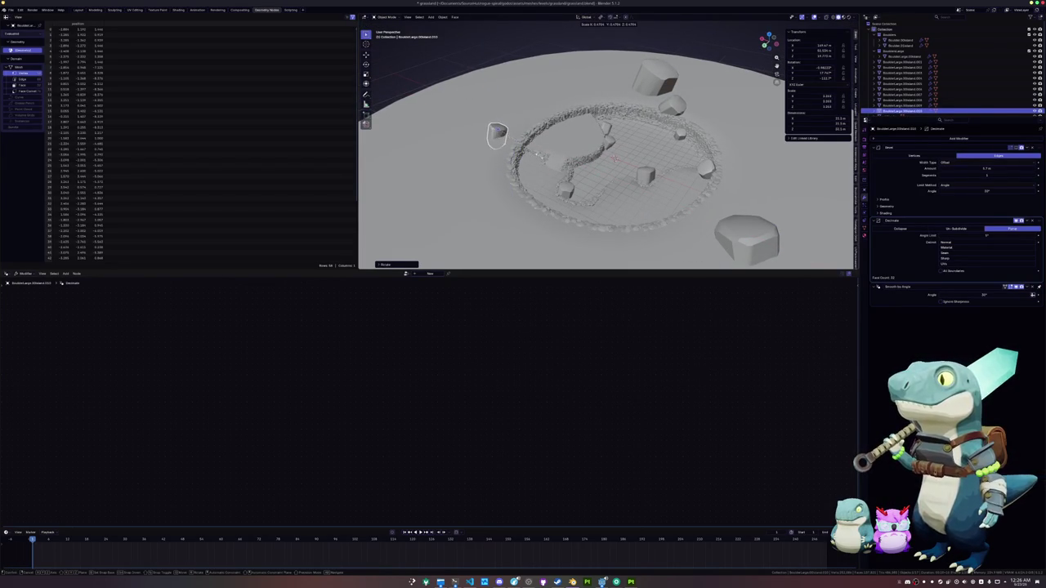
left_click(560, 161)
key("g")
left_click(585, 147)
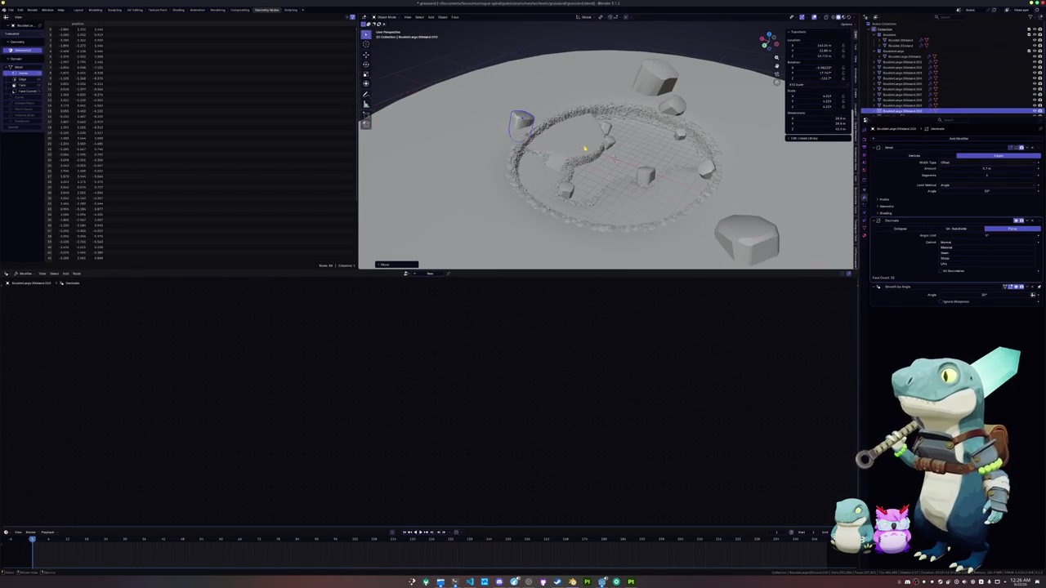
Tilt a small boulder inside the ring, set its height, and slide it sideways.
left_click(610, 147)
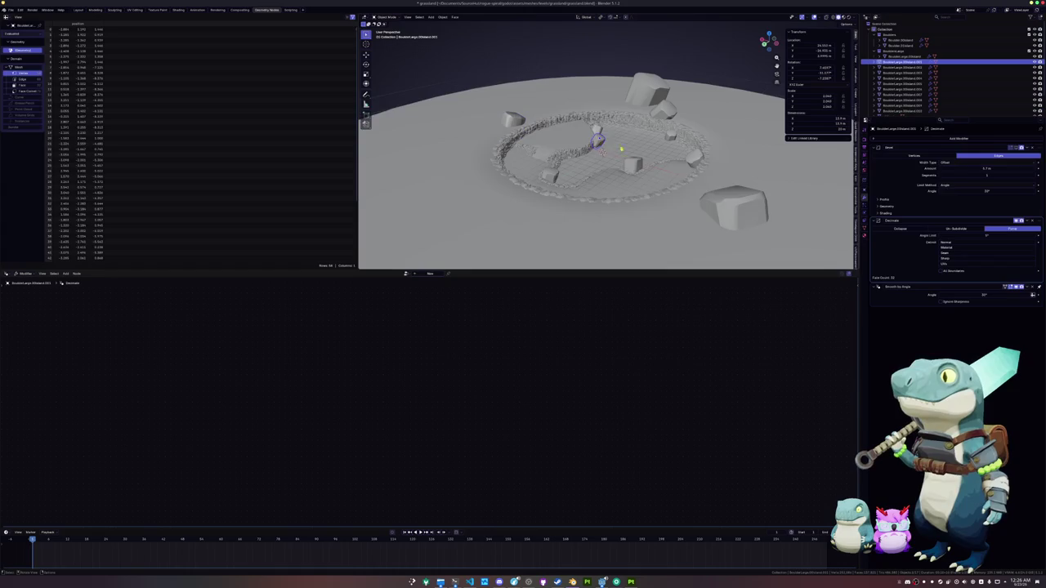
scroll(612, 147, "up", 2)
key("r")
key("r")
left_click(655, 136)
key("s")
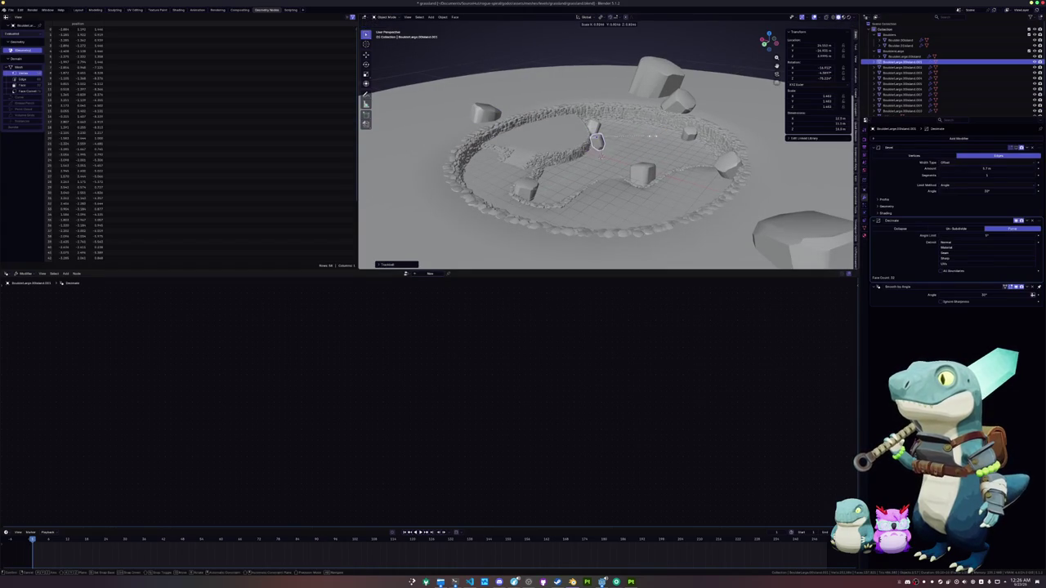
key("g")
key("z")
left_click(641, 139)
scroll(642, 143, "up", 3)
key("g")
key("z")
key("shift+z")
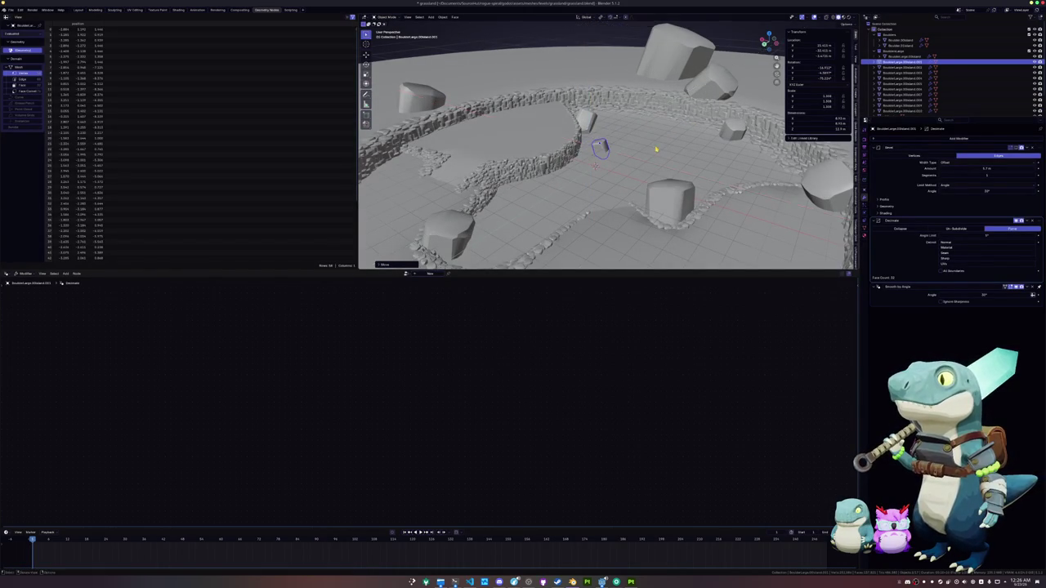
left_click(655, 147)
Select several other boulders, including the cylinder-shaped one, to adjust next.
left_click(654, 100)
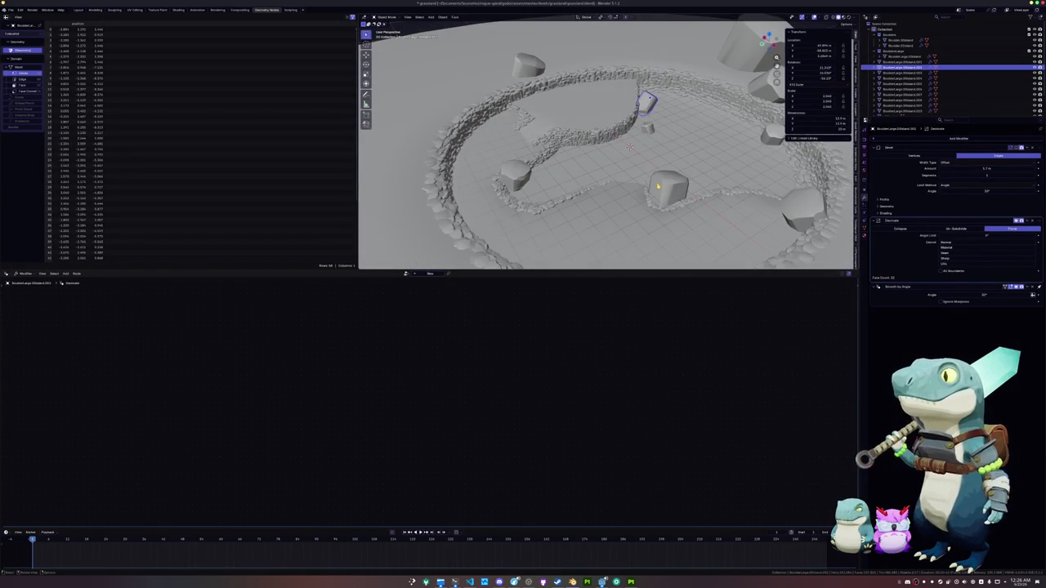
left_click(657, 187)
left_click(903, 87)
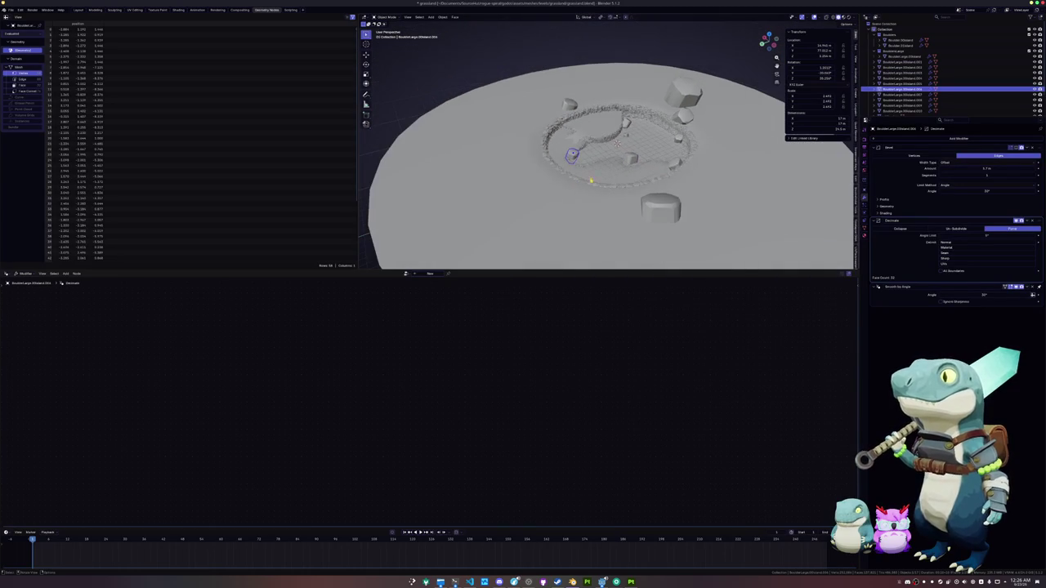
left_click(652, 205)
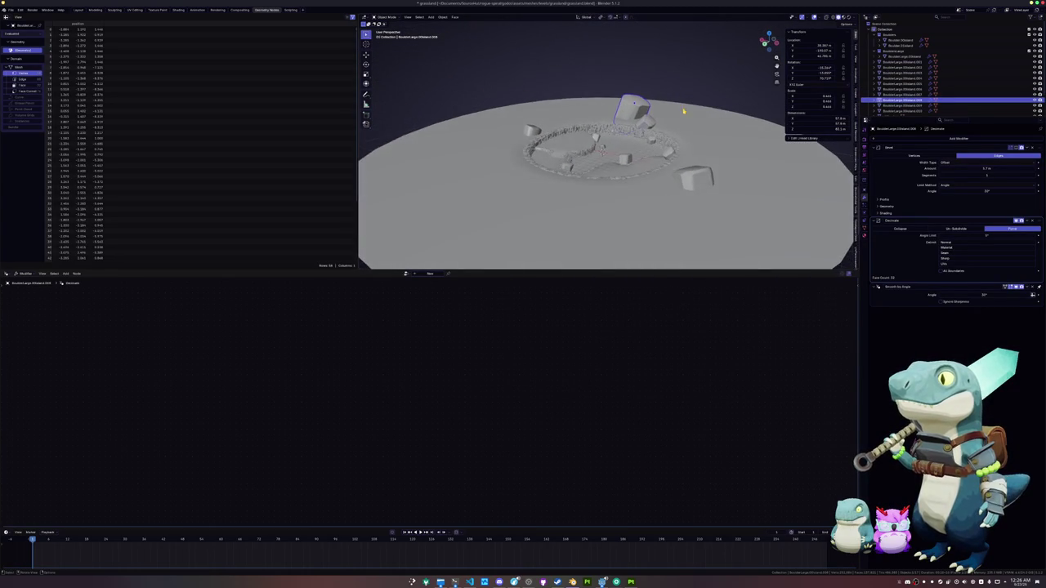
left_click(651, 122)
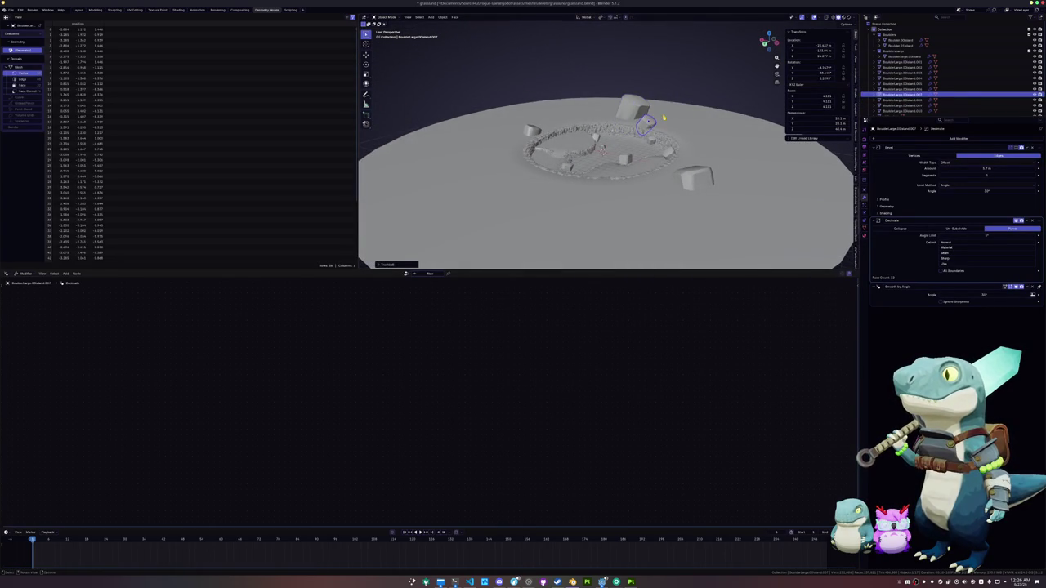
Tumble the boulder beside the ring freely and spin it around the vertical axis.
key("g")
key("shift+z")
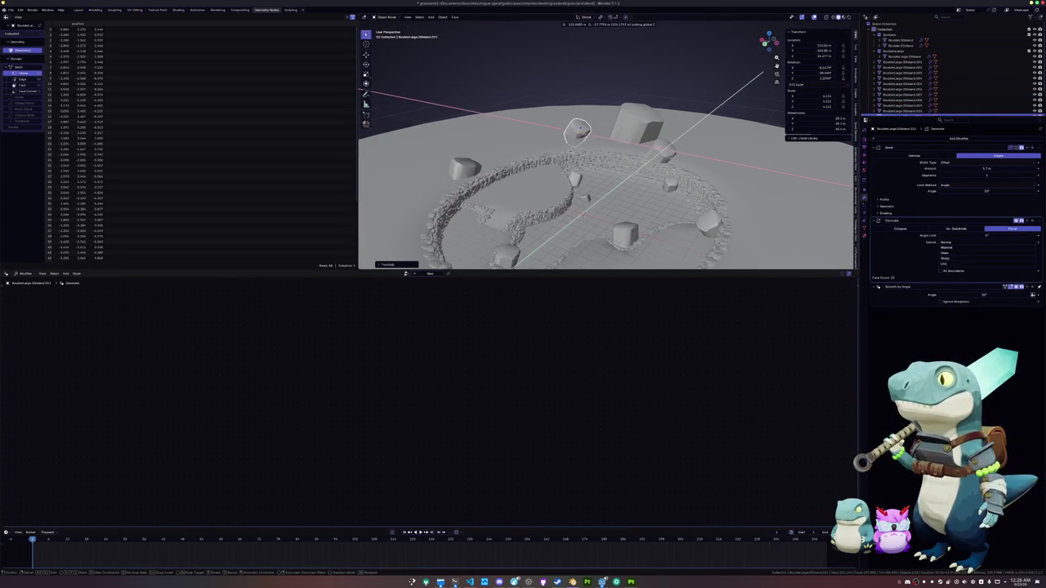
key("r")
key("r")
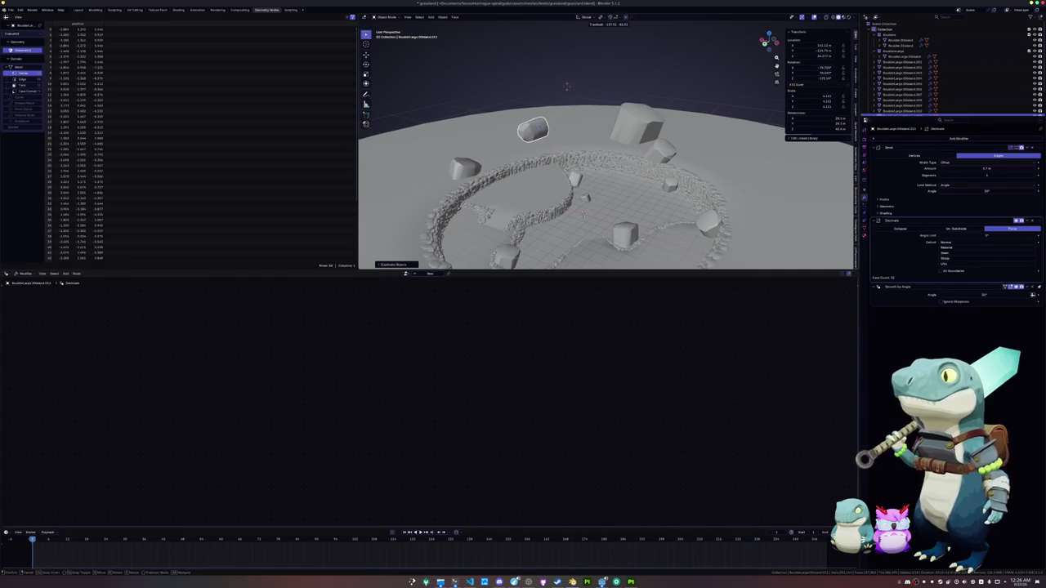
left_click(564, 142)
key("r")
key("z")
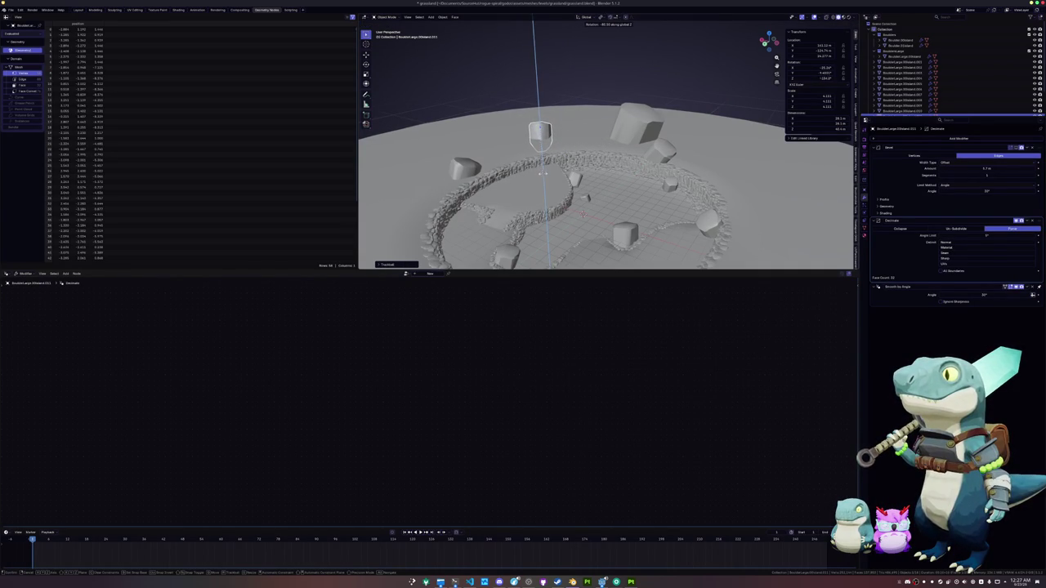
left_click(556, 172)
key("r")
key("r")
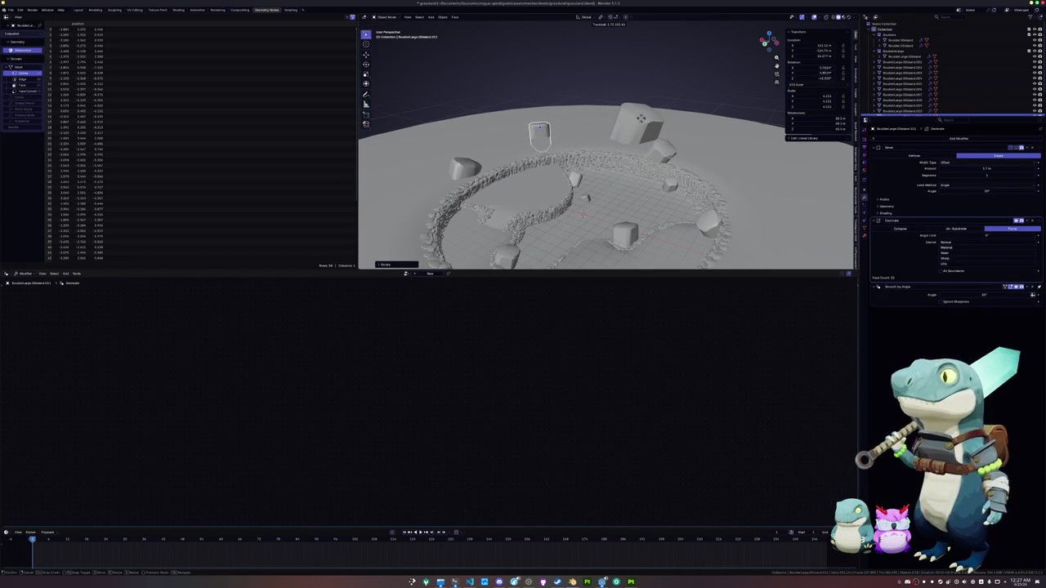
left_click(638, 124)
key("r")
key("z")
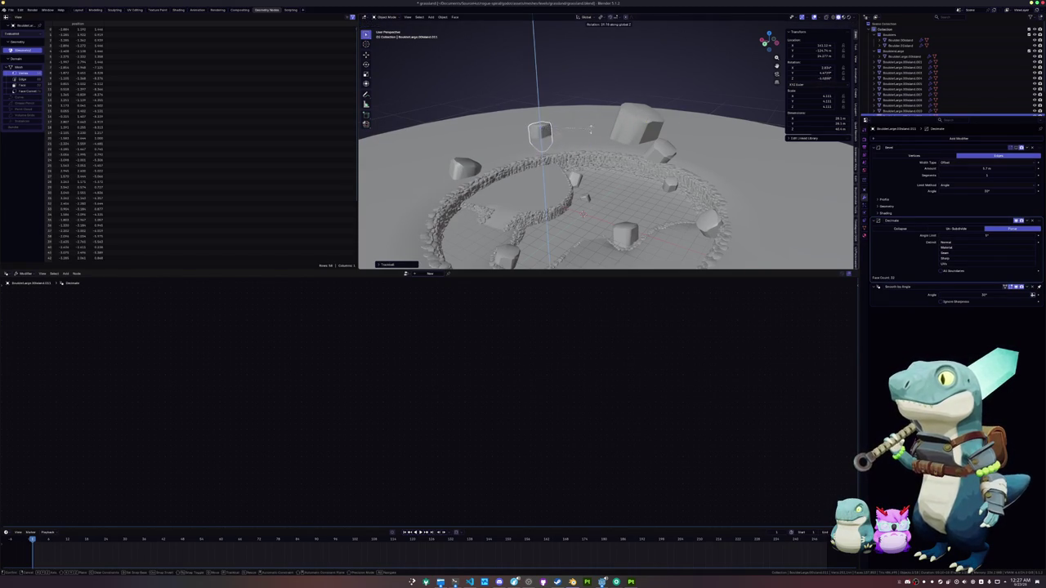
left_click(562, 92)
Enlarge the boulder considerably and adjust its height.
key("s")
left_click(684, 147)
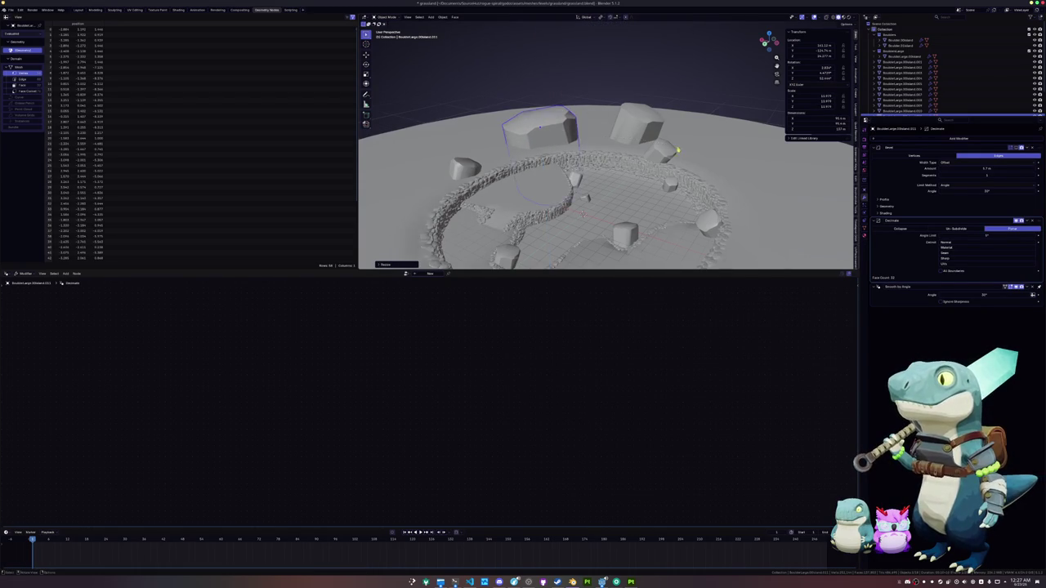
scroll(684, 147, "down", 3)
key("g")
key("z")
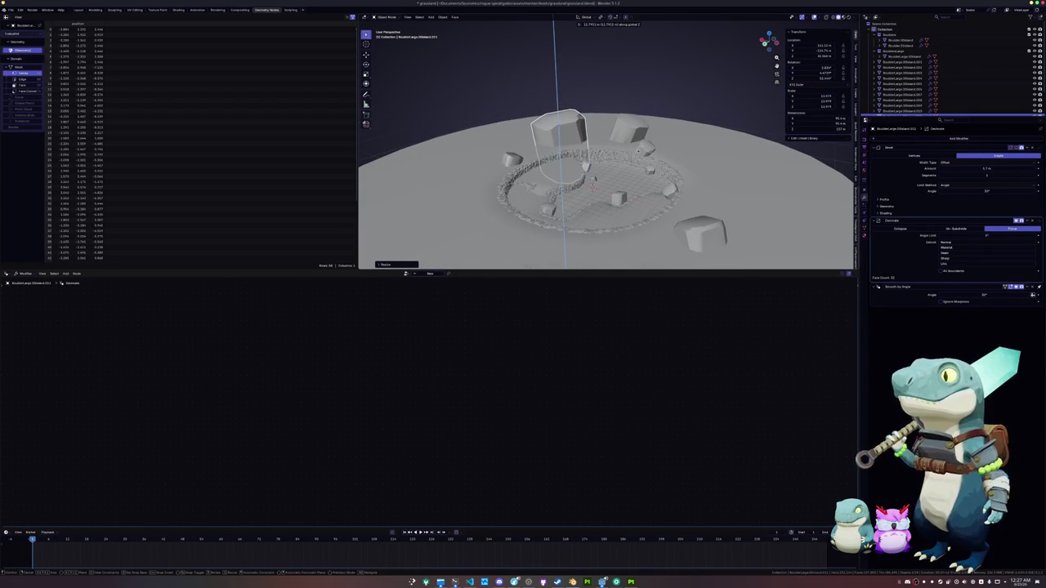
key("Return")
Save the scene as grassland.blend.
key("s")
mouse_move(604, 188)
left_mouse_down()
mouse_move(605, 167)
mouse_move(621, 180)
mouse_move(621, 160)
left_mouse_up()
key("ctrl+s")
scroll(608, 165, "up", 3)
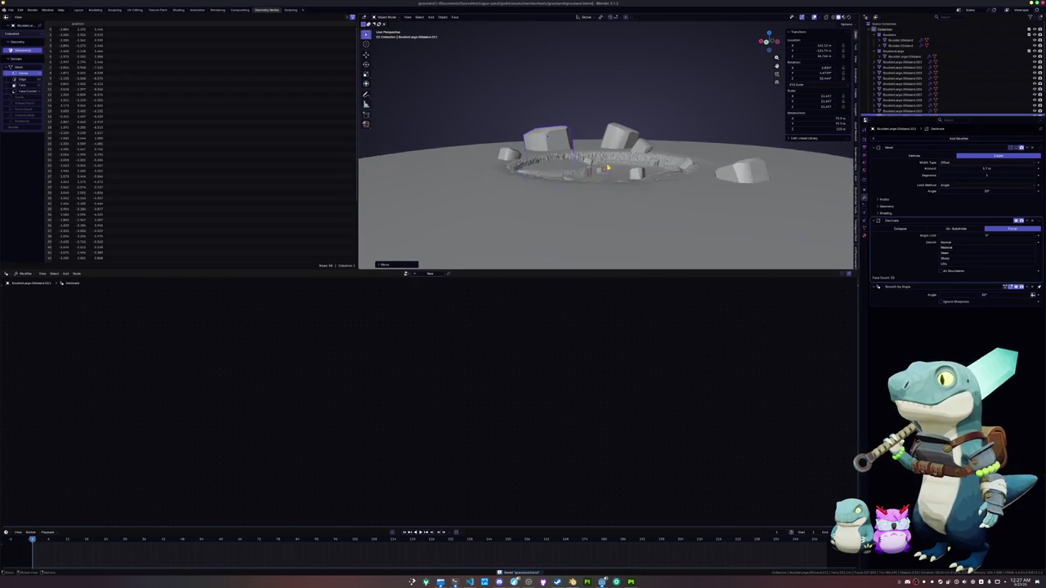
scroll(609, 174, "up", 3)
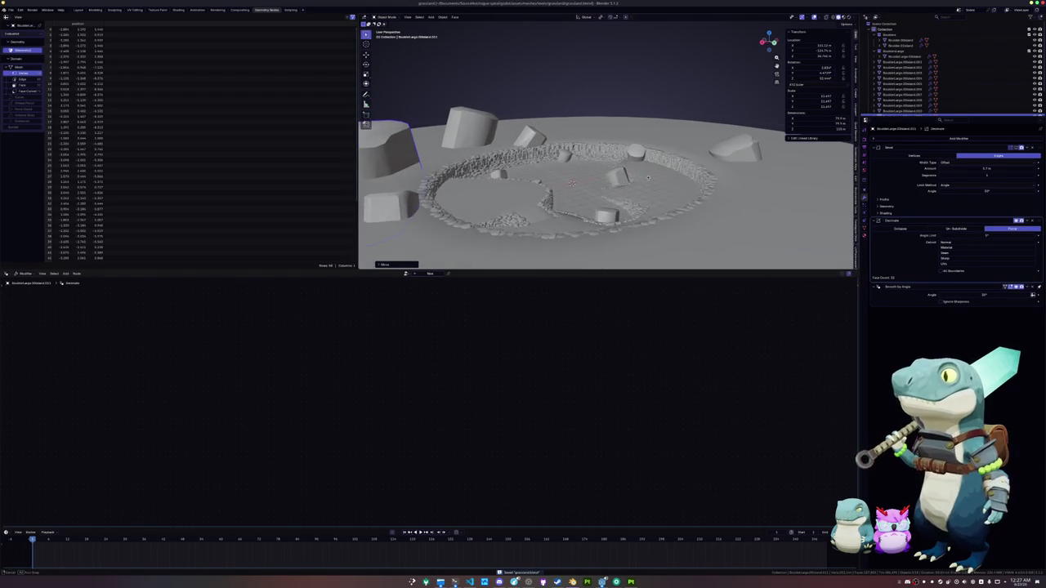
Reposition two small rocks inside the ring from a top-down view.
left_click(629, 181)
key("KP_Decimal")
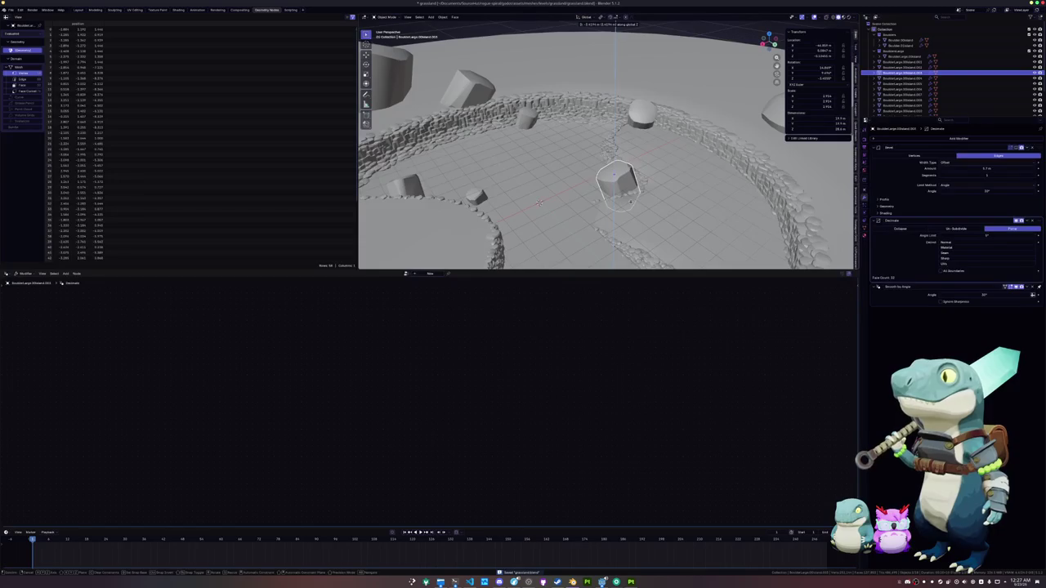
key("KP_7")
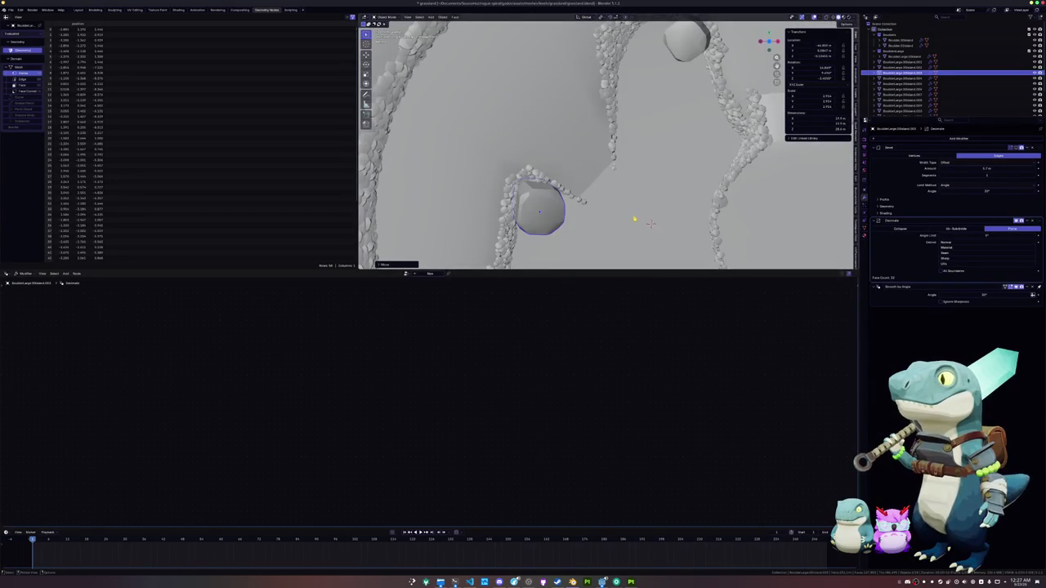
key("g")
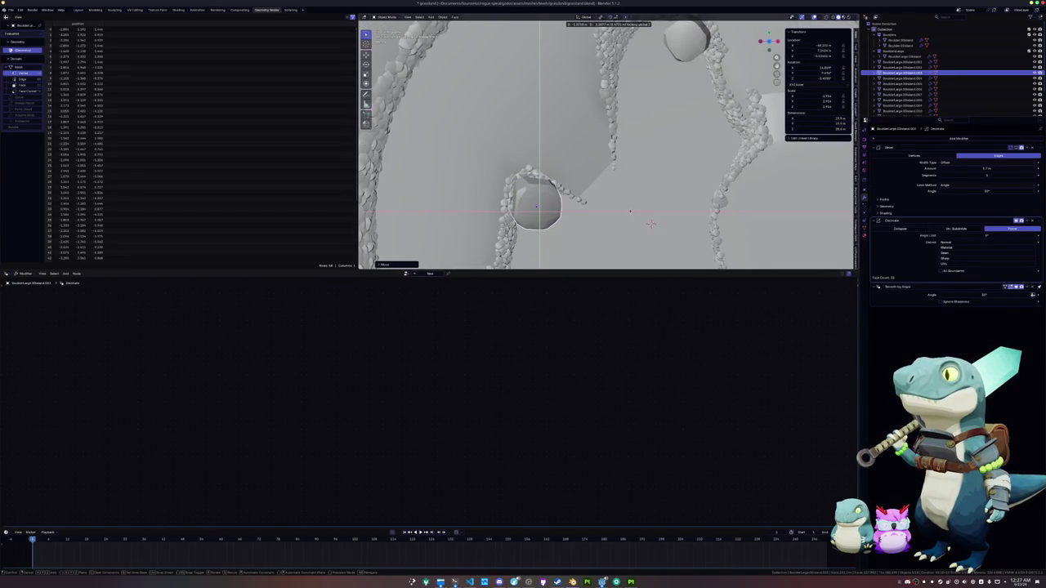
left_click(651, 223)
scroll(613, 247, "down", 2)
key("g")
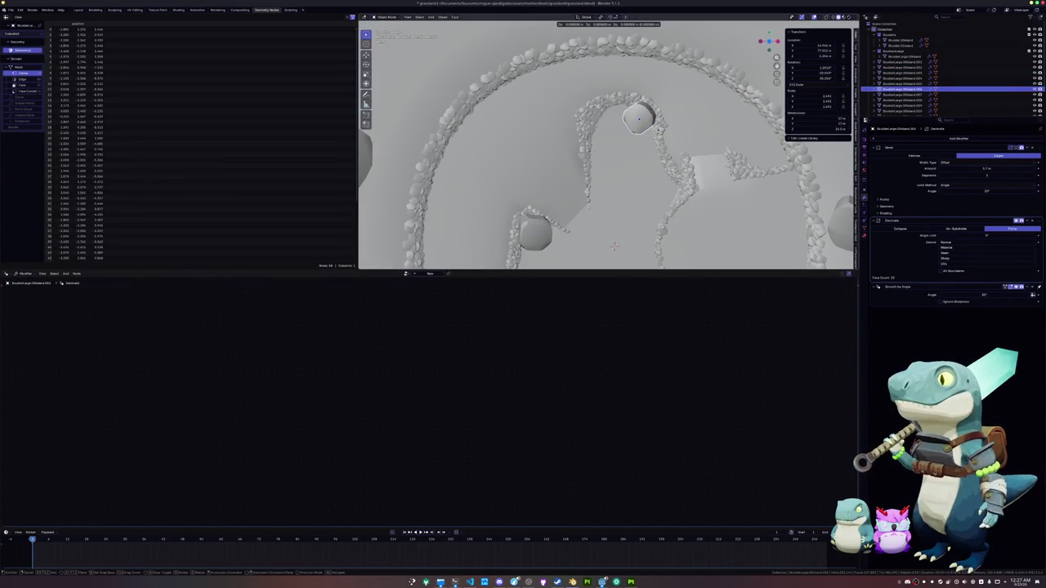
key("Return")
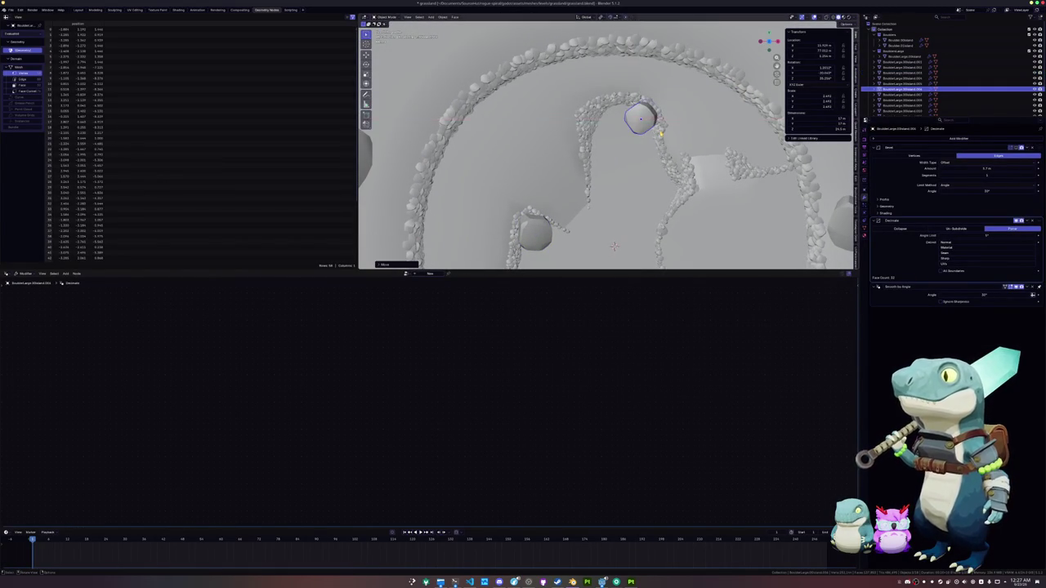
scroll(614, 247, "down", 4)
Move another small rock up-left inside the ring, then pick a different rock.
left_click(626, 152)
key("g")
left_click(621, 148)
left_click(563, 217)
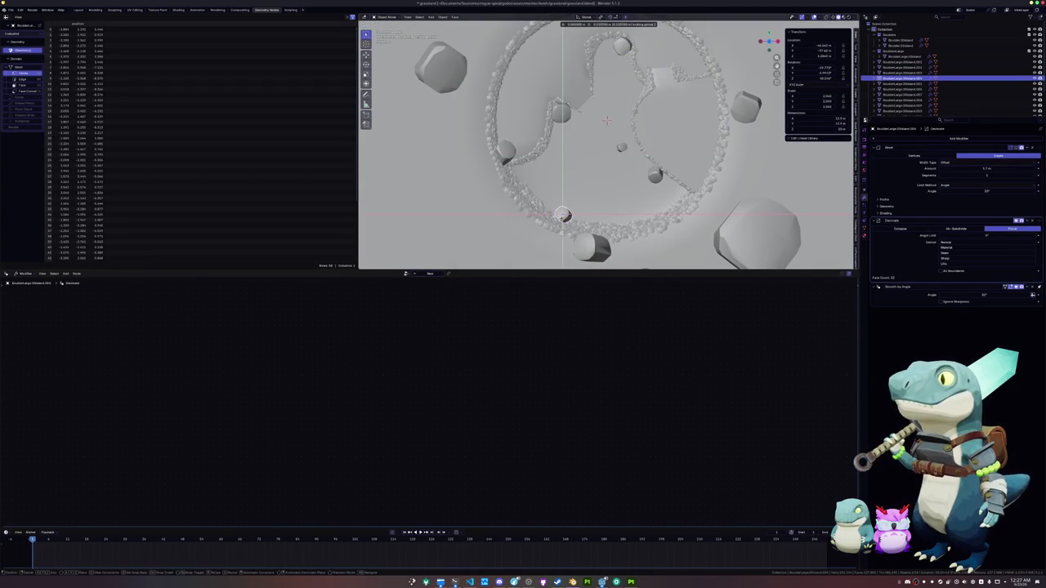
Select the ring wall, Cube.001 and diff_col wall meshes, widen the object list, and save.
scroll(532, 178, "up", 2)
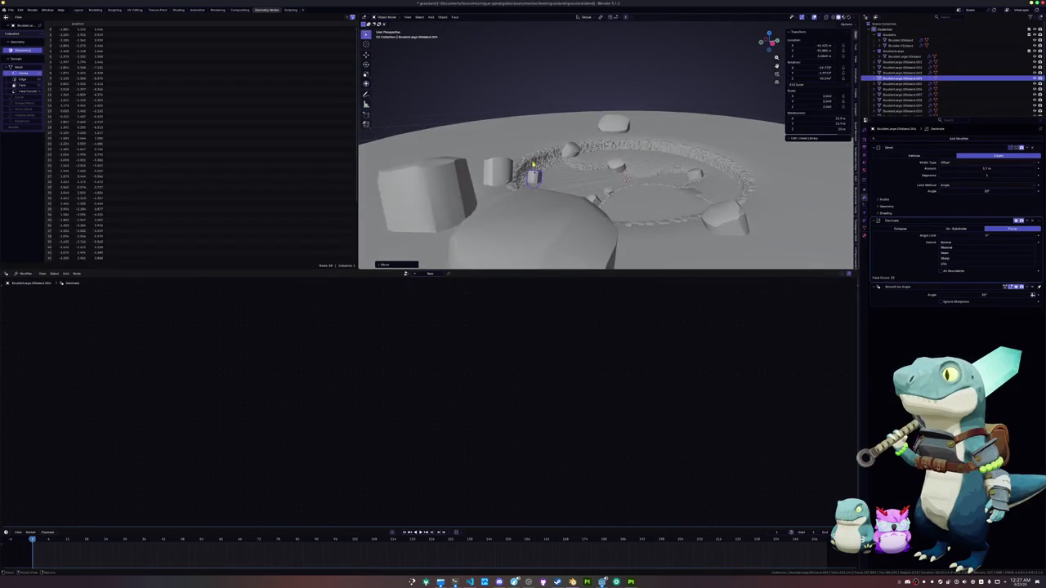
left_click(534, 163)
scroll(588, 190, "up", 2)
left_click(686, 196)
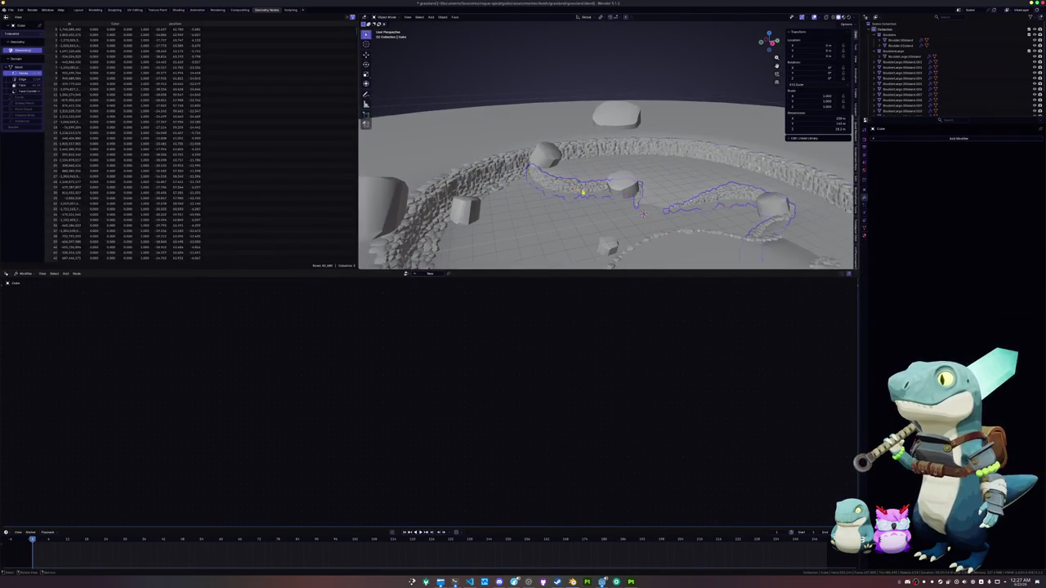
scroll(605, 147, "down", 3)
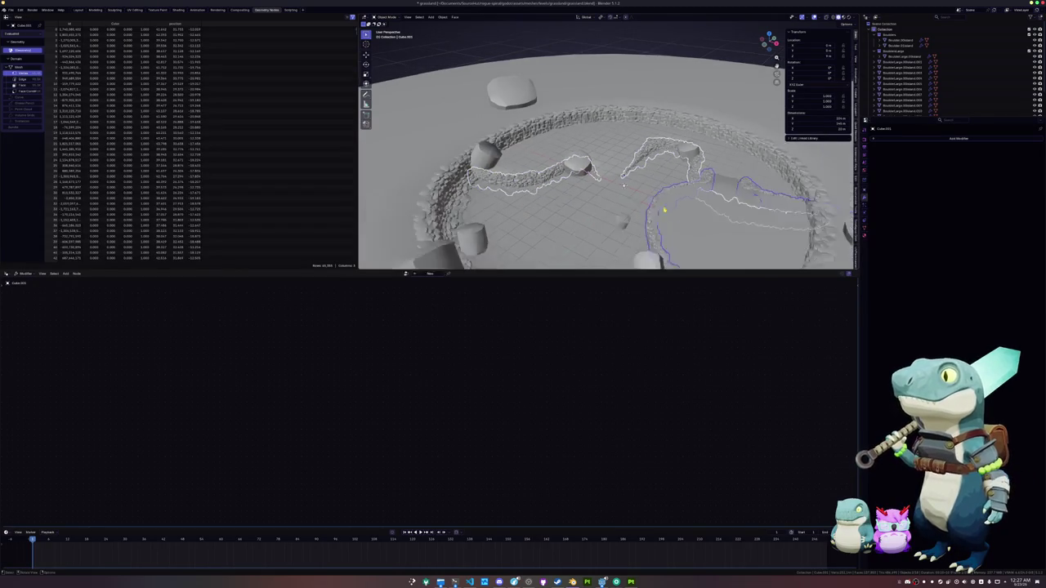
left_click(621, 229)
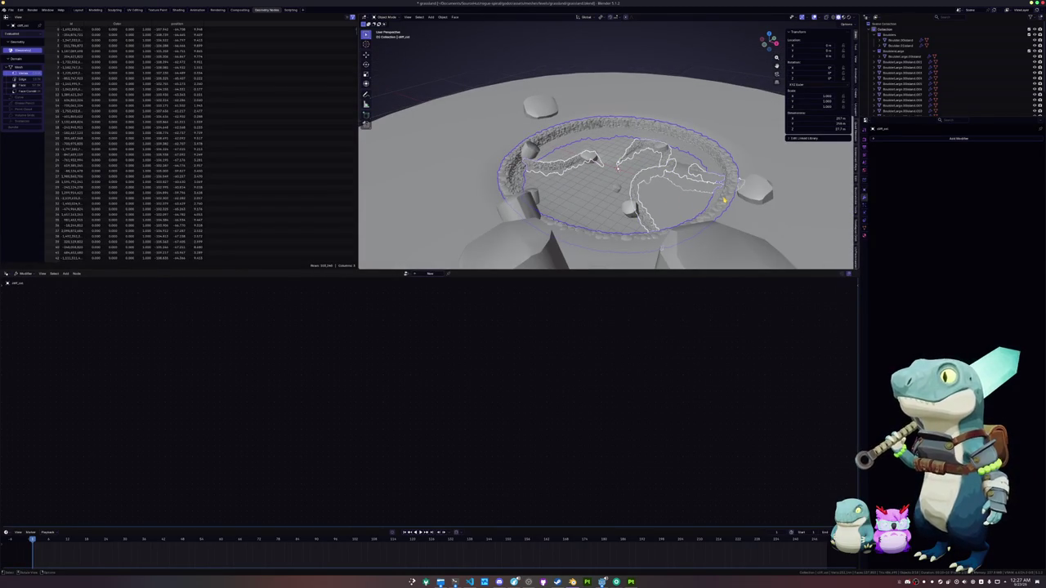
left_click(723, 199)
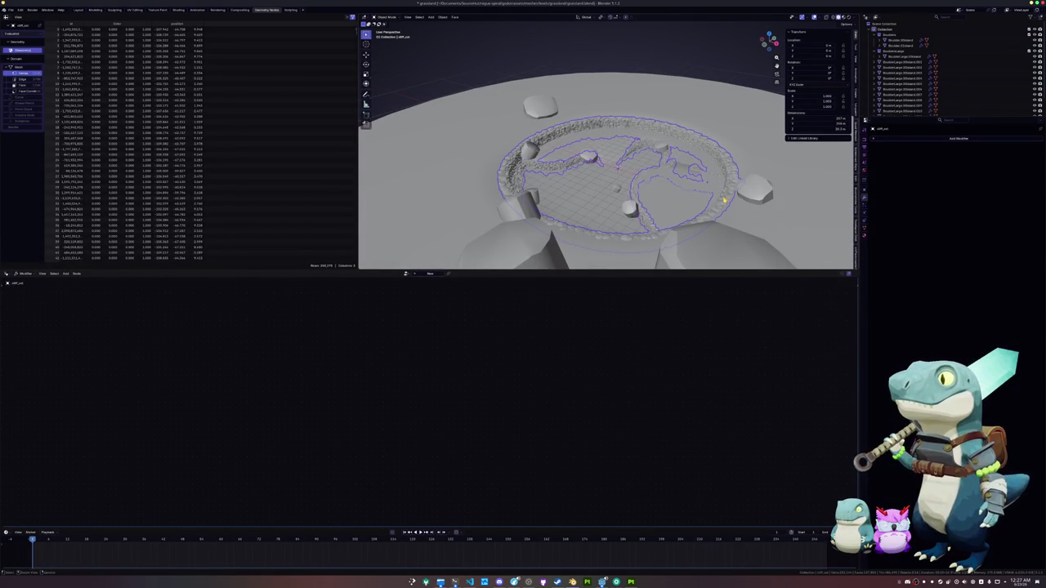
left_click_drag(889, 117, 889, 243)
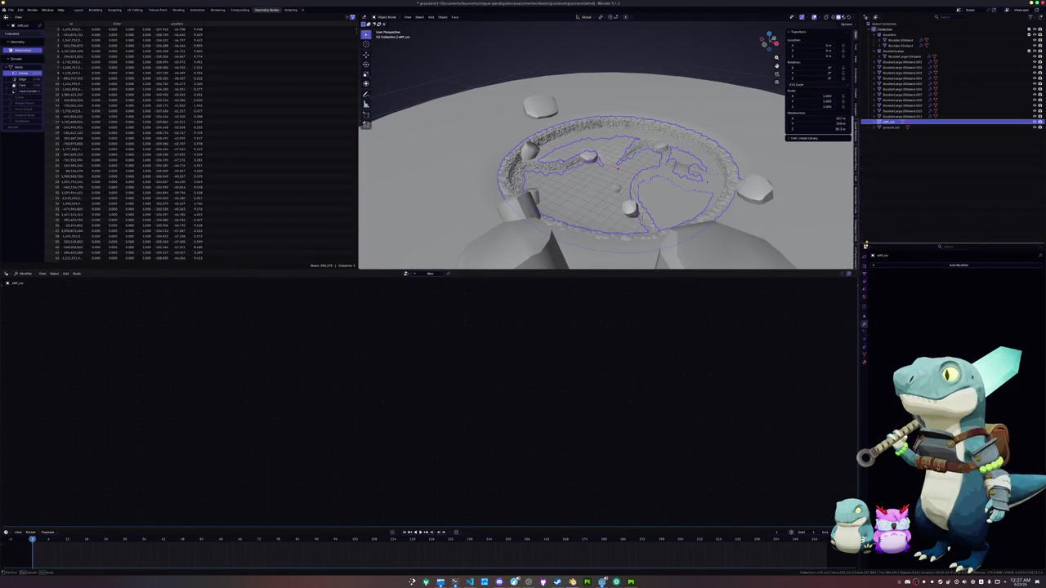
key("ctrl+s")
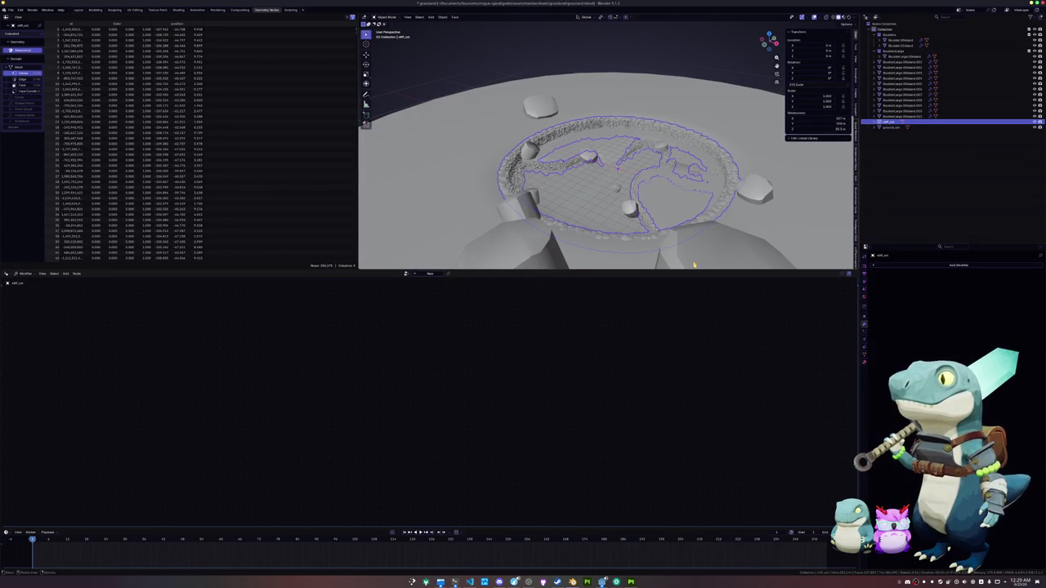
Select the ground_col collision mesh.
left_click(708, 148)
Lower the ground_col mesh vertically and save the scene.
key("g")
key("z")
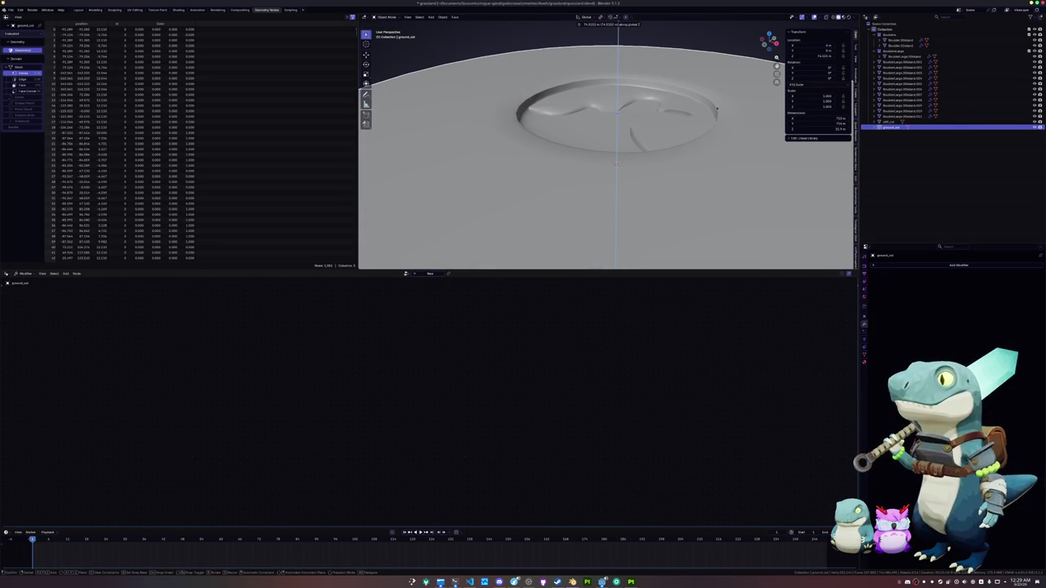
left_click(720, 168)
key("ctrl+s")
Select the range of boulders, convert them to mesh, join them, and rename the result boulder_col.
left_click(899, 116)
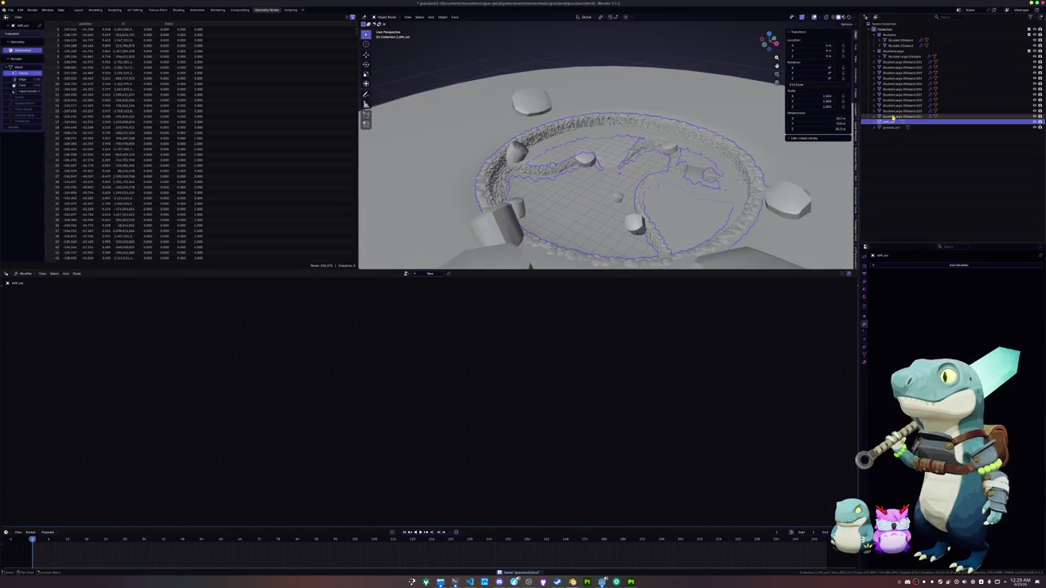
left_click(898, 62, "shift")
right_click(653, 163)
mouse_move(678, 164)
left_click(726, 166)
key("ctrl+j")
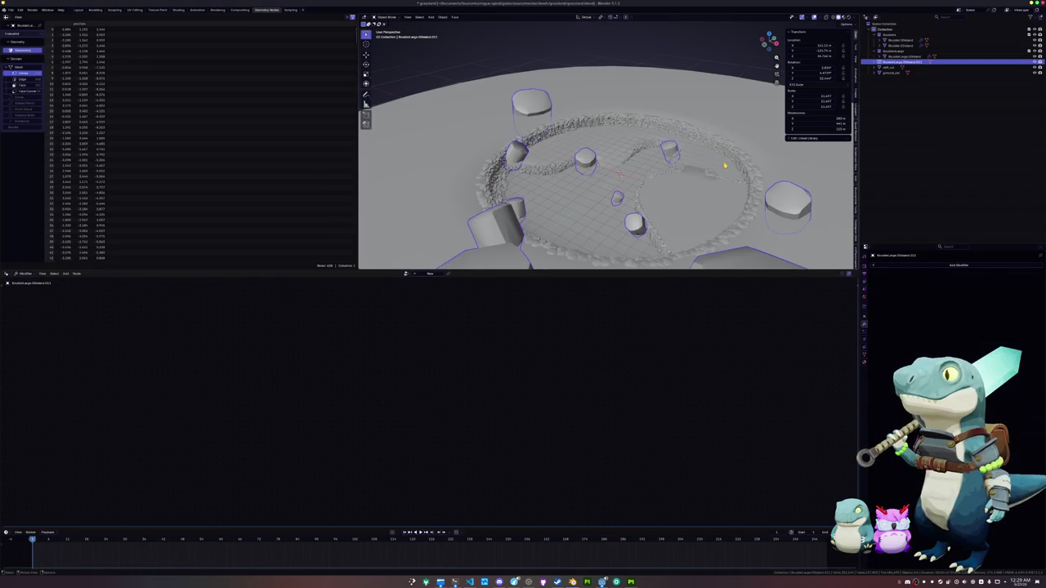
key("F2")
key("BackSpace")
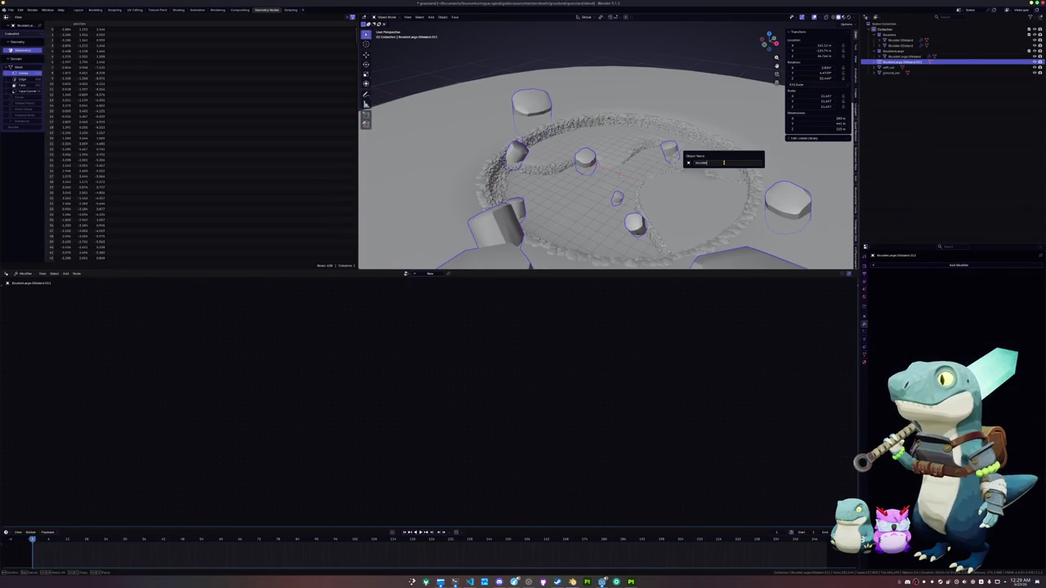
key("Return")
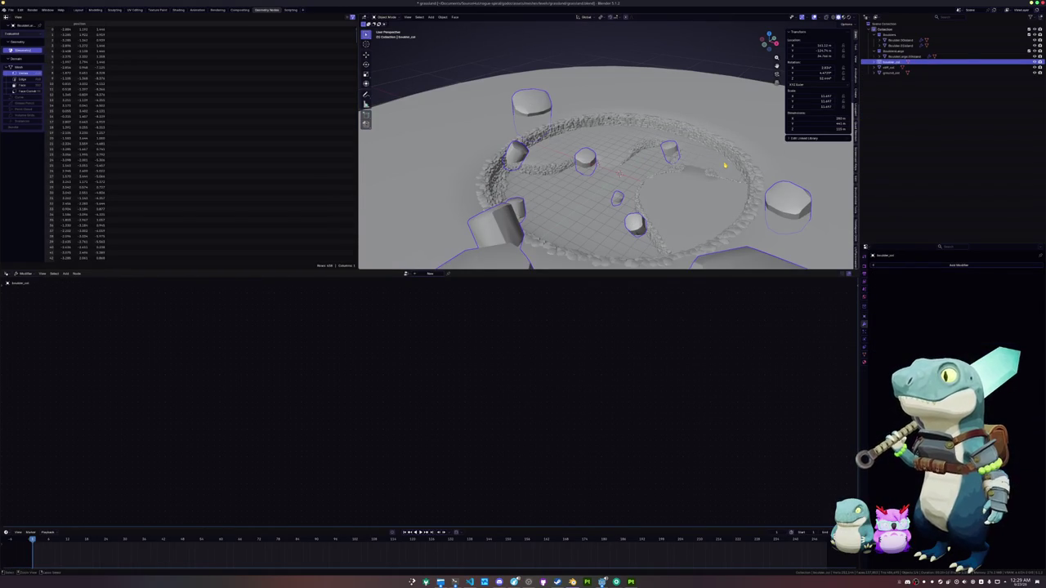
left_click(887, 68)
Rename boulder_col's mesh data to boulder_col.
left_click(887, 62)
left_click(865, 356)
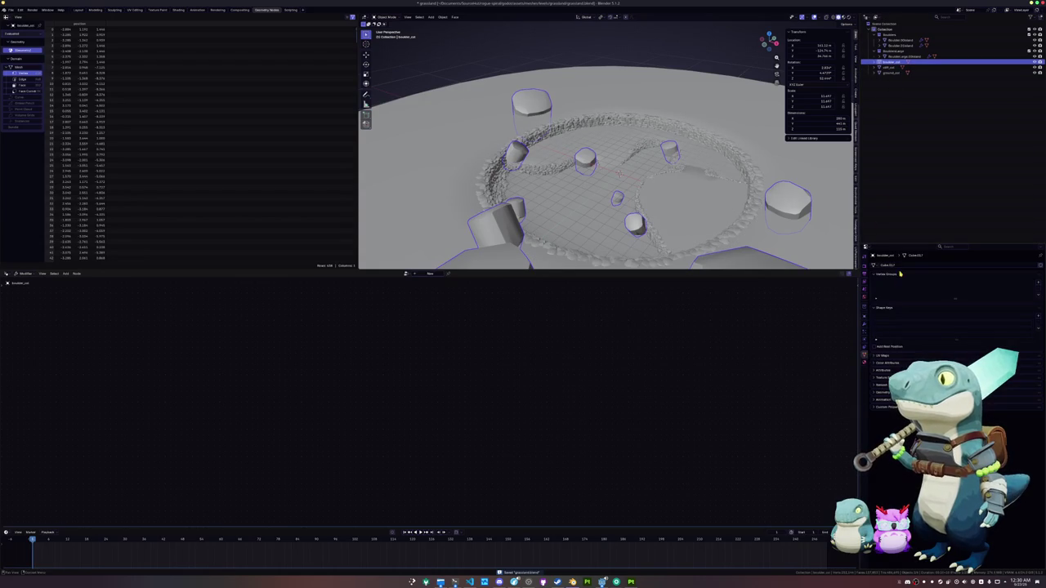
key("F2")
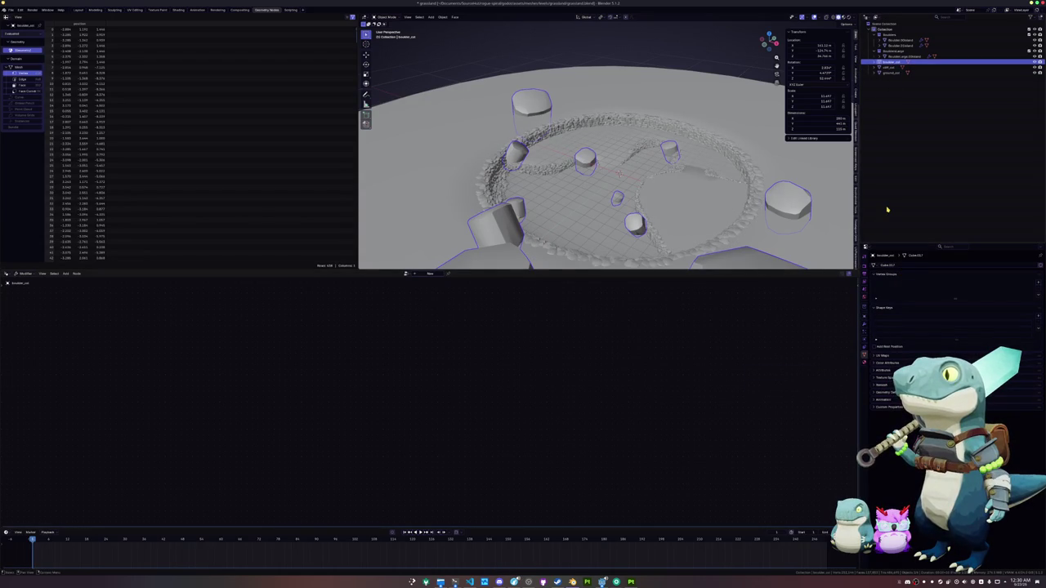
type("boulder_col")
left_click(865, 364)
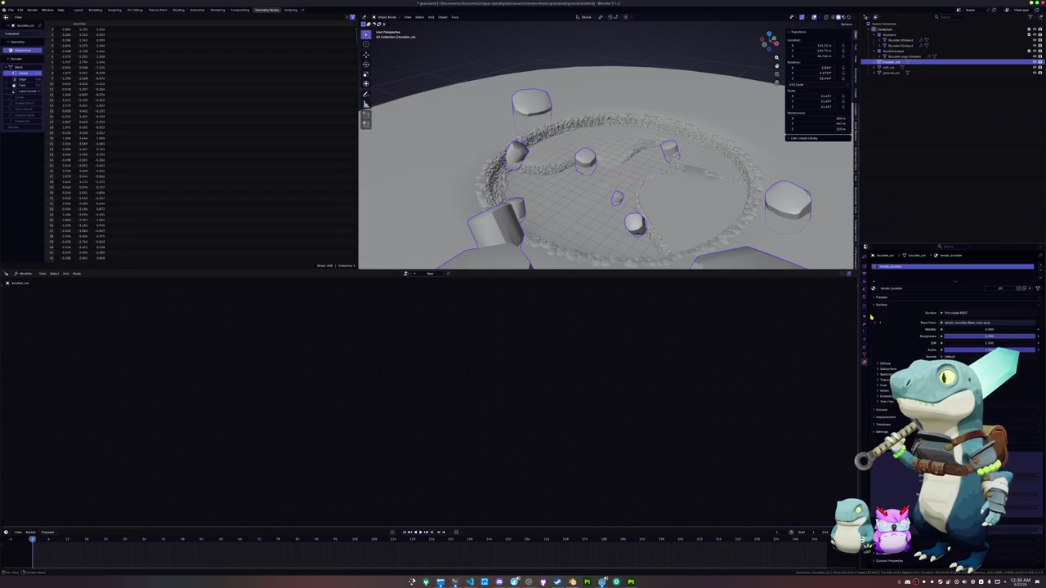
Rename the cliff_col mesh data to cliff_col, copied from the object's name.
left_click(889, 67)
left_click(865, 345)
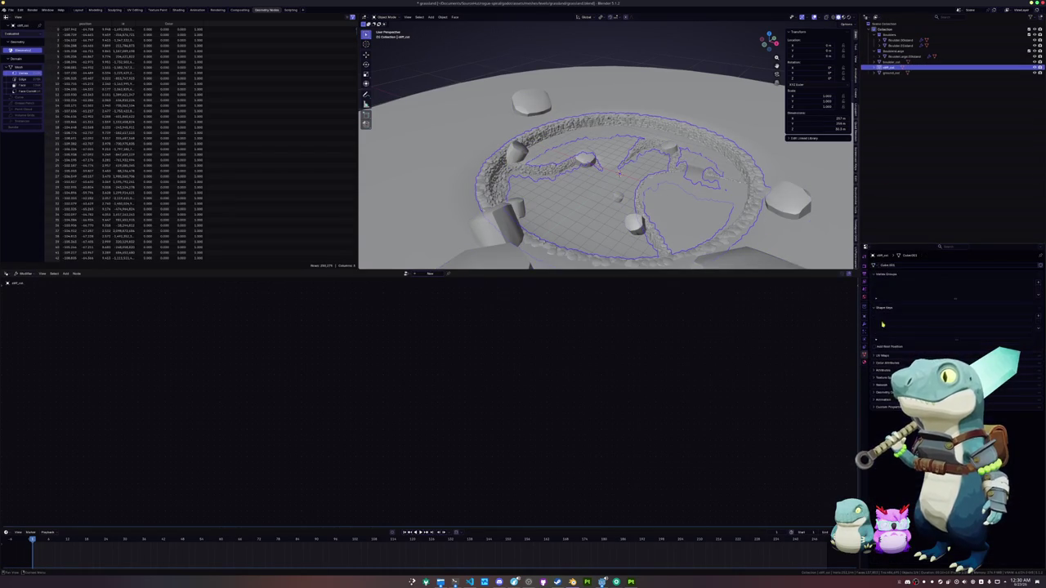
type("boulder_col")
left_click(892, 264)
key("Return")
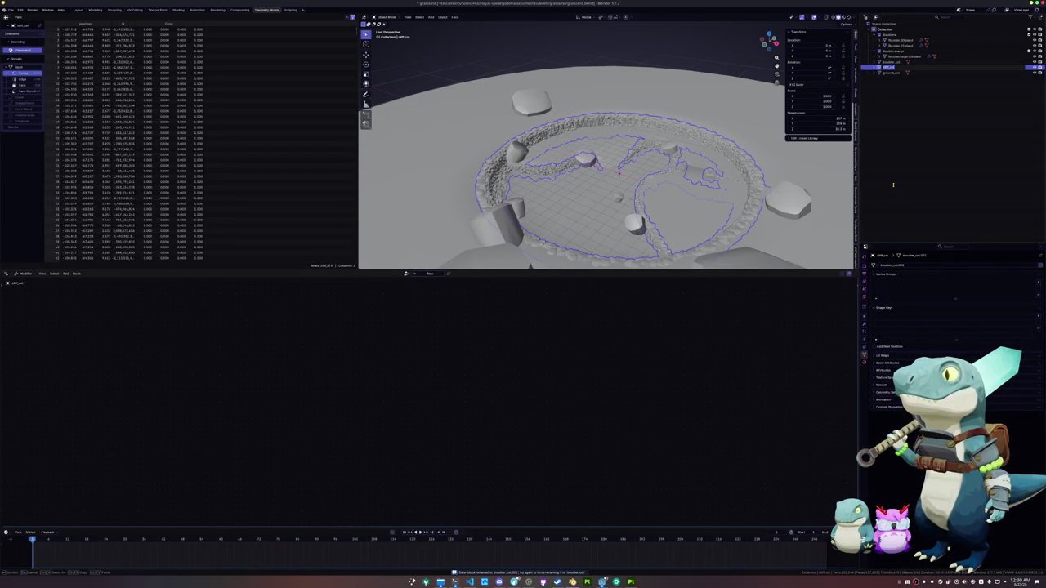
key("ctrl+c")
key("Escape")
key("ctrl+v")
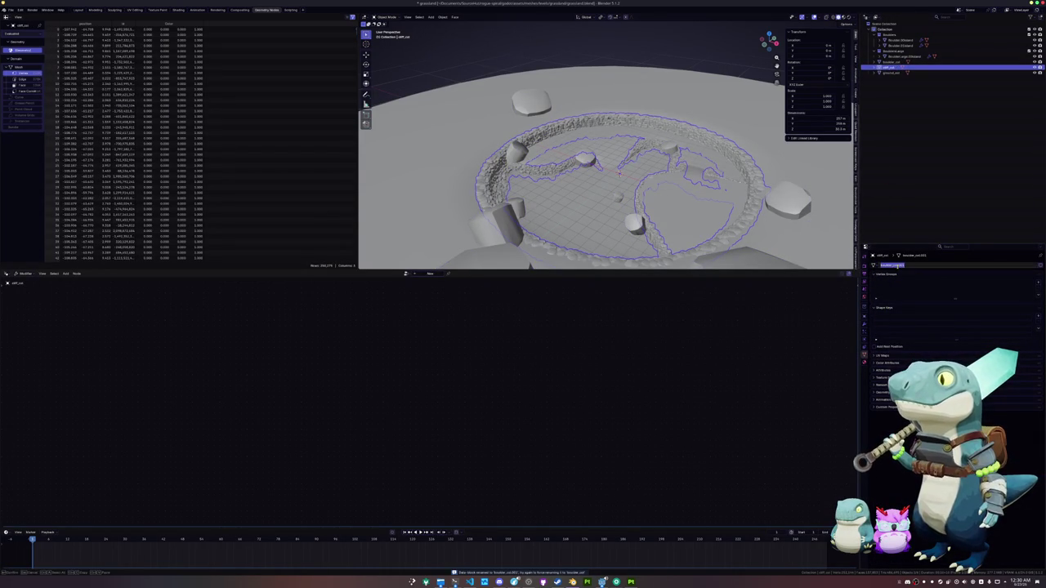
left_click(889, 73)
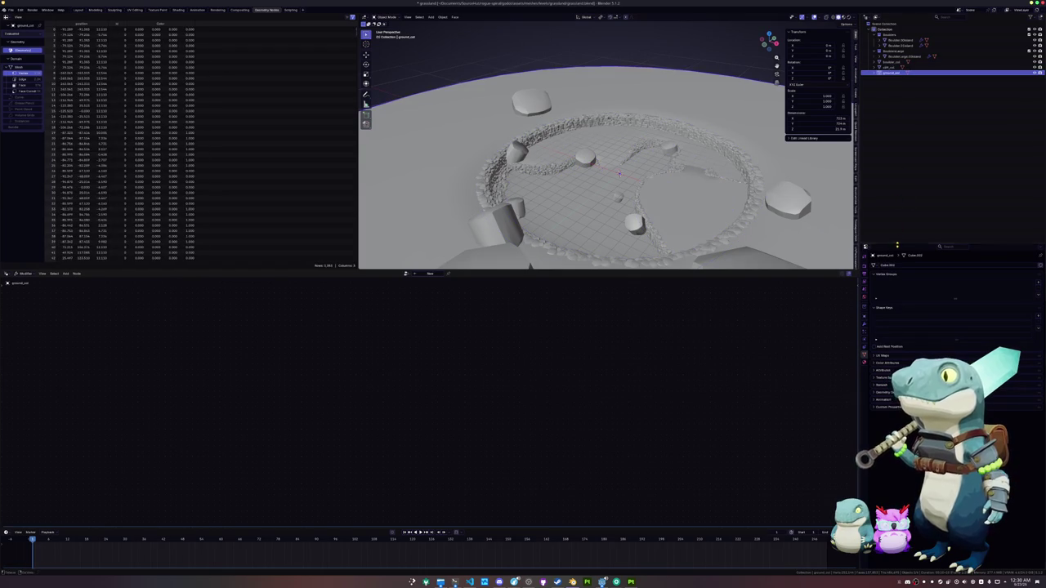
key("F2")
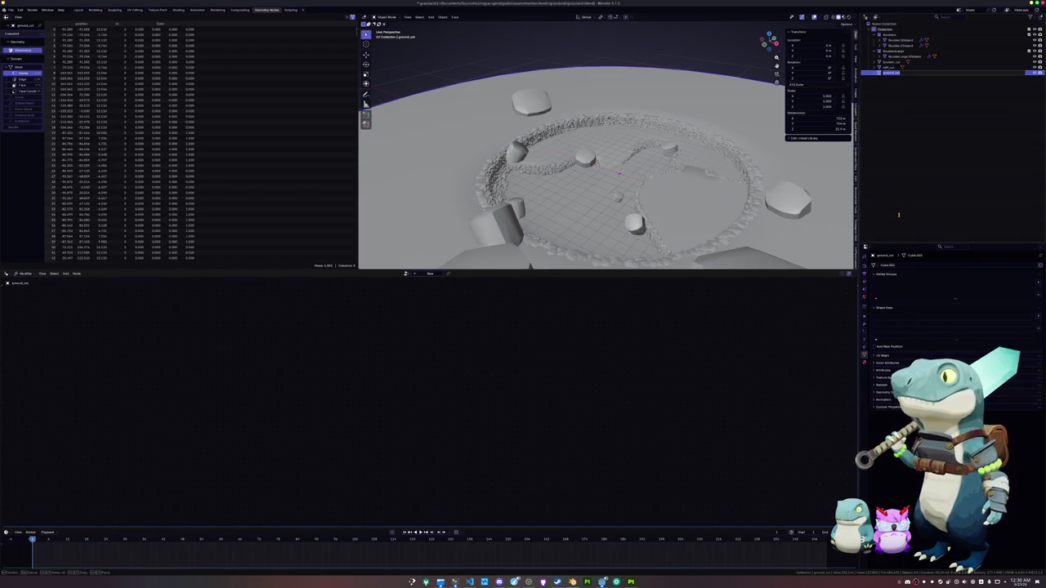
Rename ground_col's mesh data to ground_col using the copied object name.
key("ctrl+c")
key("Escape")
key("ctrl+v")
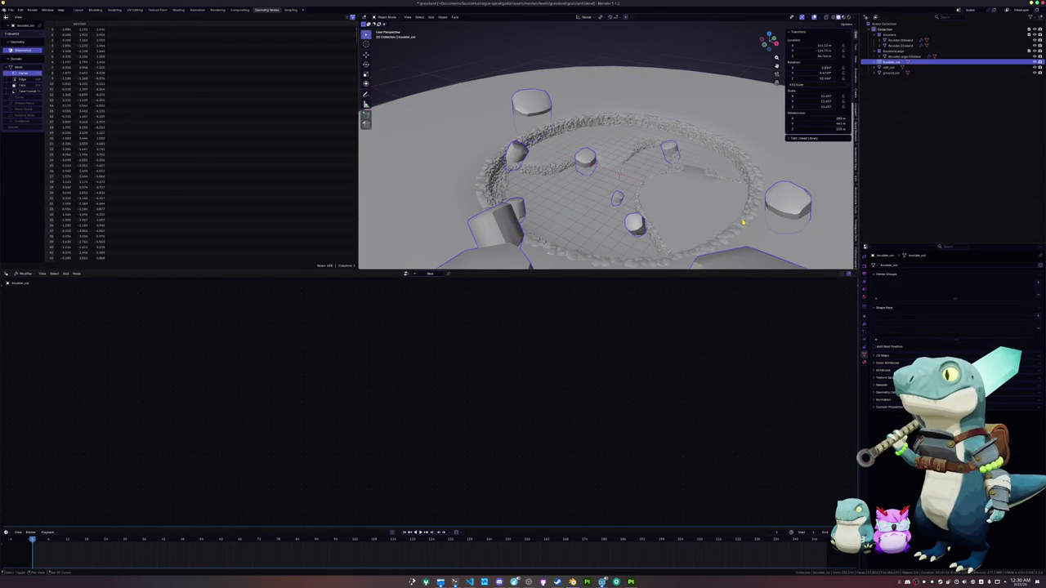
left_click(706, 217)
scroll(689, 223, "down", 3)
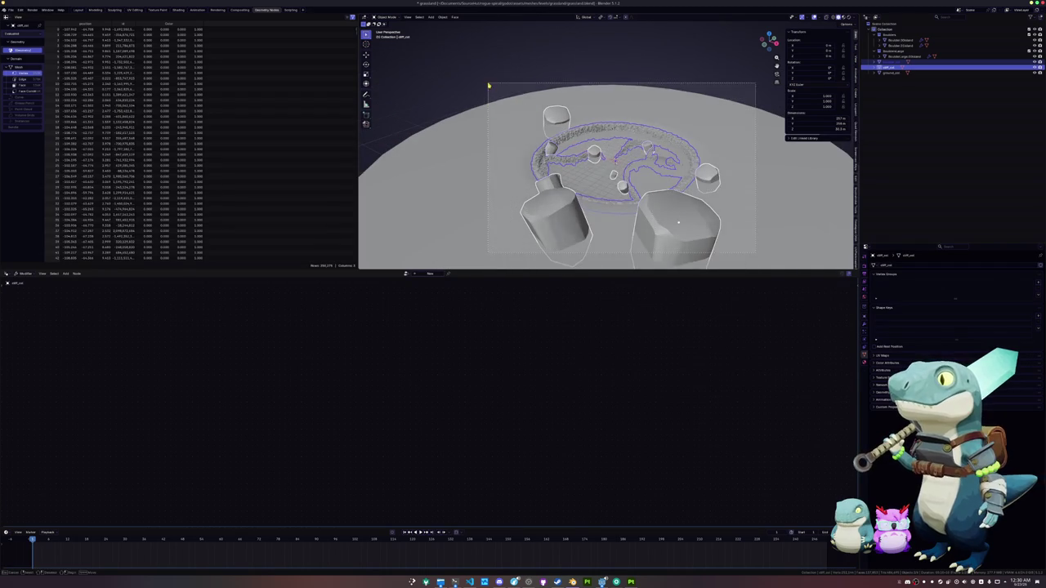
Export the level to glTF 2.0, reviewing the include, data and material options.
left_click(11, 9)
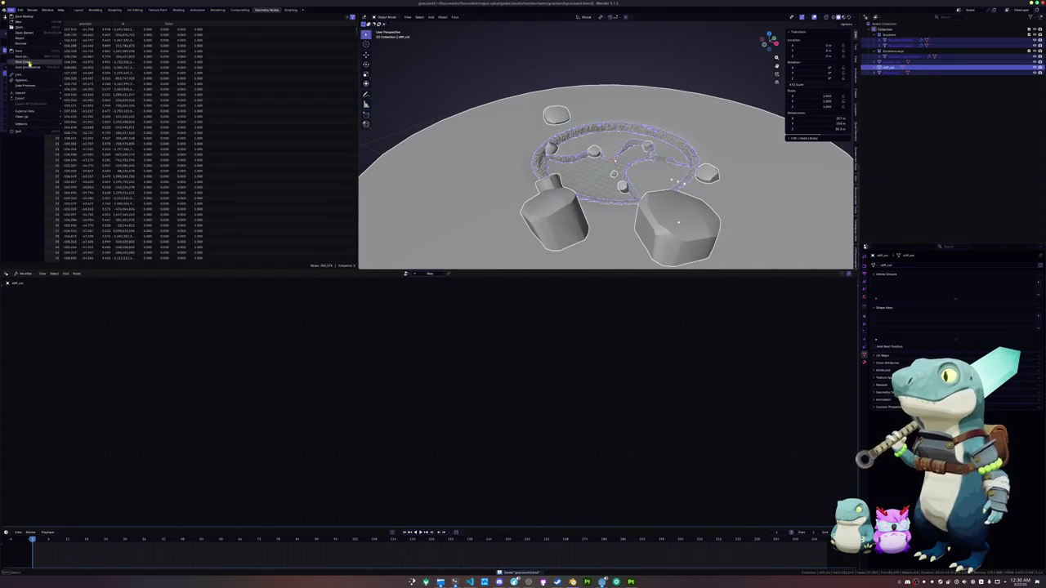
mouse_move(24, 99)
left_click(101, 147)
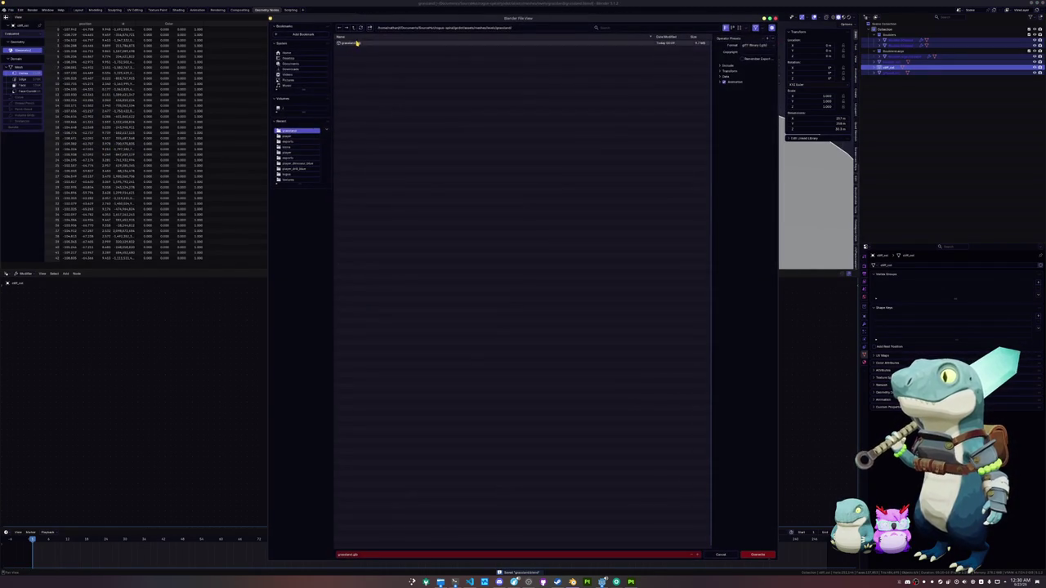
left_click(723, 65)
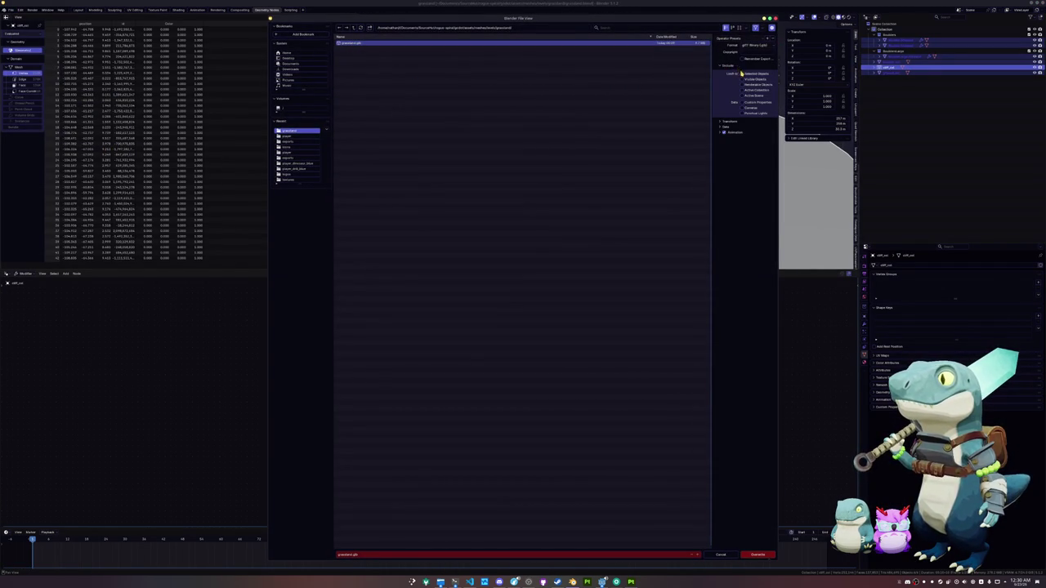
left_click(726, 128)
left_click(728, 146)
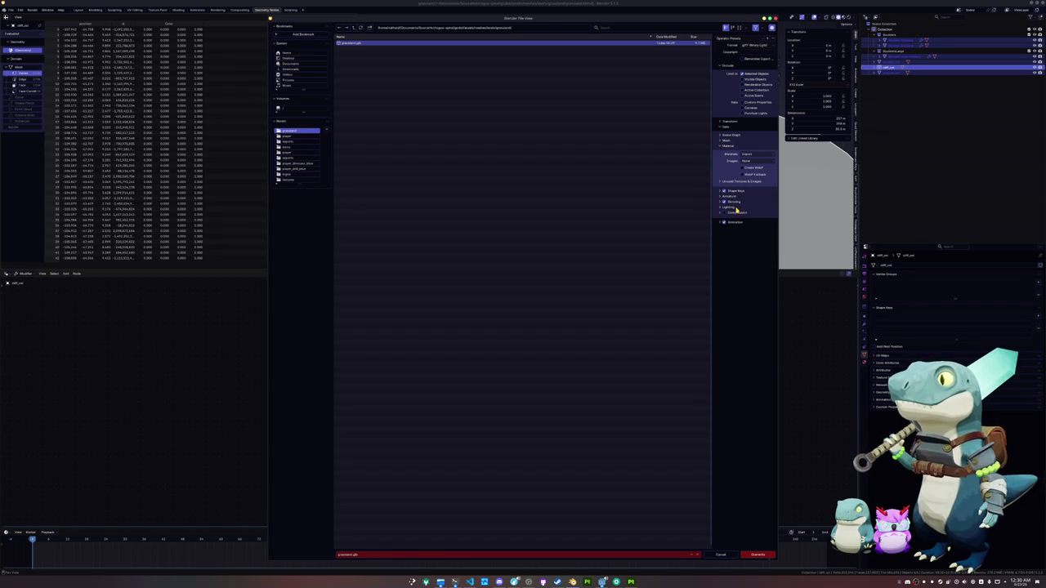
key("Return")
Save grassland.blend and re-export grassland.glb with Material Images set to None.
left_click(891, 64)
left_click(891, 74)
key("ctrl+s")
left_click(11, 9)
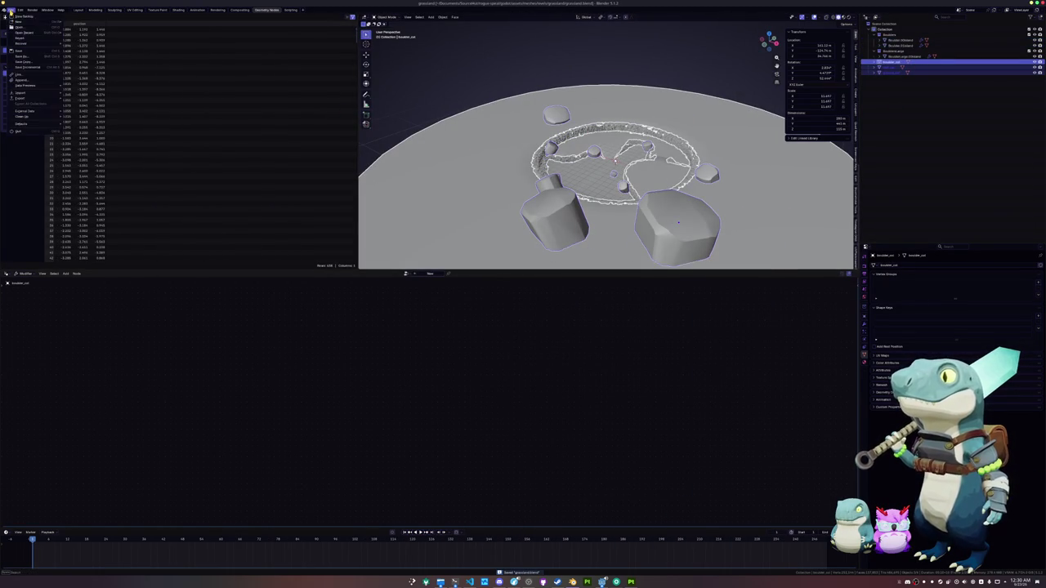
mouse_move(31, 99)
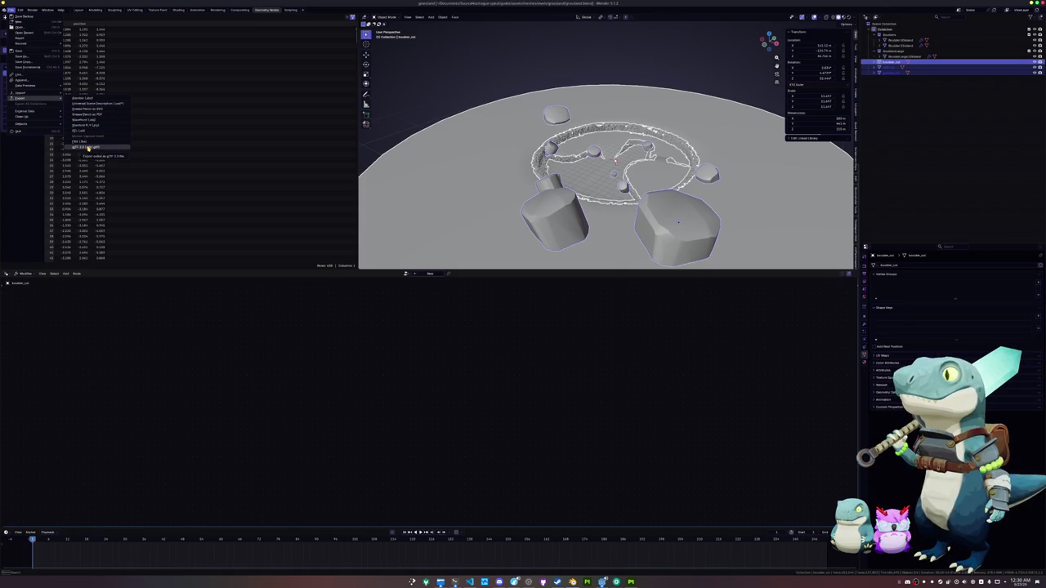
left_click(87, 147)
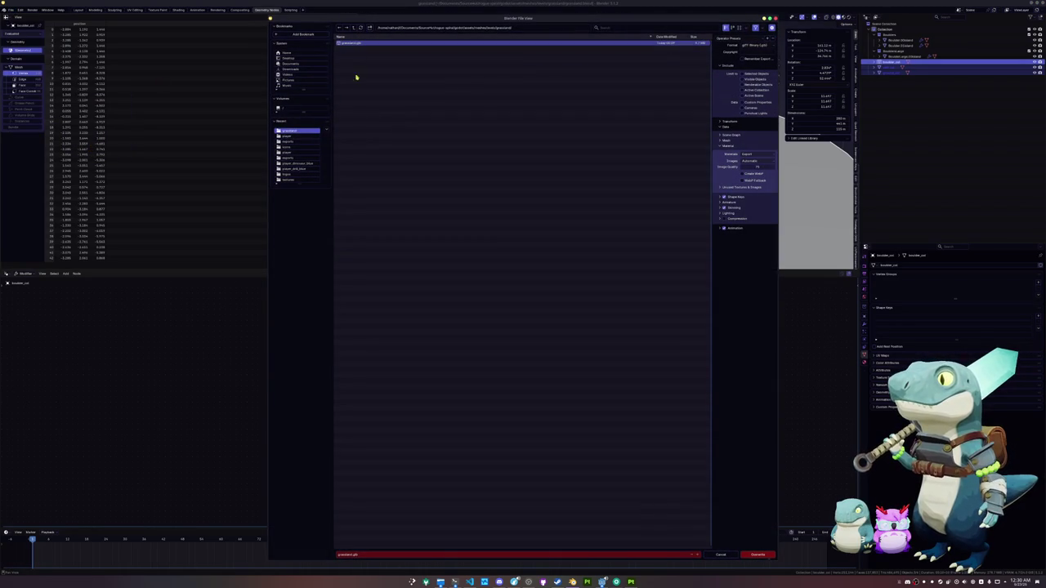
left_click(755, 162)
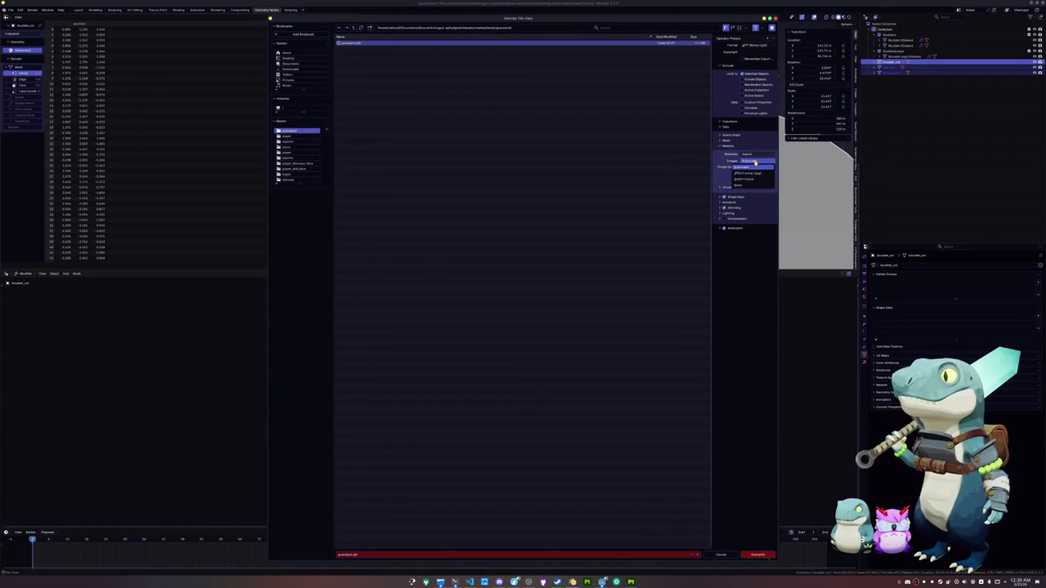
left_click(739, 185)
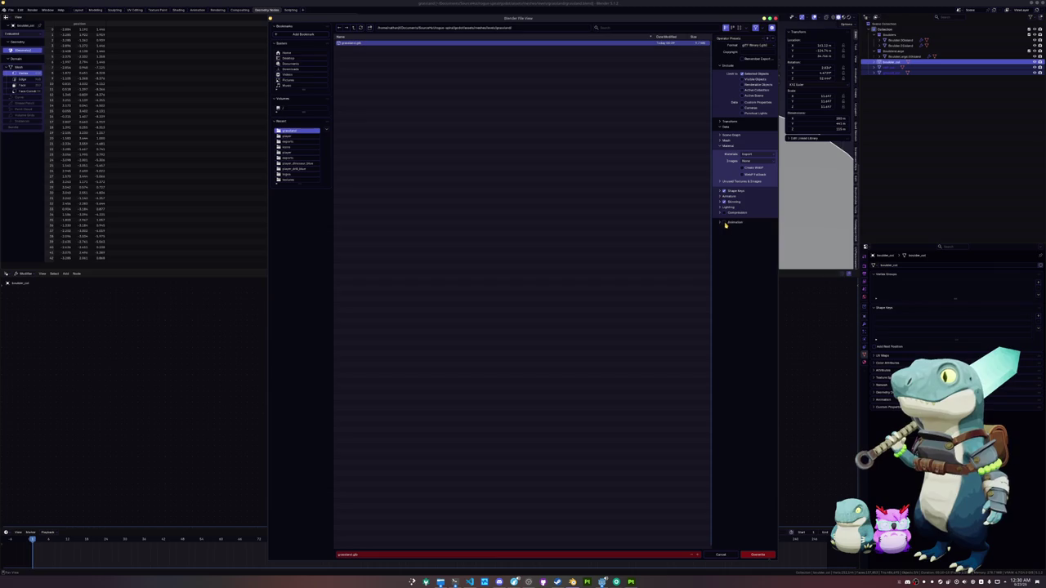
left_click(757, 555)
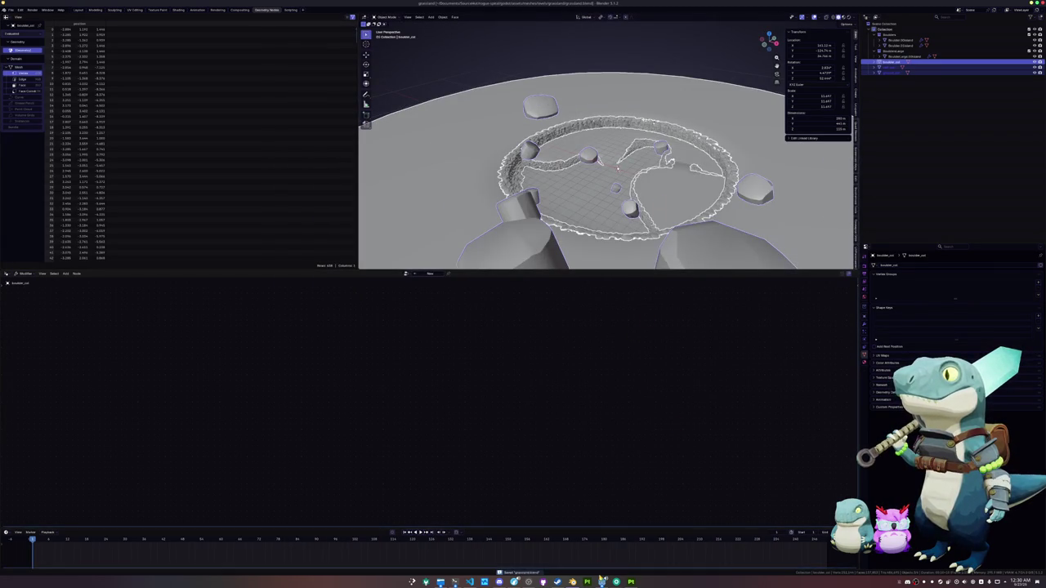
key("alt+Tab")
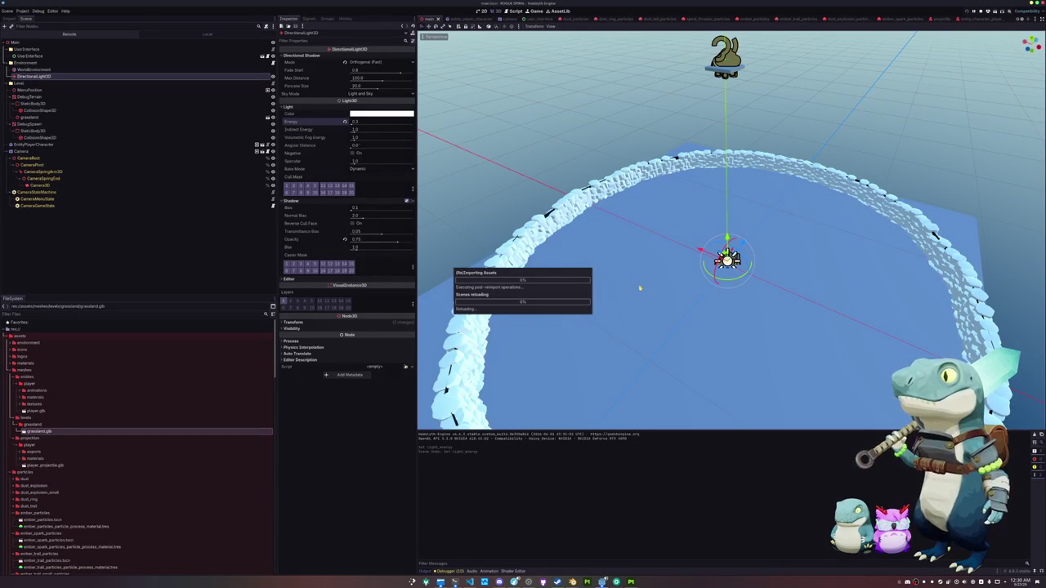
Collapse the meshes and particles folders, then open grassland in the system file manager.
mouse_move(640, 288)
left_mouse_down()
mouse_move(646, 187)
mouse_move(643, 260)
left_mouse_up()
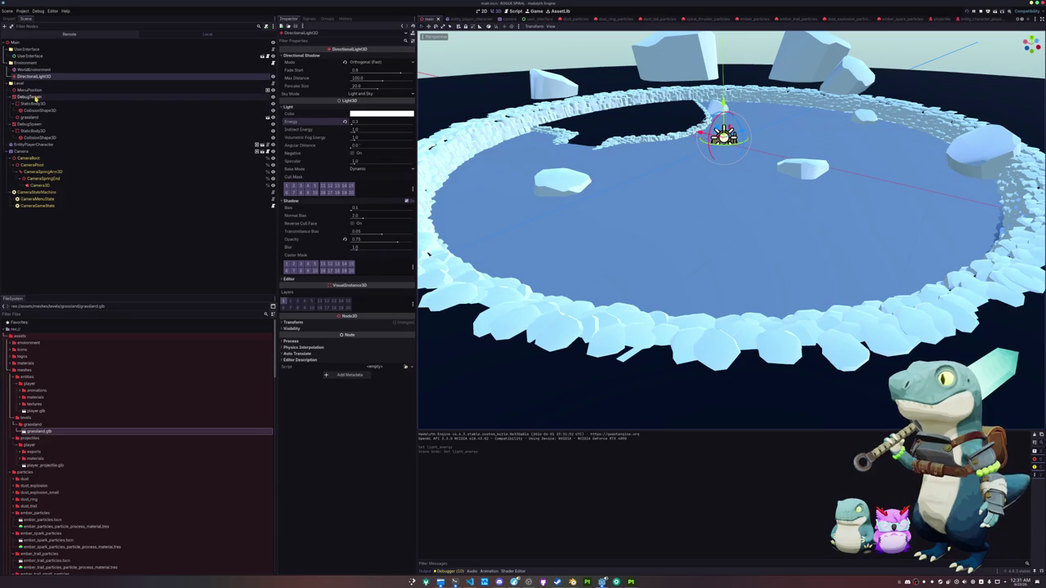
left_click(33, 119)
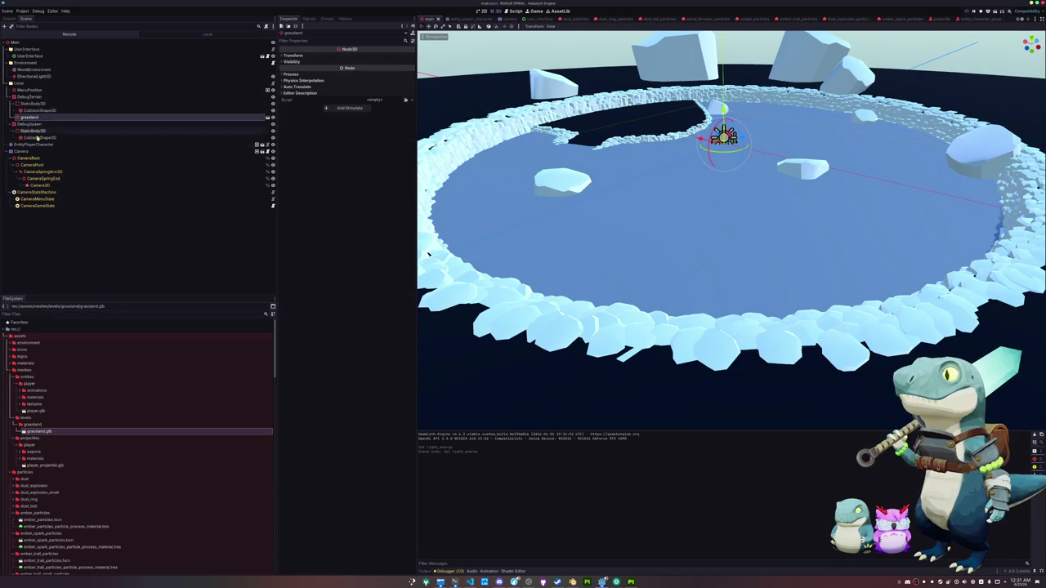
double_click(26, 371)
left_click(29, 377)
double_click(29, 378)
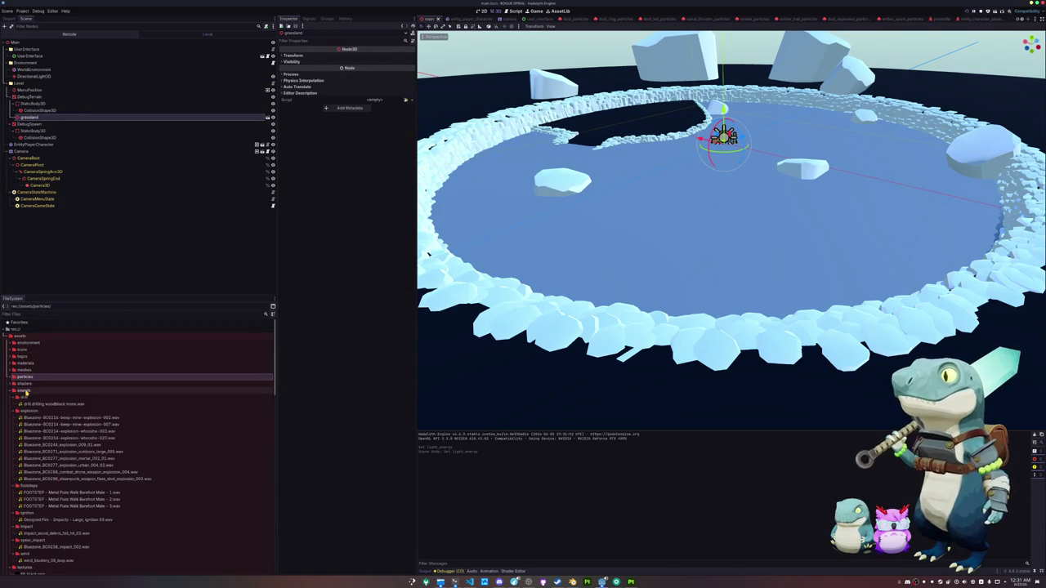
double_click(25, 391)
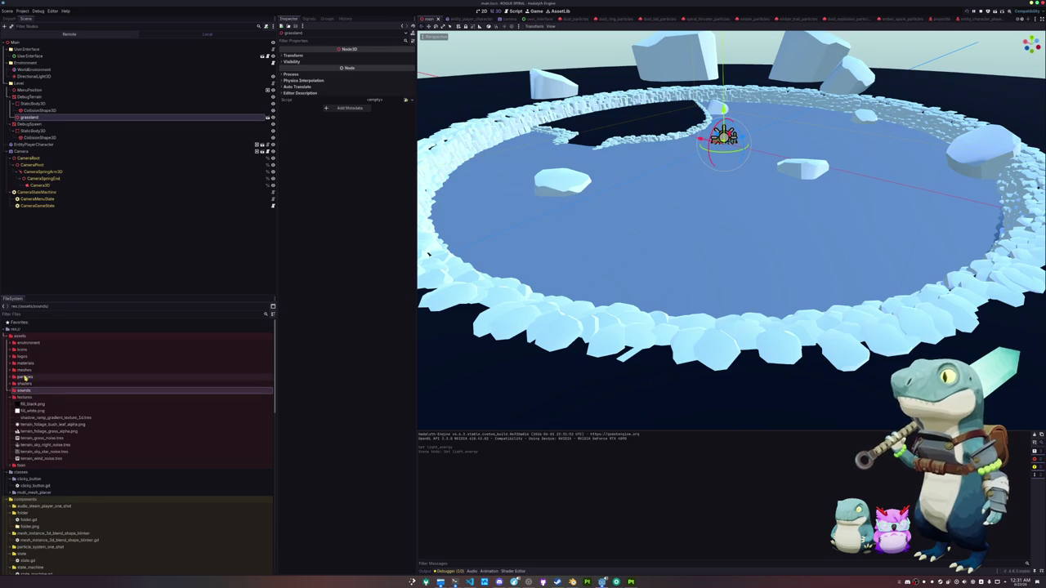
double_click(25, 371)
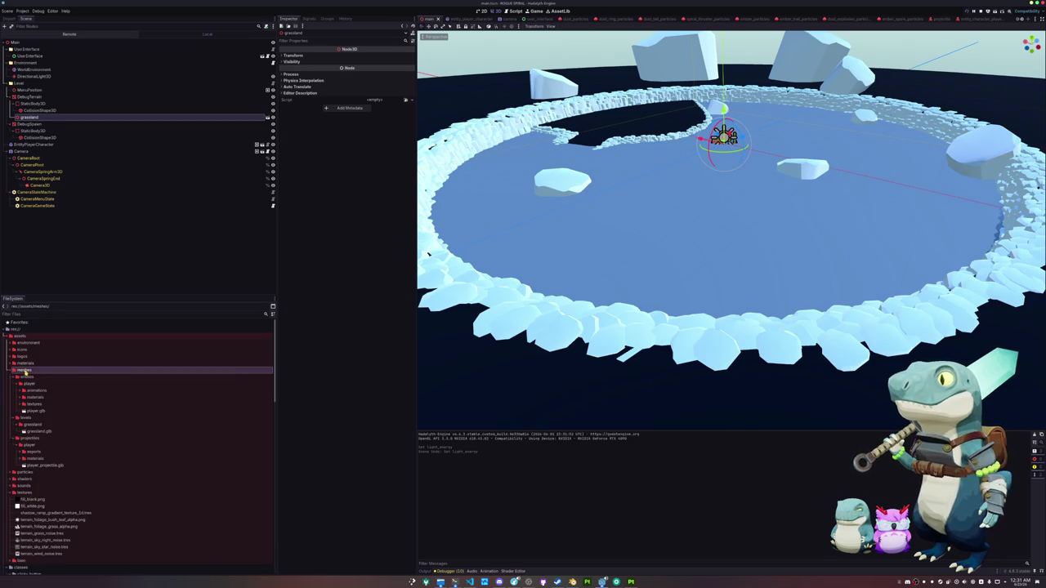
right_click(25, 425)
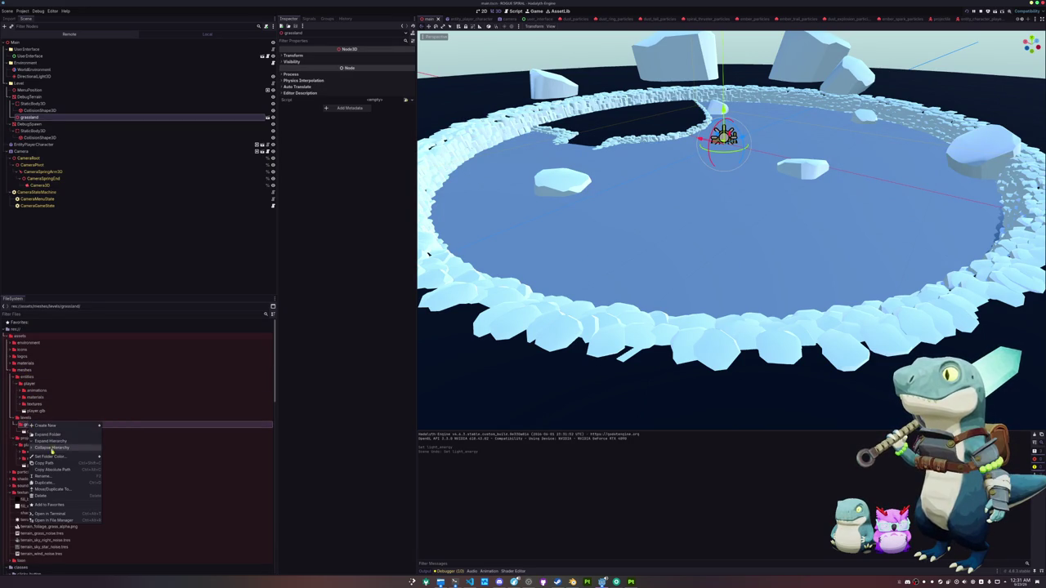
left_click(51, 520)
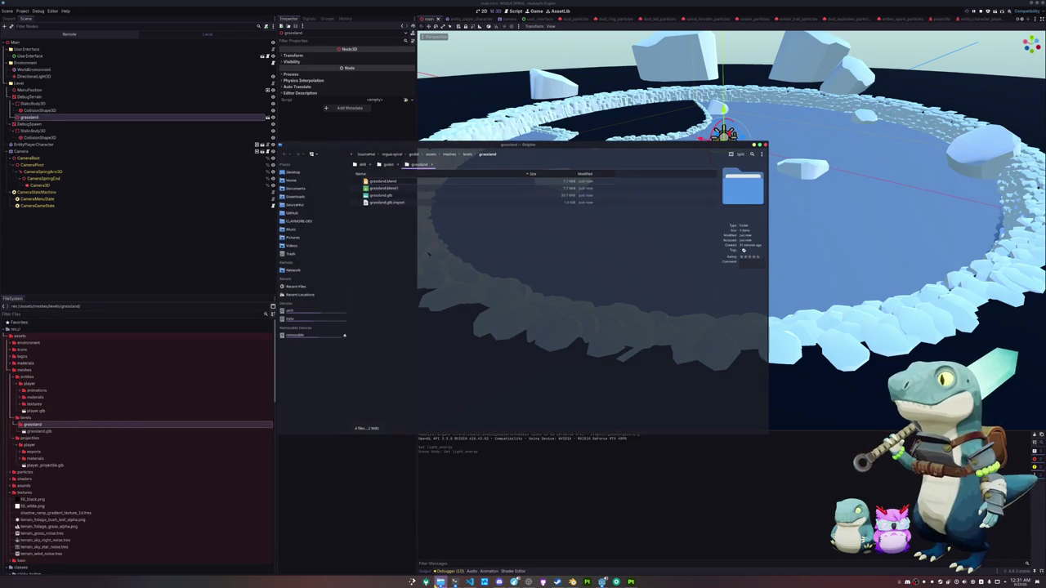
Copy terrain_boulder_Base_color.png from meshes/terrain into the grassland folder.
mouse_move(440, 582)
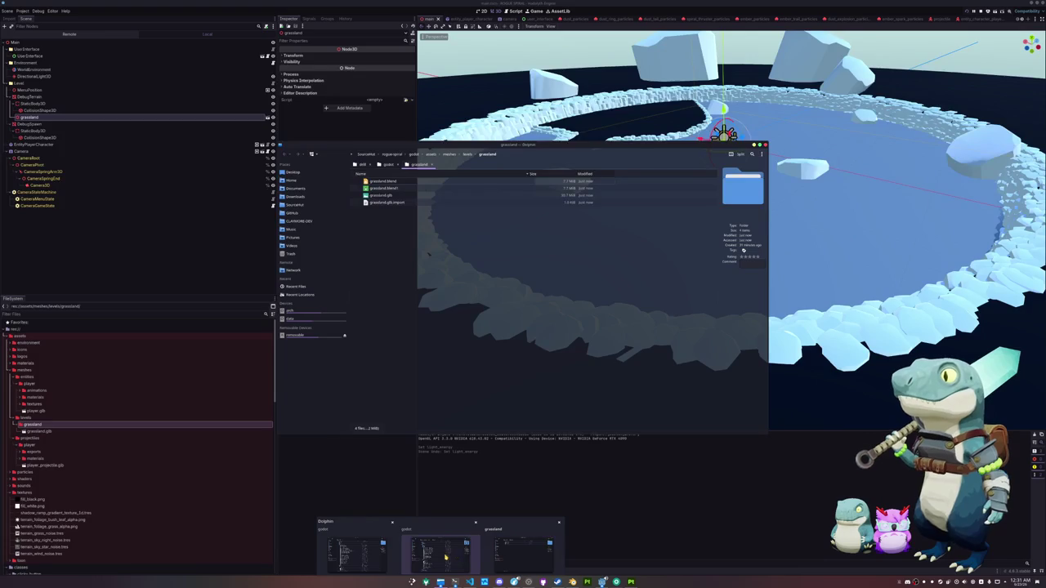
left_click(440, 554)
left_click_drag(588, 146, 370, 198)
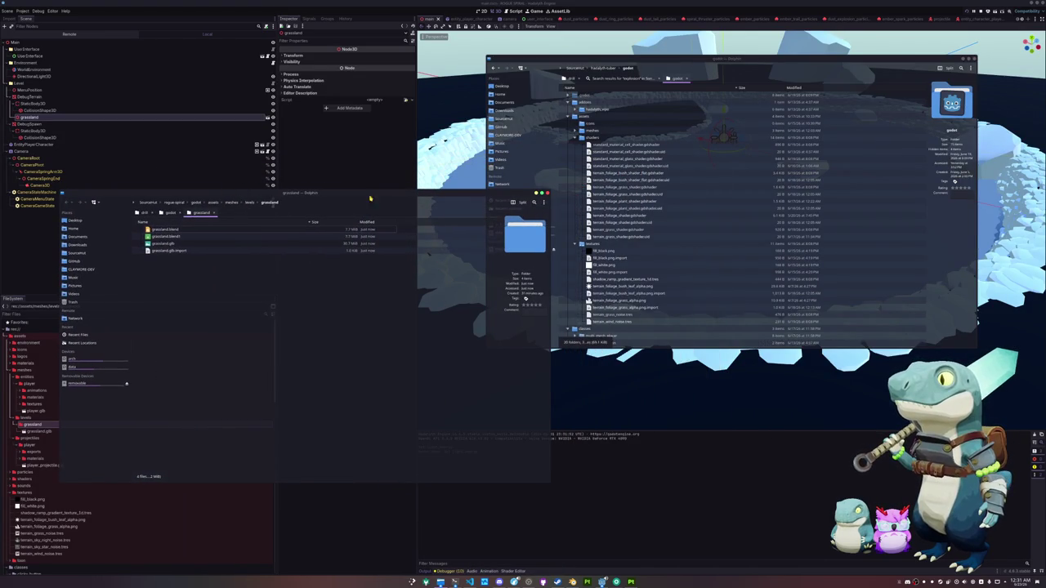
left_click(576, 130)
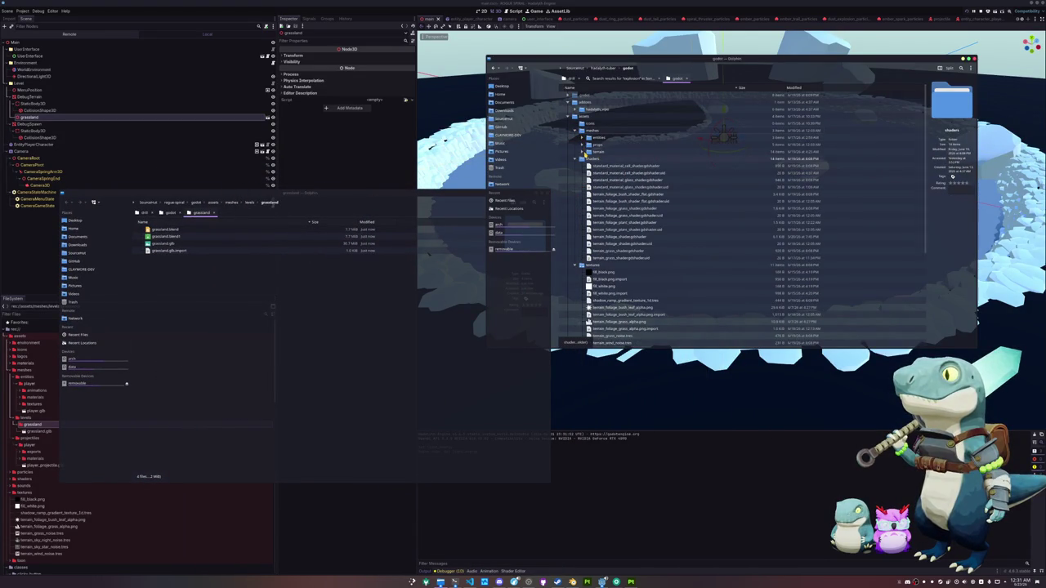
left_click(582, 152)
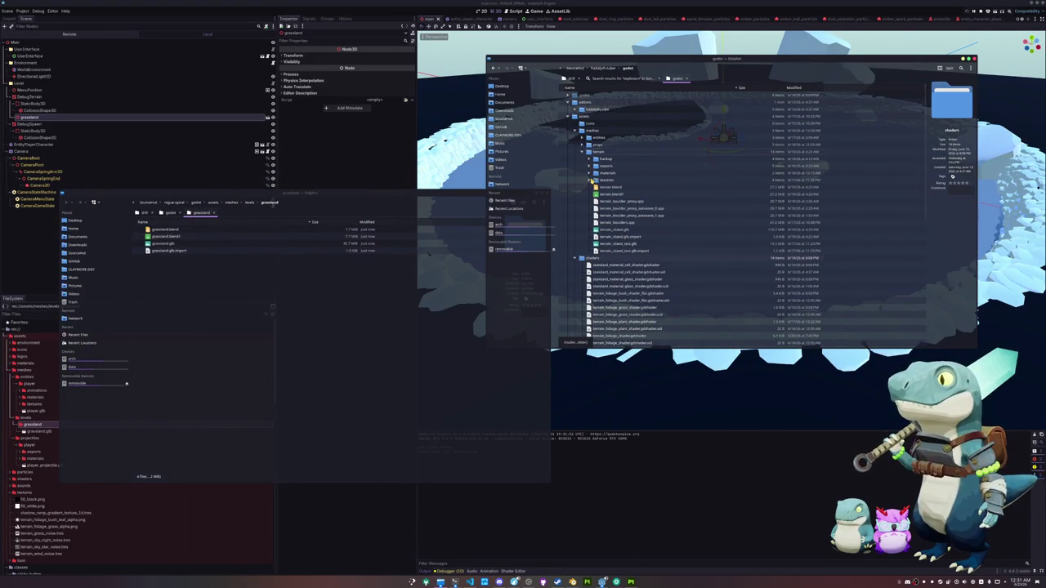
left_click(589, 180)
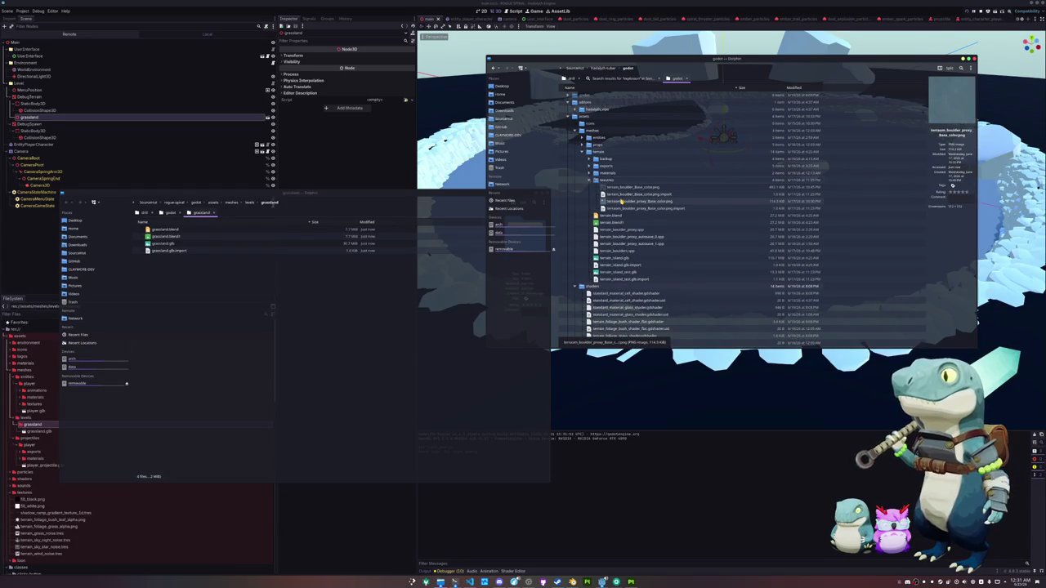
left_click(630, 187)
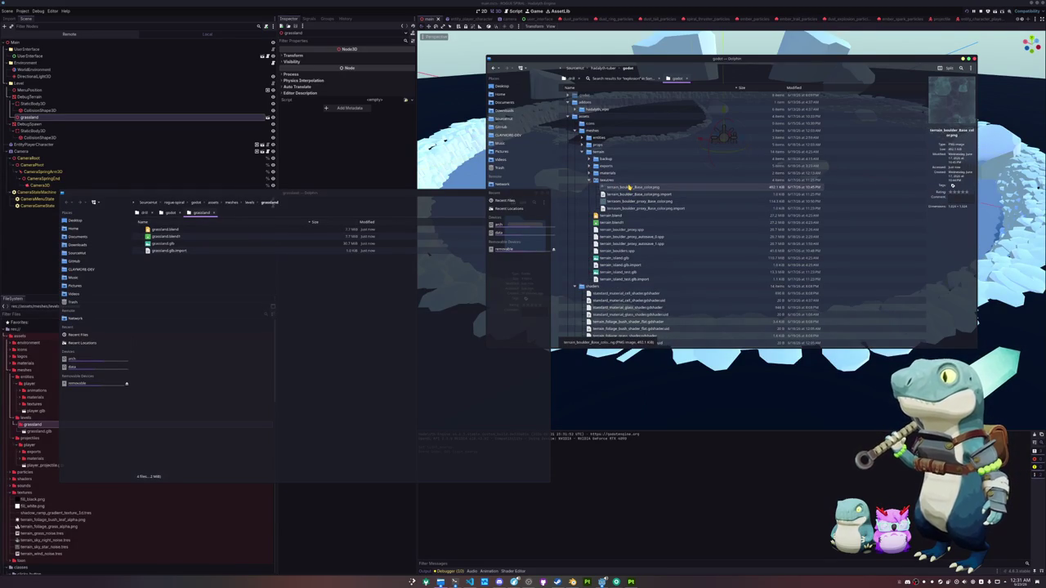
left_click_drag(635, 187, 309, 340)
Create materials and textures folders in grassland and move the PNG into textures.
right_click(214, 293)
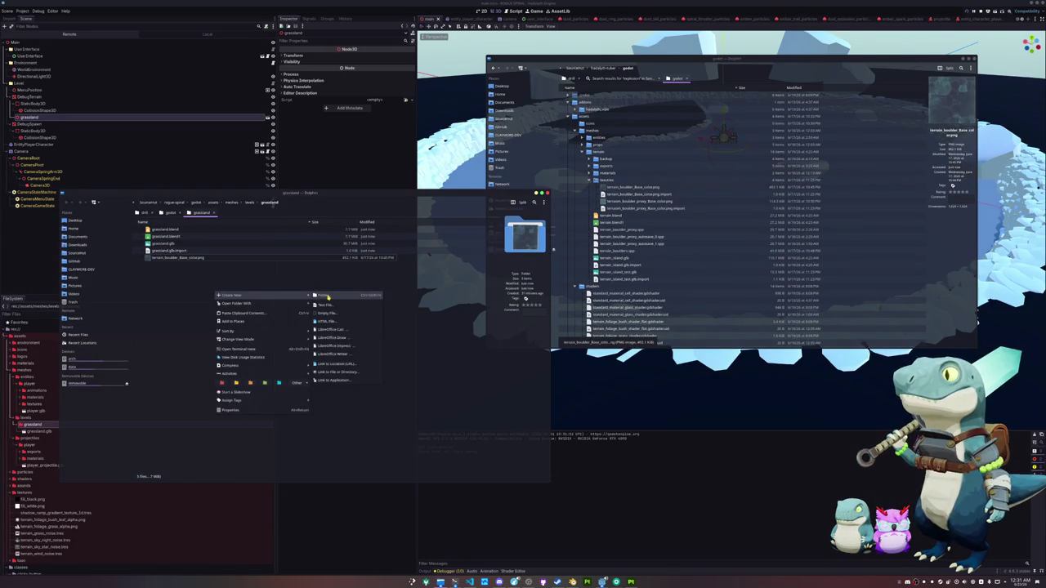
left_click(332, 299)
type("materials")
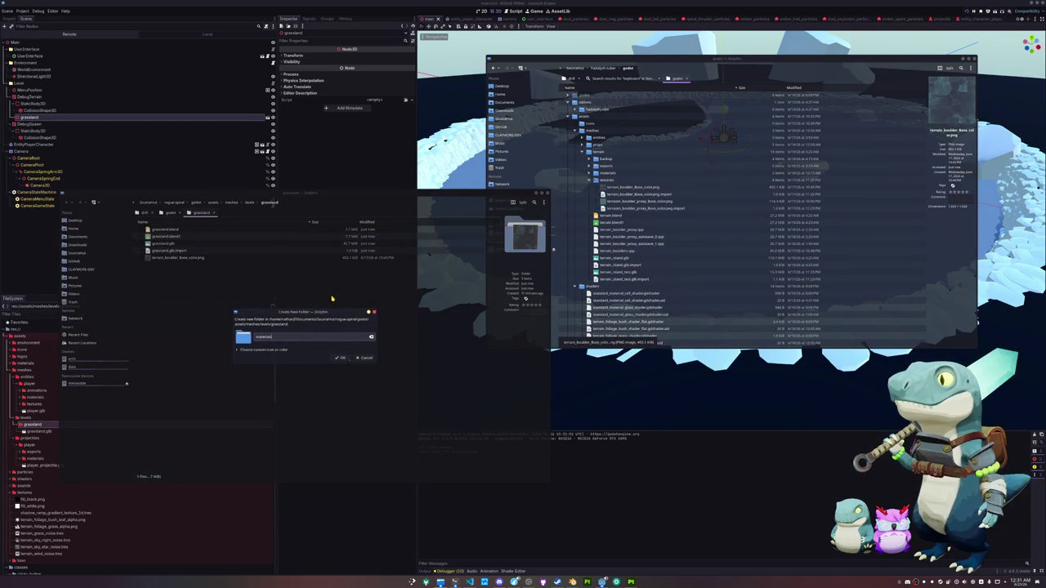
key("Return")
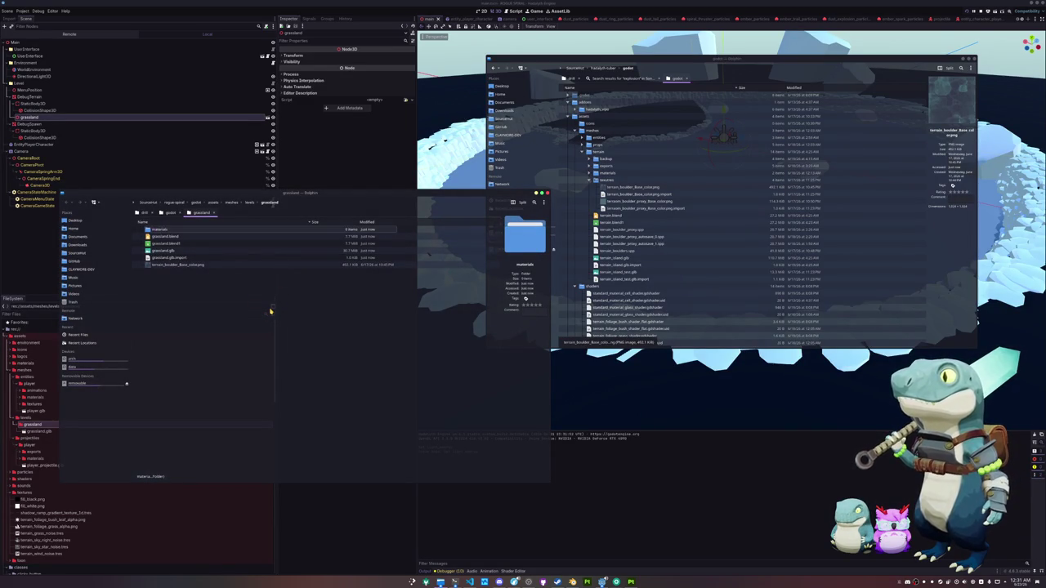
right_click(303, 329)
mouse_move(359, 334)
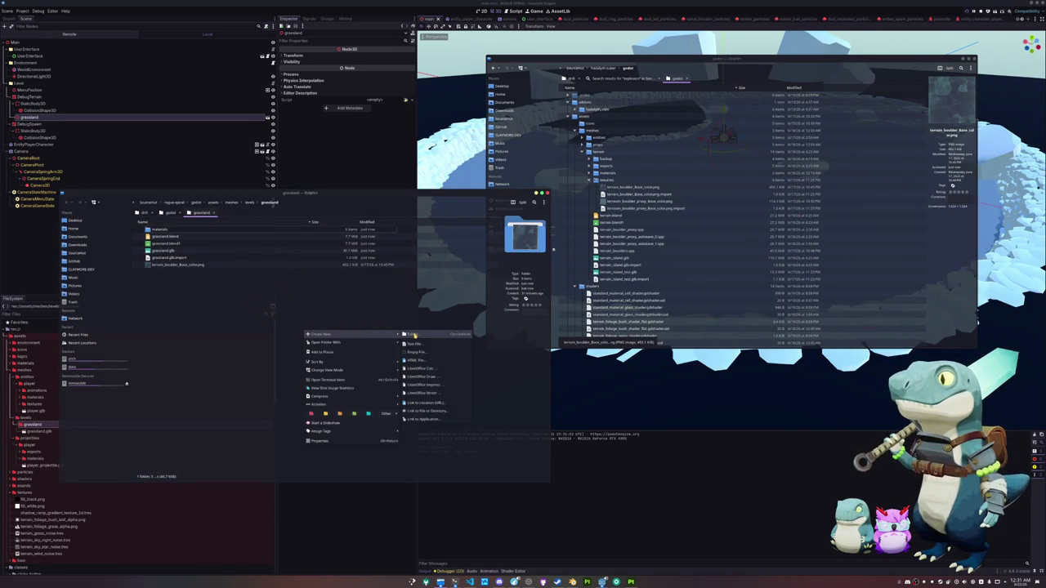
left_click(415, 335)
key("Return")
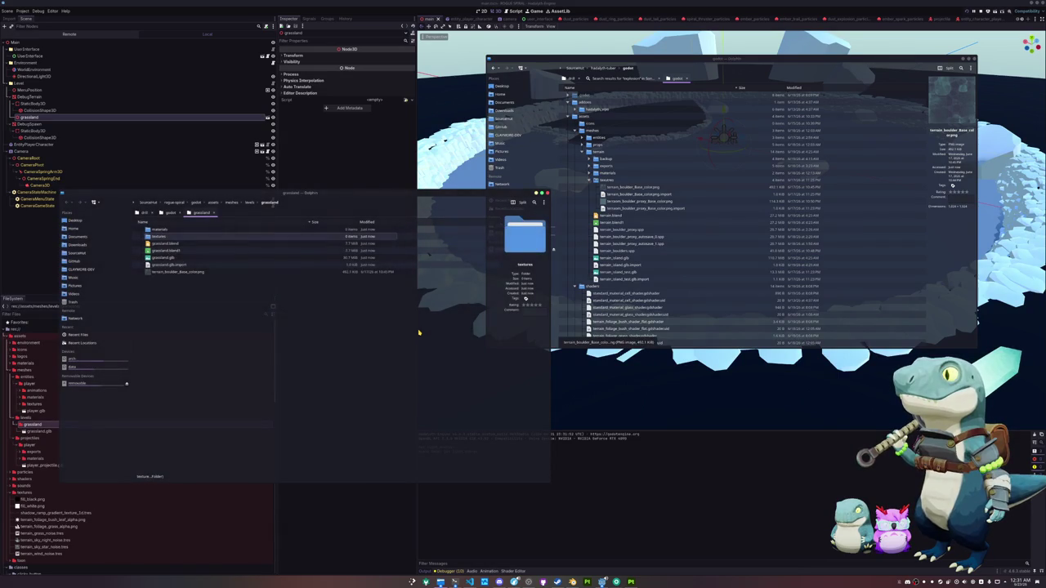
left_click_drag(175, 272, 164, 240)
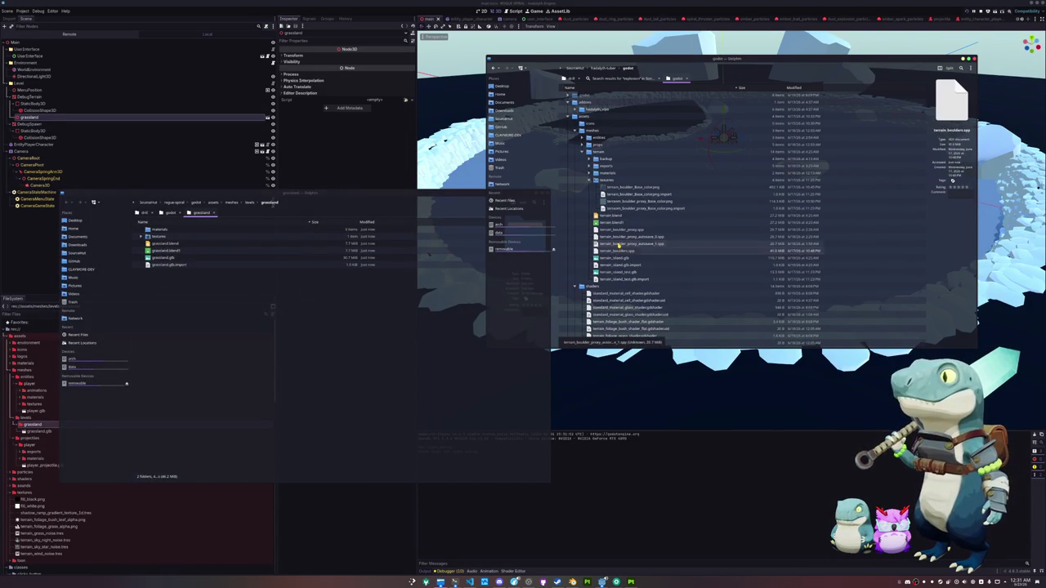
Copy the exports folder and terrain_boulders.spp into the grassland folder.
left_click(621, 251)
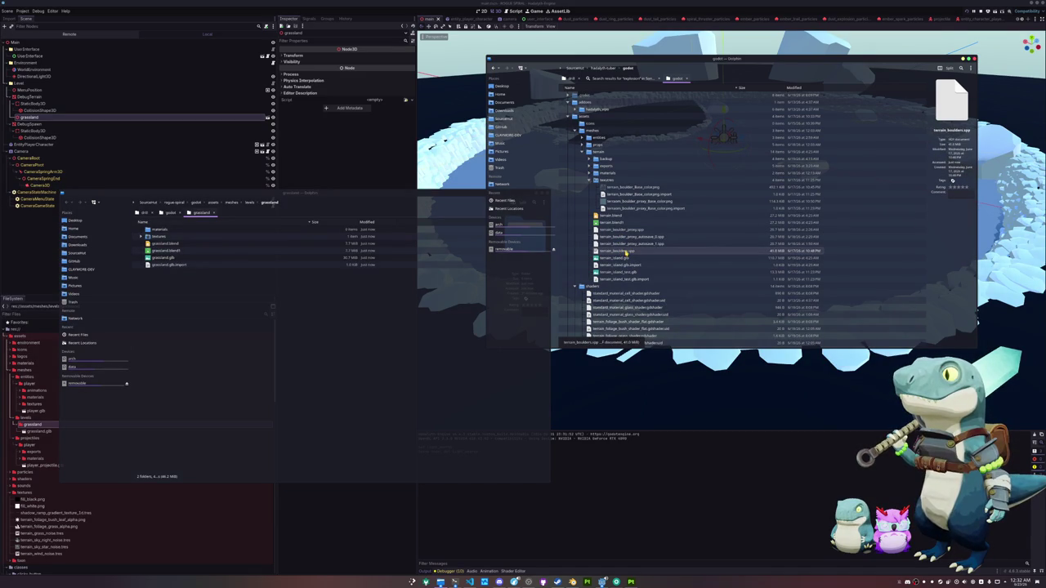
left_click(588, 166)
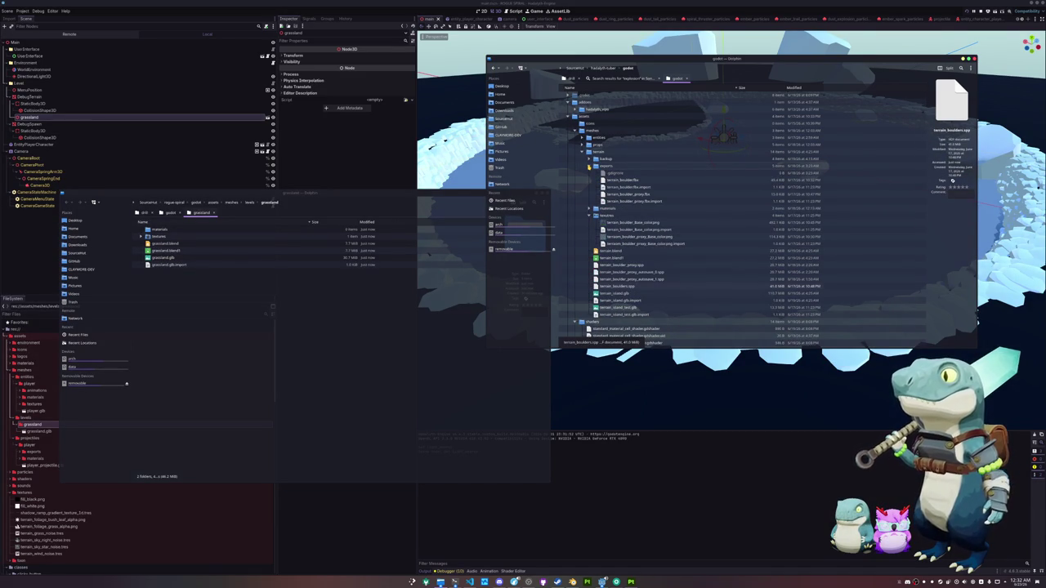
left_click(588, 166)
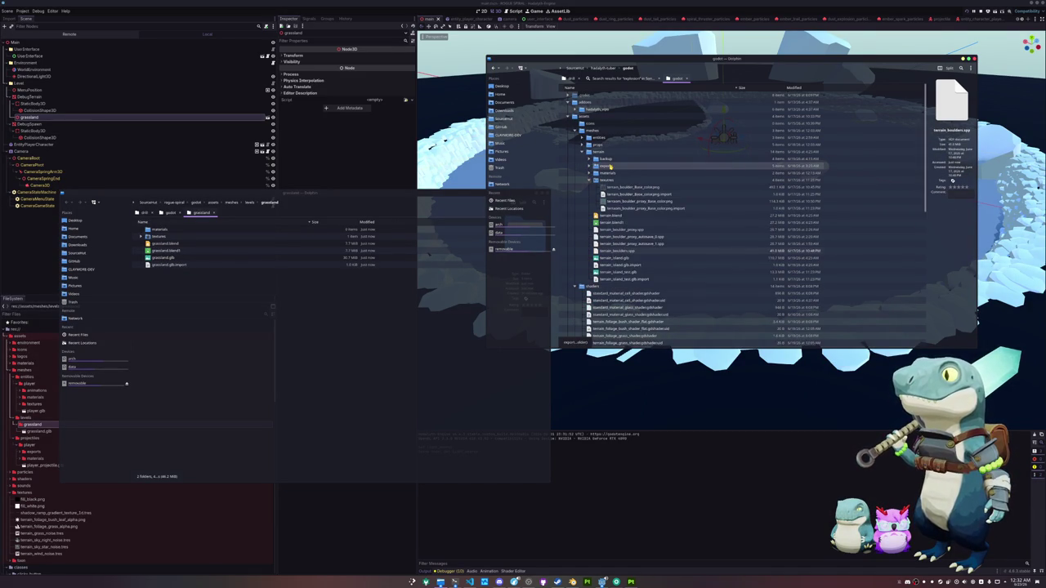
left_click(614, 252, "ctrl")
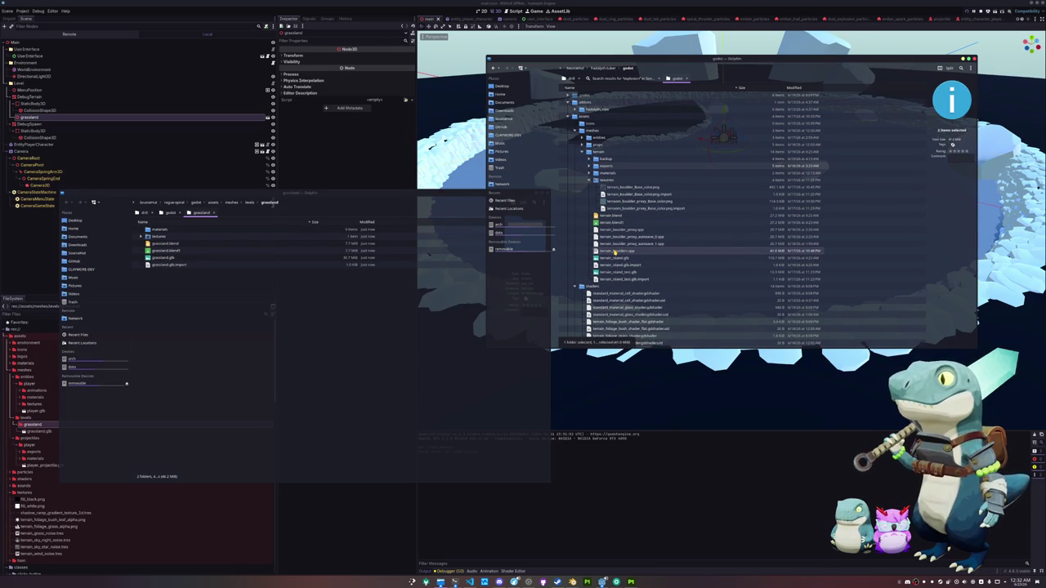
left_click(607, 167)
left_click_drag(611, 167, 321, 384)
left_click(334, 375)
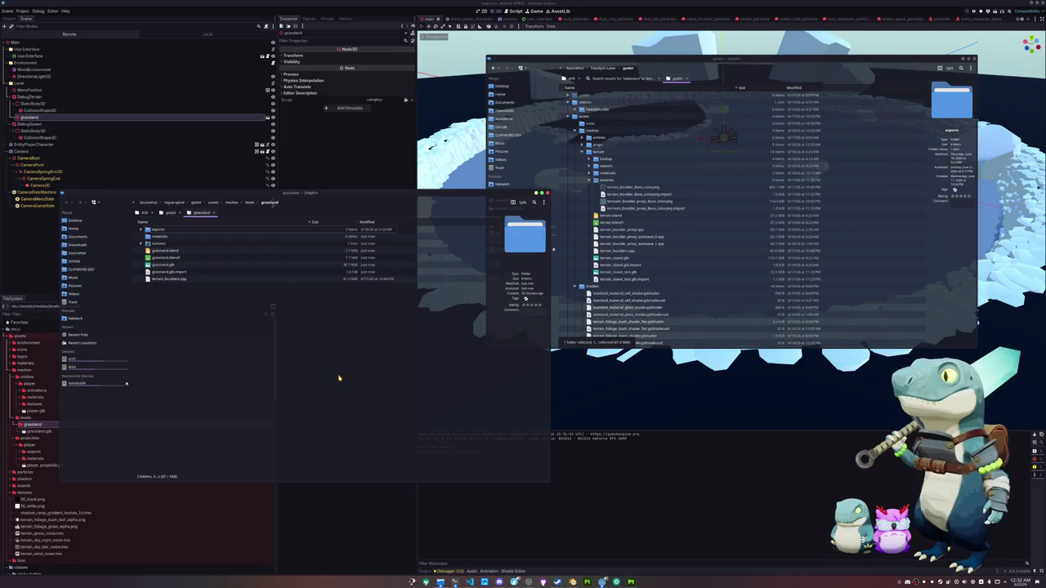
left_click(353, 491)
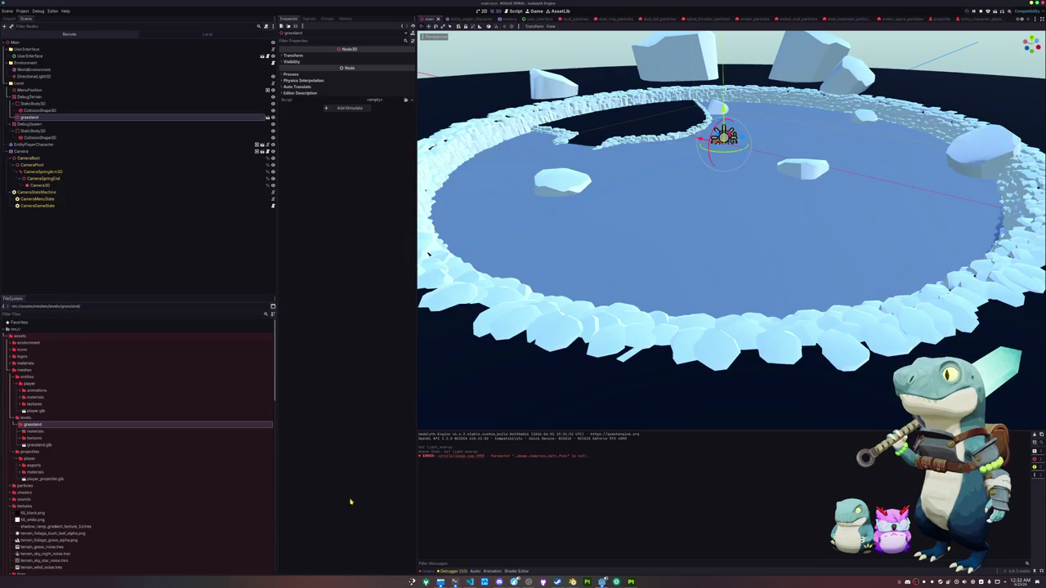
Create a StandardMaterial3D resource in the grassland materials folder and start naming it.
right_click(47, 431)
mouse_move(116, 437)
left_click(133, 456)
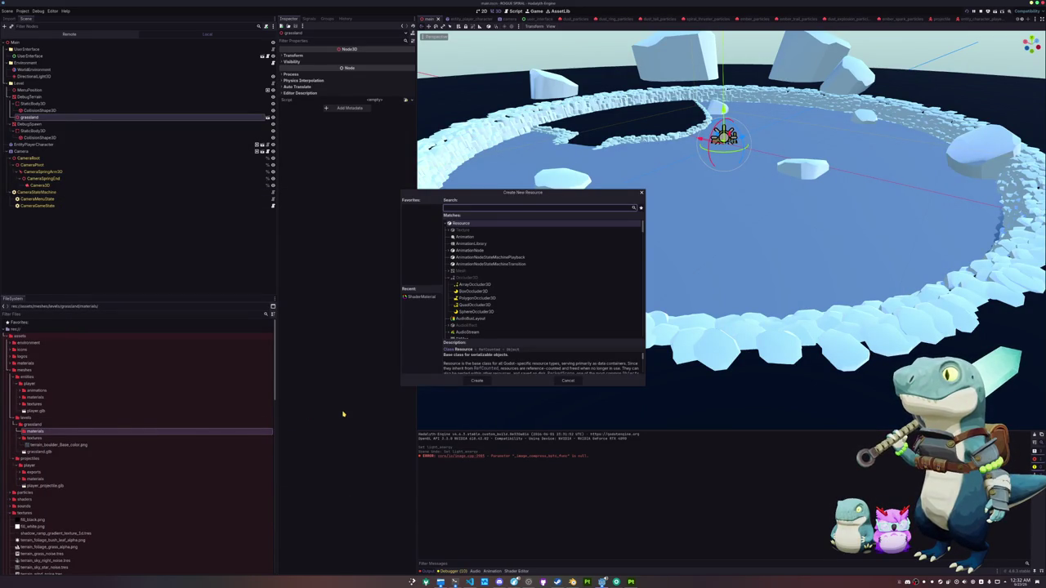
type("standard")
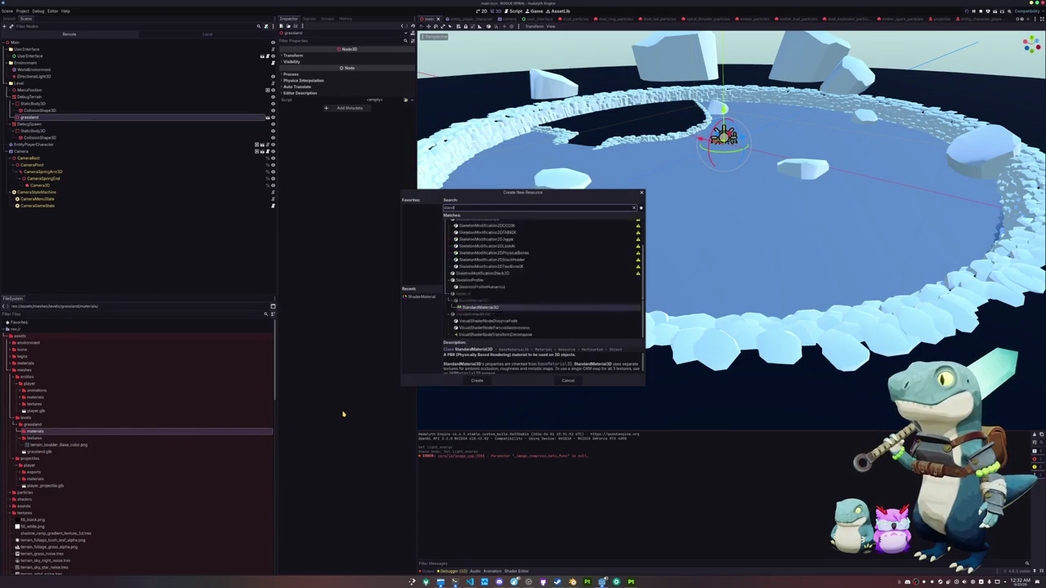
key("Return")
type("t")
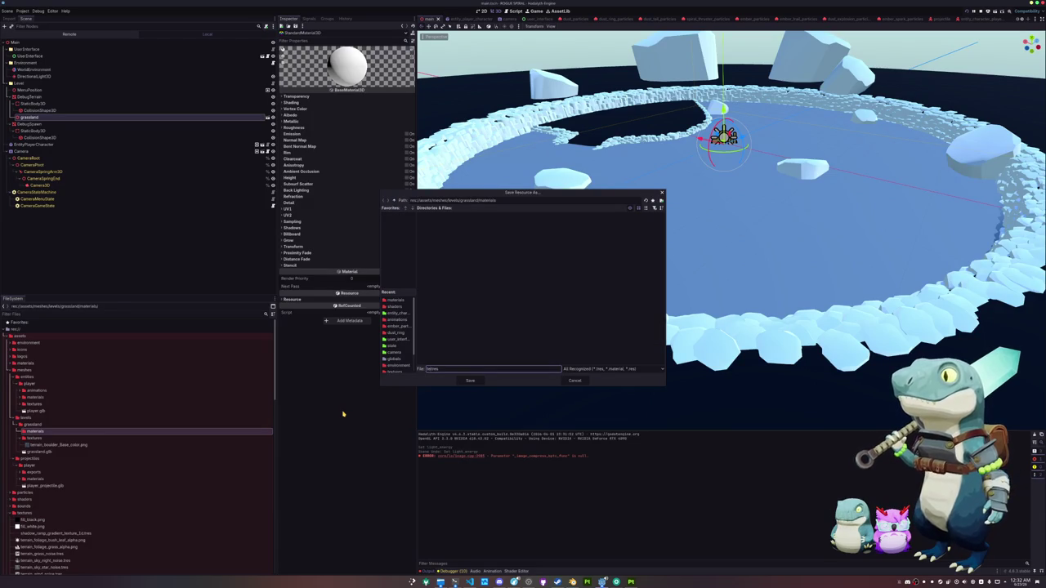
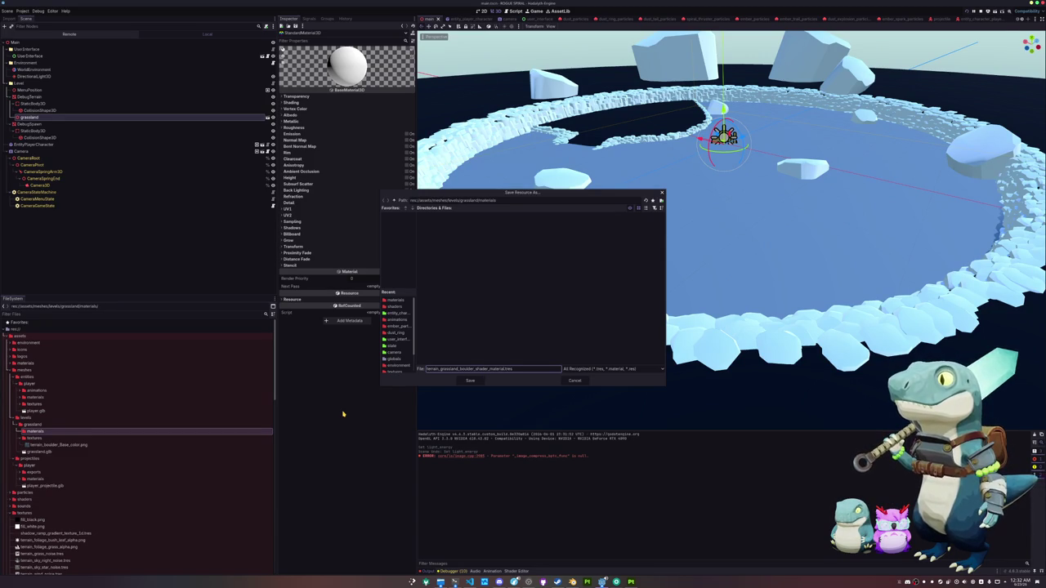
Save the material as terrain_grassland_boulder_shader_material.tres and add a grassland_ prefix to the boulder texture's name.
key("Return")
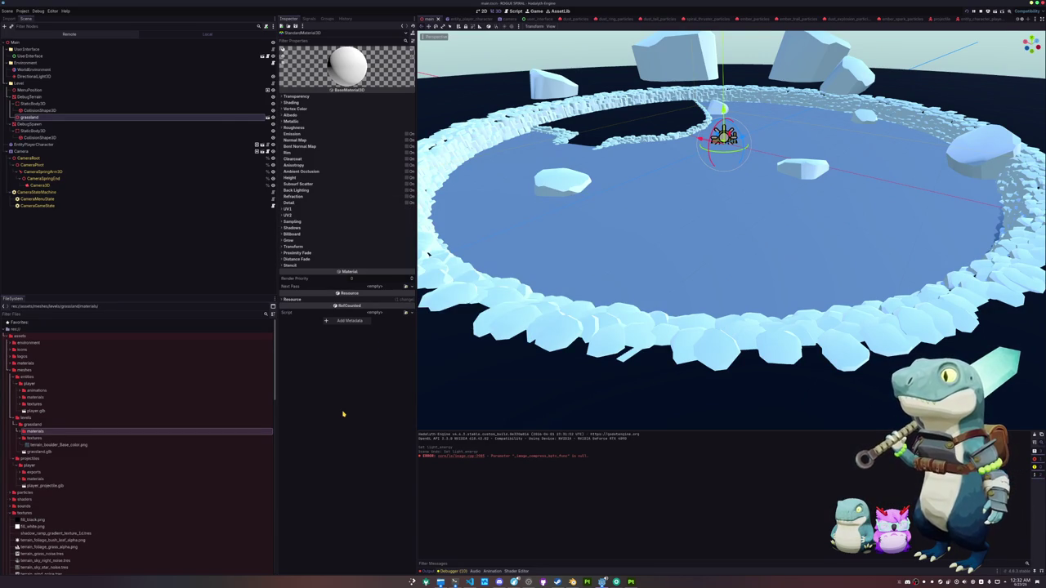
left_click(95, 451)
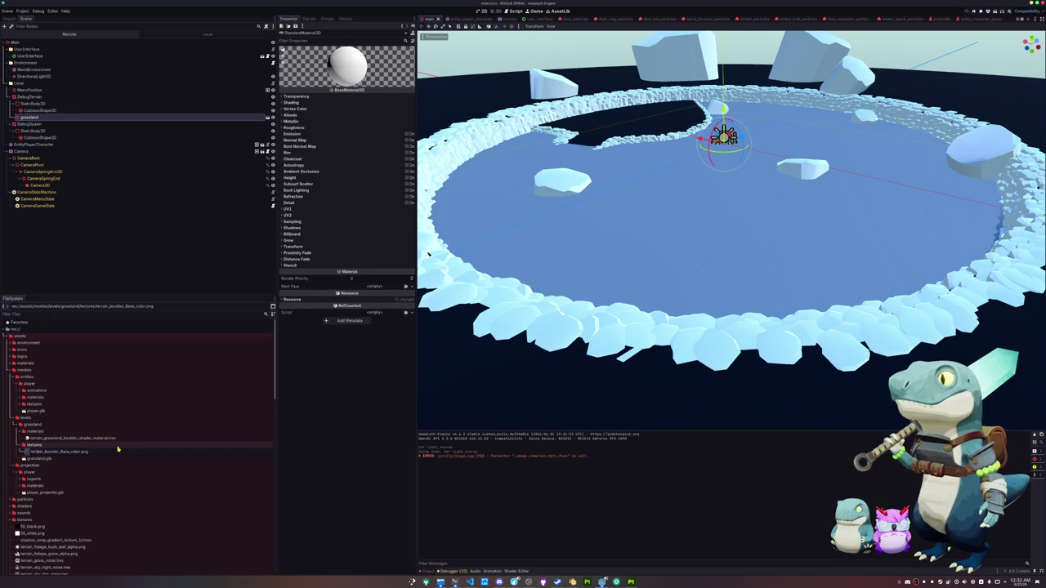
type("grassland_")
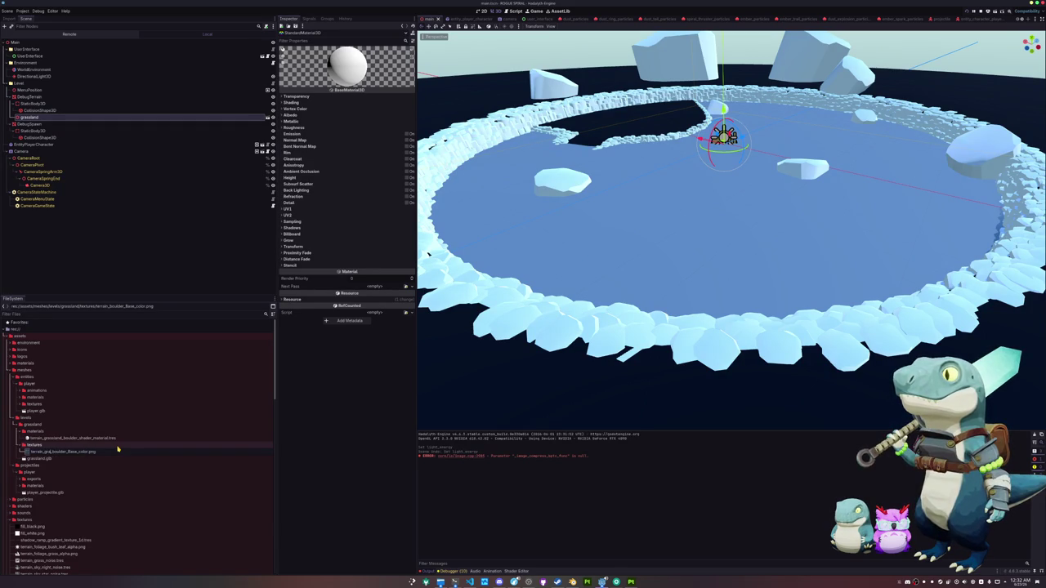
key("Return")
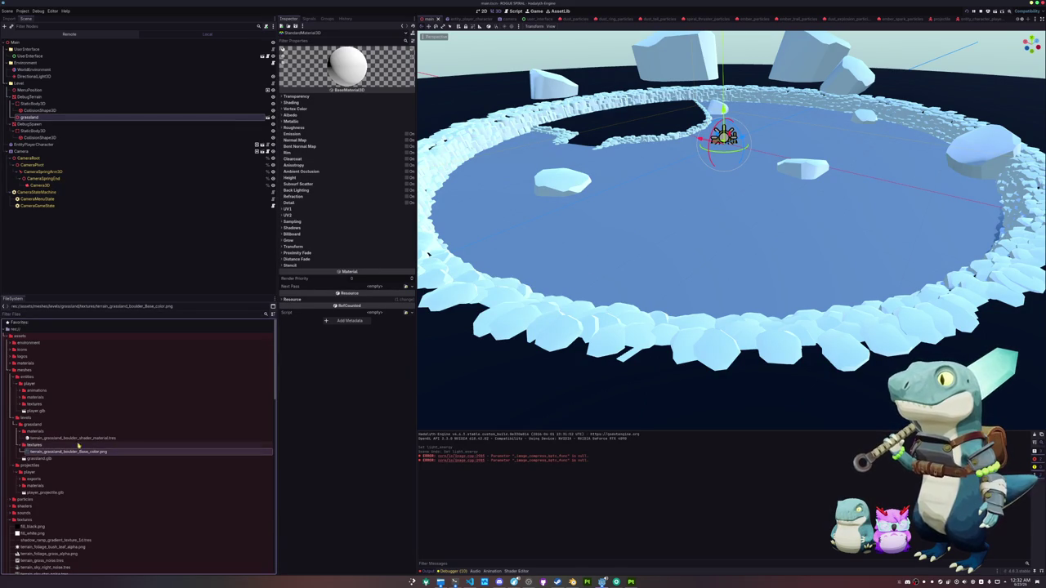
Quick Load the boulder texture into the grassland boulder material's Albedo texture.
left_click(81, 438)
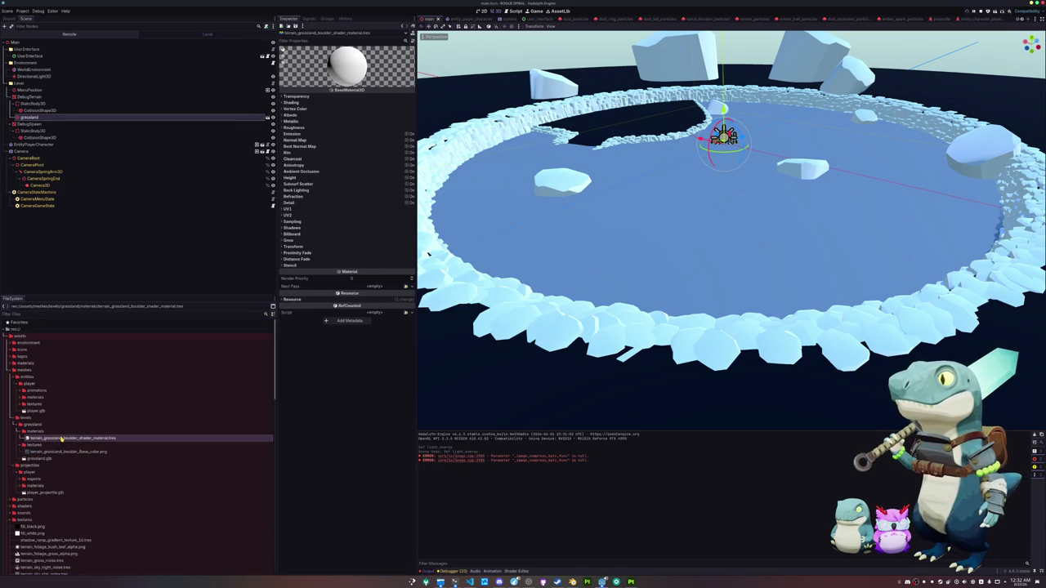
left_click(291, 115)
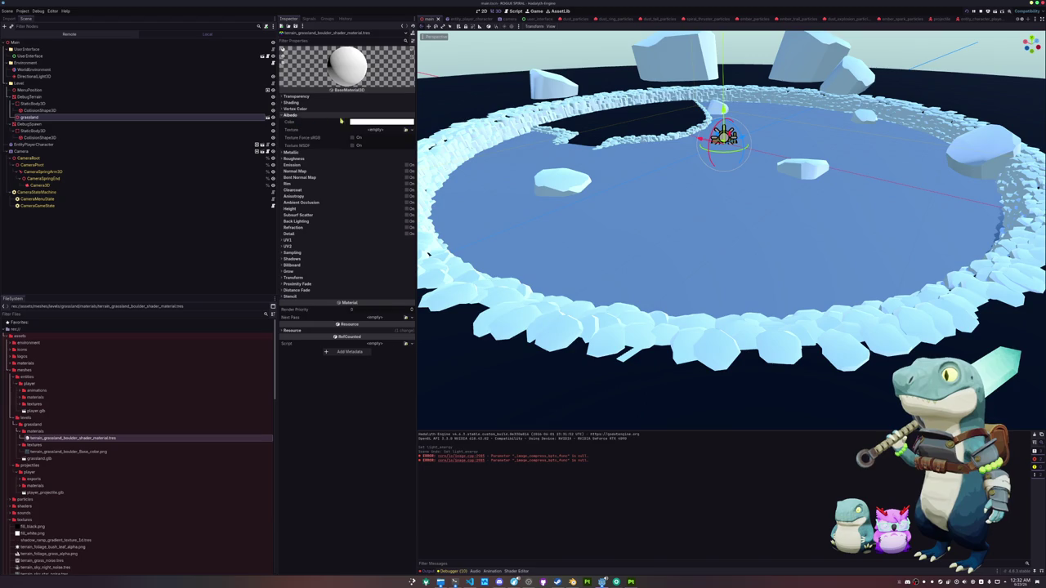
left_click(406, 130)
type("boulder")
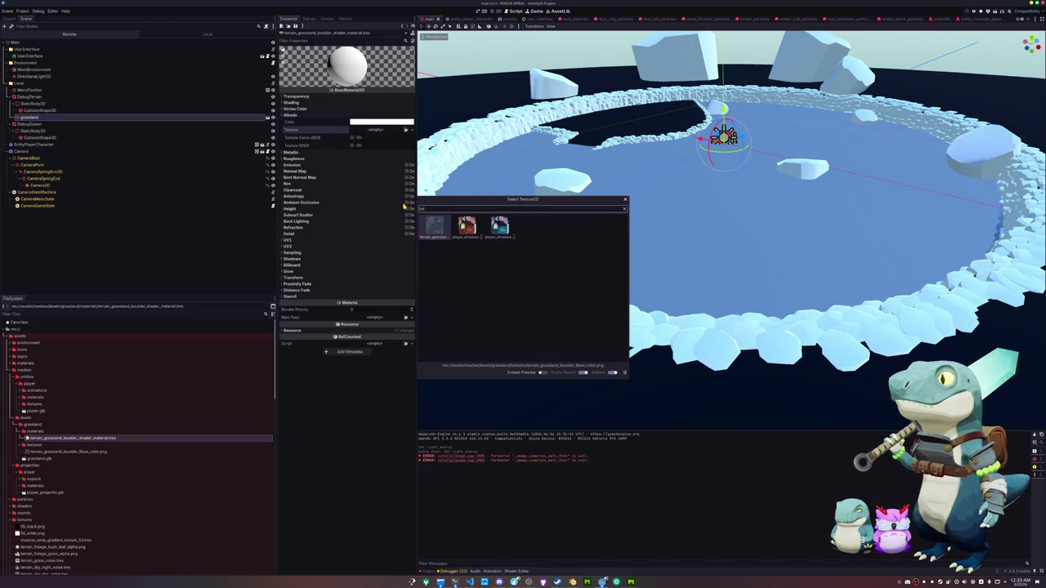
key("Return")
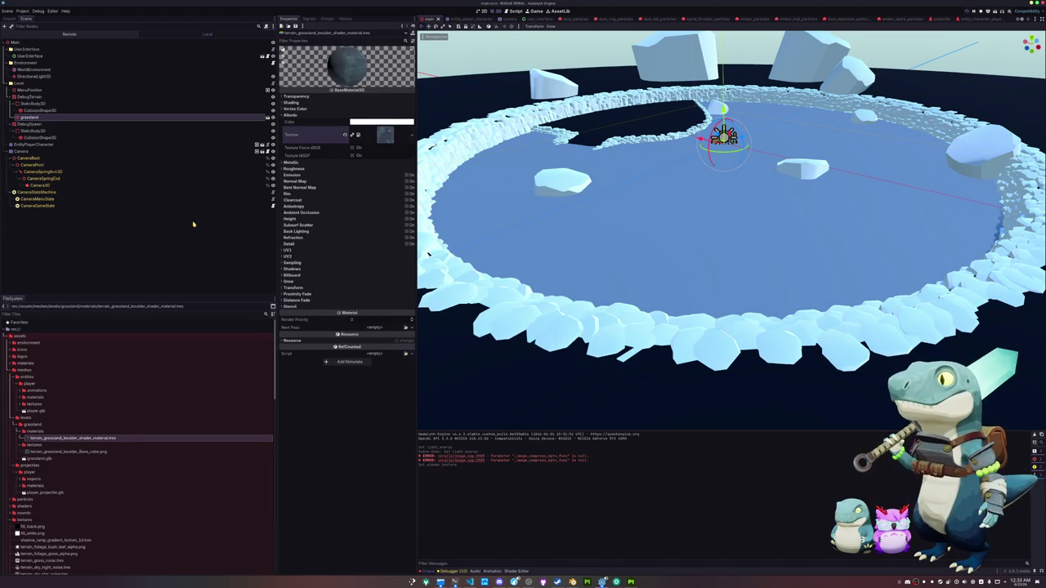
Collapse the entity folder under scenes in the FileSystem dock.
scroll(105, 465, "down", 10)
scroll(59, 483, "down", 10)
double_click(21, 433)
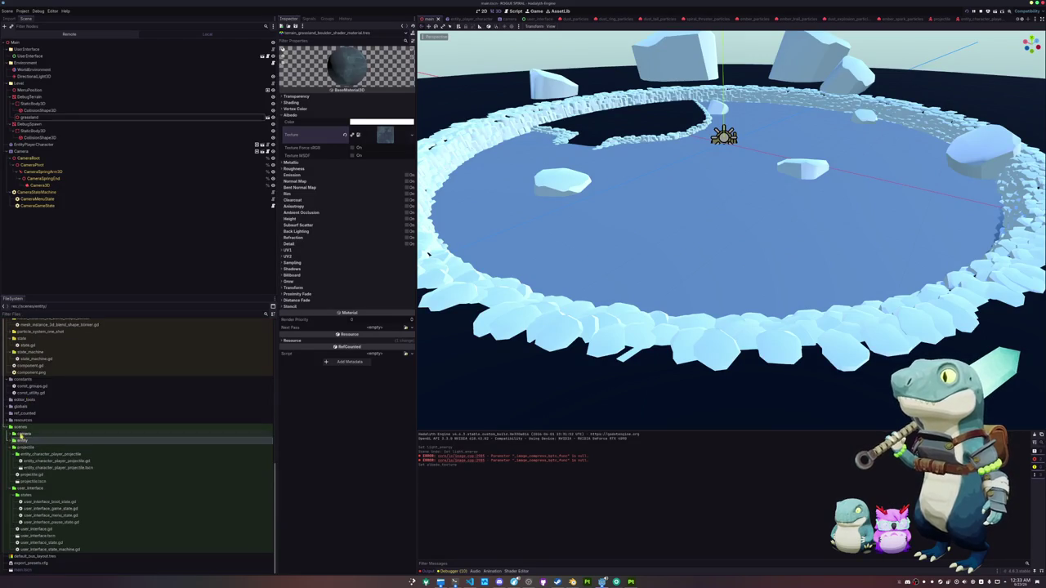
Create a new folder named 'level' inside scenes.
right_click(23, 426)
left_click(118, 434)
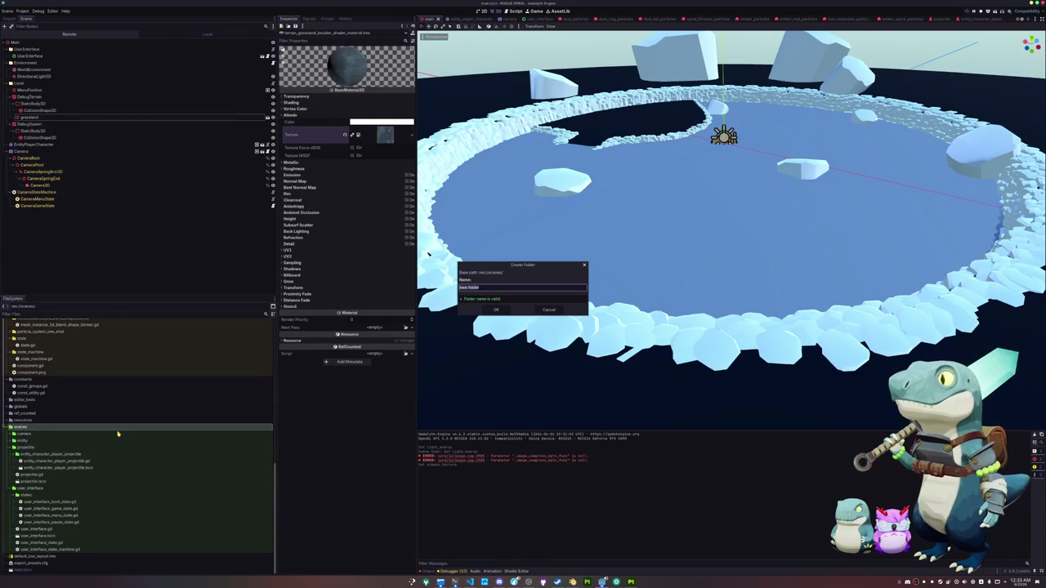
type("level")
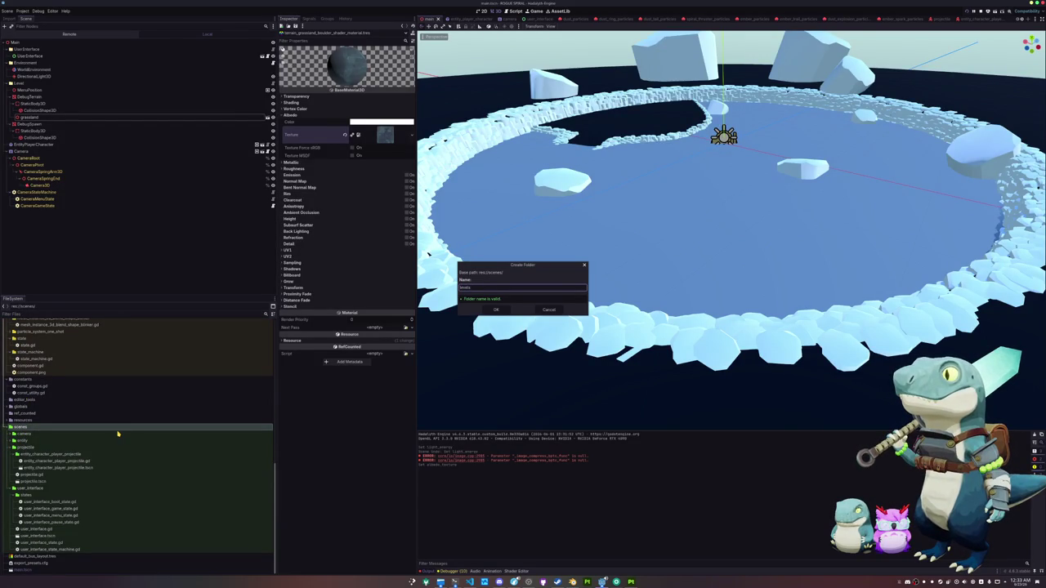
key("Return")
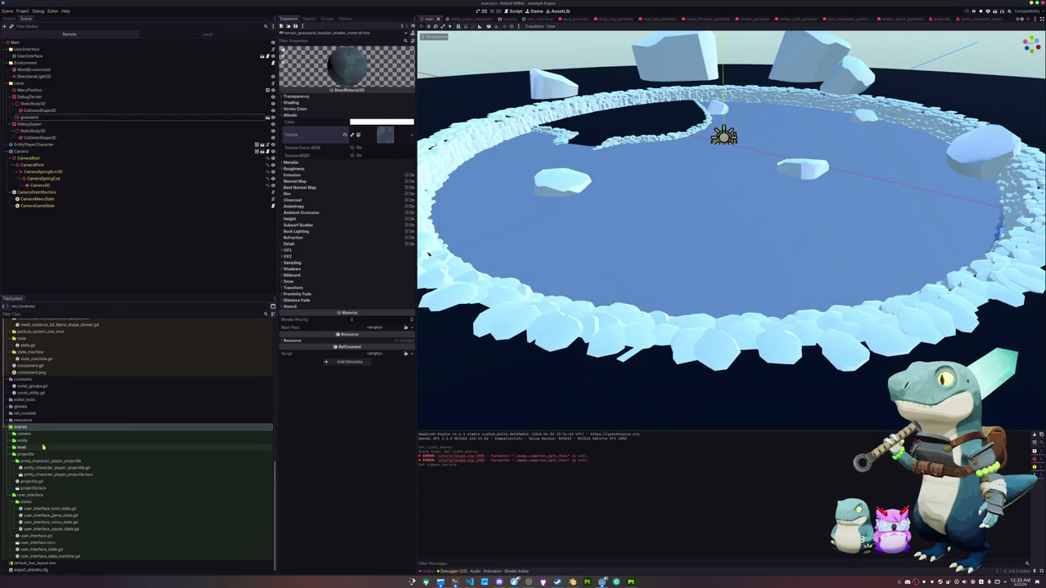
Create level.gd in the level folder, inheriting Node3D, and open it in the external editor.
right_click(41, 449)
mouse_move(81, 452)
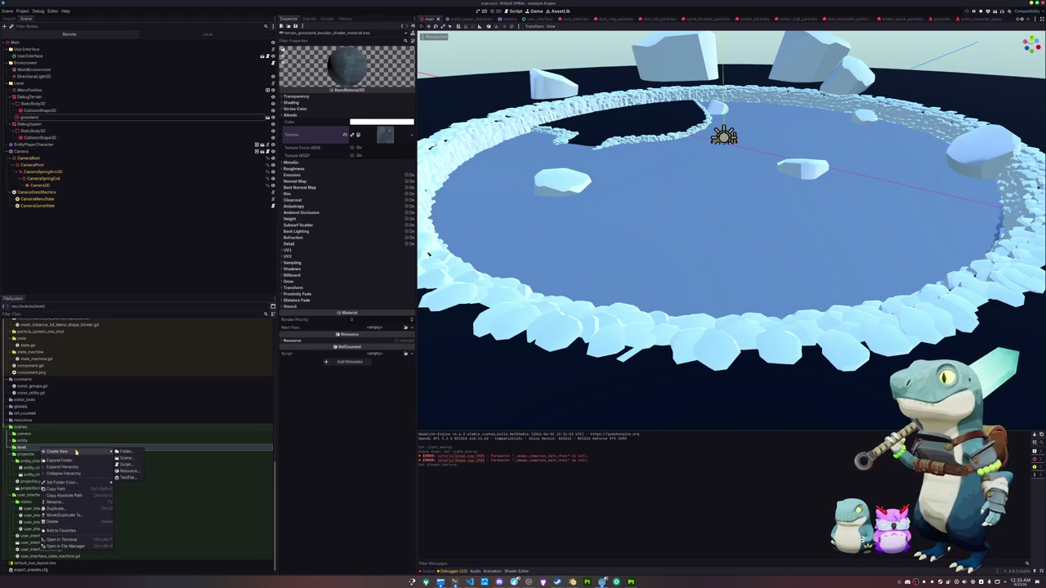
left_click(129, 466)
type("level/level.gd")
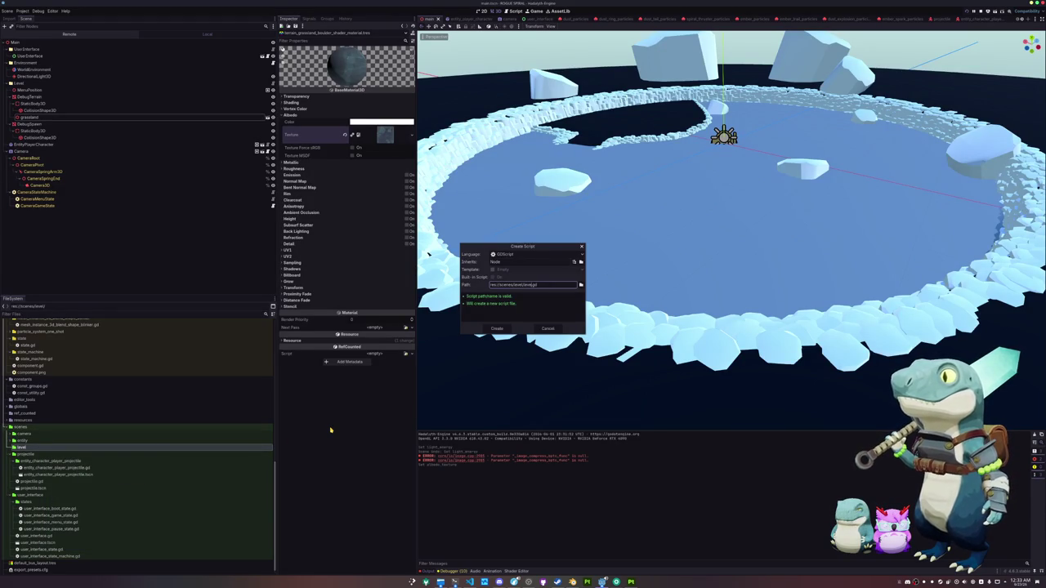
left_click(523, 262)
type("3D")
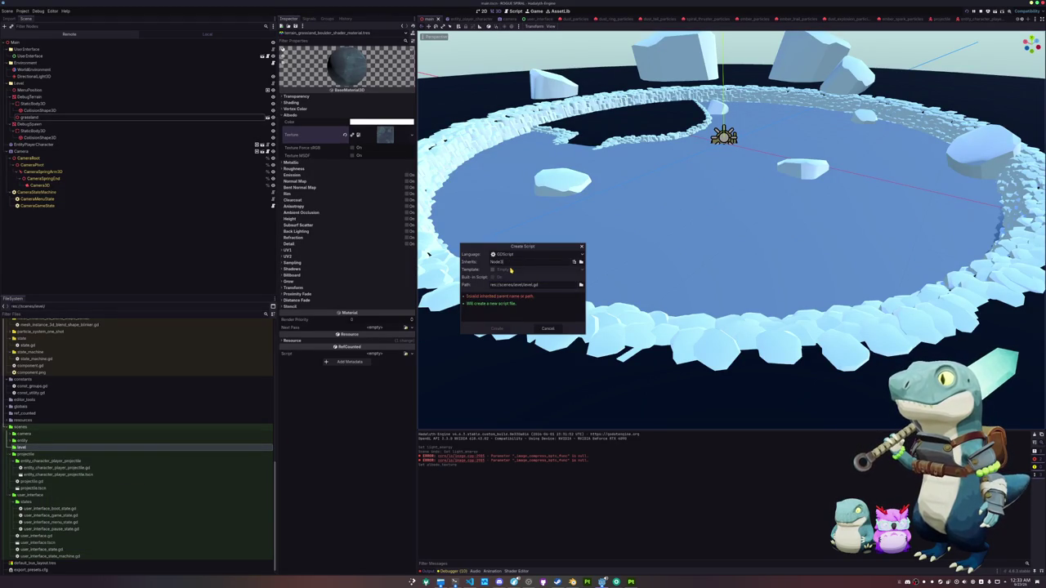
left_click(496, 328)
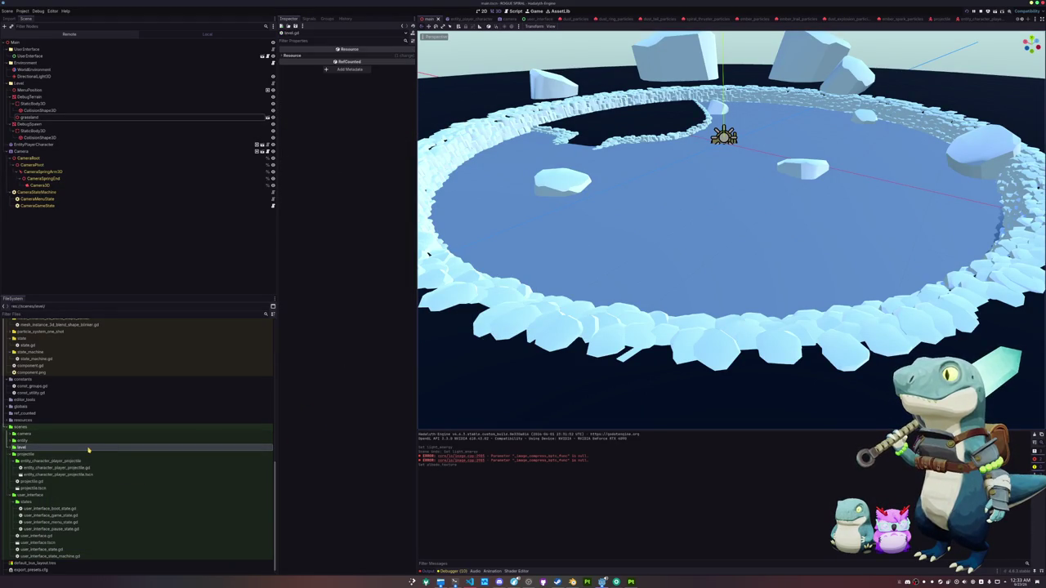
double_click(84, 453)
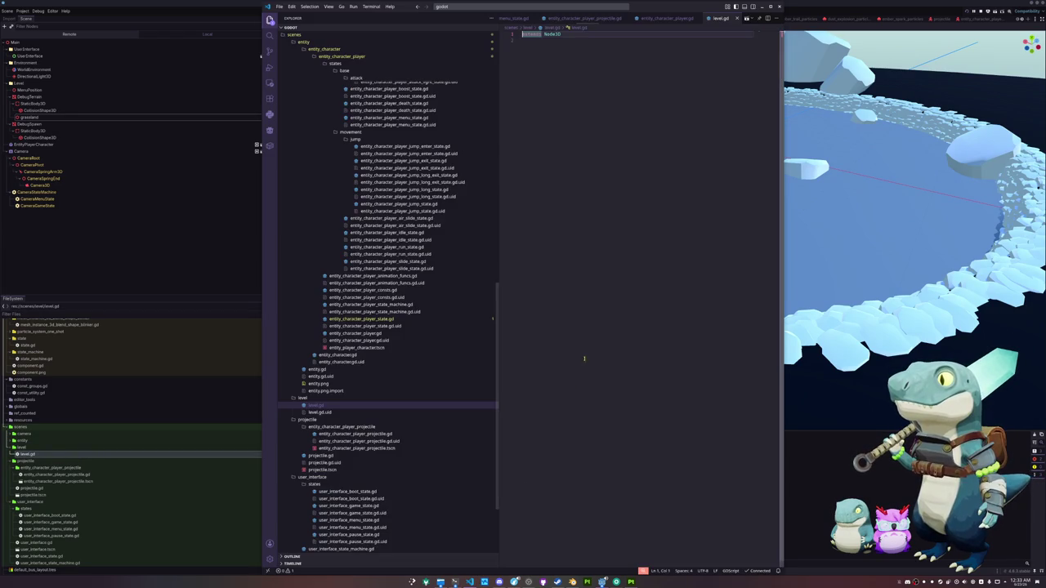
left_click(584, 358)
Add 'class_name Level' and a _ready() -> void function containing pass to level.gd, then return to Godot.
type("cals")
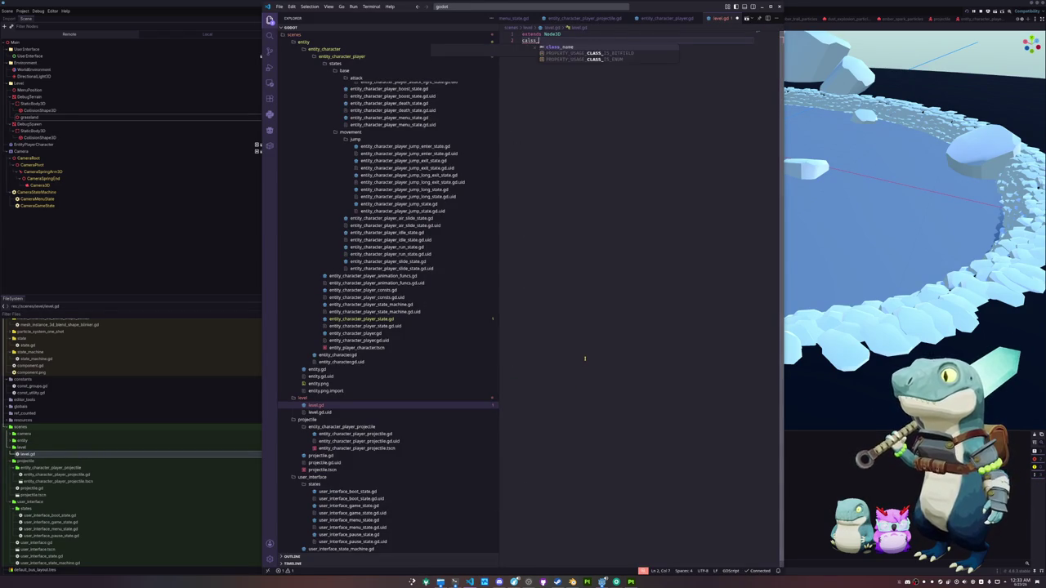
type("s_na")
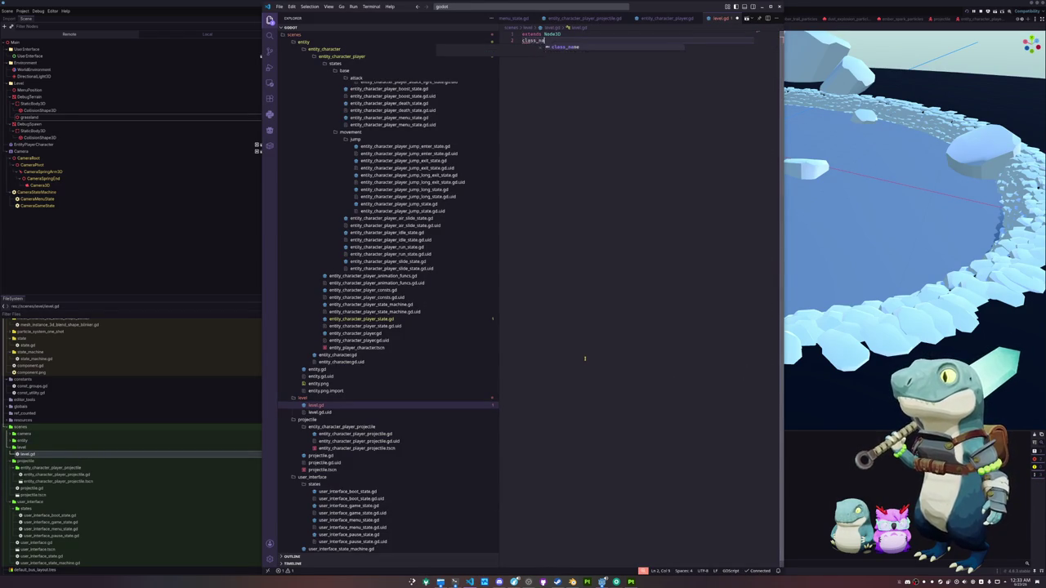
type("me Level")
key("Return")
key("Return")
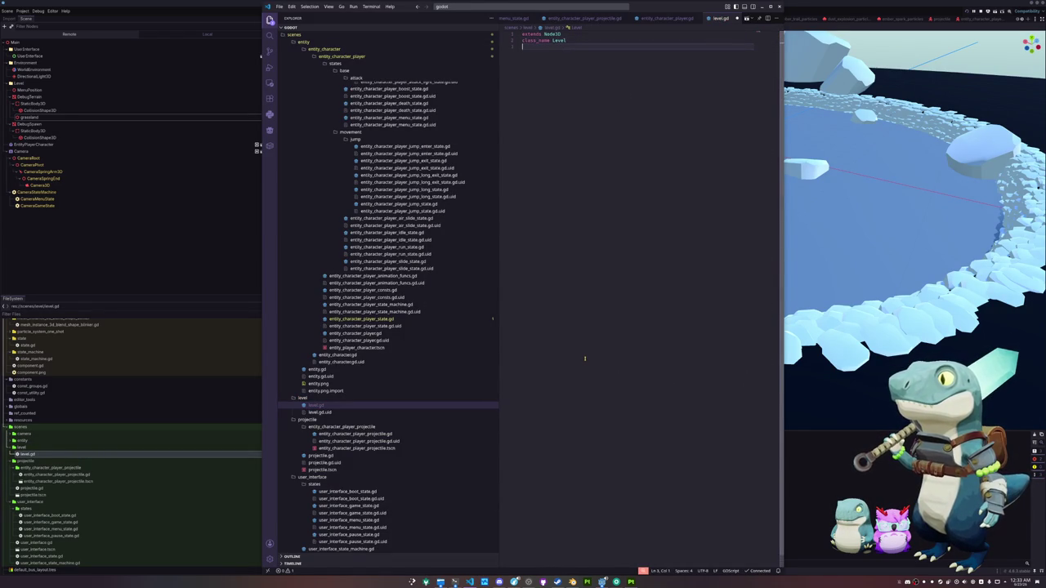
type("func _re")
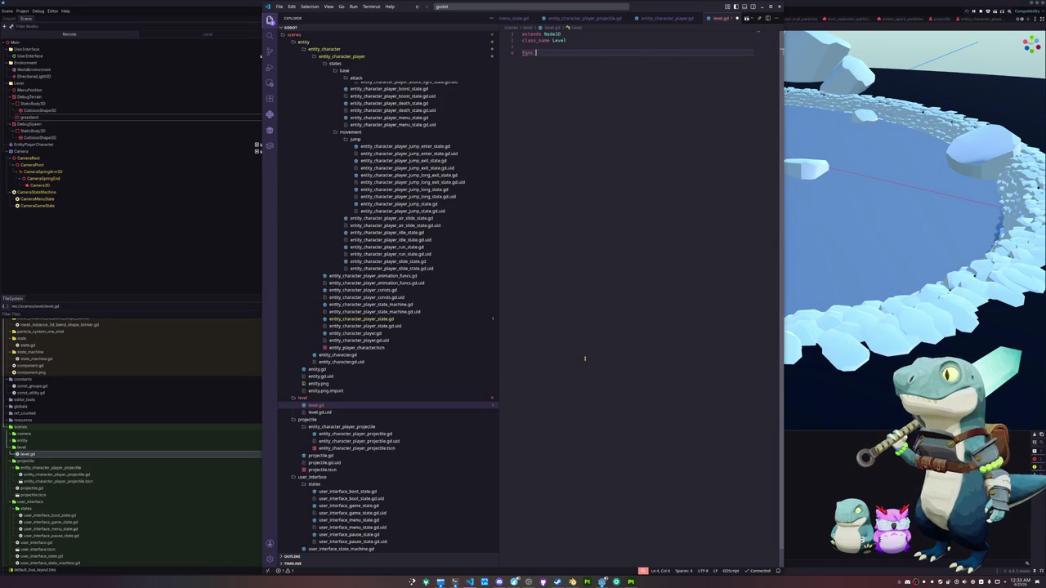
key("Return")
type("pass")
key("Return")
key("Return")
type("func")
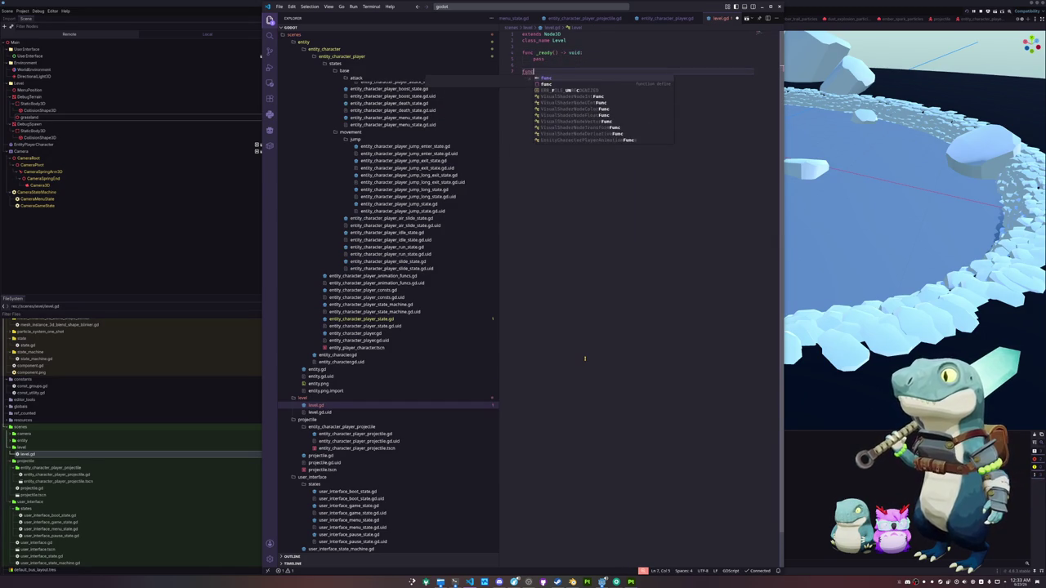
key("BackSpace")
key("BackSpace")
key("BackSpace")
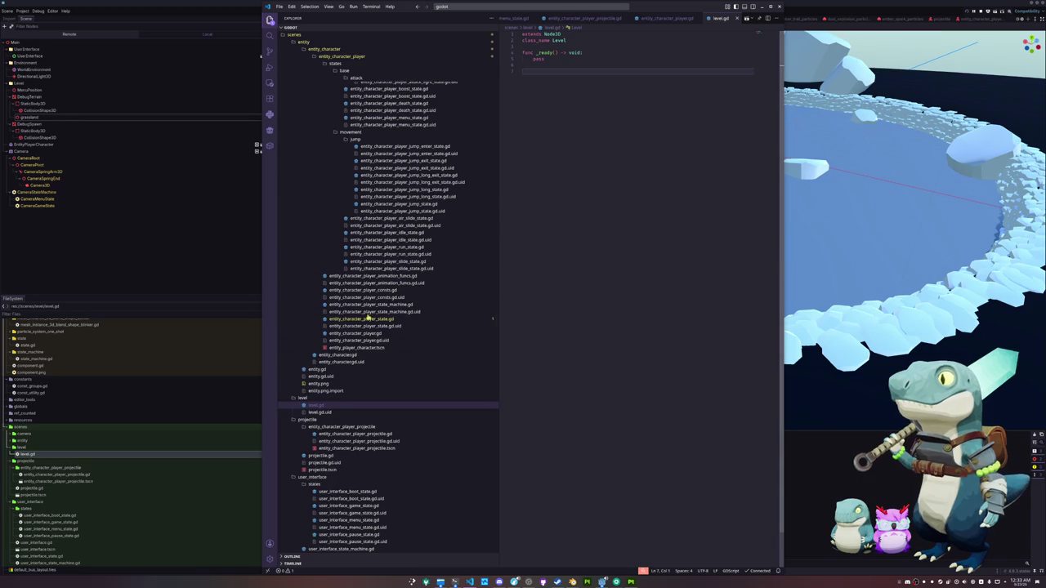
left_click(82, 257)
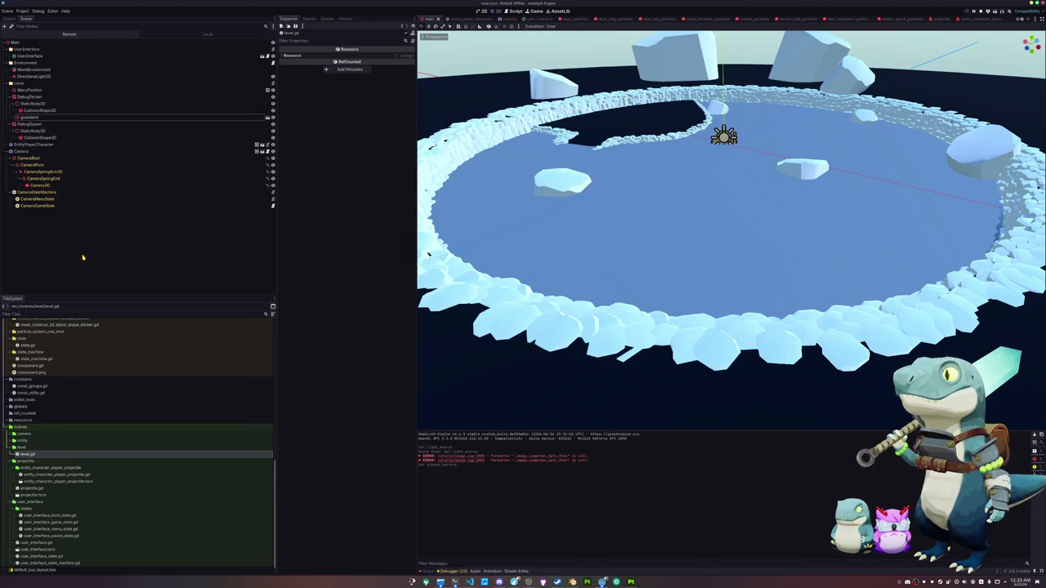
Create a 'grassland' folder inside the level folder.
right_click(55, 448)
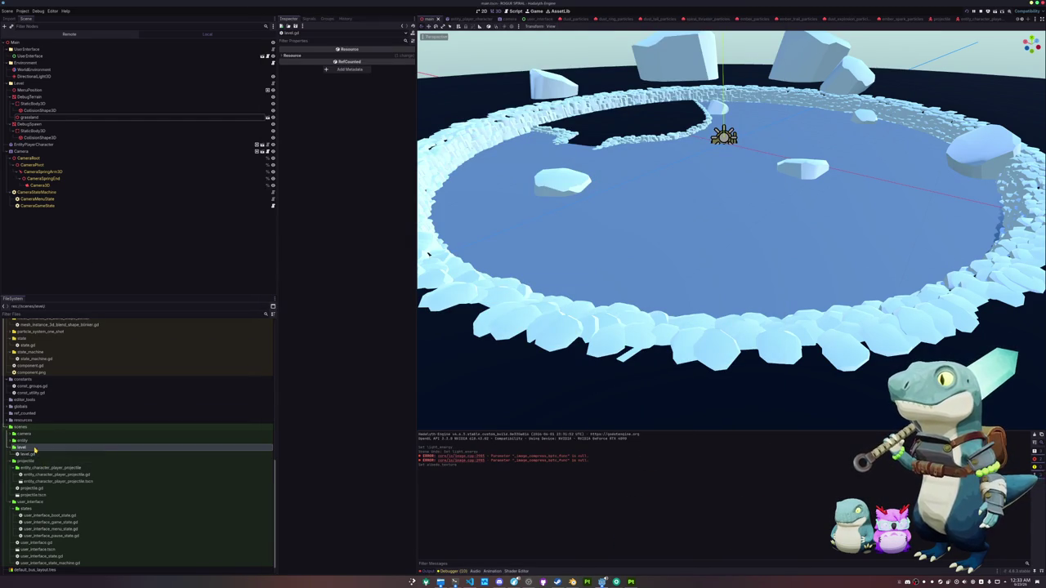
mouse_move(58, 451)
left_click(123, 452)
type("grass")
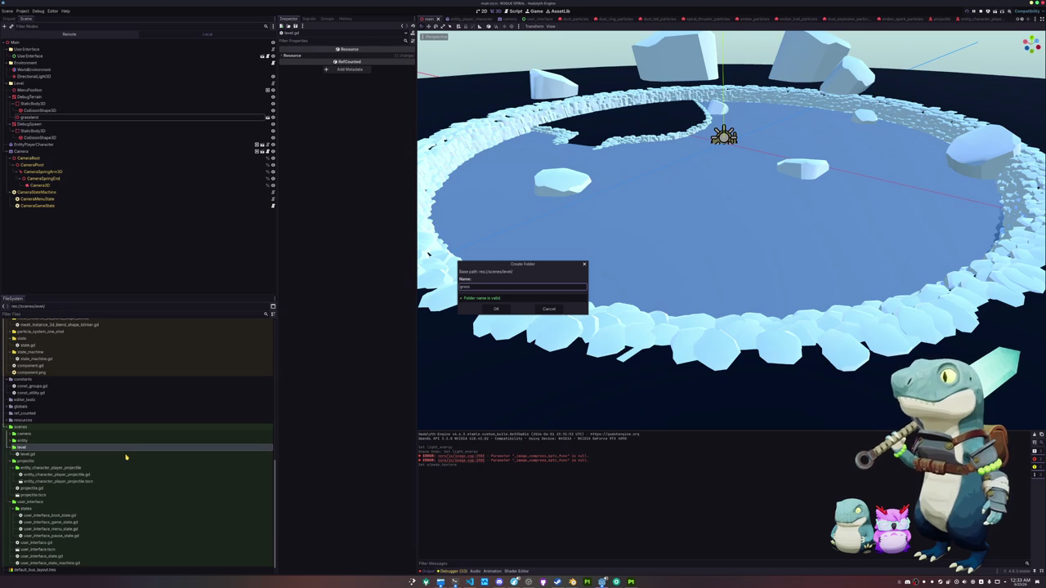
type("land")
key("Return")
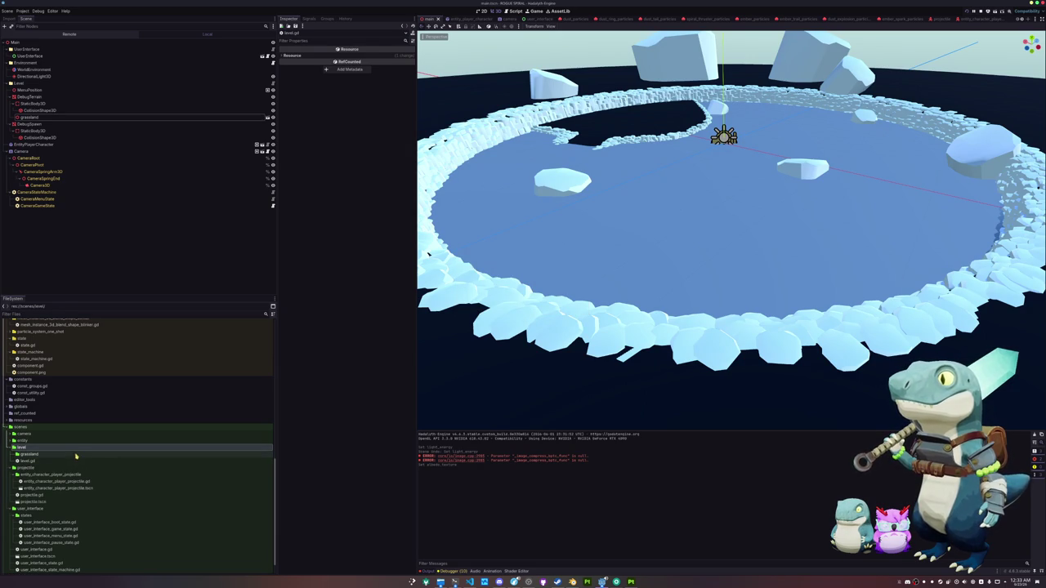
Create a new scene in the grassland folder using Level as the custom root type.
right_click(76, 454)
mouse_move(90, 457)
left_click(164, 470)
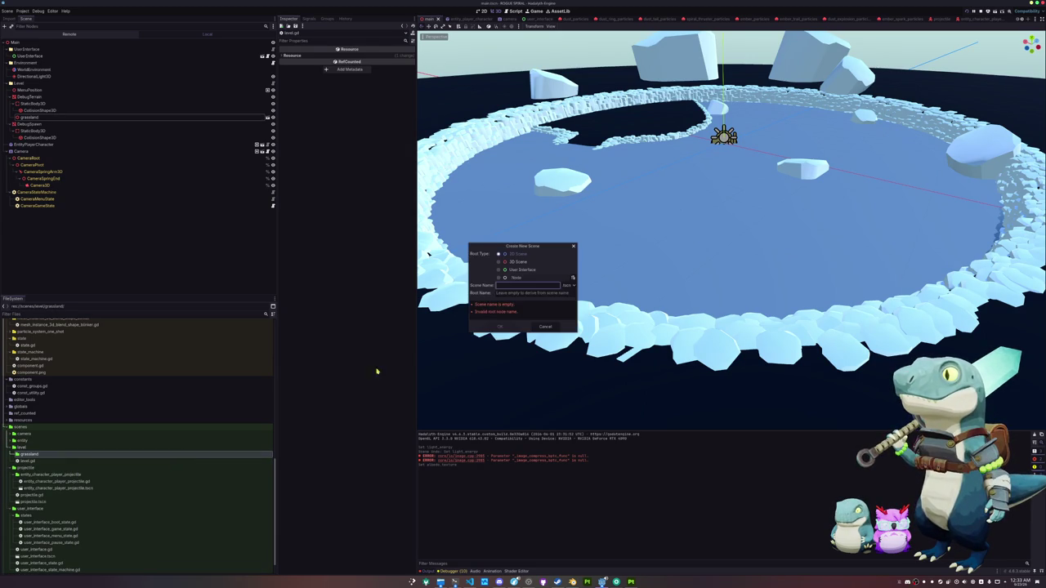
left_click(573, 278)
type("grass")
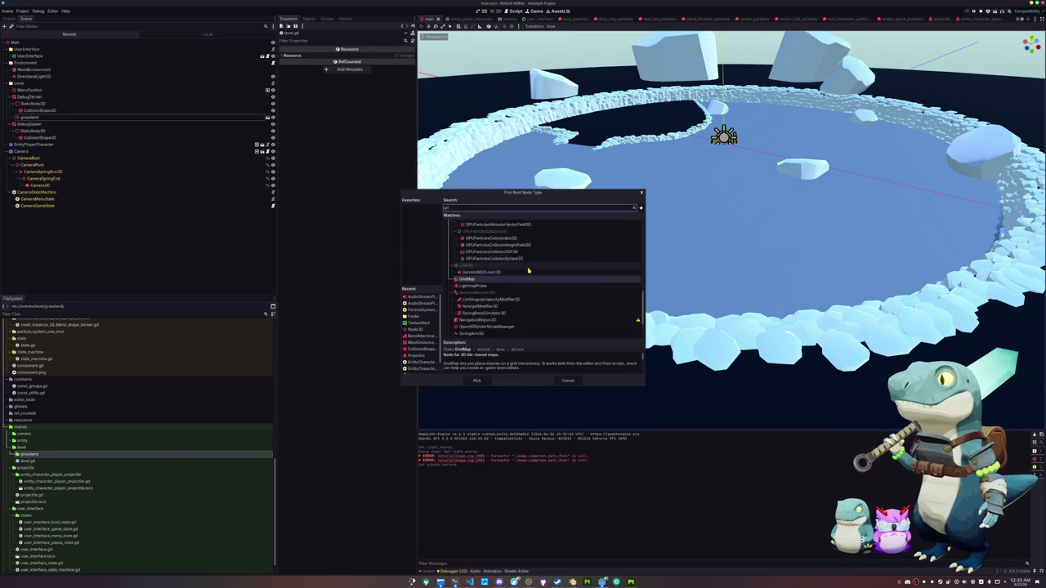
key("Escape")
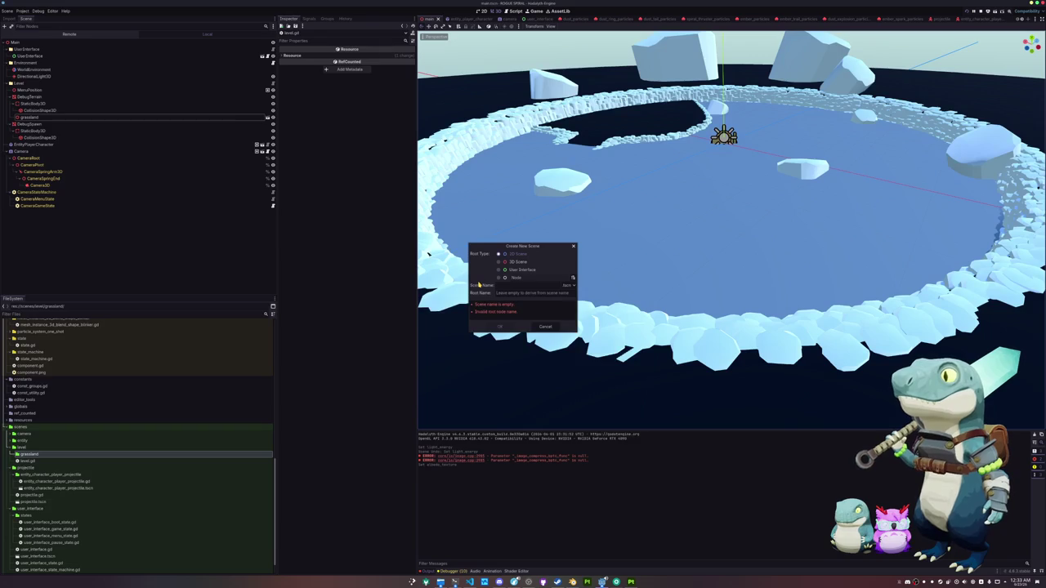
left_click(573, 279)
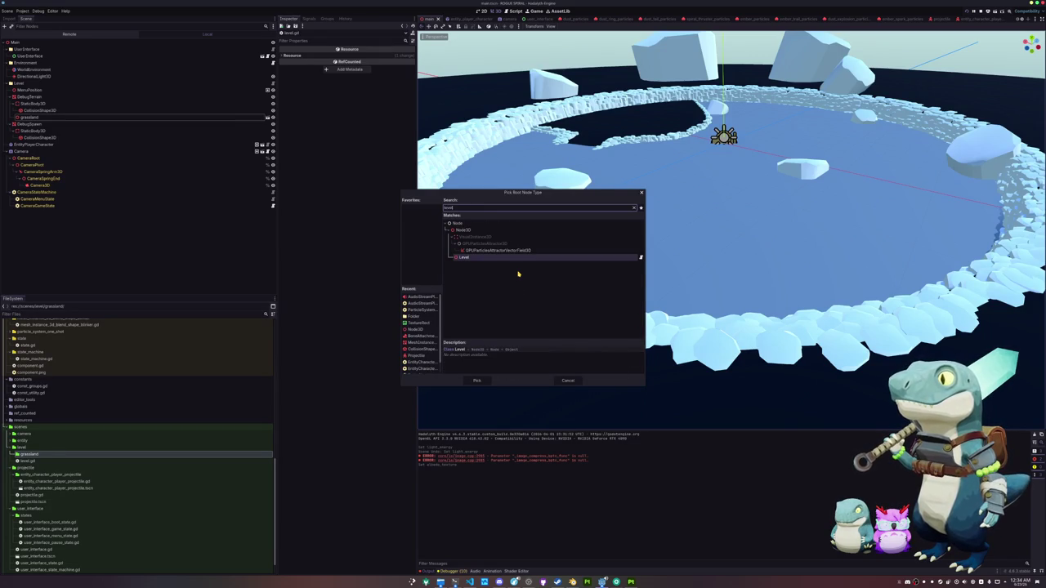
type("level")
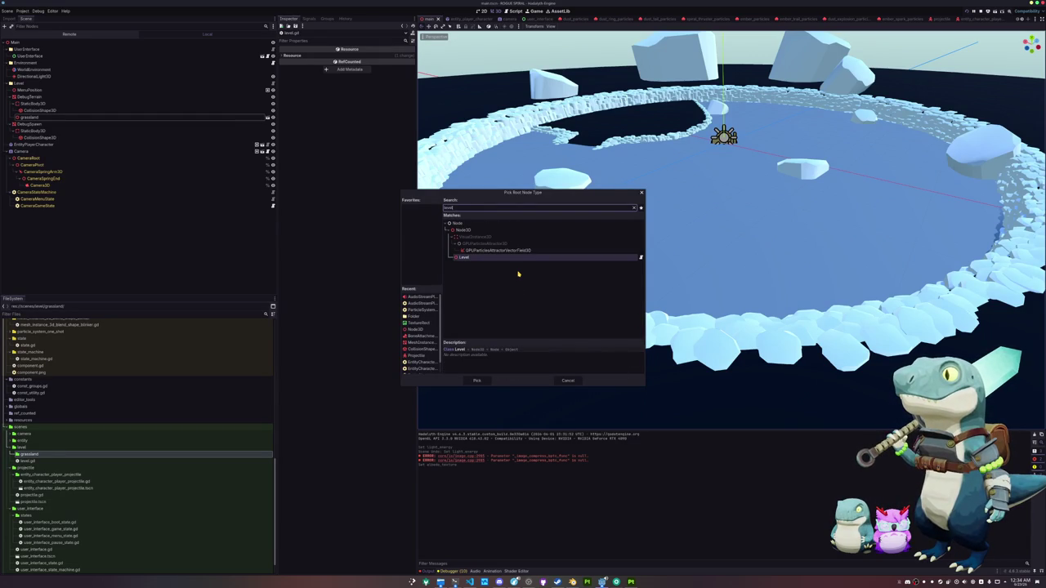
key("Return")
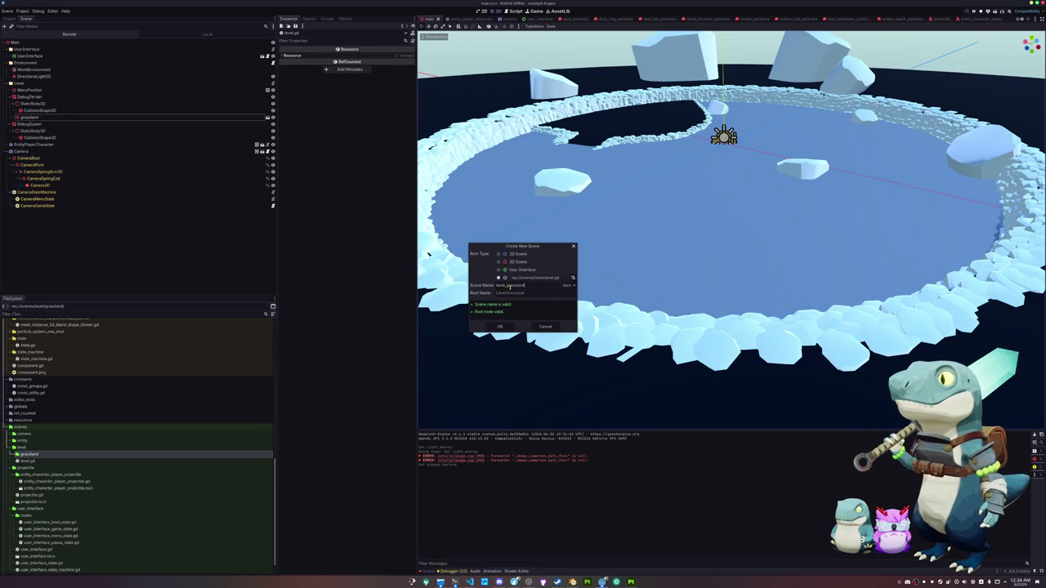
key("Return")
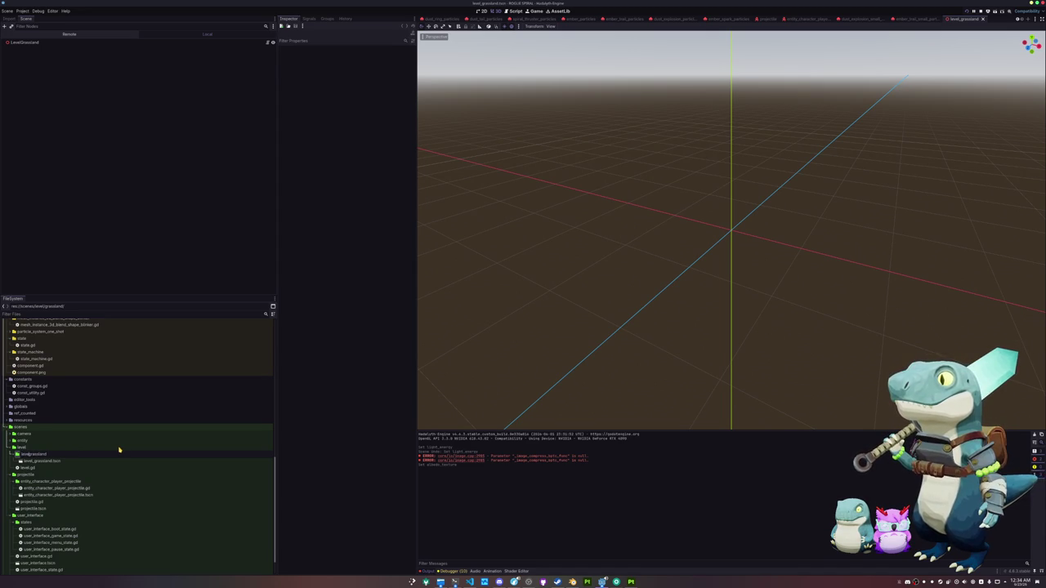
Rename the folder to level_grassland and open the level_grassland scene's LevelGrassland root.
type("_")
key("Return")
double_click(36, 454)
left_click(51, 462)
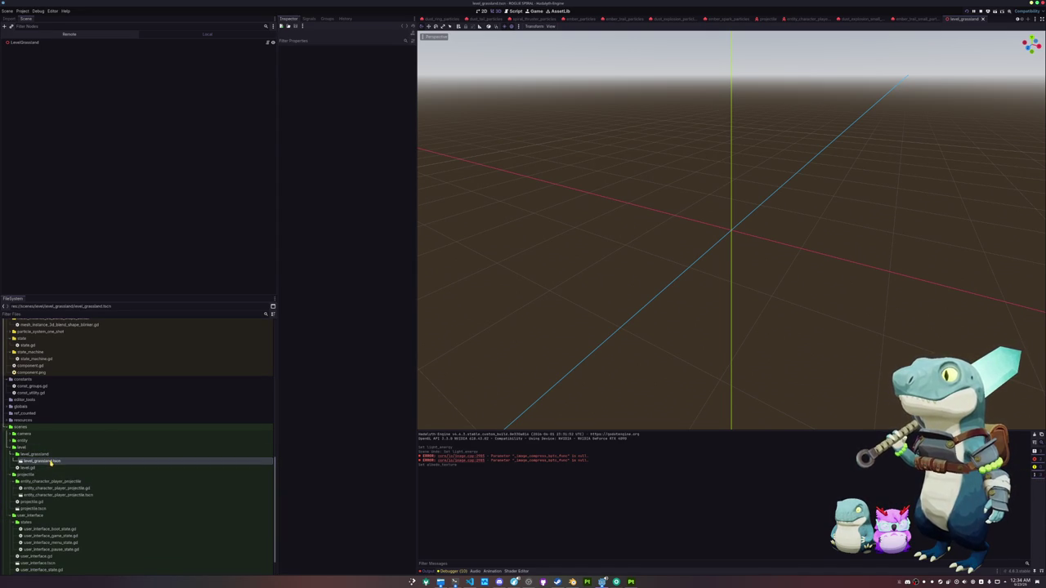
left_click(41, 42)
Add grassland.glb as a child of LevelGrassland and enable Editable Children.
scroll(46, 463, "up", 10)
scroll(46, 463, "up", 2)
left_click(37, 460)
left_click_drag(37, 460, 30, 45)
right_click(33, 49)
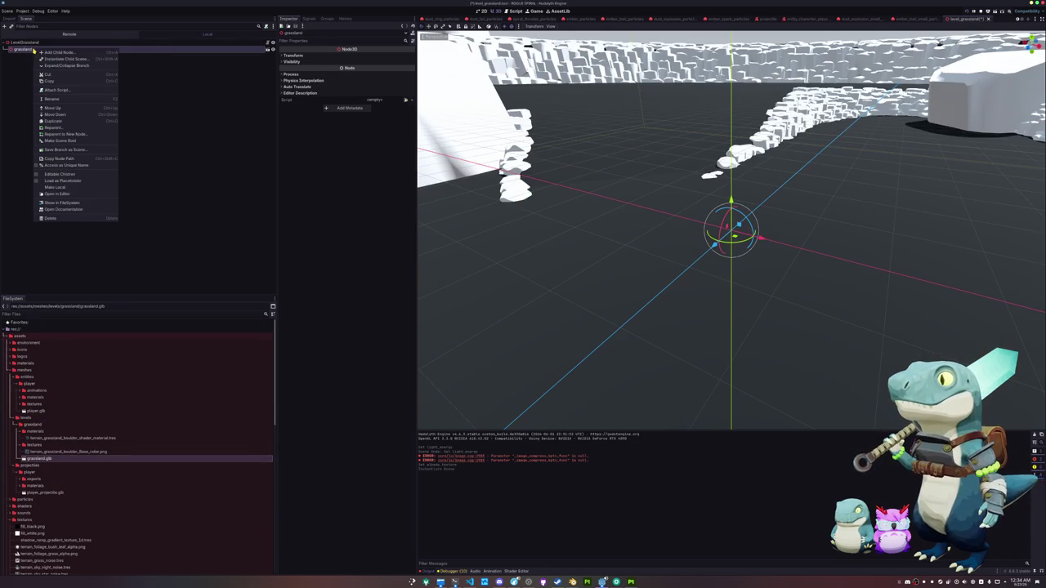
left_click(65, 177)
scroll(559, 247, "down", 15)
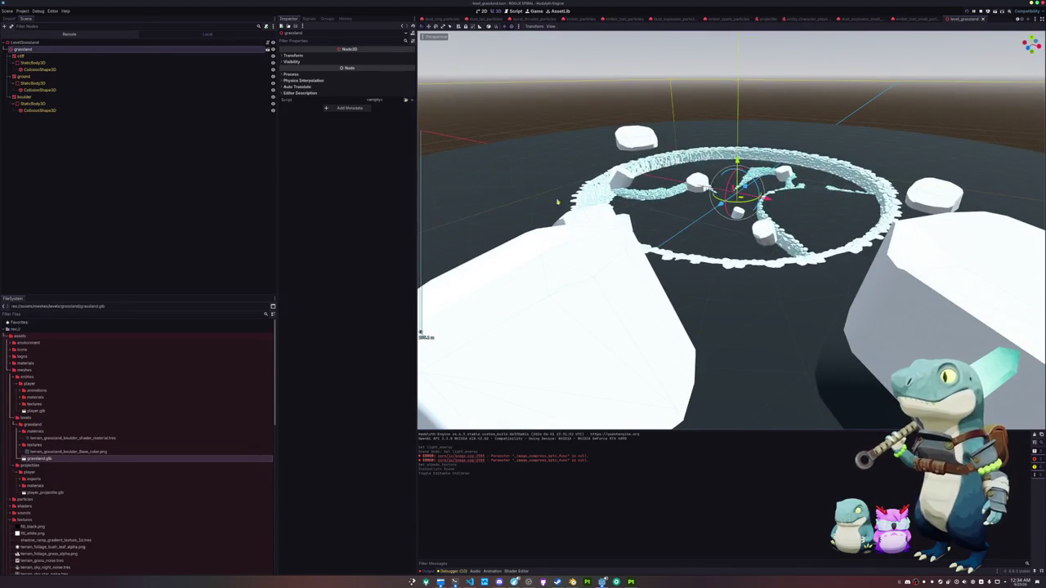
Quick Load the boulder material into the boulder mesh's Surface Material Override.
left_click(48, 104)
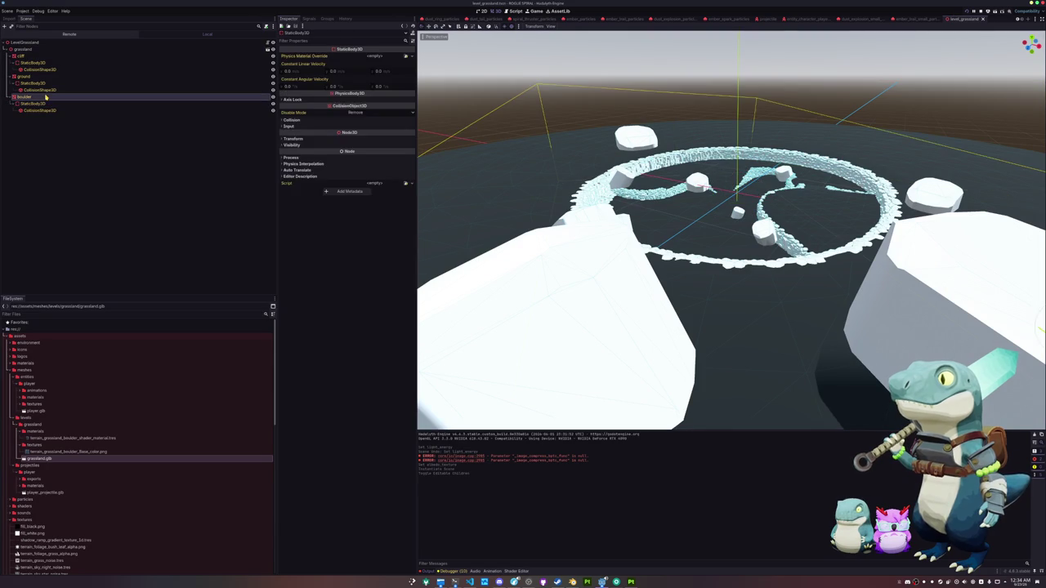
left_click(37, 96)
left_click(37, 76)
left_click(38, 97)
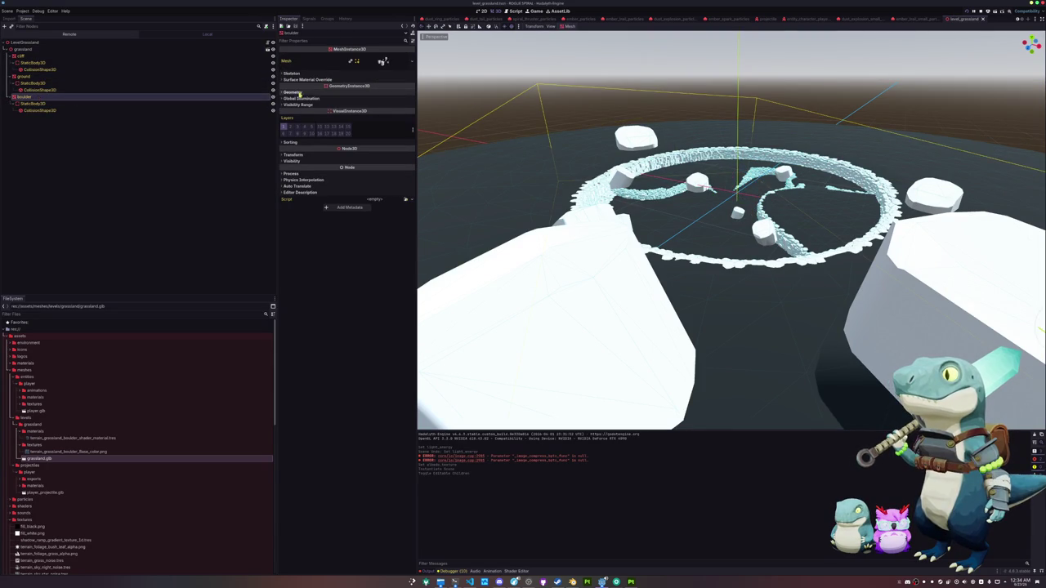
left_click(341, 92)
left_click(307, 79)
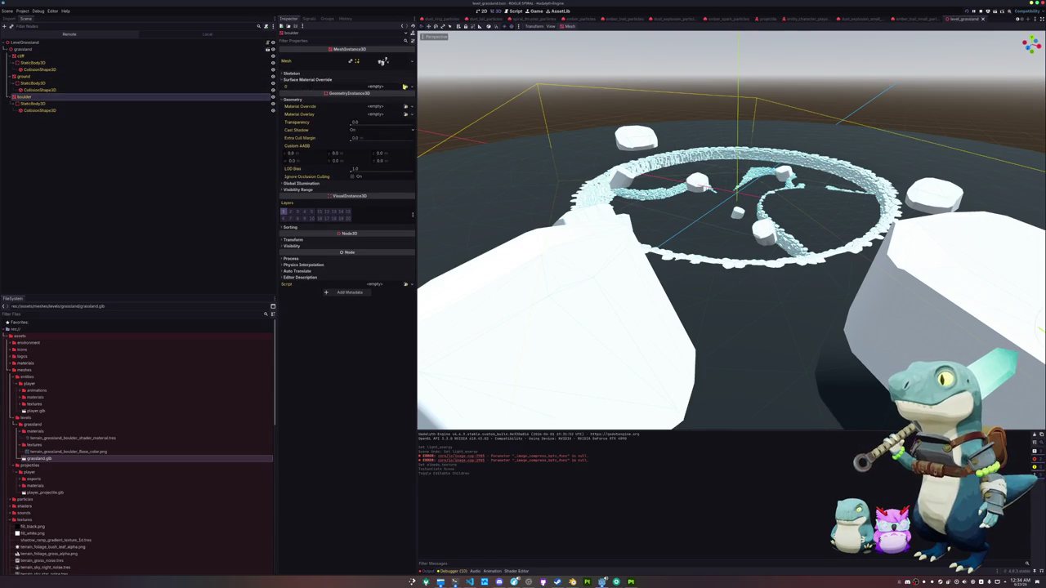
left_click(406, 87)
type("oulder")
key("Return")
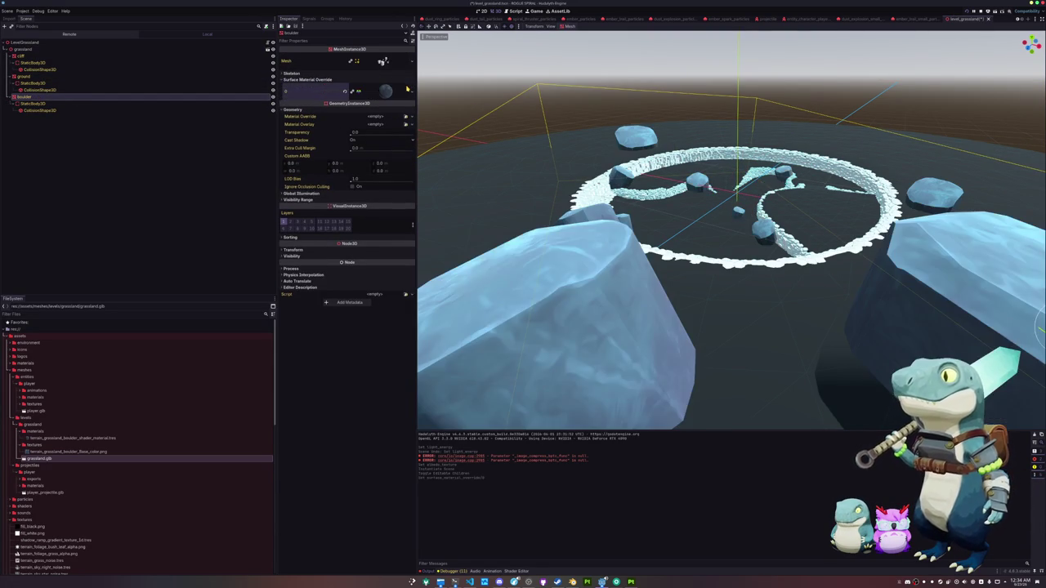
Apply the same boulder material to the cliff ring's Surface Material Override.
left_click(47, 78)
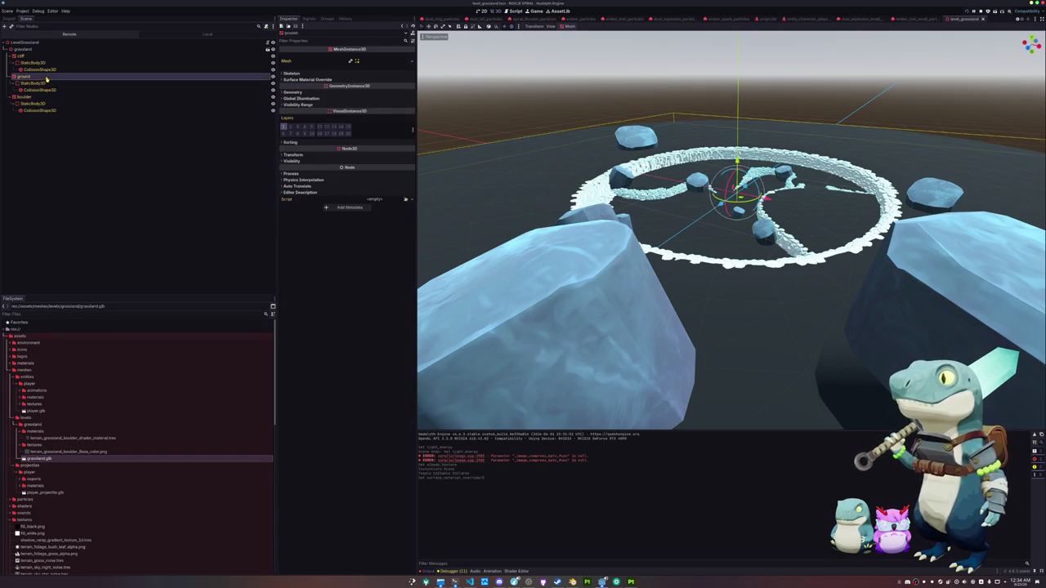
left_click(102, 55)
left_click(309, 80)
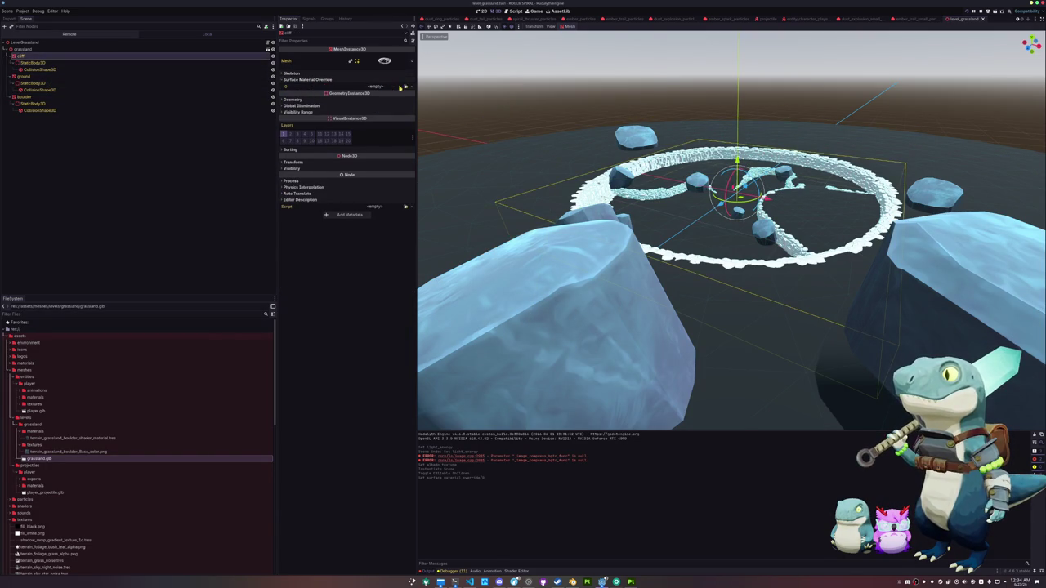
left_click(401, 86)
type("boulder")
key("Return")
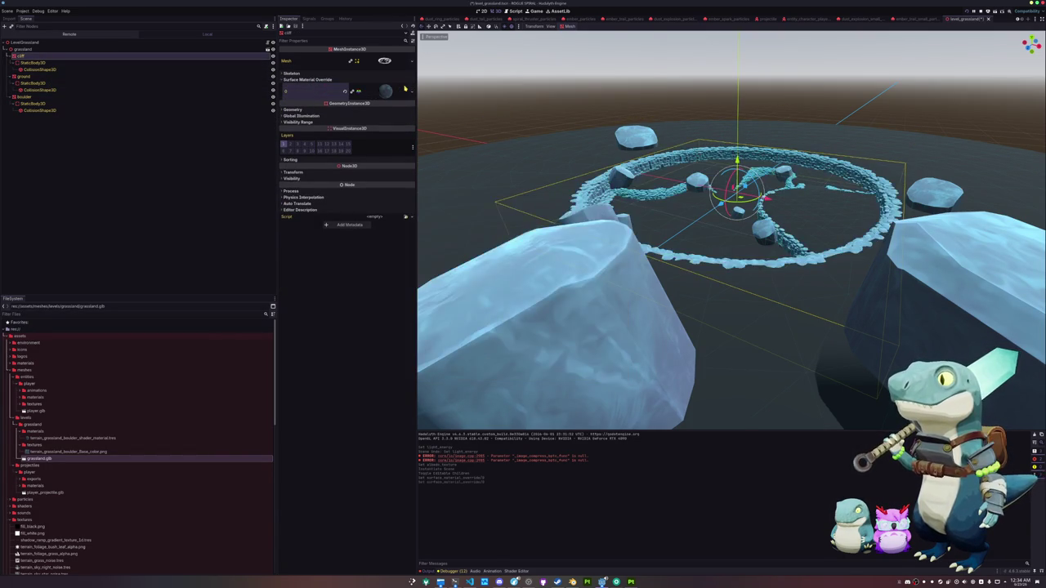
scroll(541, 254, "up", 5)
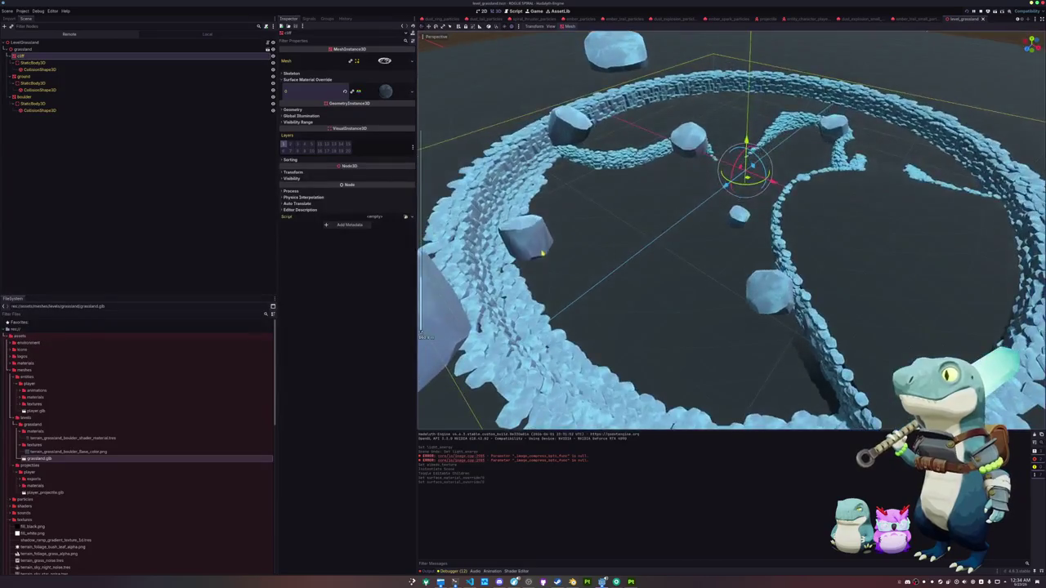
scroll(542, 254, "up", 5)
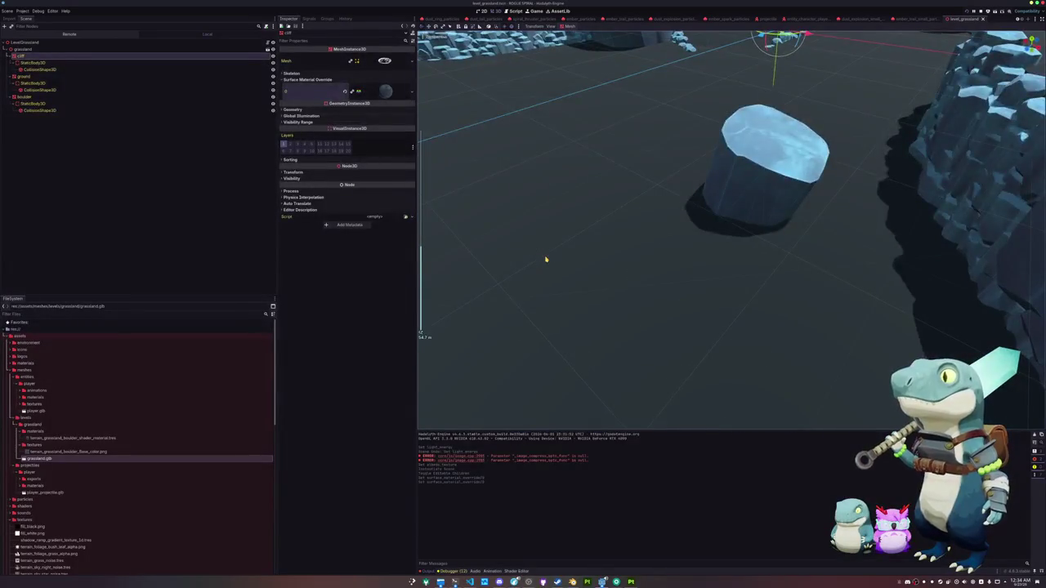
scroll(545, 259, "down", 3)
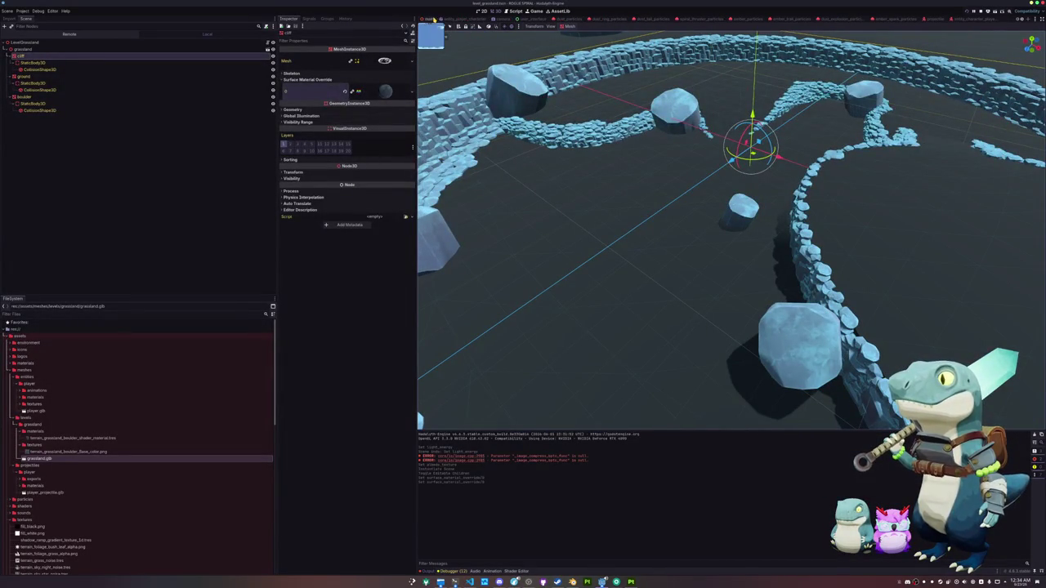
left_click(424, 18)
Delete the old grassland node from the main scene.
scroll(533, 163, "down", 5)
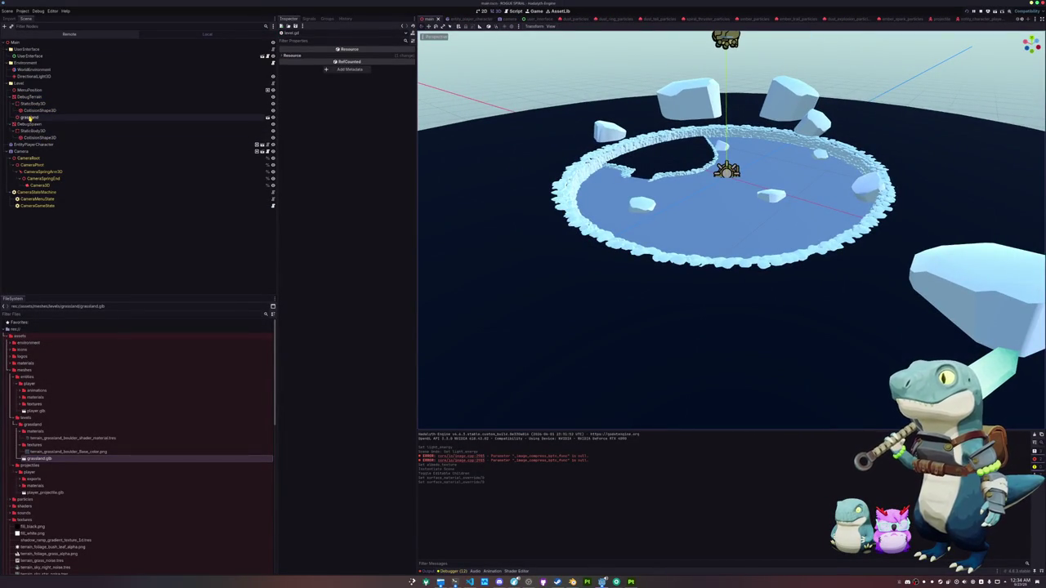
left_click(29, 117)
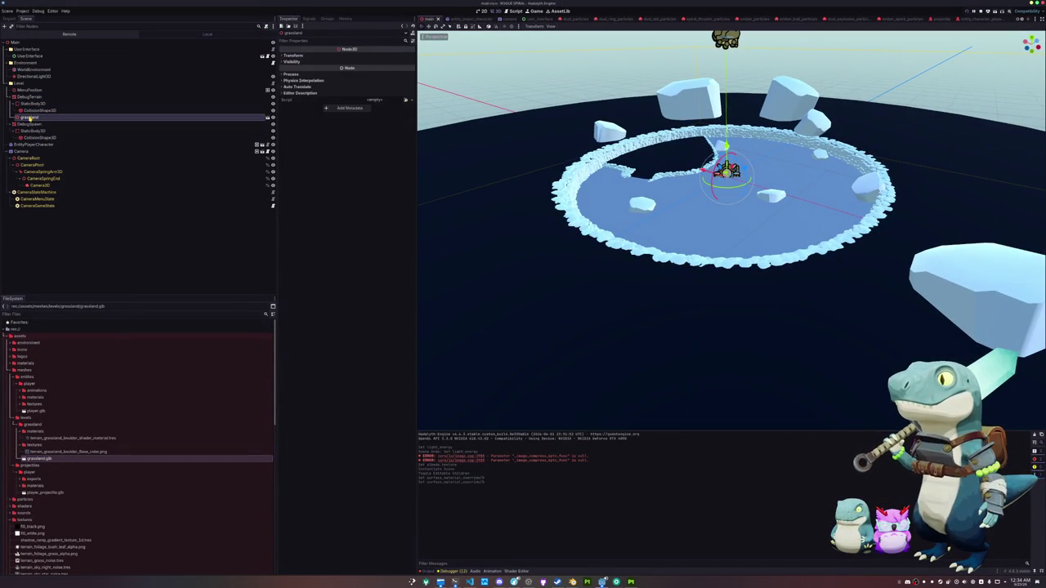
key("Delete")
key("Return")
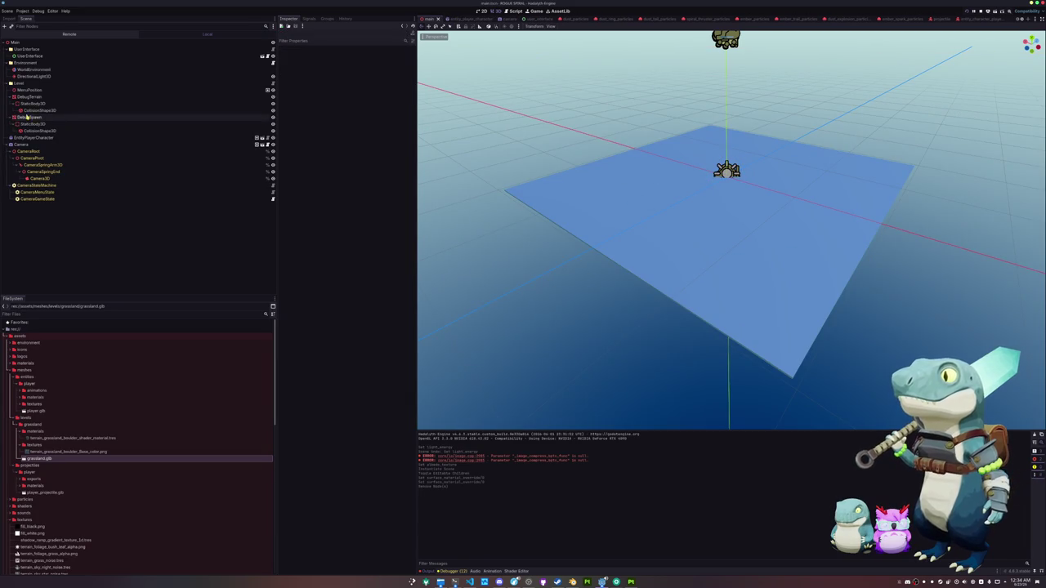
Delete the DebugTerrain node and its children, leaving only DebugSpawn.
left_click(25, 89)
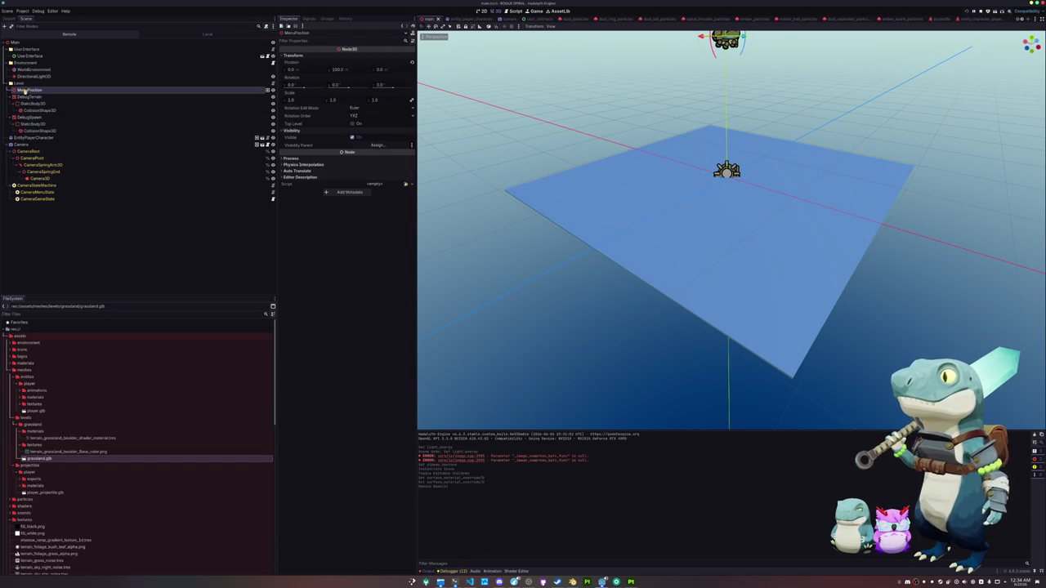
left_click(30, 96)
left_click(29, 117)
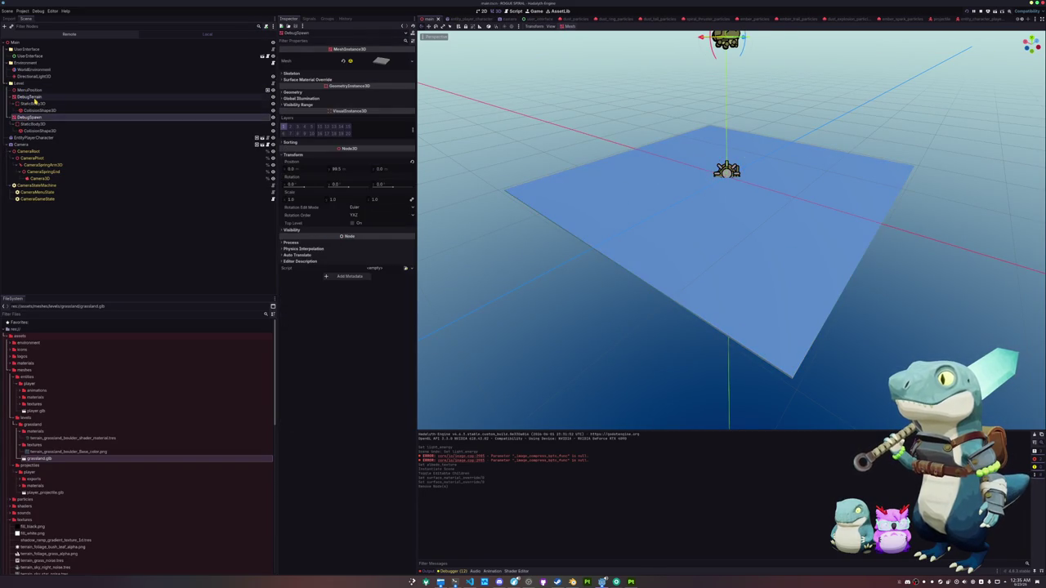
left_click(35, 97)
key("Delete")
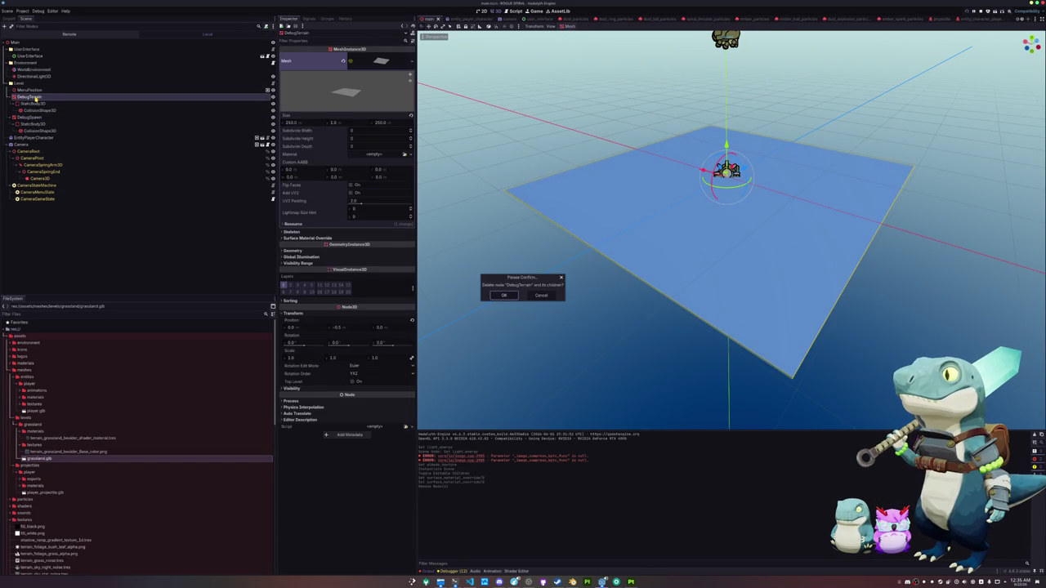
key("Return")
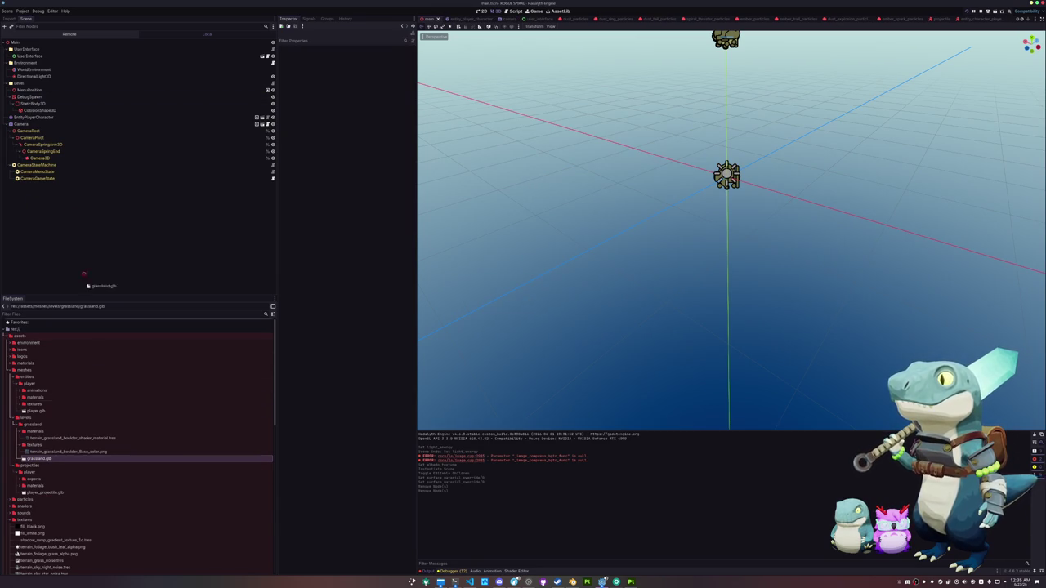
scroll(37, 462, "down", 5)
scroll(36, 462, "down", 5)
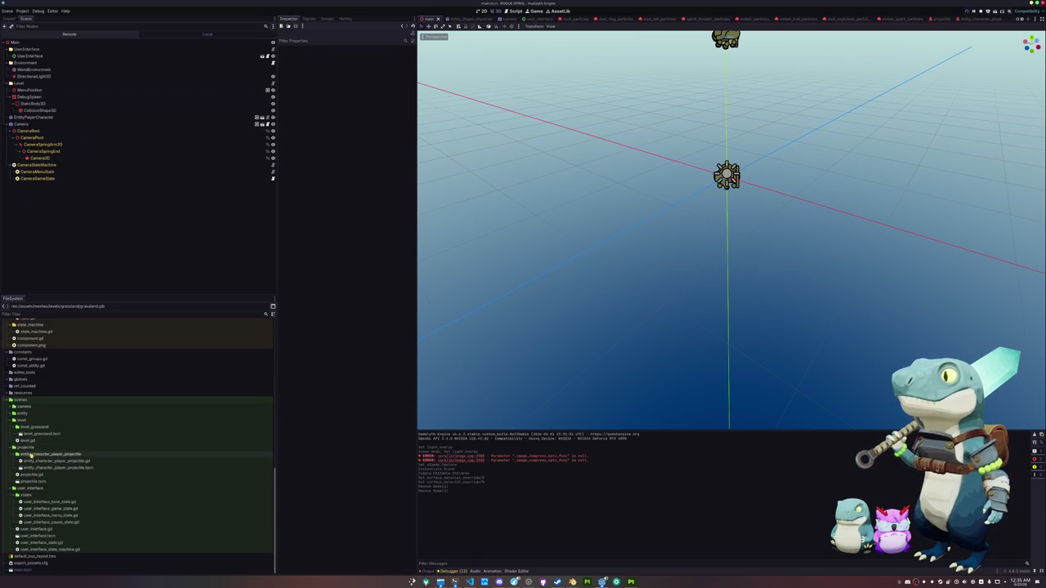
Drop level_grassland.tscn onto the Level node and orbit the viewport to inspect the grassland arena.
mouse_move(40, 435)
left_mouse_down()
mouse_move(51, 141)
mouse_move(25, 85)
left_mouse_up()
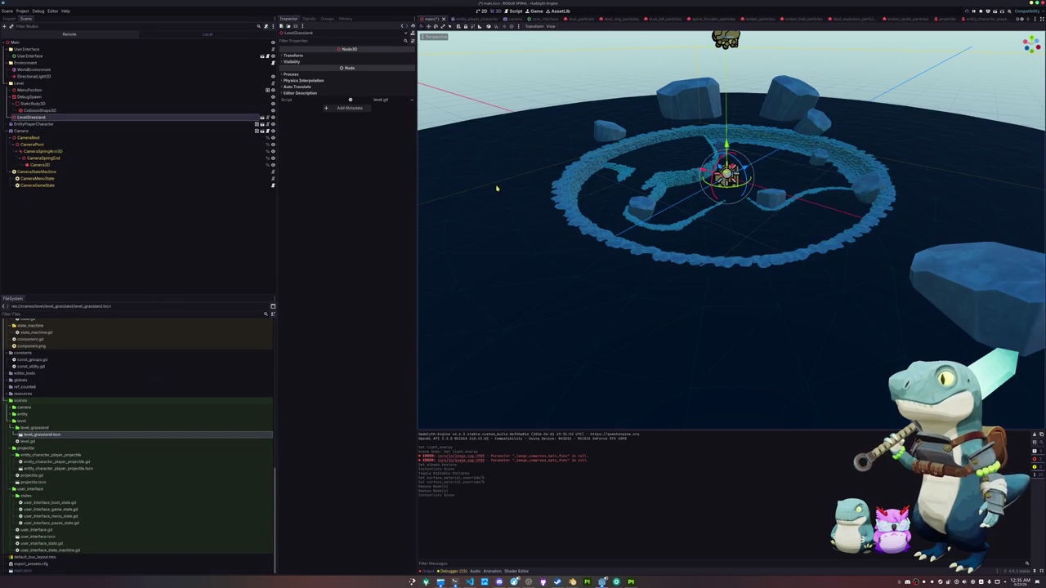
scroll(496, 179, "down", 5)
scroll(497, 180, "up", 10)
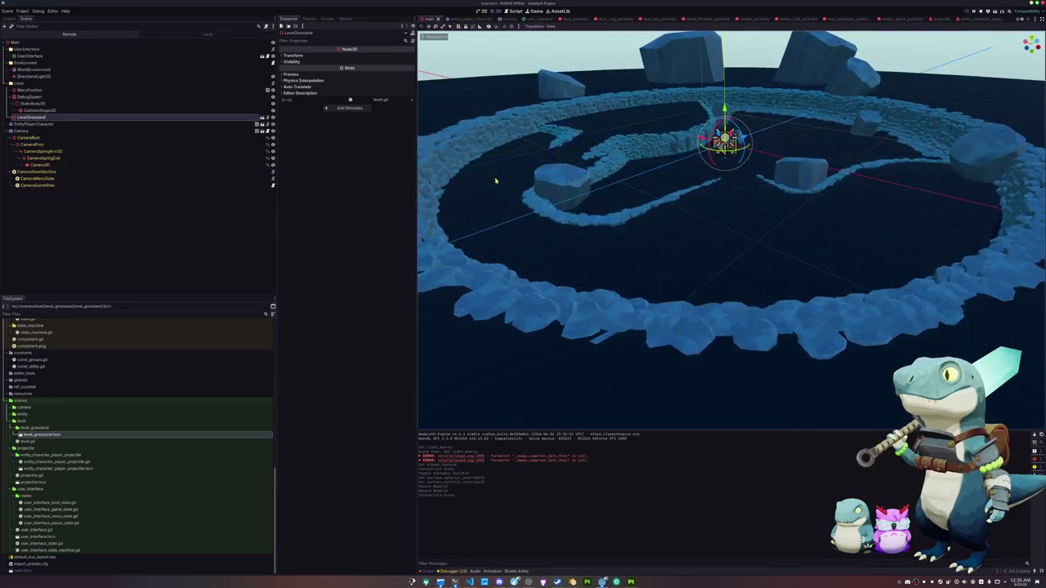
scroll(502, 201, "up", 6)
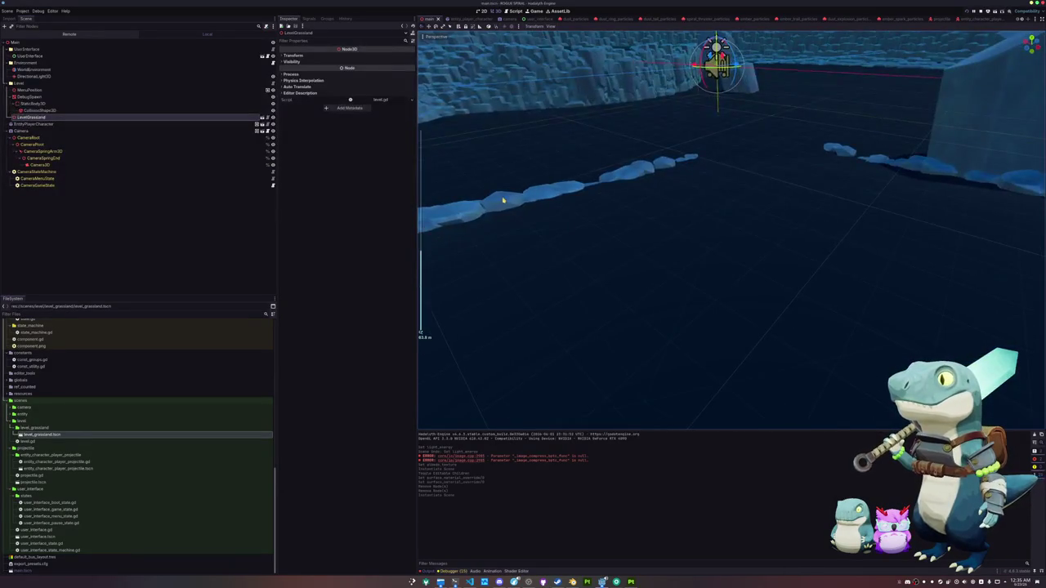
mouse_move(525, 216)
left_mouse_down()
mouse_move(496, 218)
mouse_move(488, 231)
mouse_move(516, 232)
left_mouse_up()
scroll(516, 232, "down", 3)
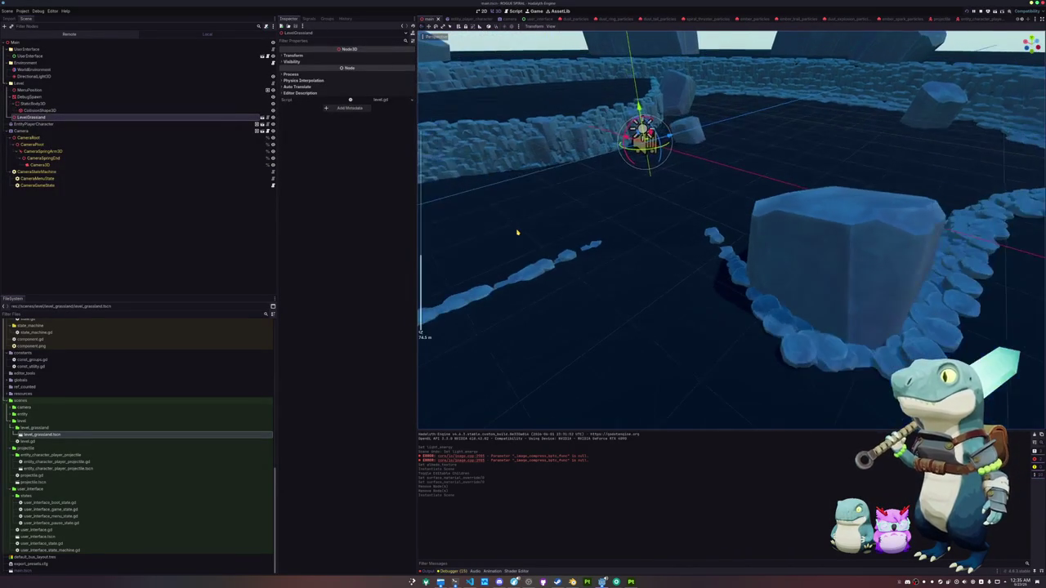
scroll(517, 231, "down", 2)
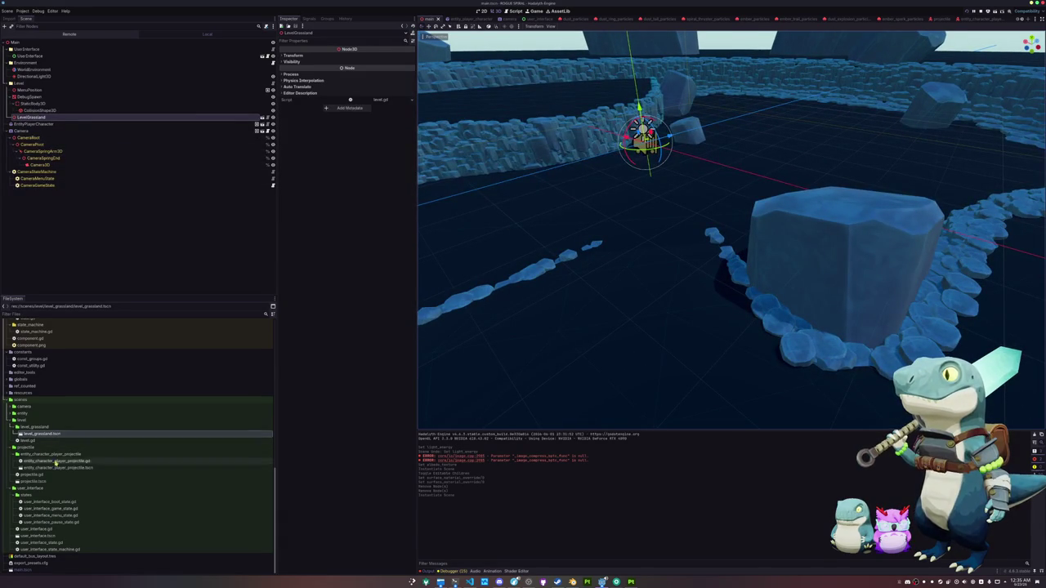
scroll(54, 462, "up", 5)
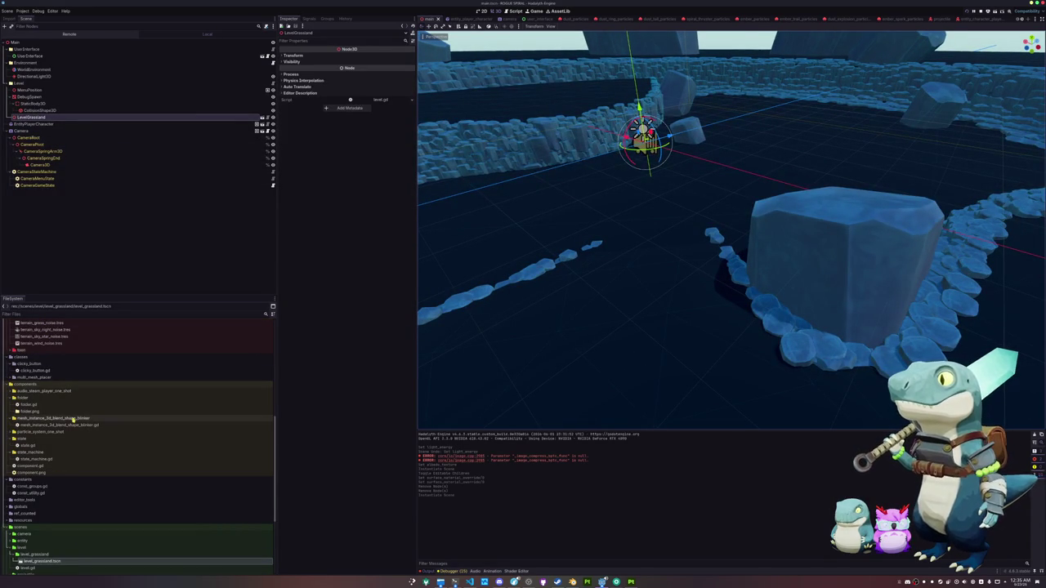
scroll(57, 448, "up", 9)
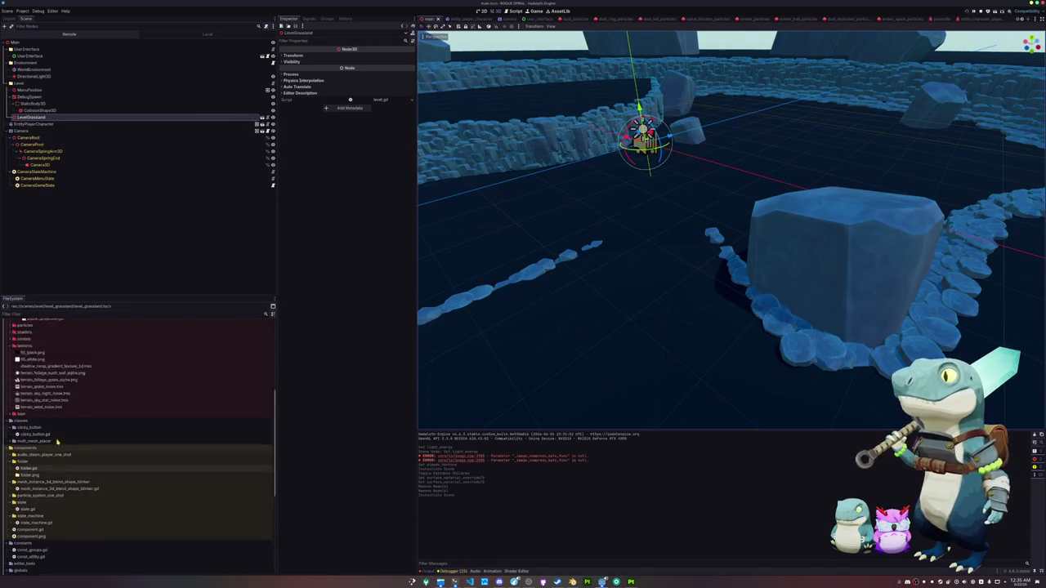
Delete the 'render_mode shadows_disabled;' line from the standard_material_cell shader.
left_click(55, 438)
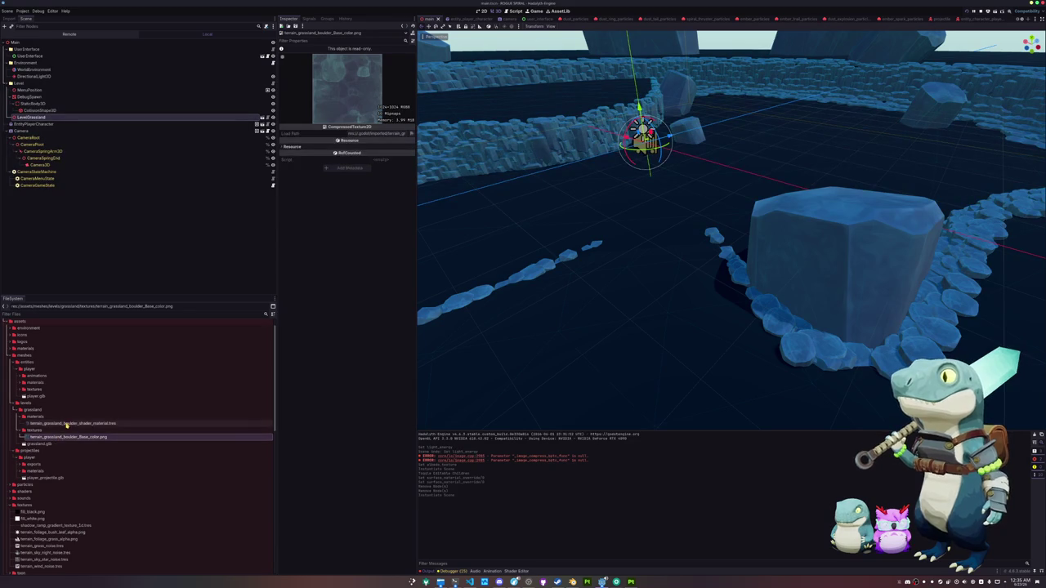
left_click(65, 424)
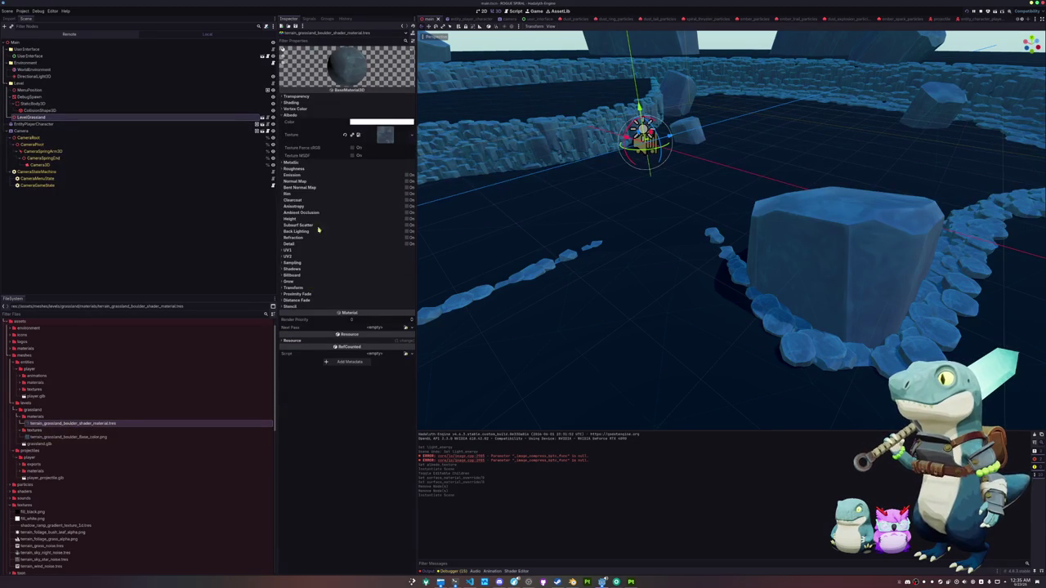
left_click(517, 572)
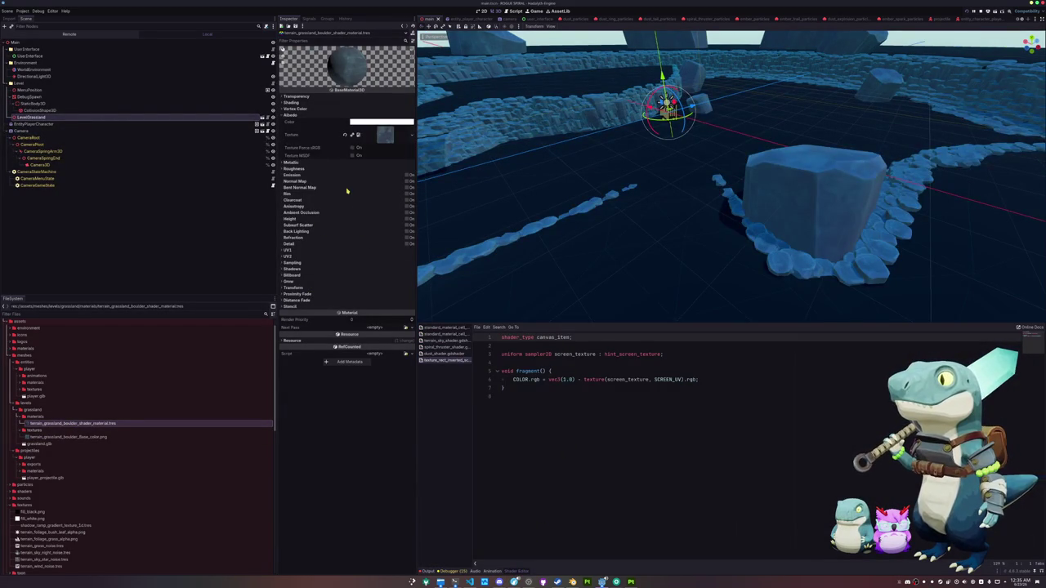
left_click(441, 327)
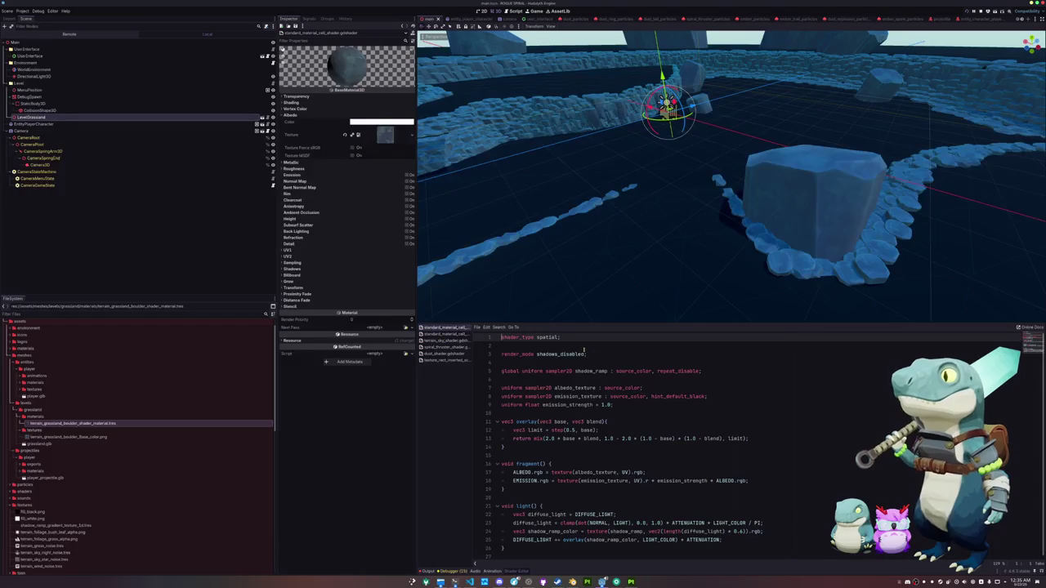
left_click_drag(595, 354, 594, 346)
key("BackSpace")
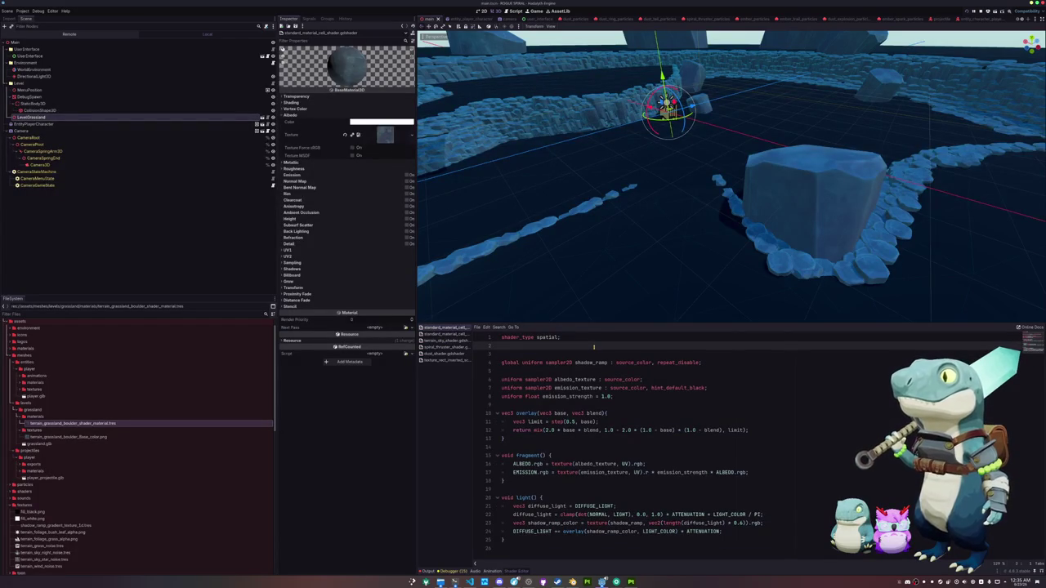
Delete the same shadows_disabled line from the player_heat_percentage cell shader.
left_click(453, 334)
left_click_drag(595, 355, 597, 347)
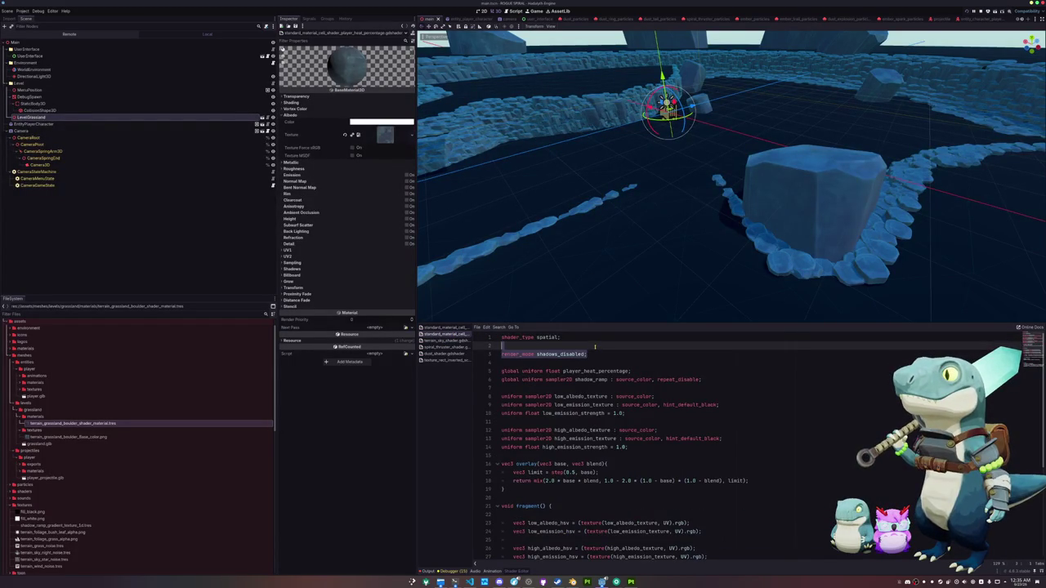
key("BackSpace")
left_click(441, 327)
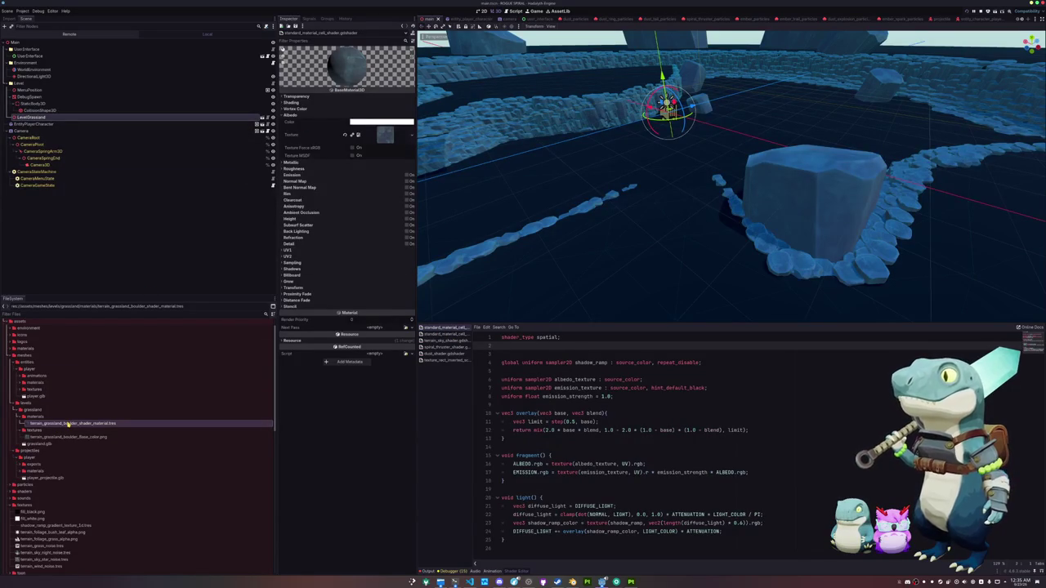
Rename the boulder material file to terrain_grassland_boulder_standard_material.tres.
key("ctrl+d")
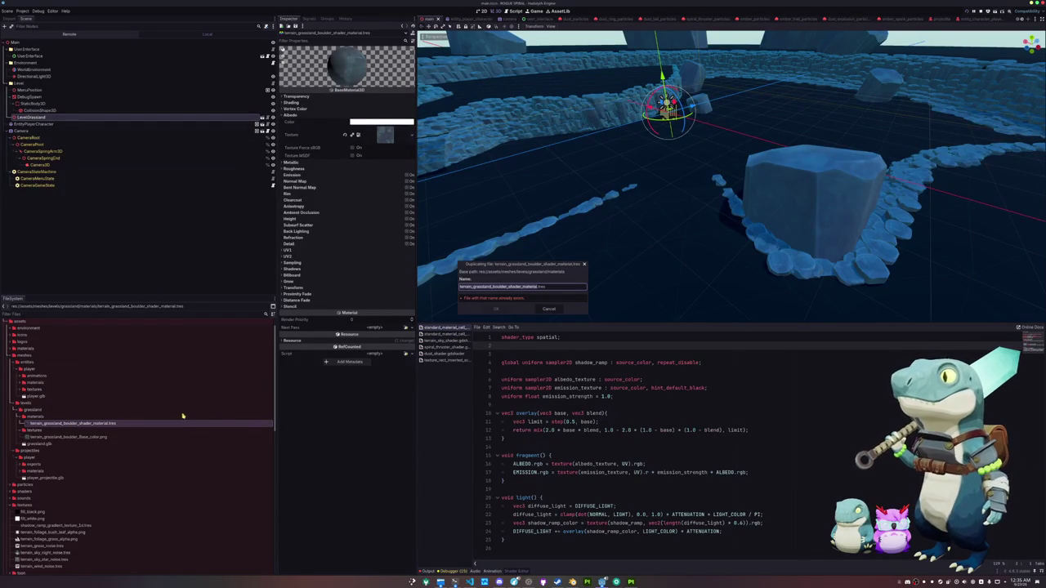
key("Escape")
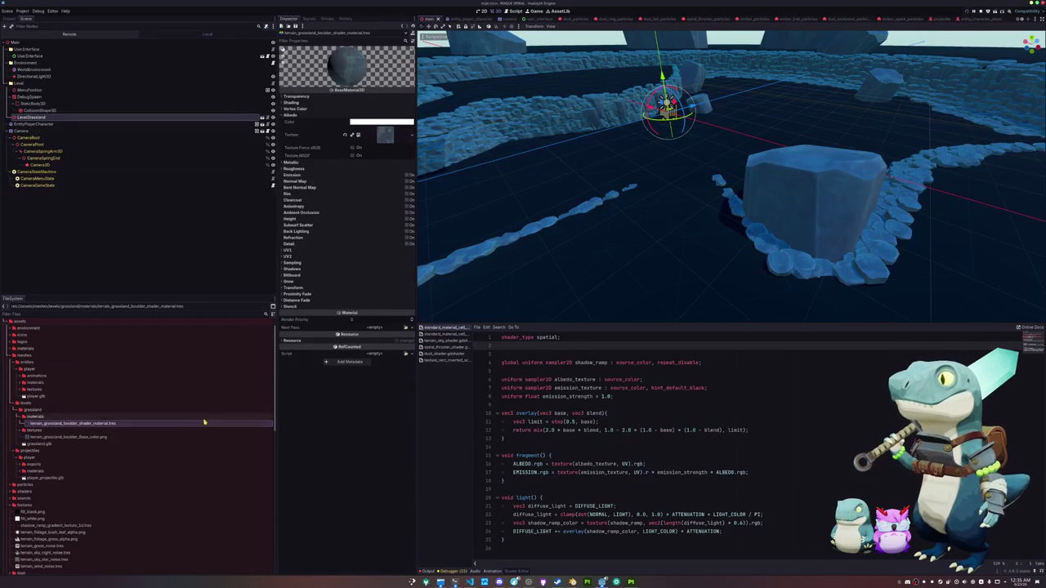
key("F2")
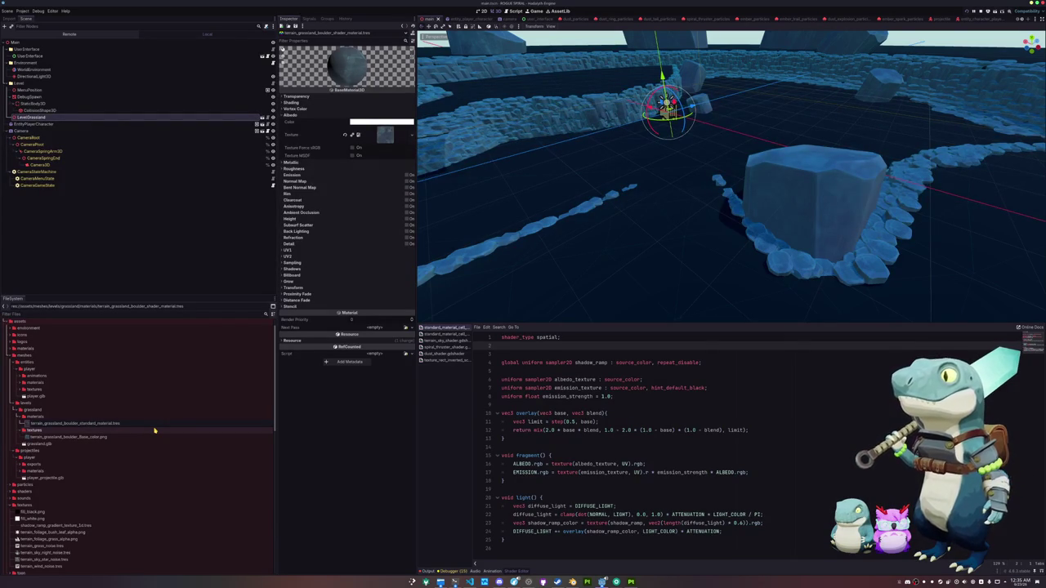
key("Return")
Duplicate it as terrain_grassland_boulder_shader_material.tres.
key("ctrl+d")
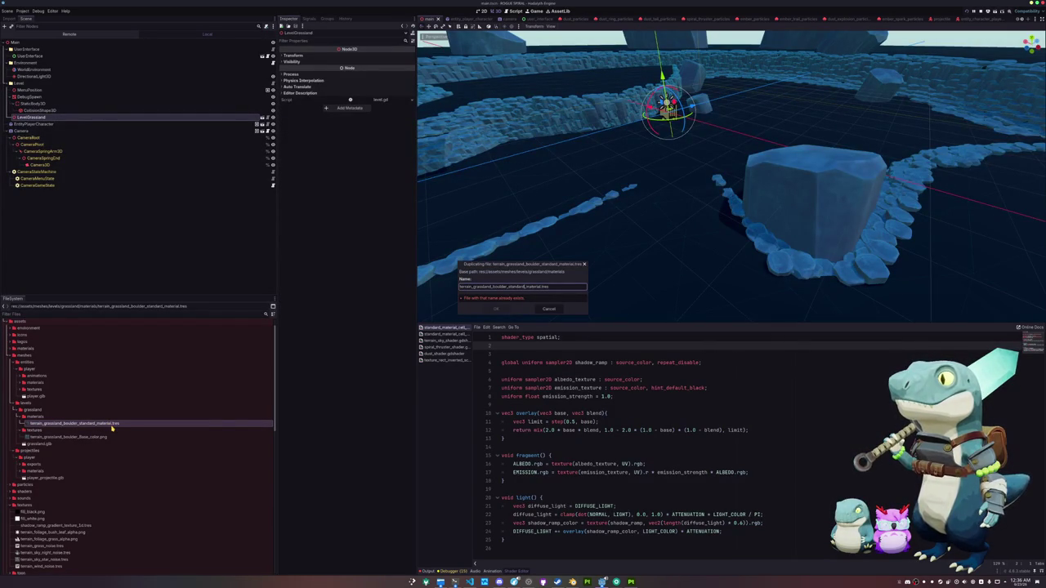
type("shader")
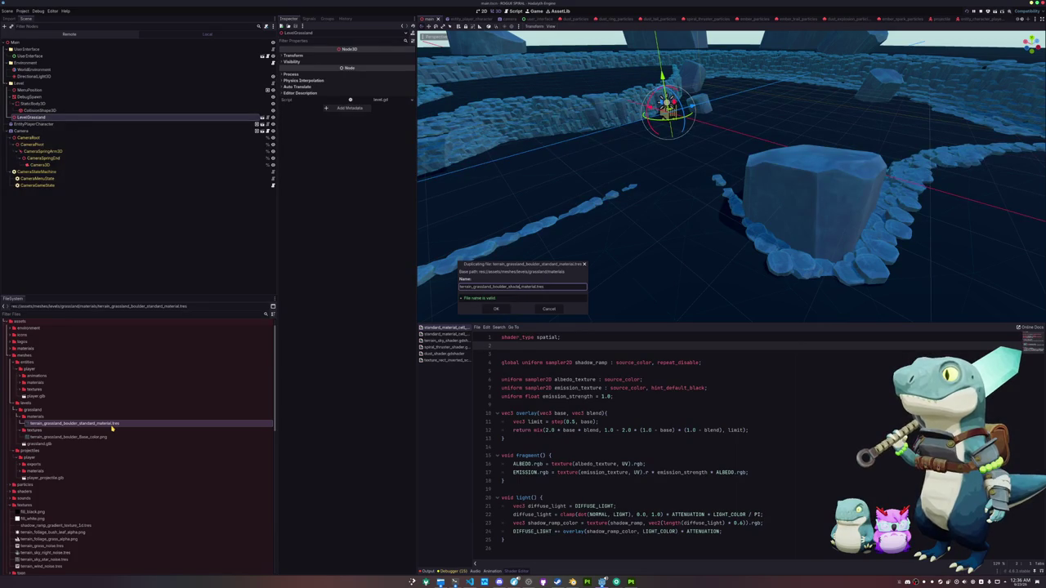
key("Return")
right_click(86, 425)
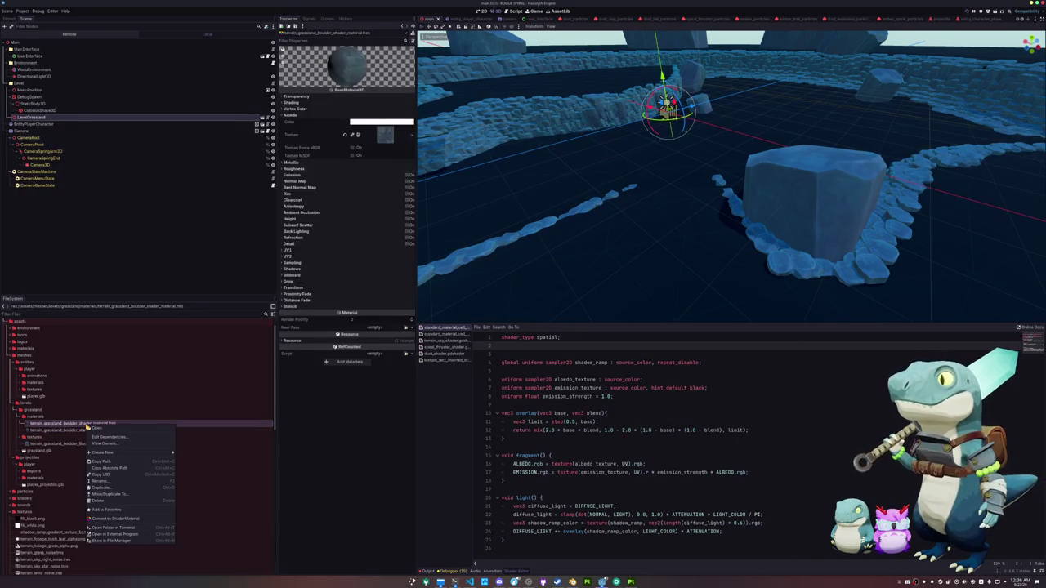
Convert the boulder shader material to a ShaderMaterial using standard_material_cell_shader.
left_click(171, 488)
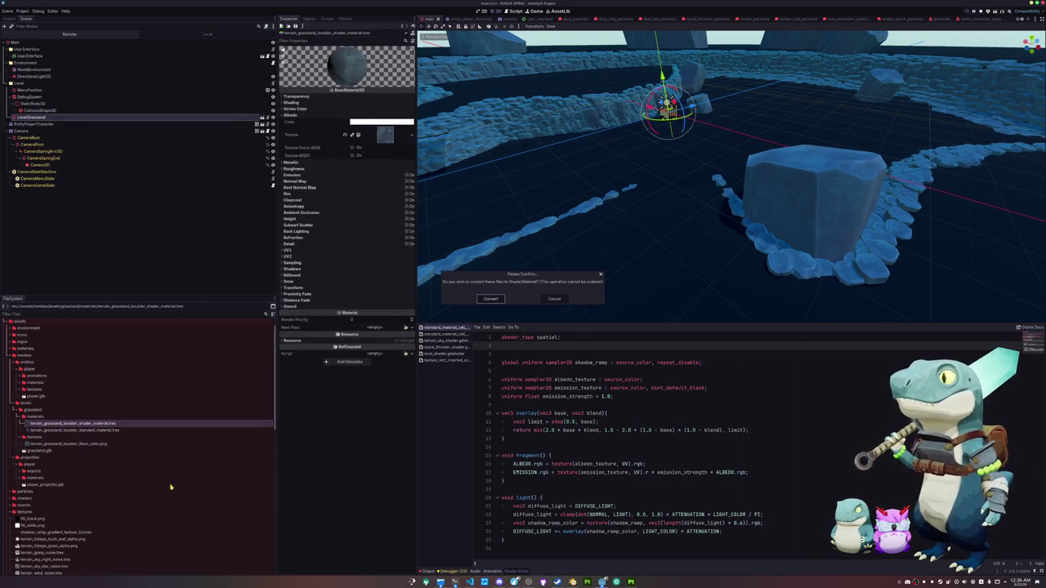
left_click(490, 298)
left_click(53, 431)
left_click(62, 424)
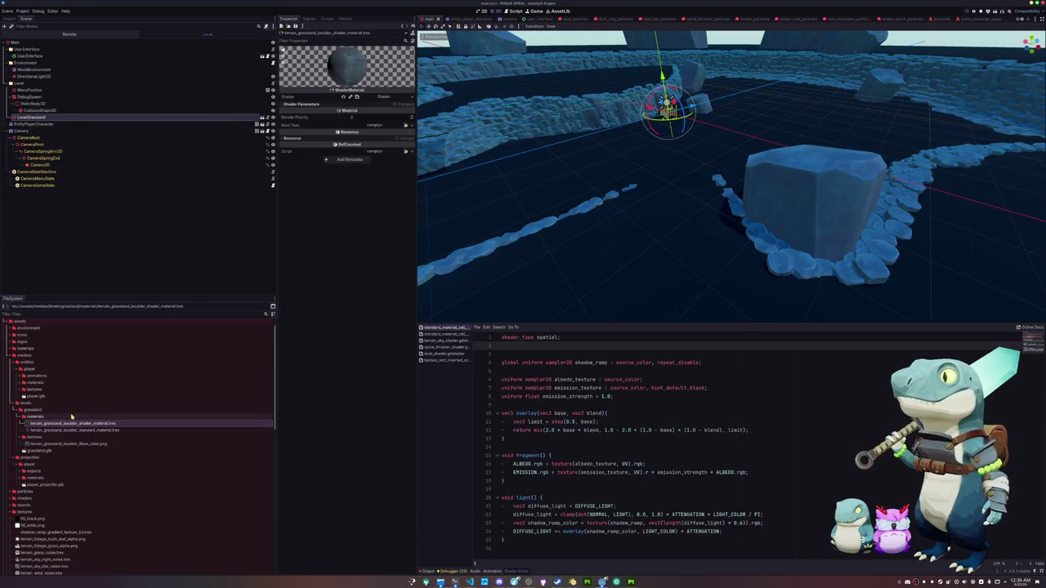
left_click(411, 99)
left_click(394, 114)
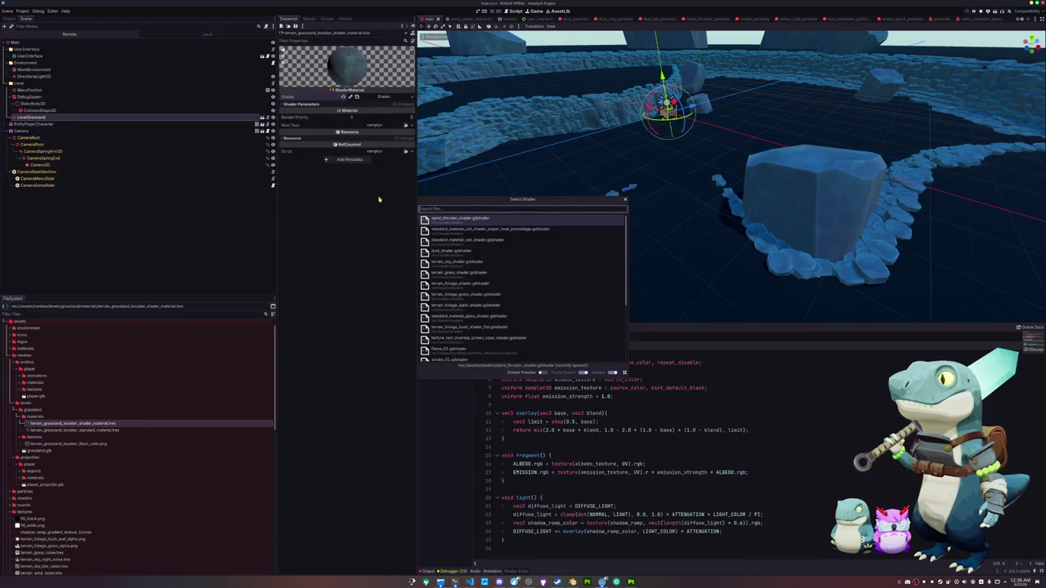
type("standard")
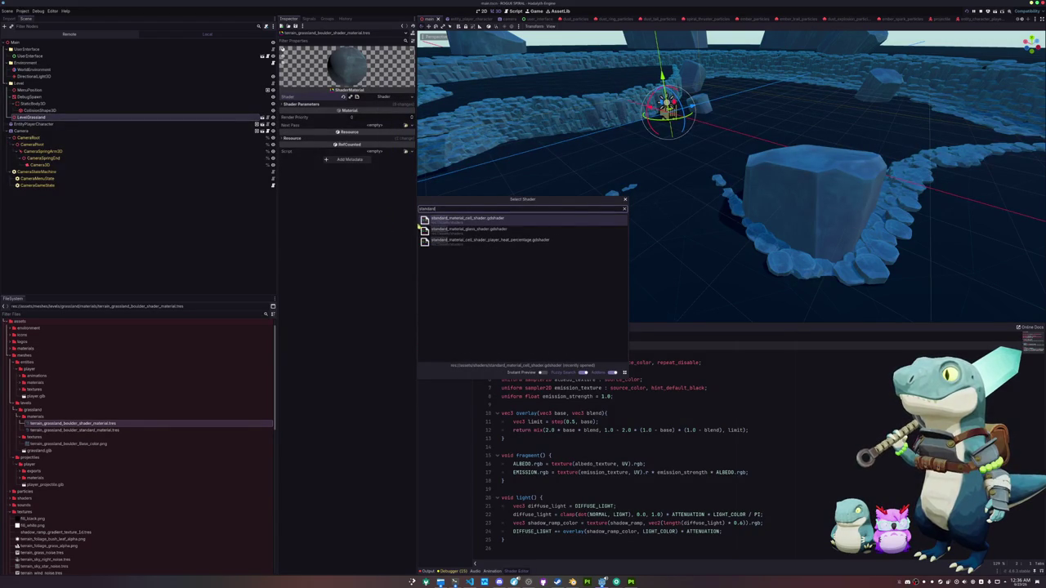
double_click(487, 220)
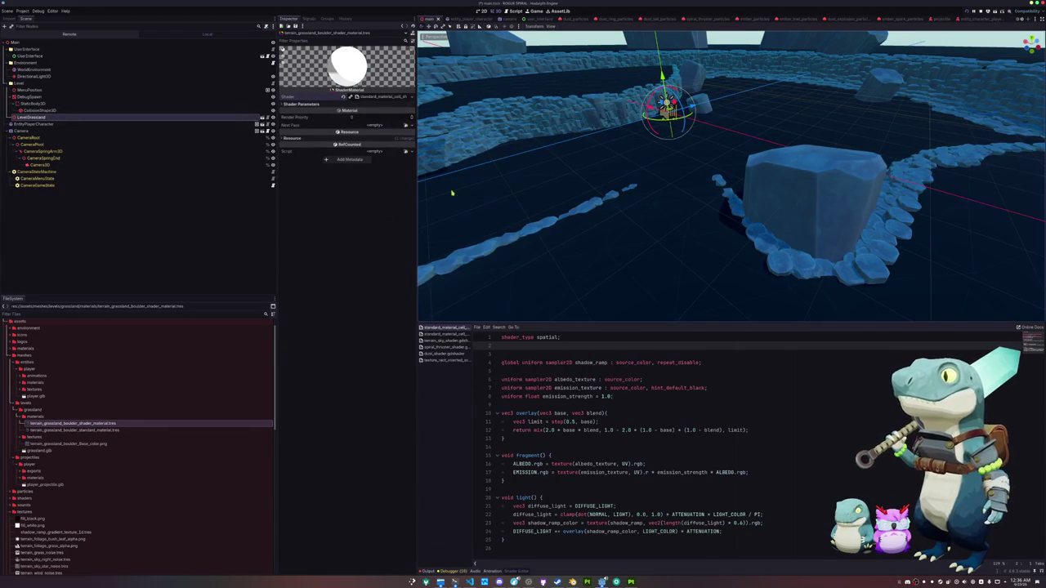
Assign the boulder base-colour texture as albedo and open the level_grassland scene.
left_click(406, 112)
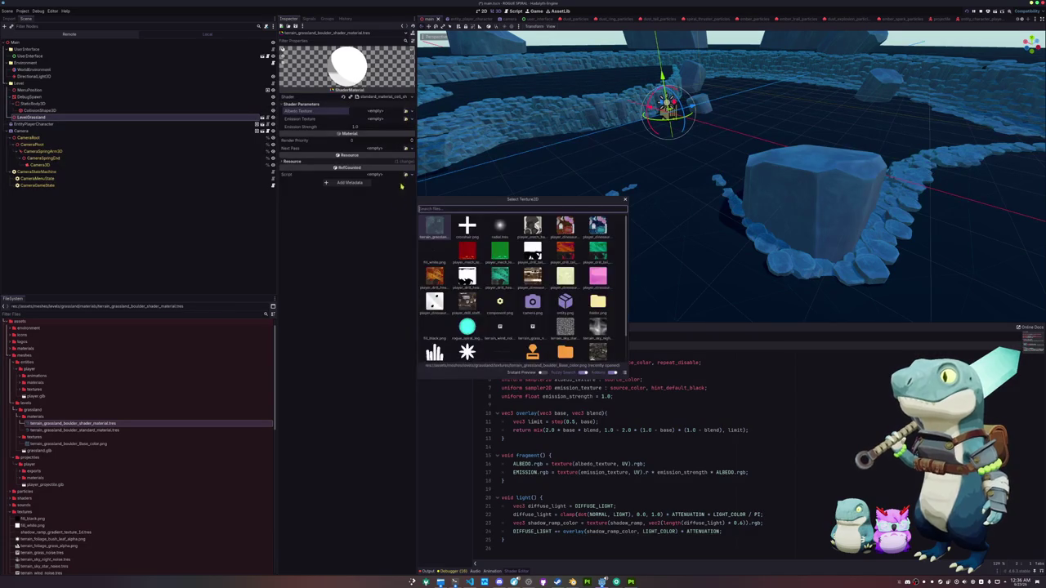
double_click(436, 229)
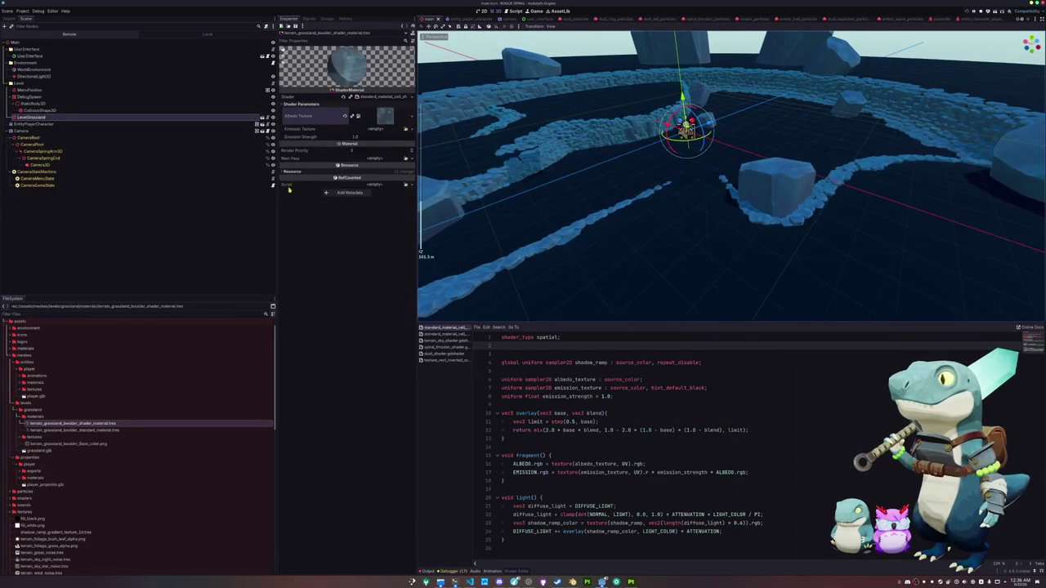
left_click(261, 118)
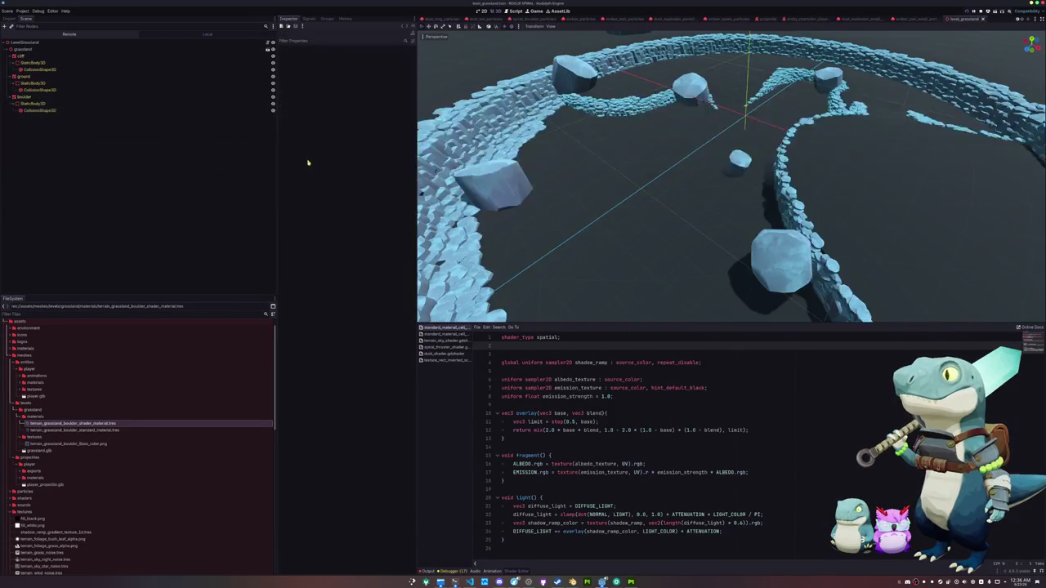
Apply terrain_grassland_boulder_shader_material.tres as the cliff mesh's surface material override.
left_click(94, 56)
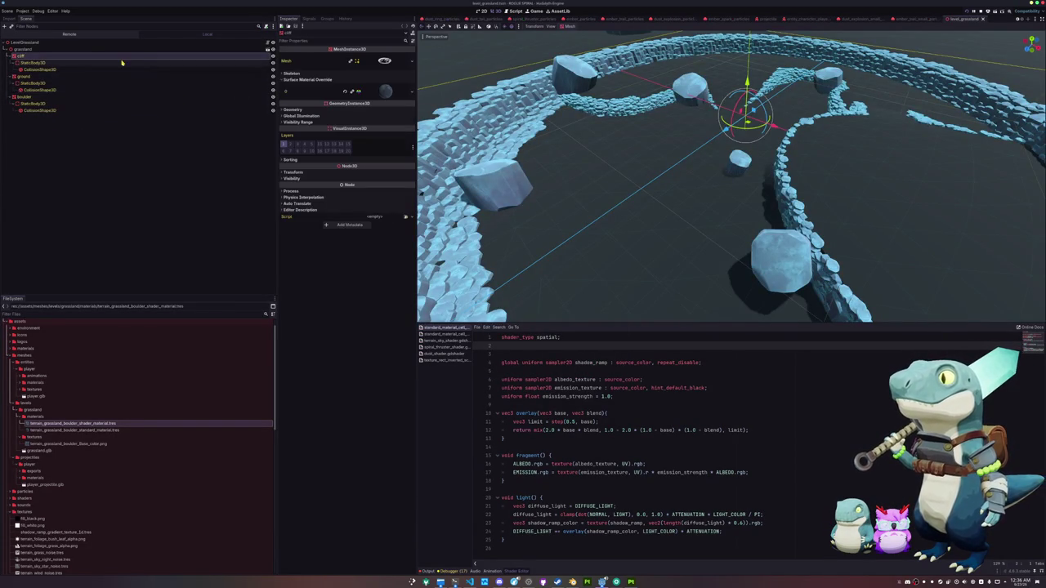
left_click(410, 91)
left_click(391, 132)
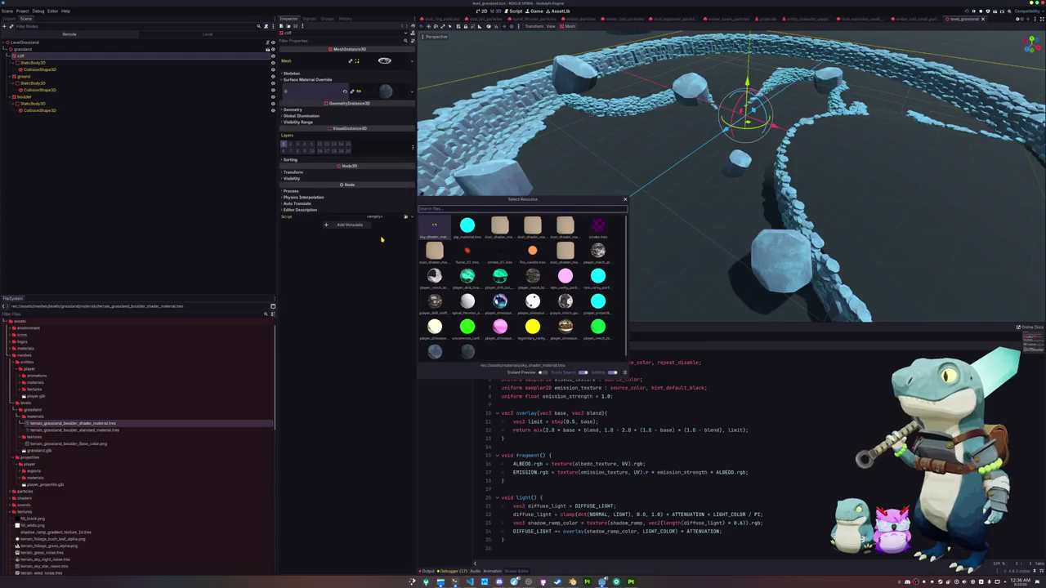
type("p")
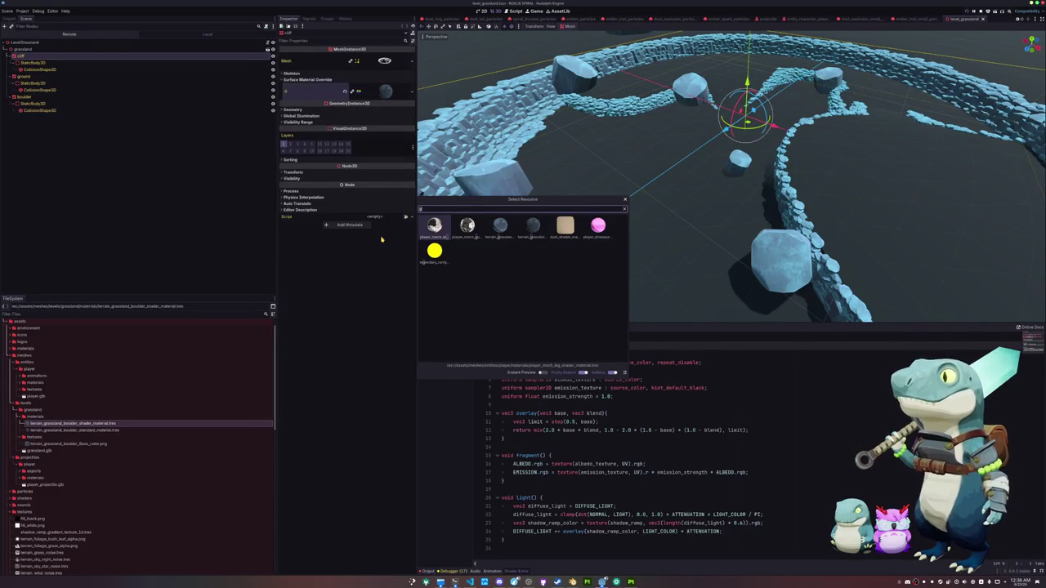
type("oulder")
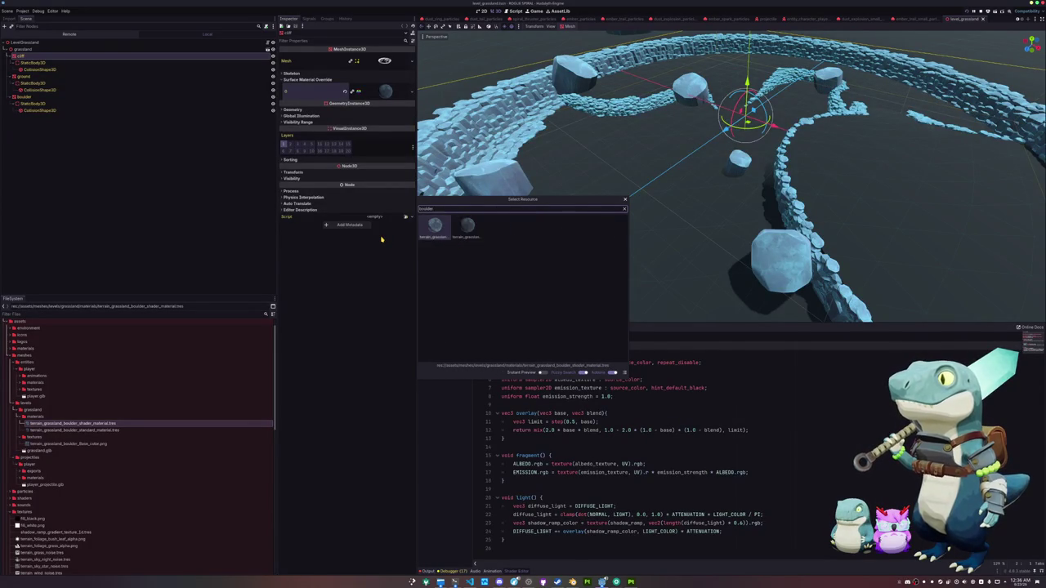
key("Return")
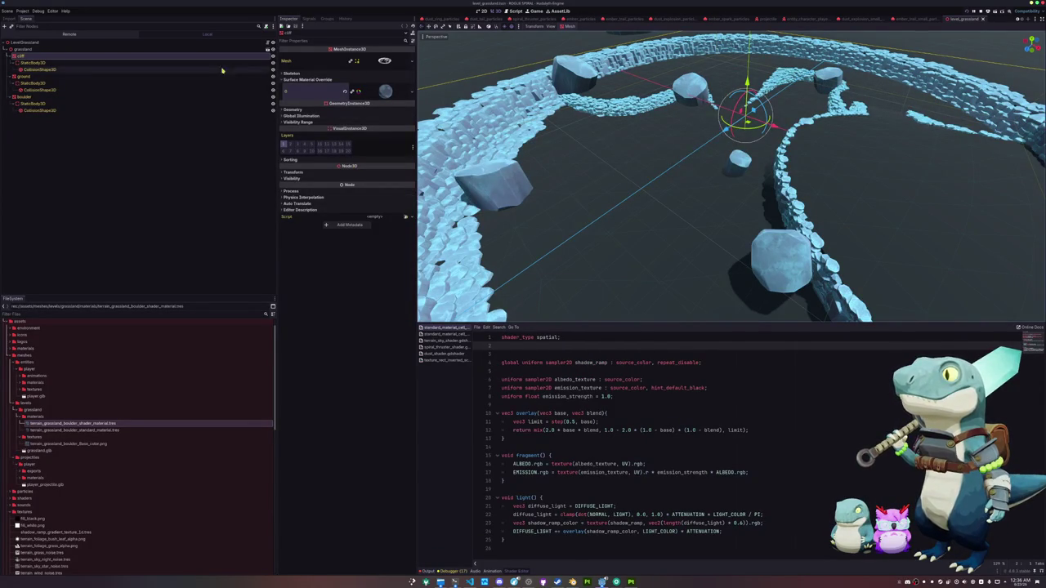
Quick-load the same boulder shader material onto the boulder mesh's surface override.
left_click(29, 76)
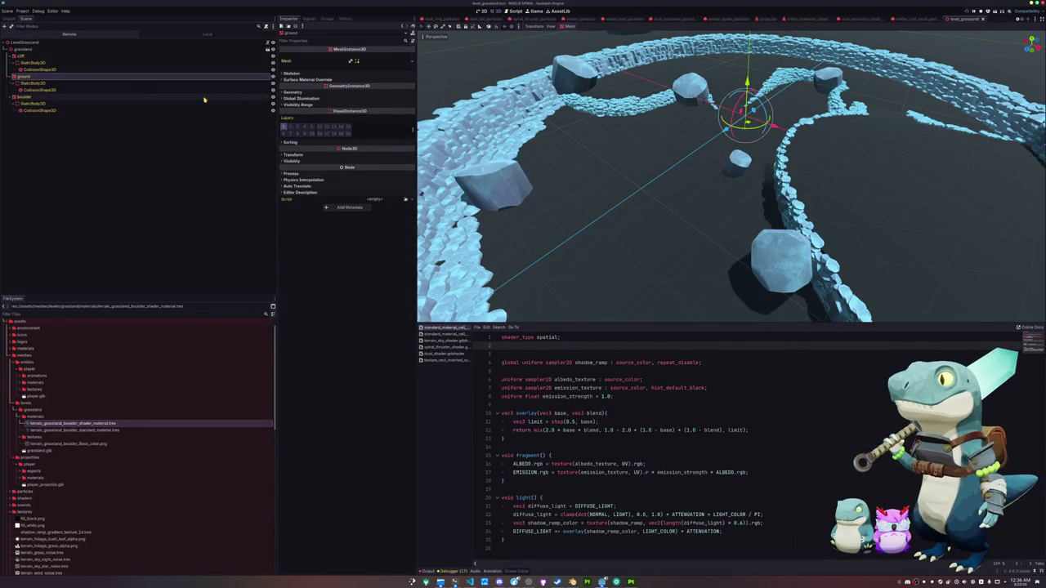
left_click(244, 98)
left_click(410, 93)
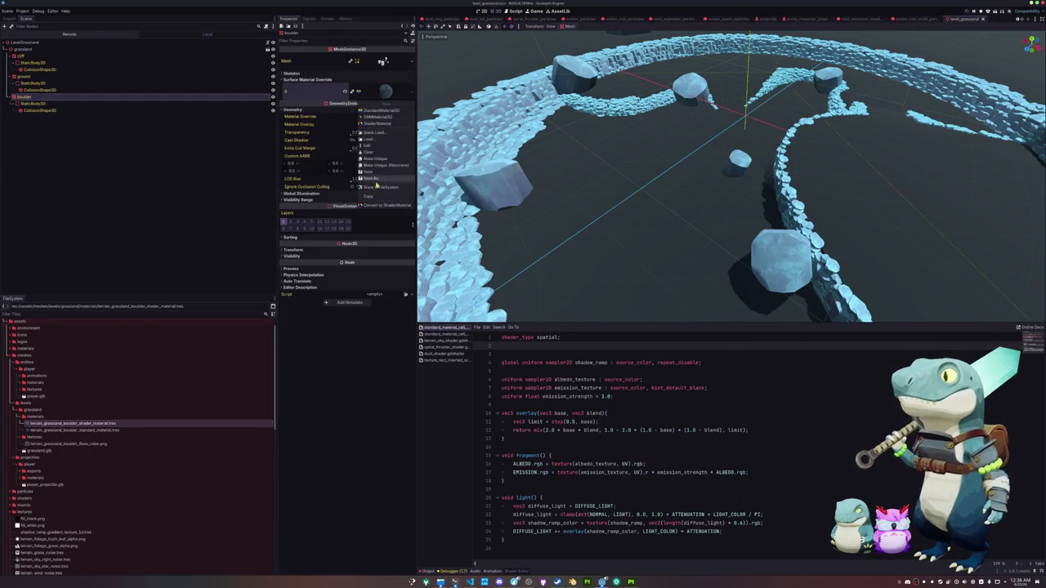
left_click(380, 139)
type("bol")
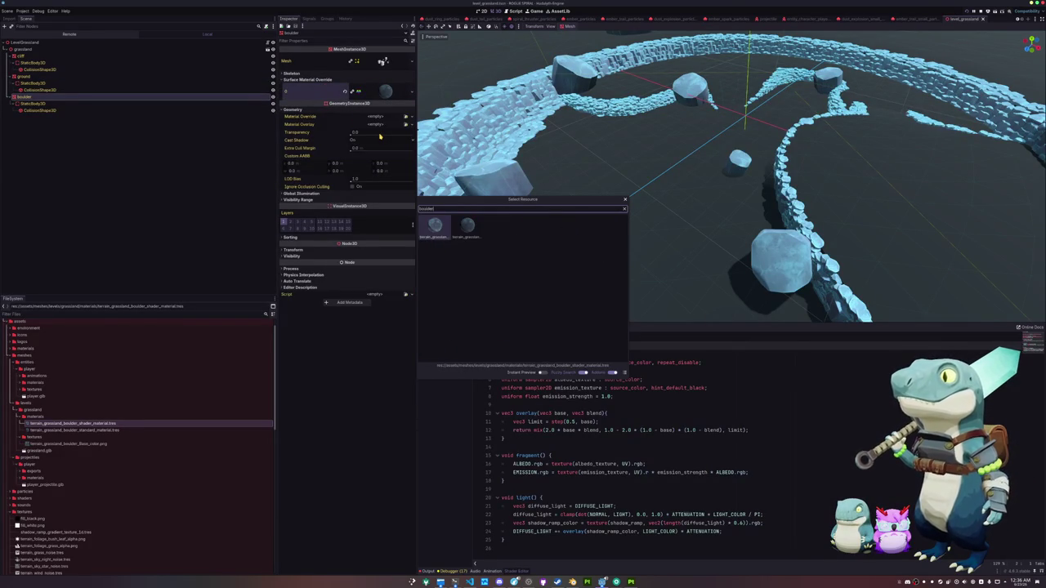
key("Return")
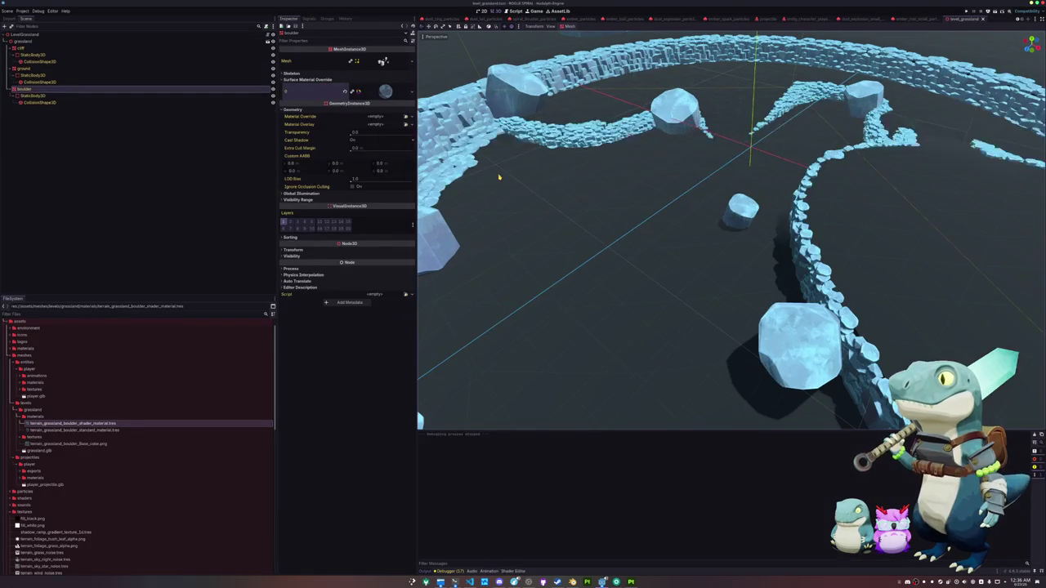
Run the game, start from the title screen and walk across the light blue platform.
key("F5")
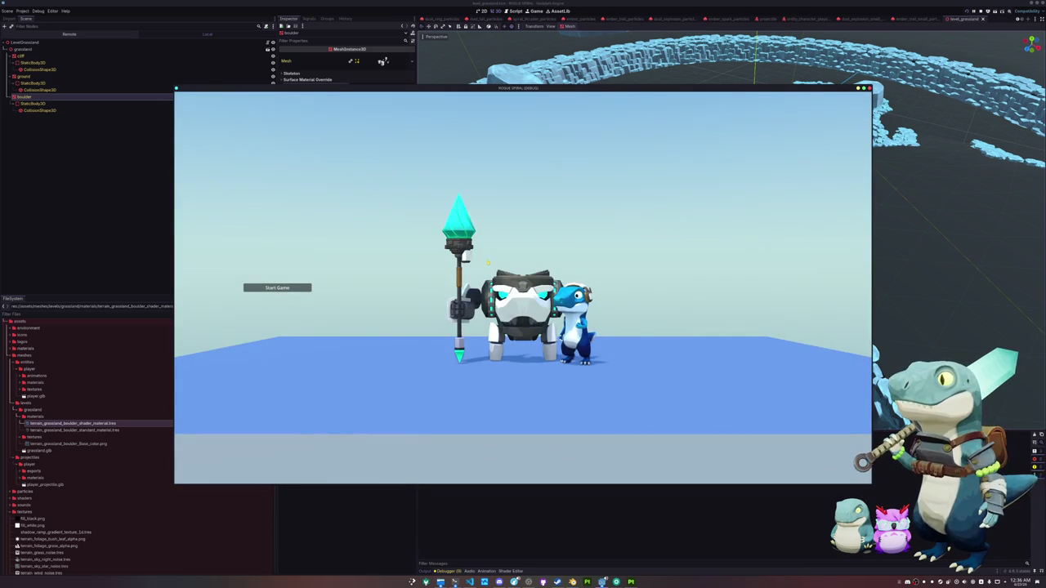
left_click(277, 287)
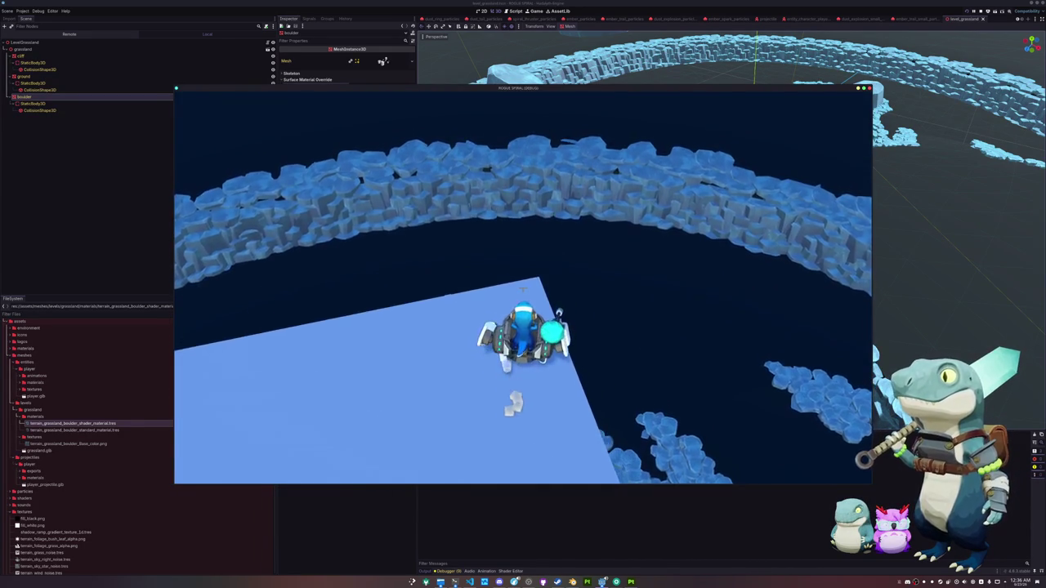
key("w")
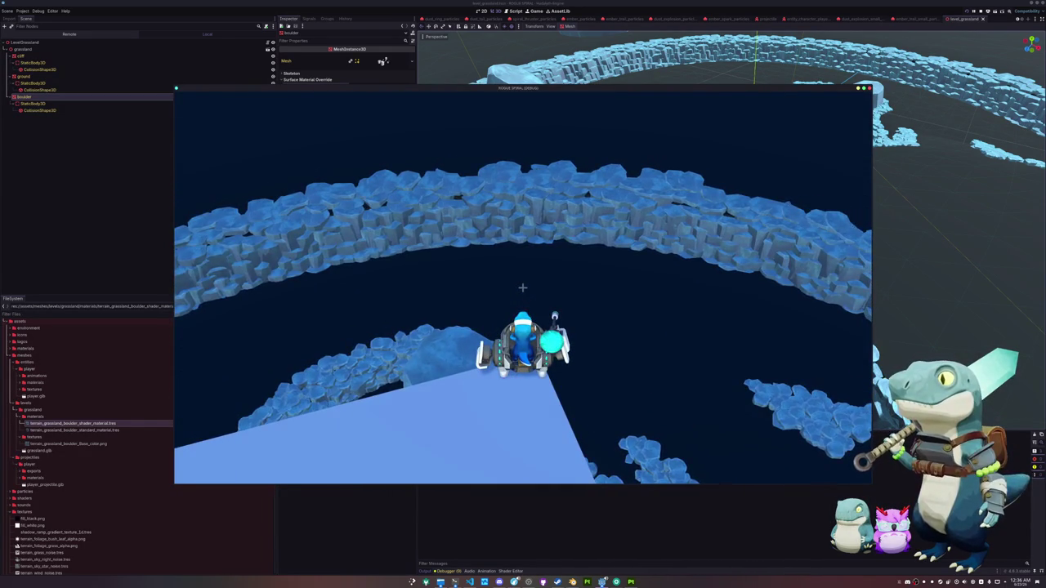
key("w")
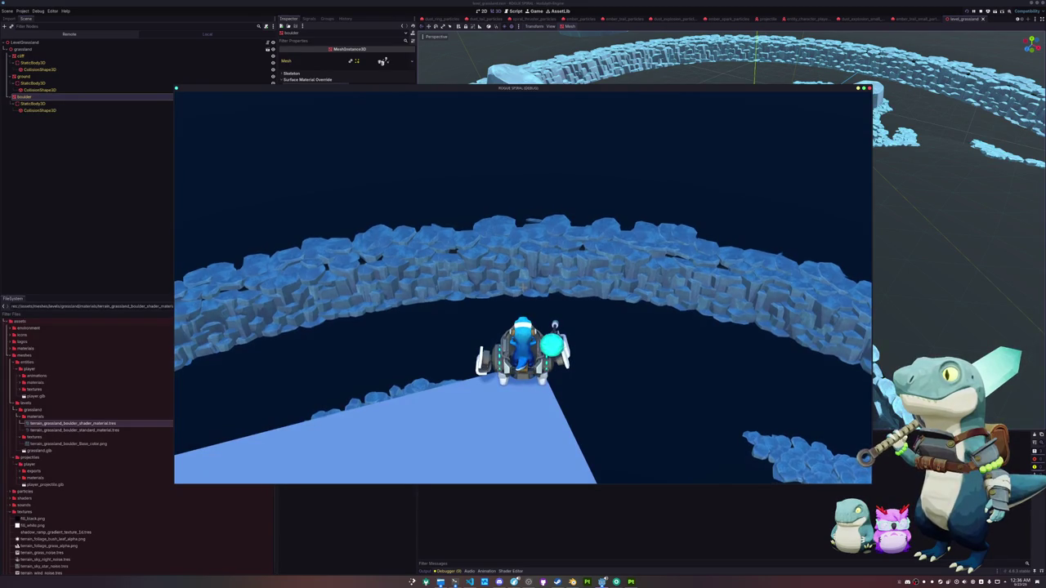
key("w")
key("w")
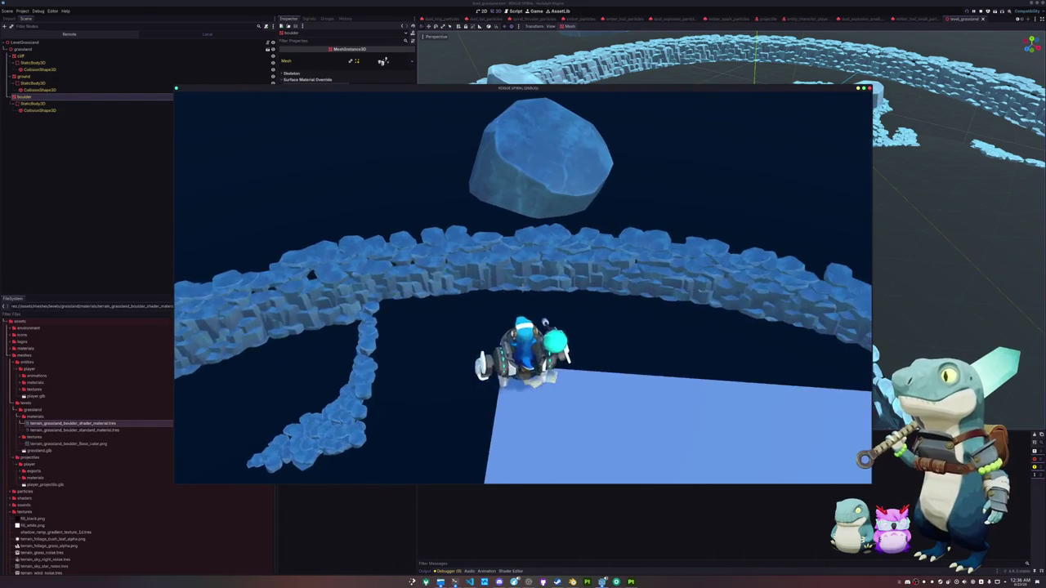
key("w")
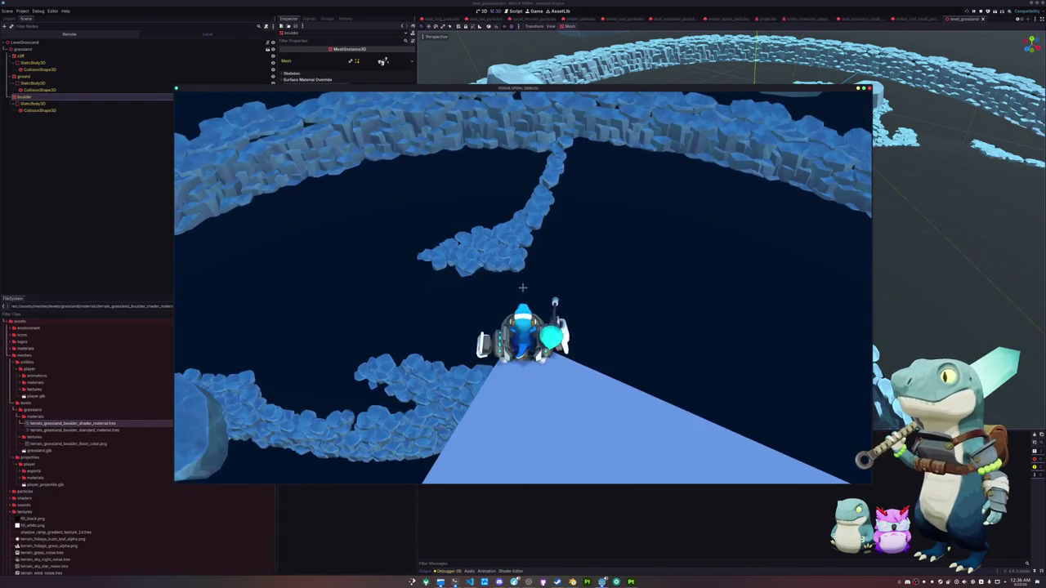
key("w")
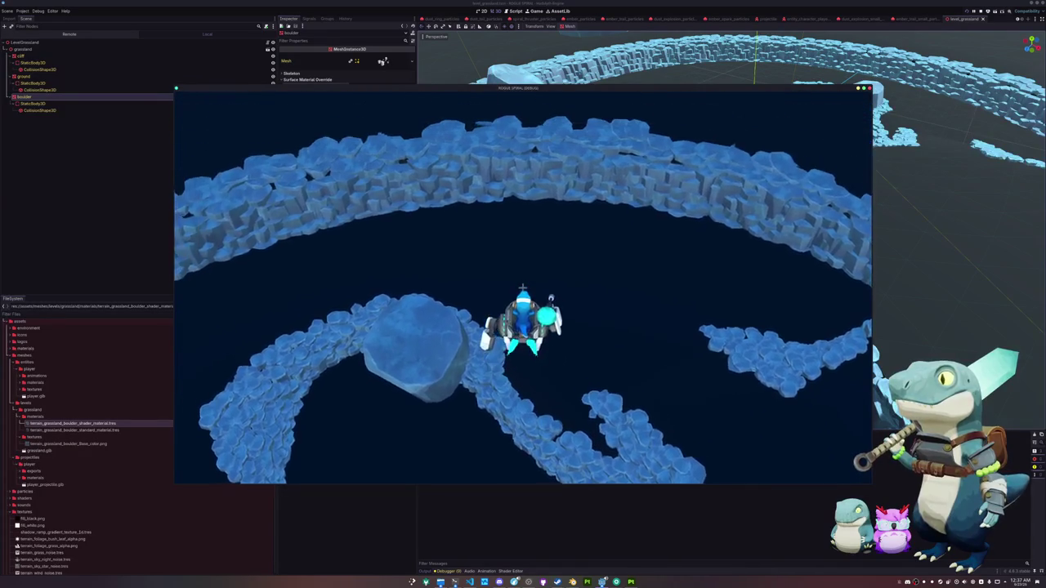
Walk the character forward onto the rock ring and along a rock ledge.
key("w")
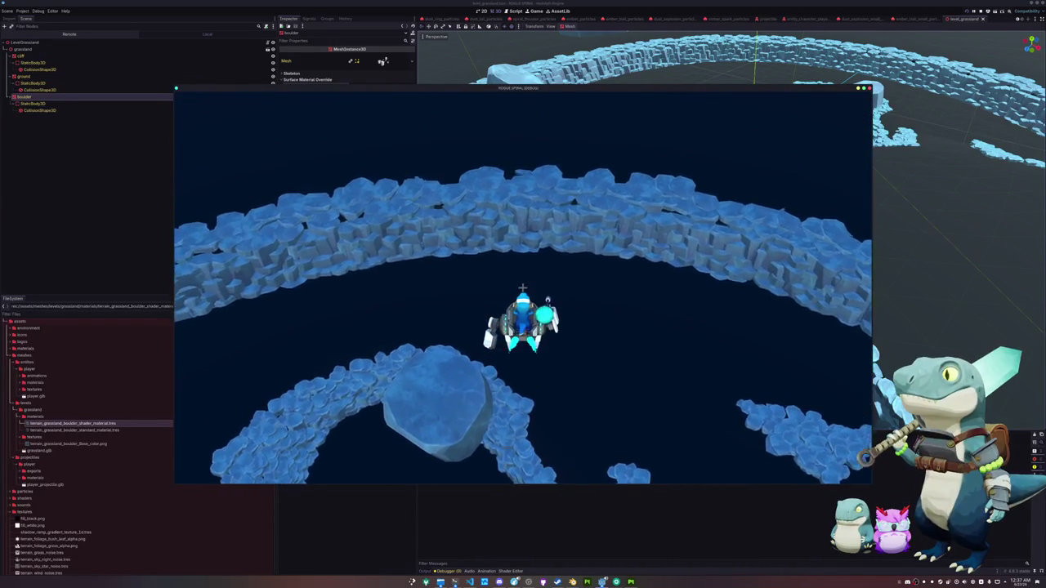
key("w")
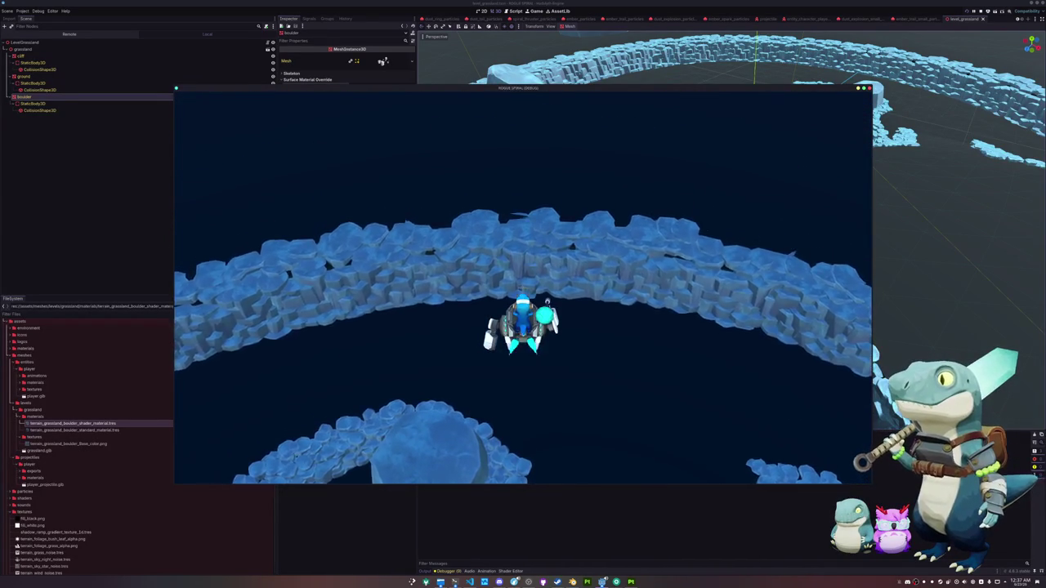
key("w")
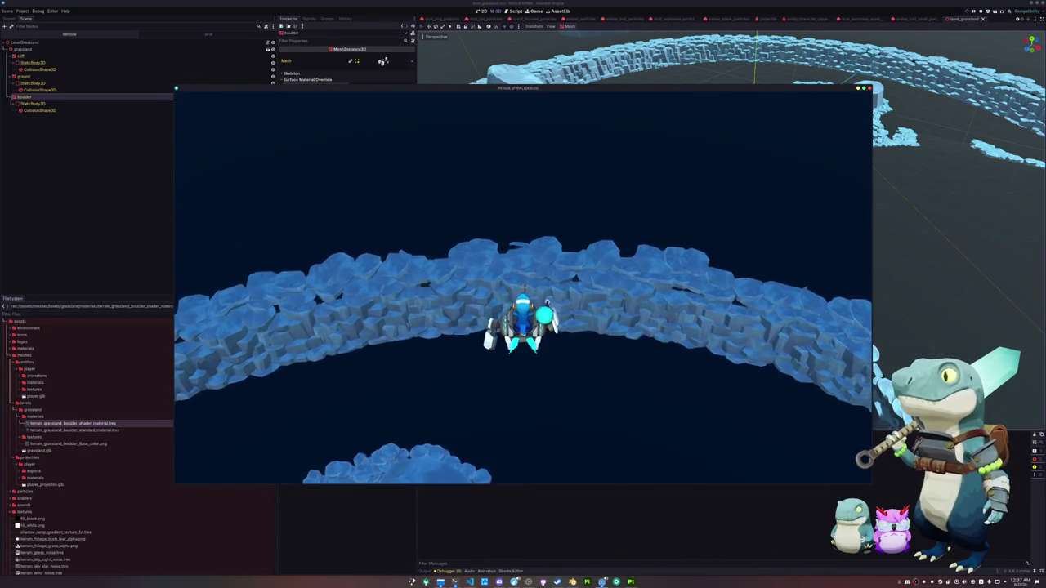
key("w")
key("w")
key("w")
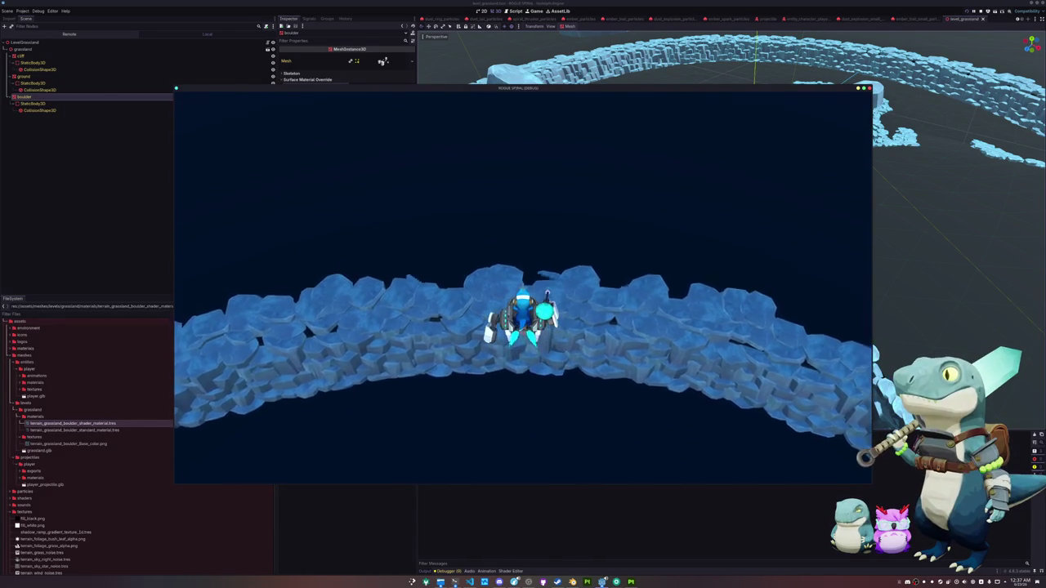
key("w")
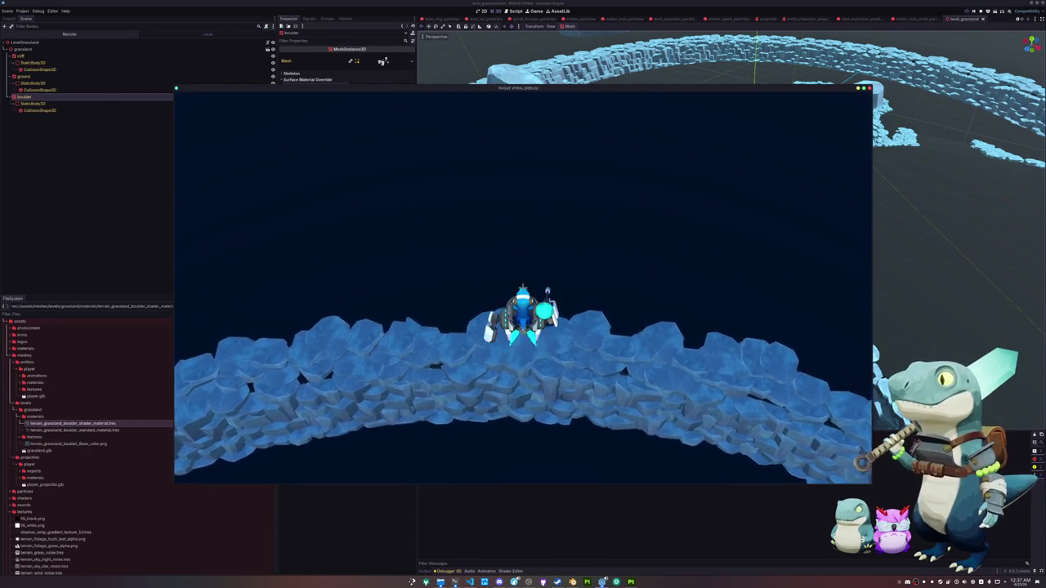
key("w")
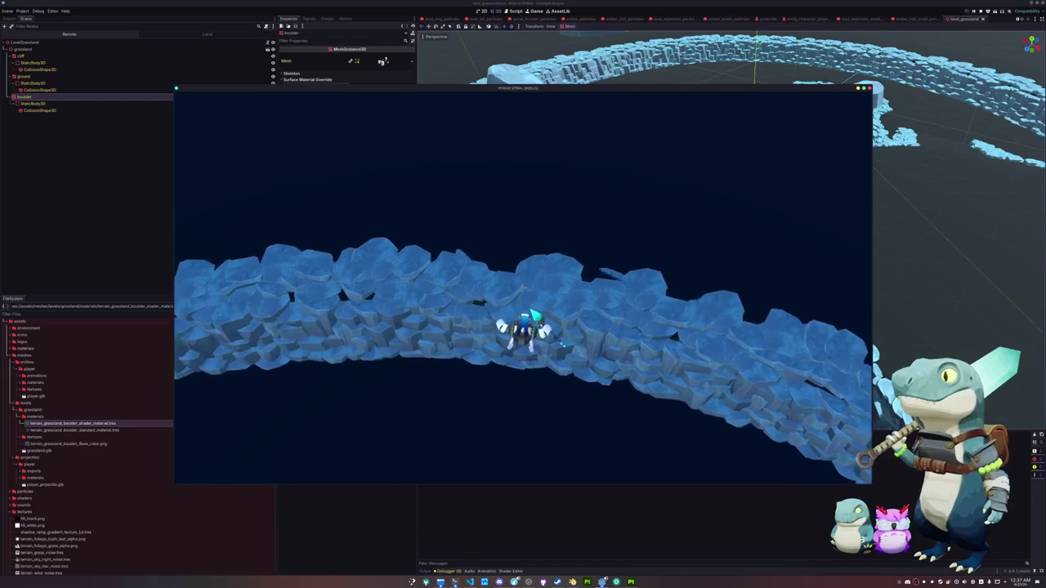
key("w")
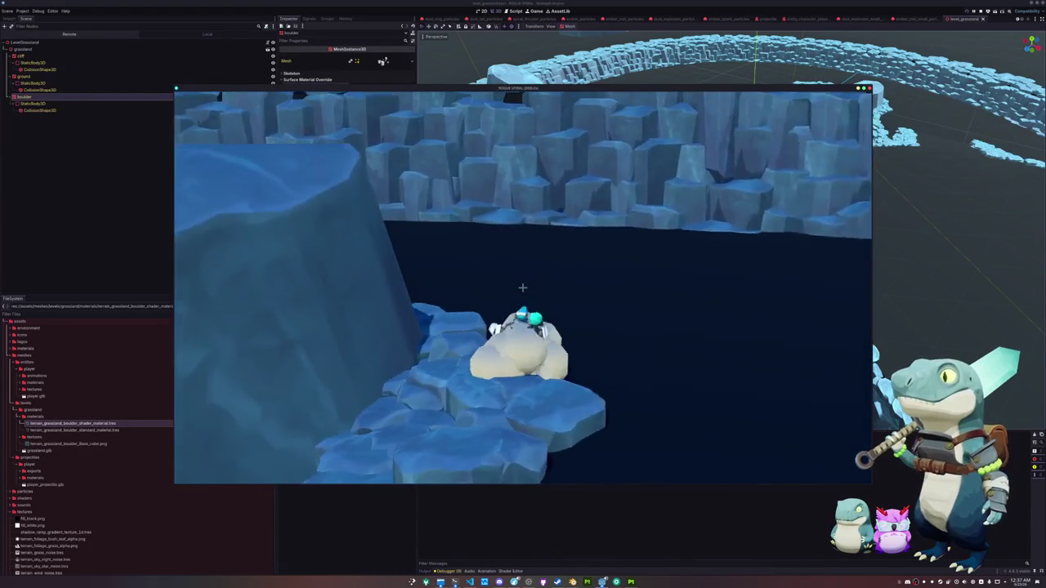
key("w")
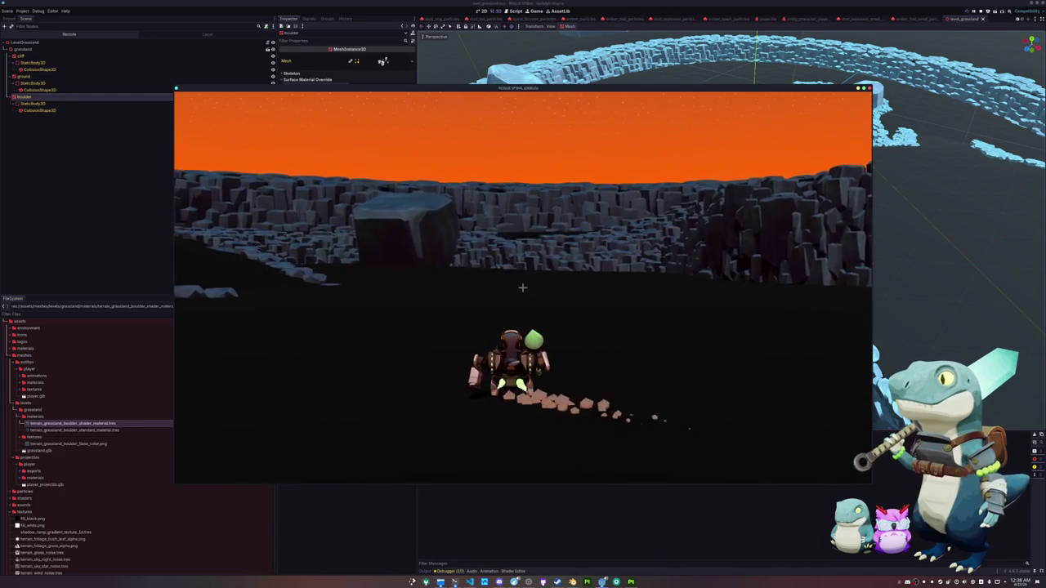
Run and jump around the arena, turning the camera toward the cliffs and boulders.
key("w")
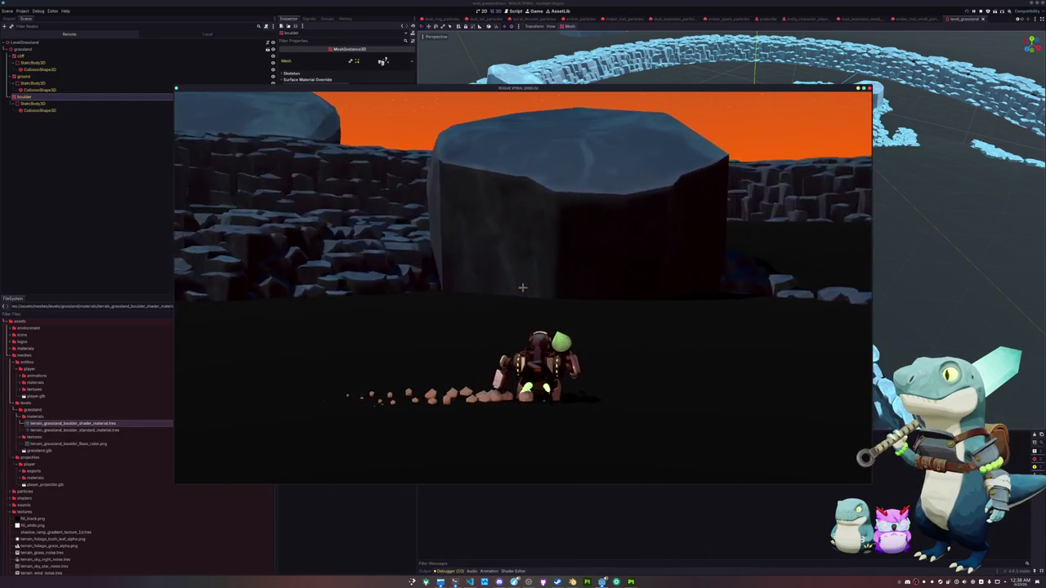
key("w")
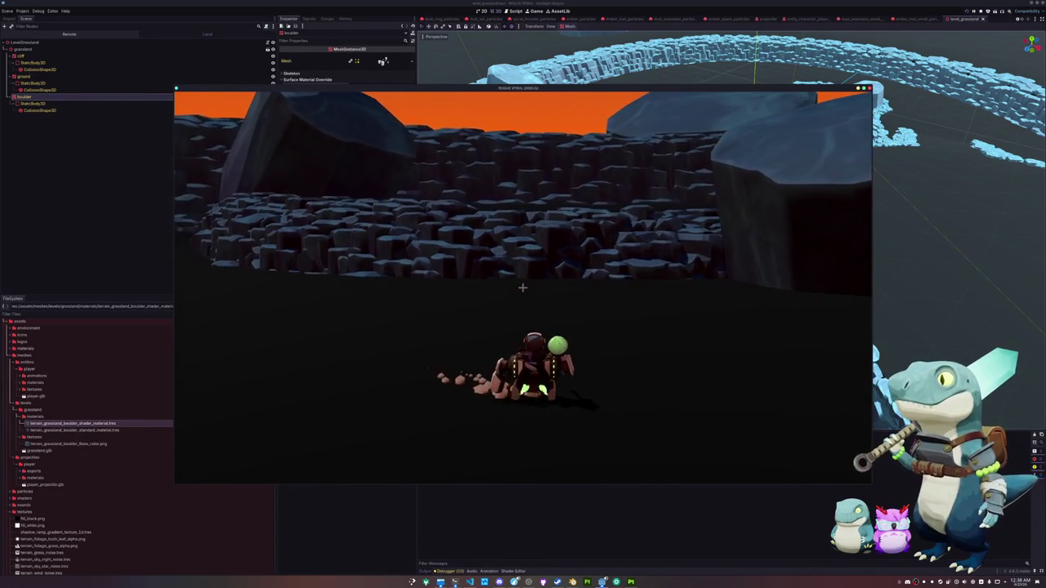
key("w")
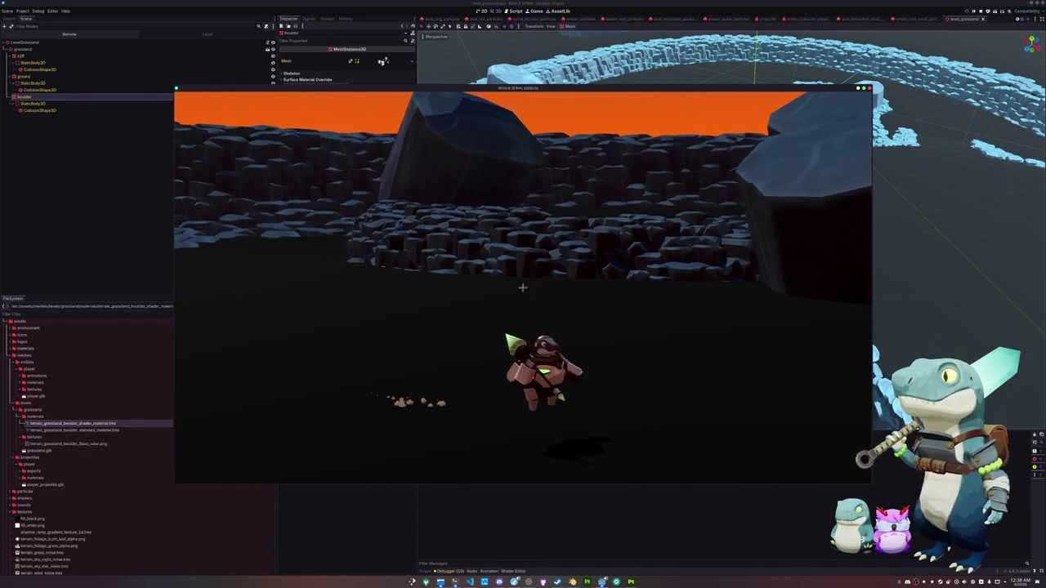
key("w")
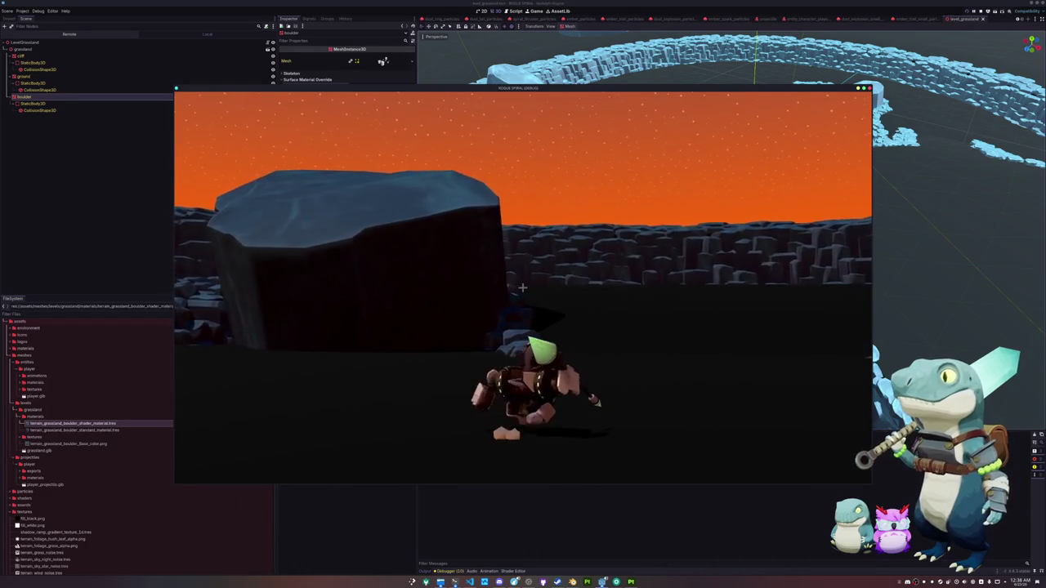
key("w")
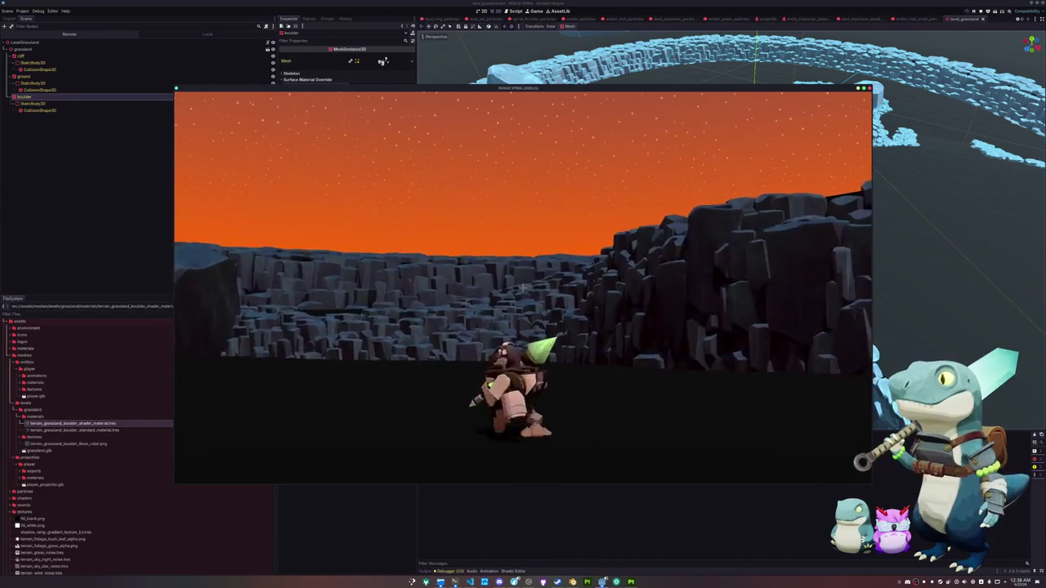
key("w")
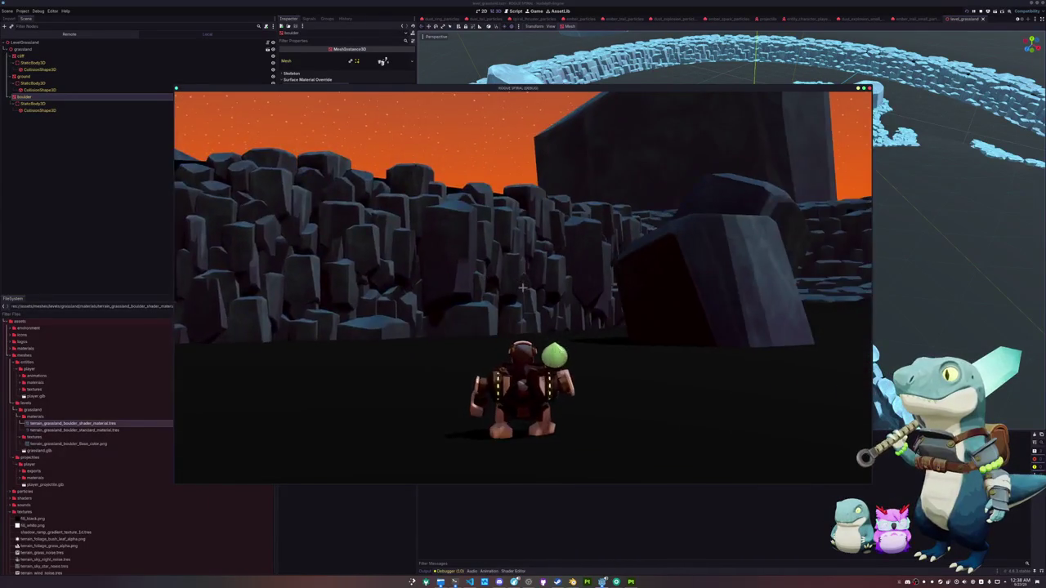
key("w")
Quit to the title screen, start a new game, then stop it and orbit the editor view.
key("Escape")
left_click(525, 296)
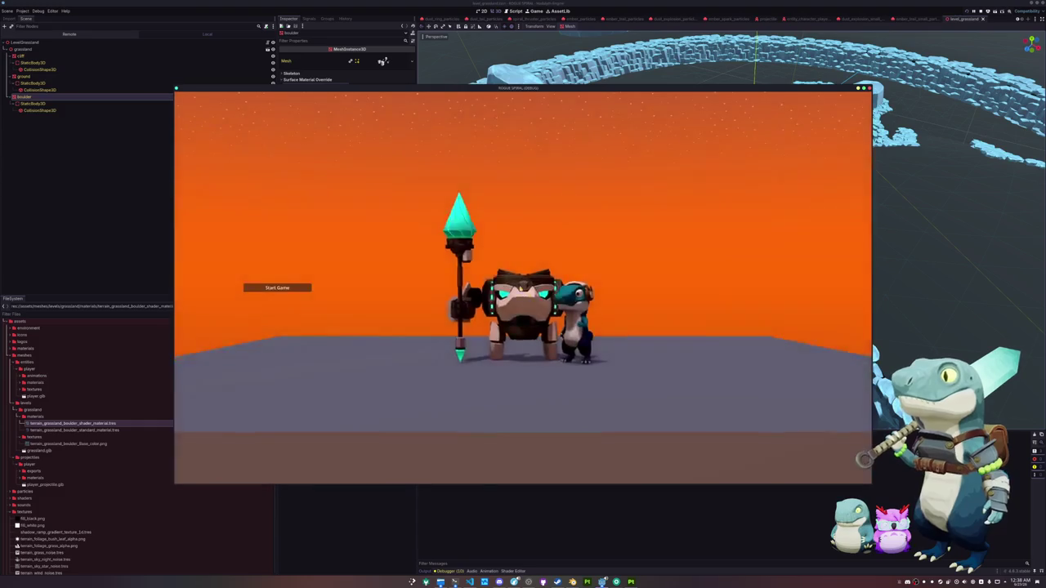
left_click(282, 288)
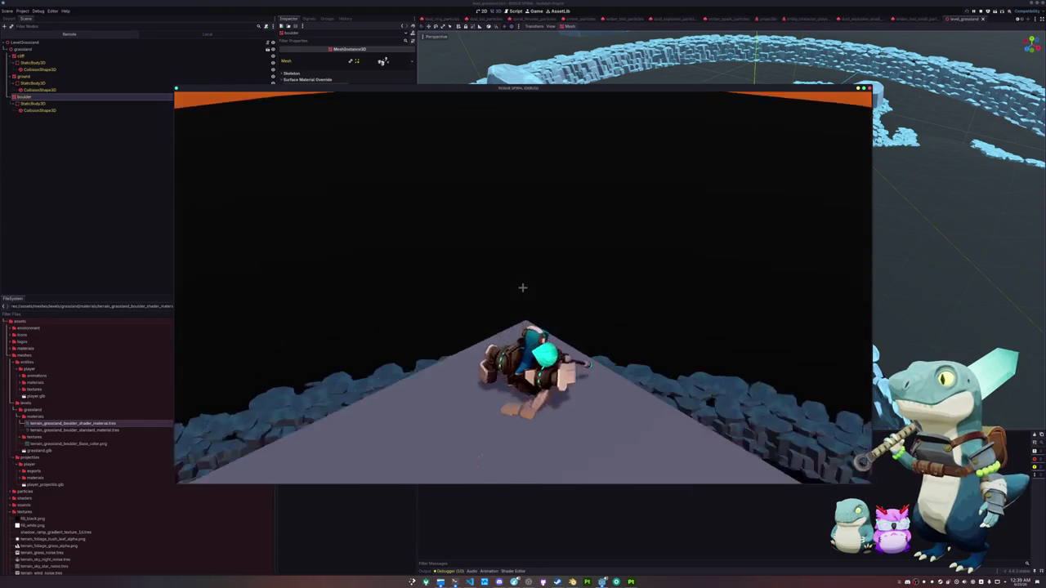
key("F8")
mouse_move(696, 231)
left_mouse_down()
mouse_move(605, 169)
mouse_move(742, 196)
mouse_move(620, 292)
mouse_move(735, 274)
left_mouse_up()
scroll(620, 292, "up", 5)
scroll(695, 273, "down", 10)
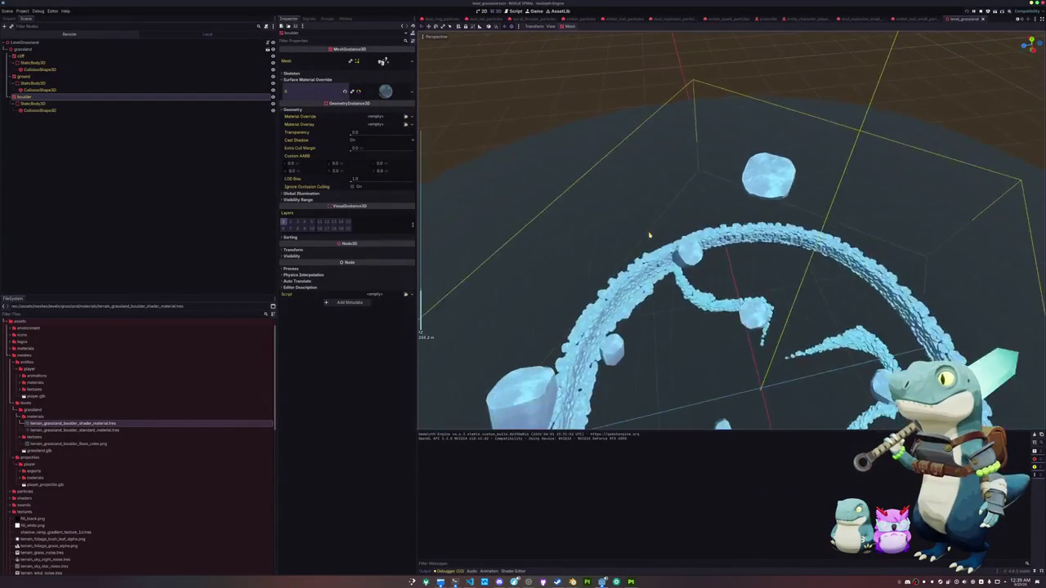
scroll(651, 236, "up", 10)
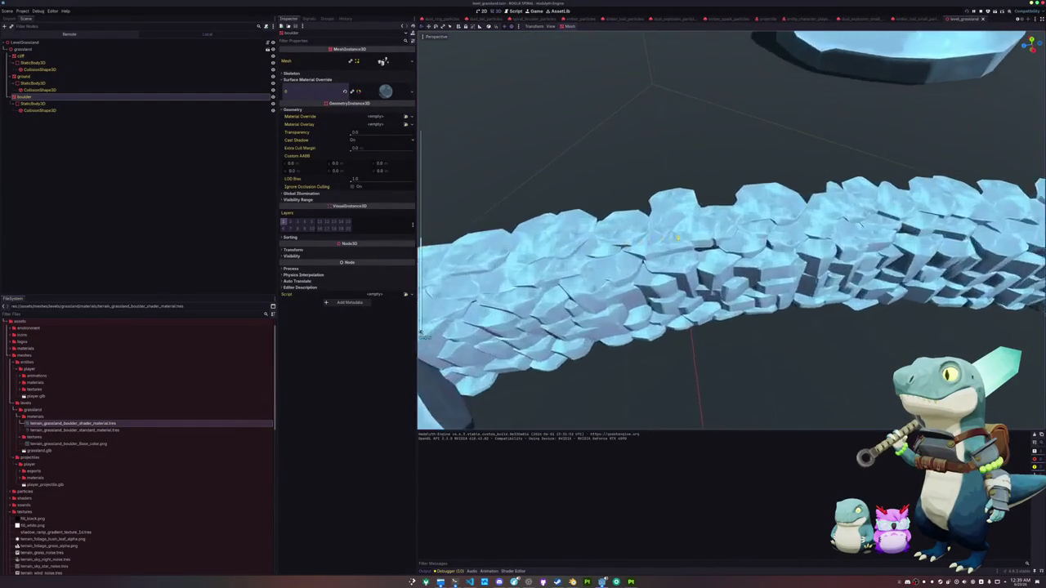
scroll(721, 229, "up", 8)
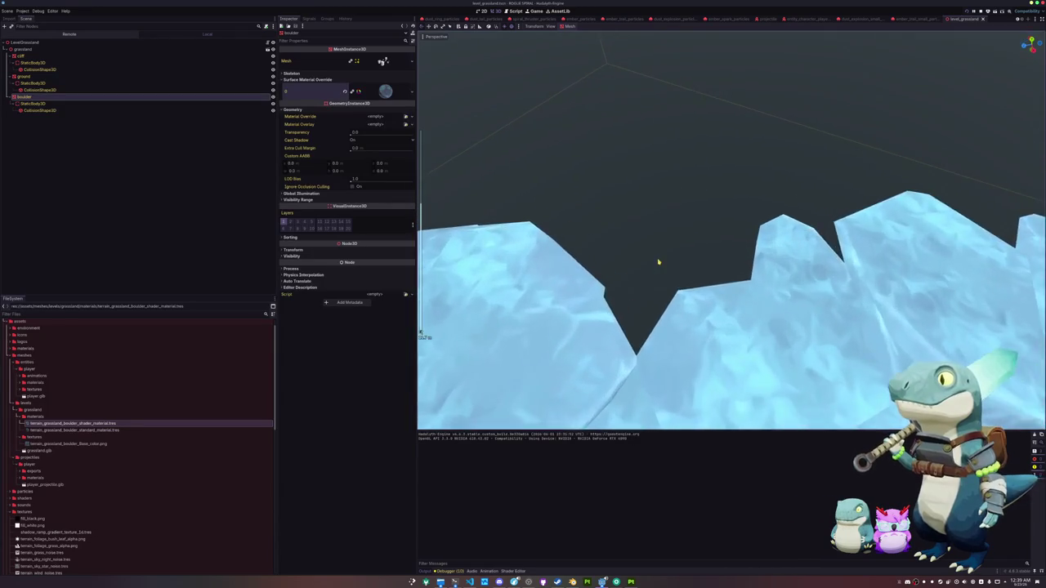
scroll(659, 262, "down", 10)
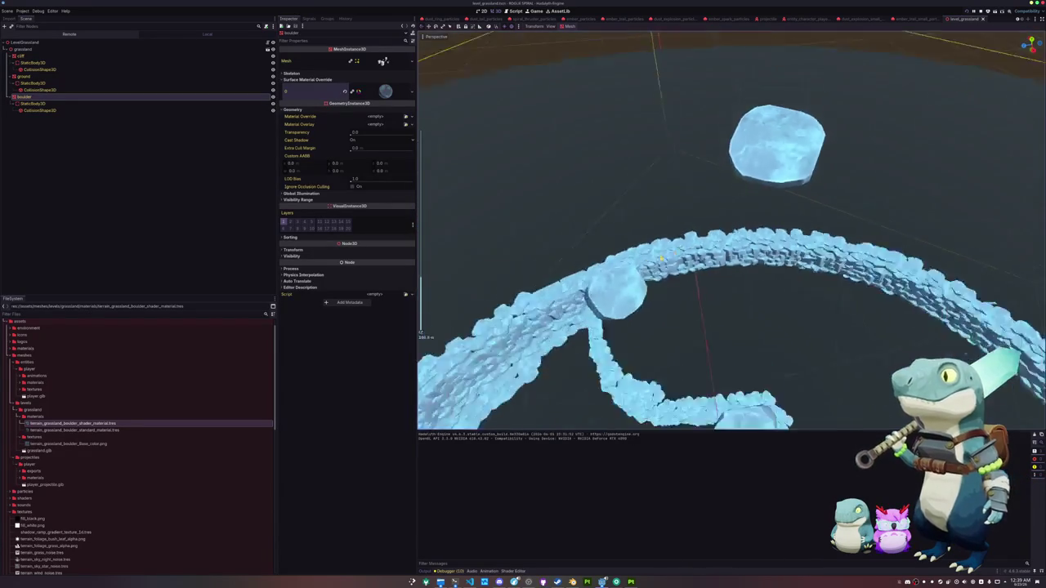
scroll(666, 262, "up", 10)
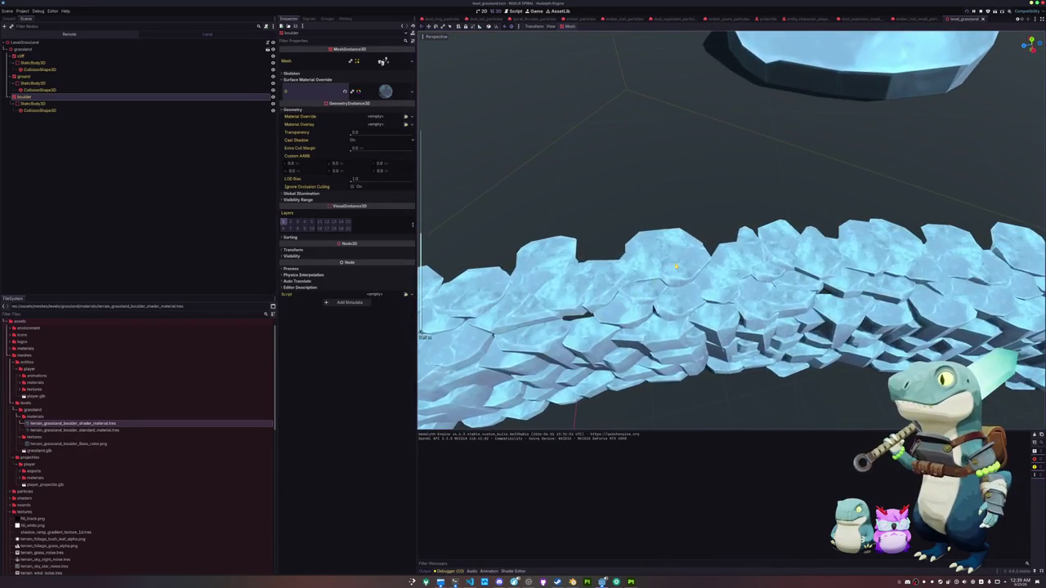
scroll(676, 266, "down", 5)
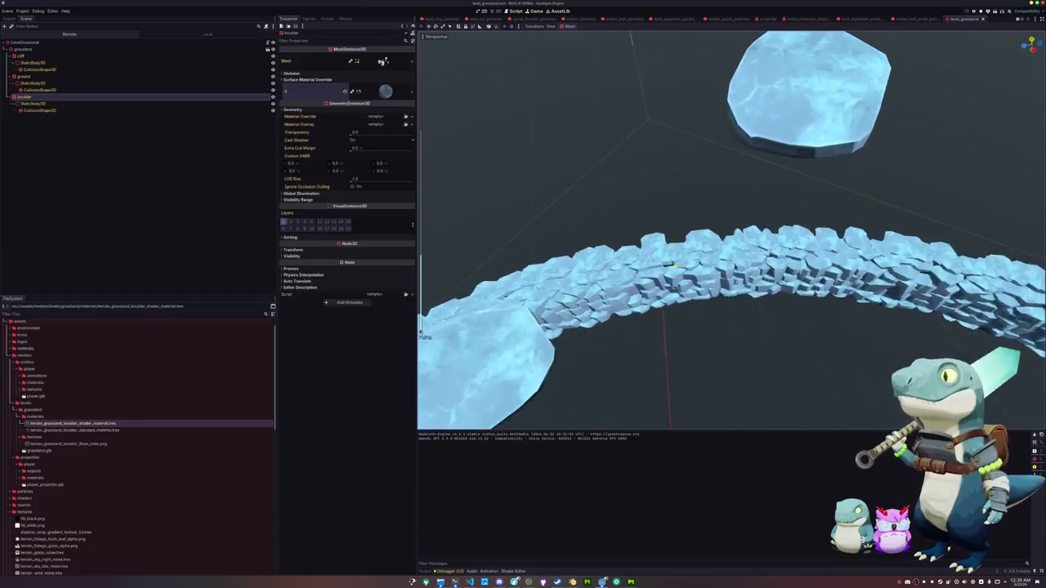
scroll(674, 264, "down", 10)
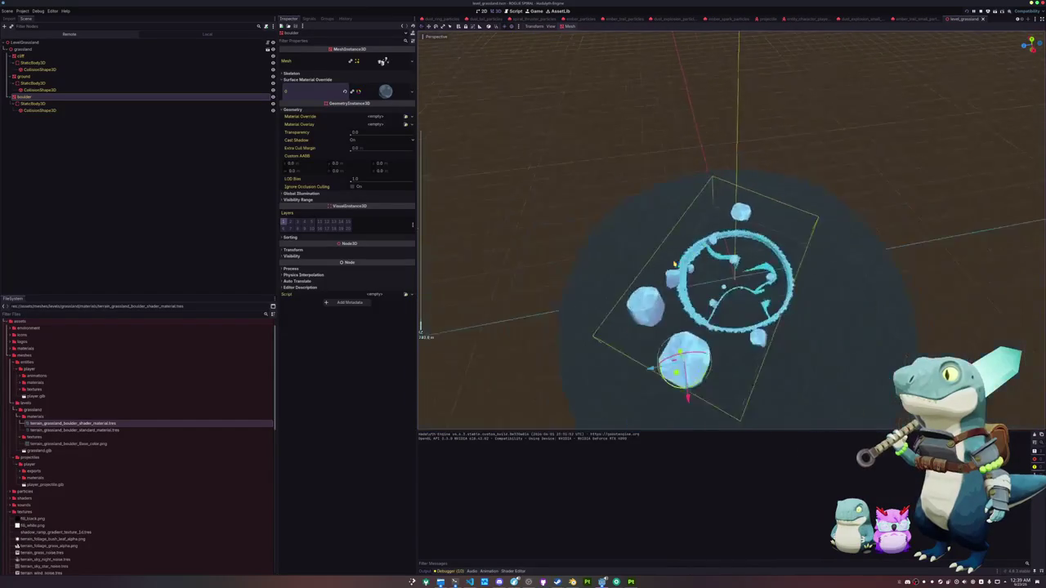
scroll(674, 264, "up", 10)
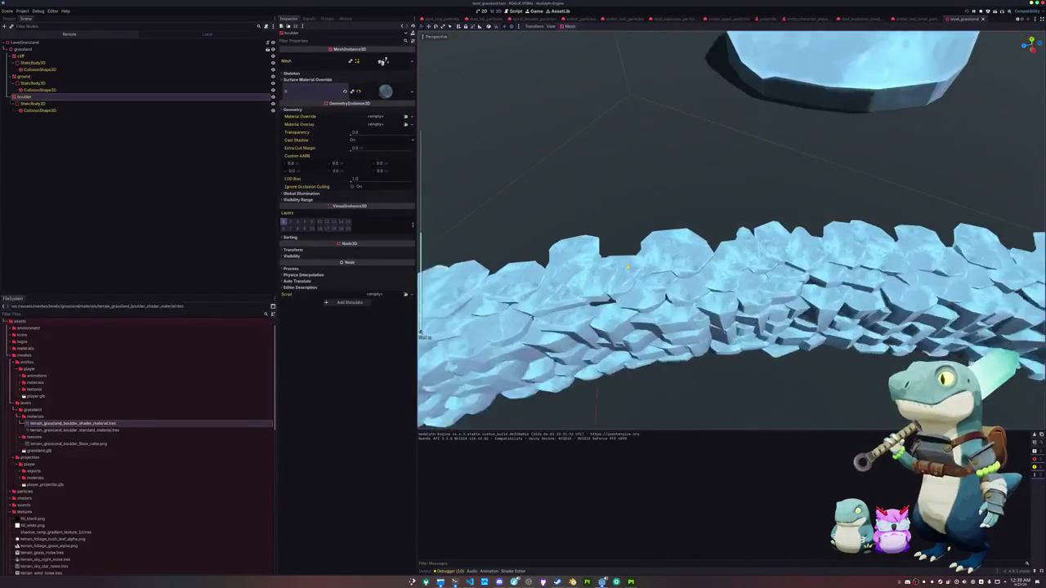
scroll(629, 266, "up", 5)
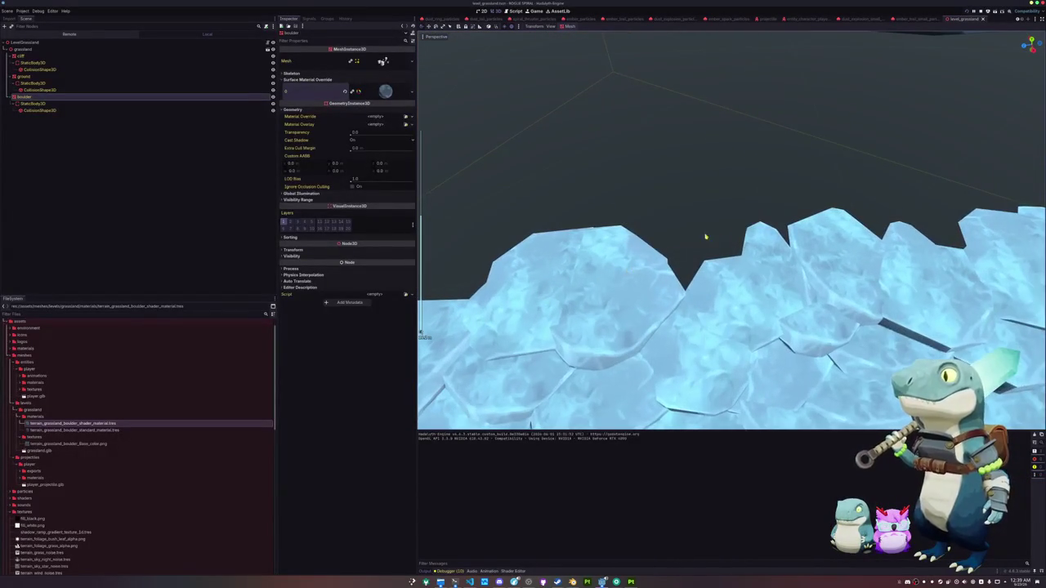
left_click(724, 229)
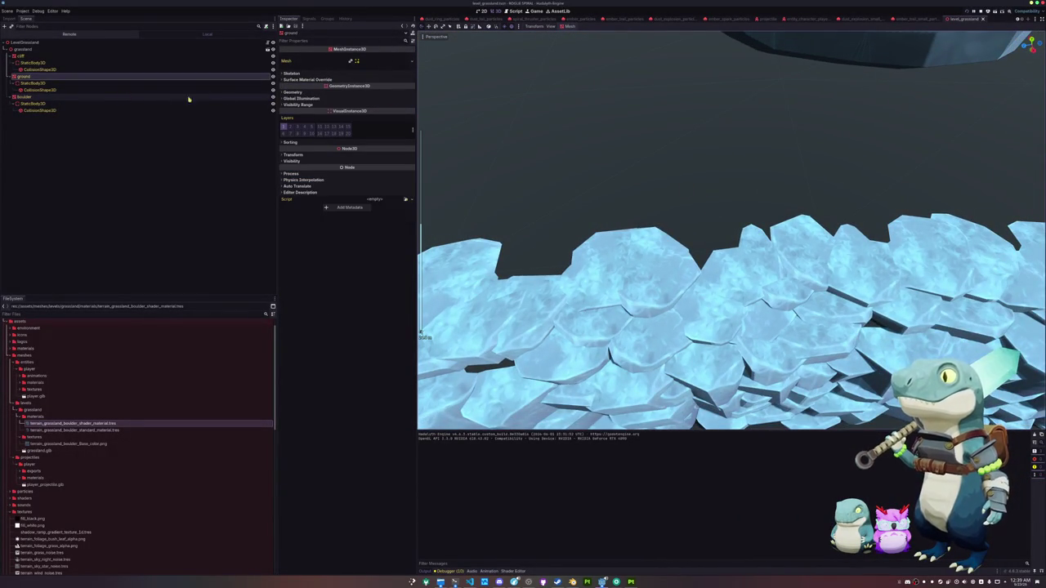
left_click(293, 154)
left_click(294, 154)
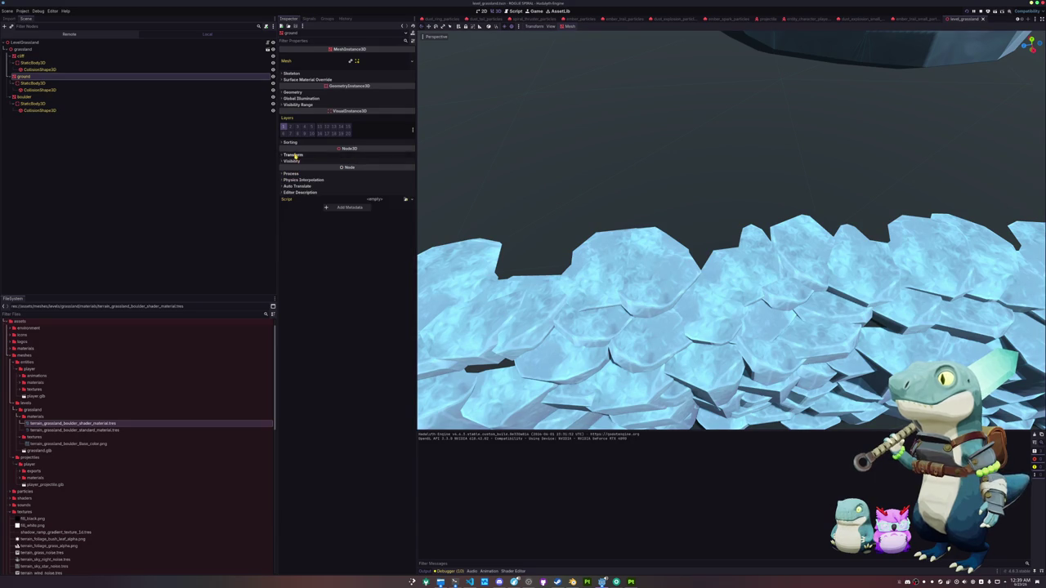
Open grassland.glb's Advanced Import Settings and inspect the ground, boulder and cliff nodes.
double_click(49, 452)
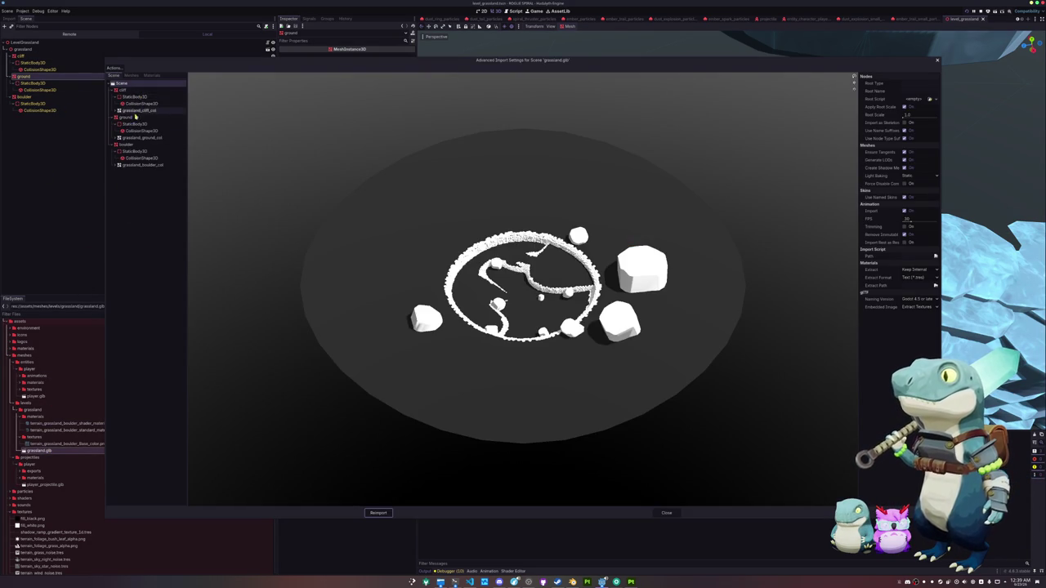
left_click(136, 96)
left_click(133, 118)
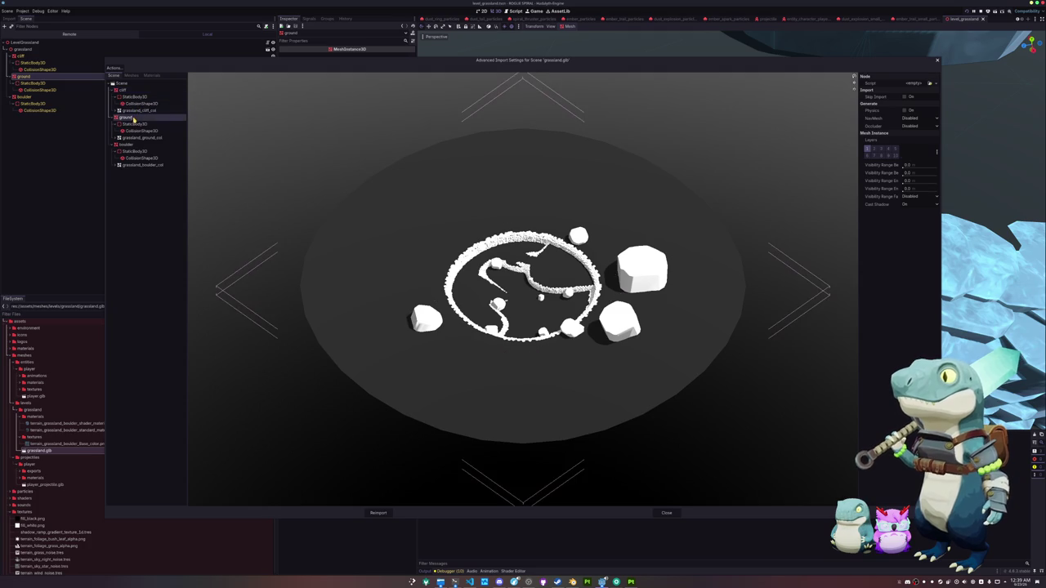
left_click(127, 145)
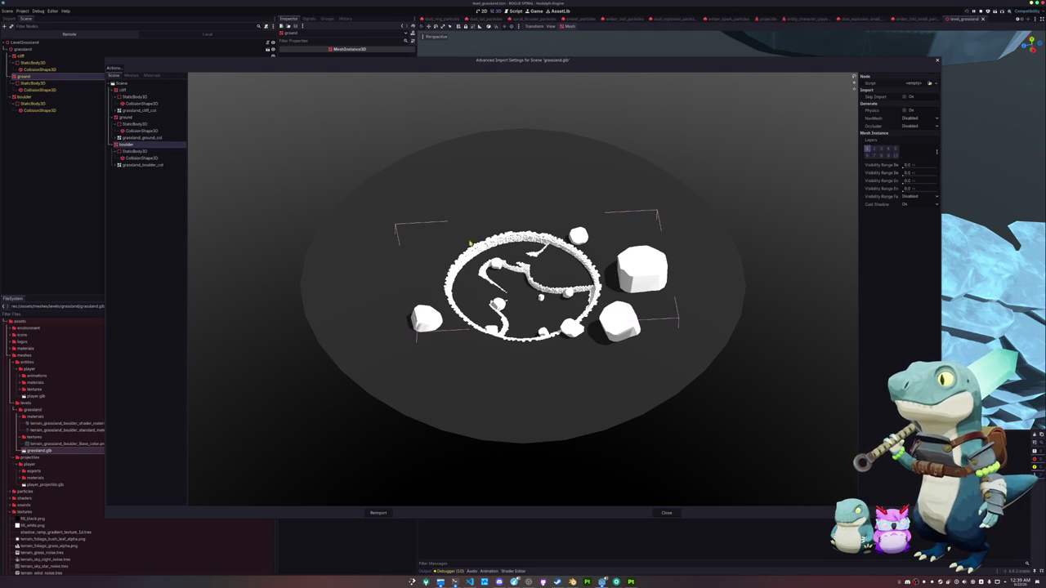
left_click(130, 92)
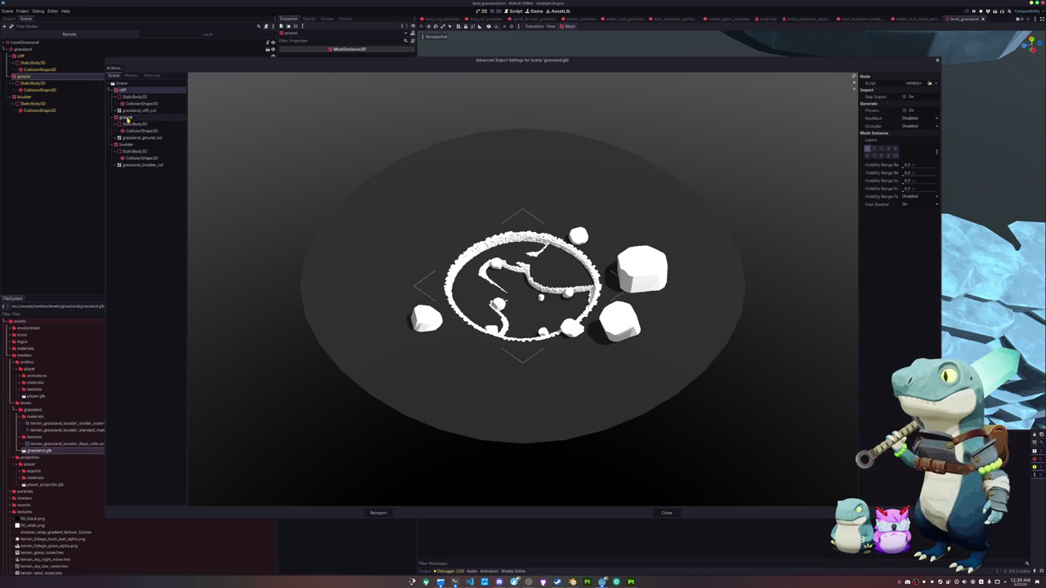
left_click(127, 117)
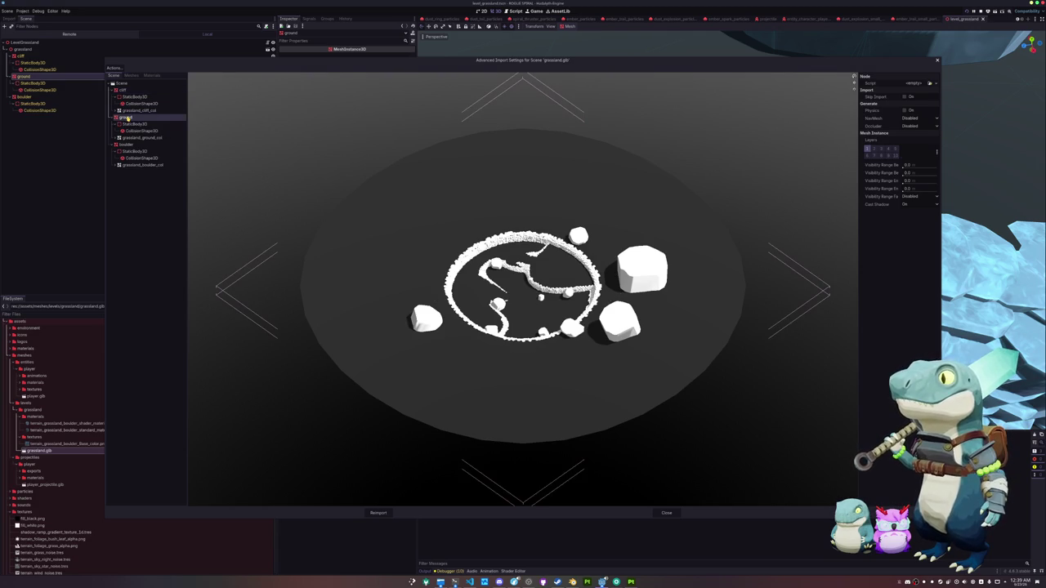
Set LODs to Disable on the collision meshes and reimport grassland.glb.
left_click(131, 74)
left_click(130, 84)
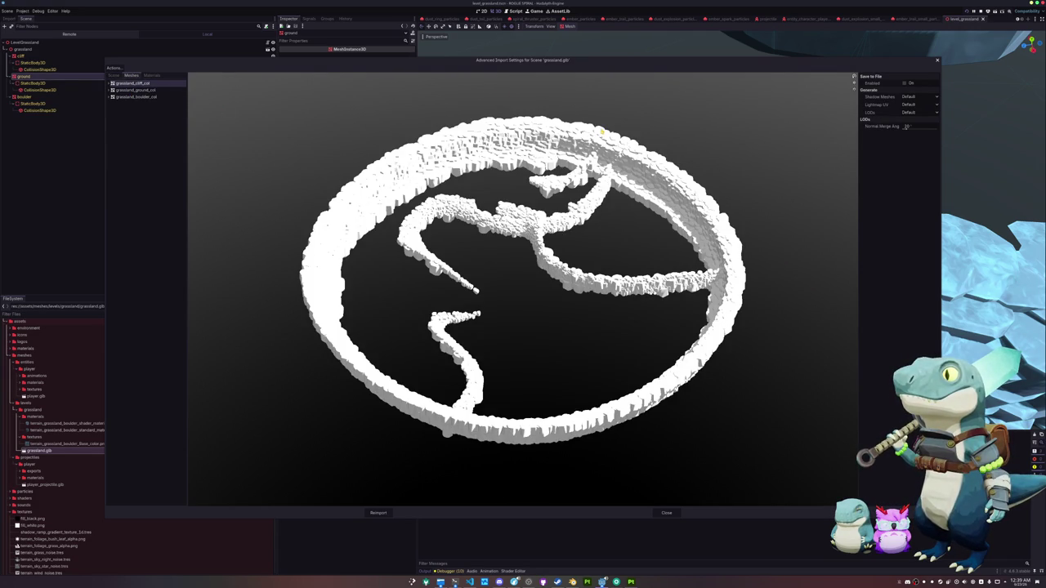
left_click(908, 112)
left_click(912, 134)
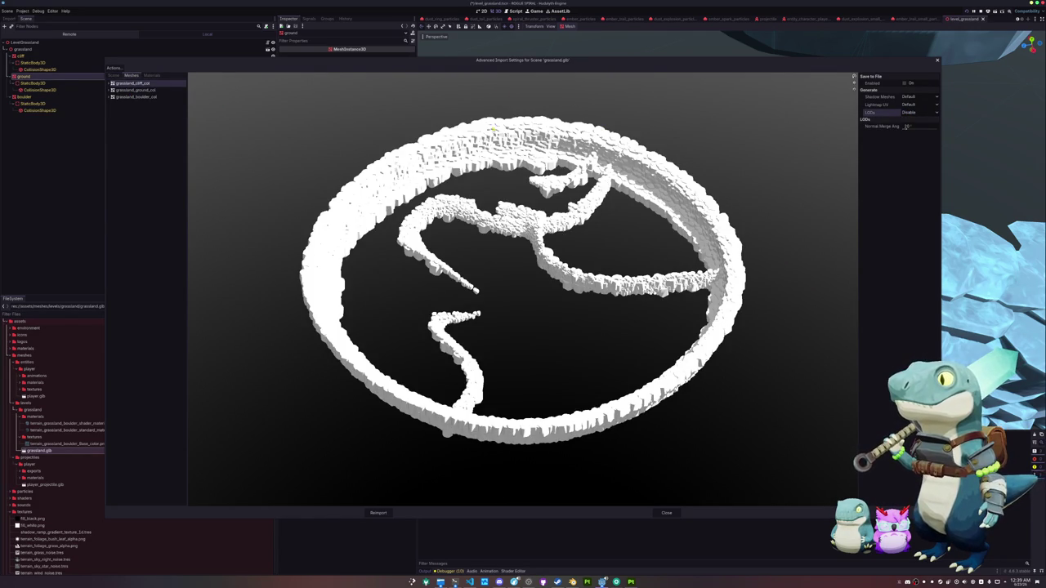
left_click(127, 90)
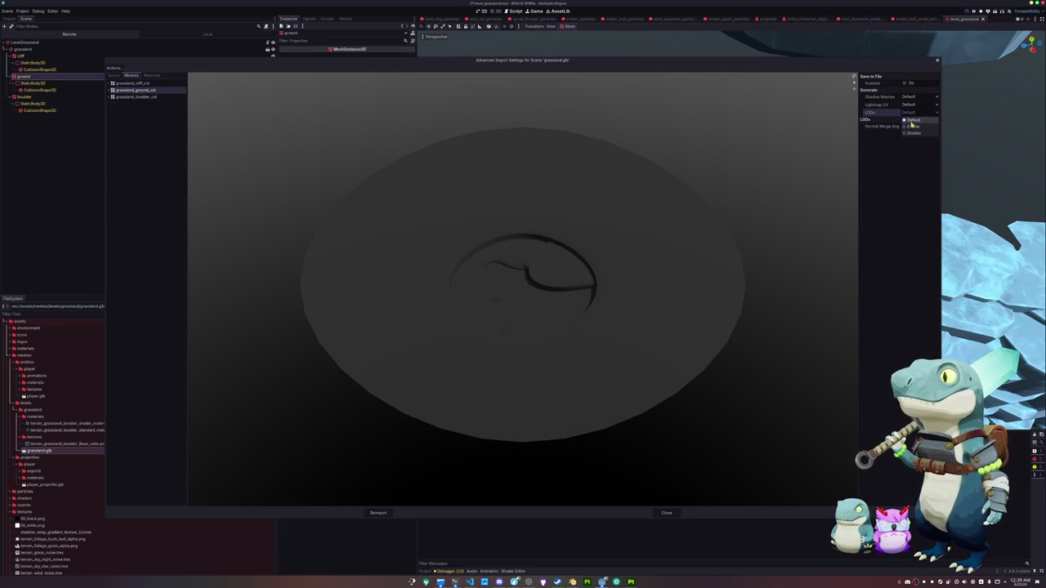
left_click(152, 96)
left_click(912, 112)
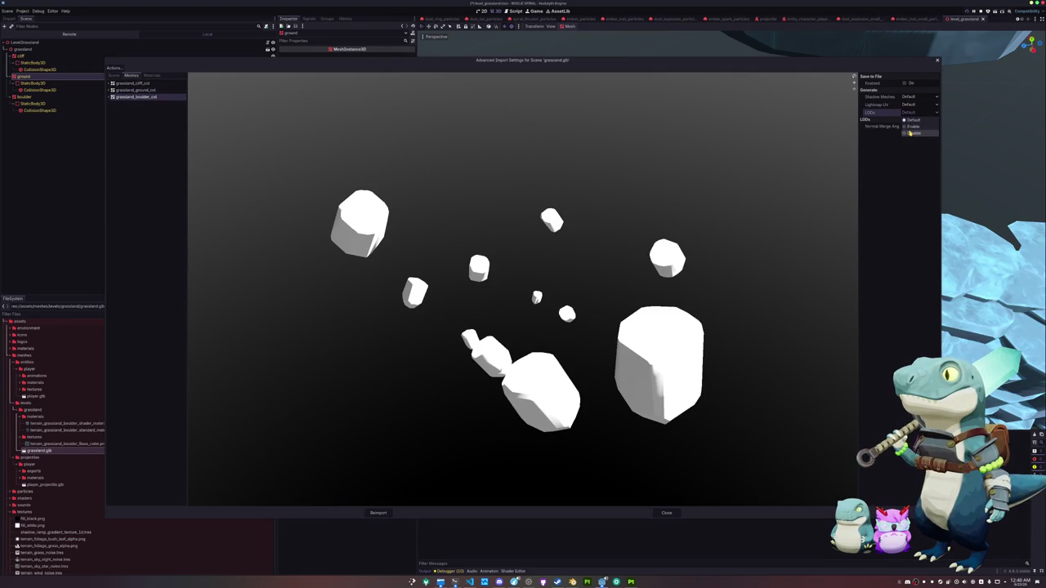
left_click(377, 513)
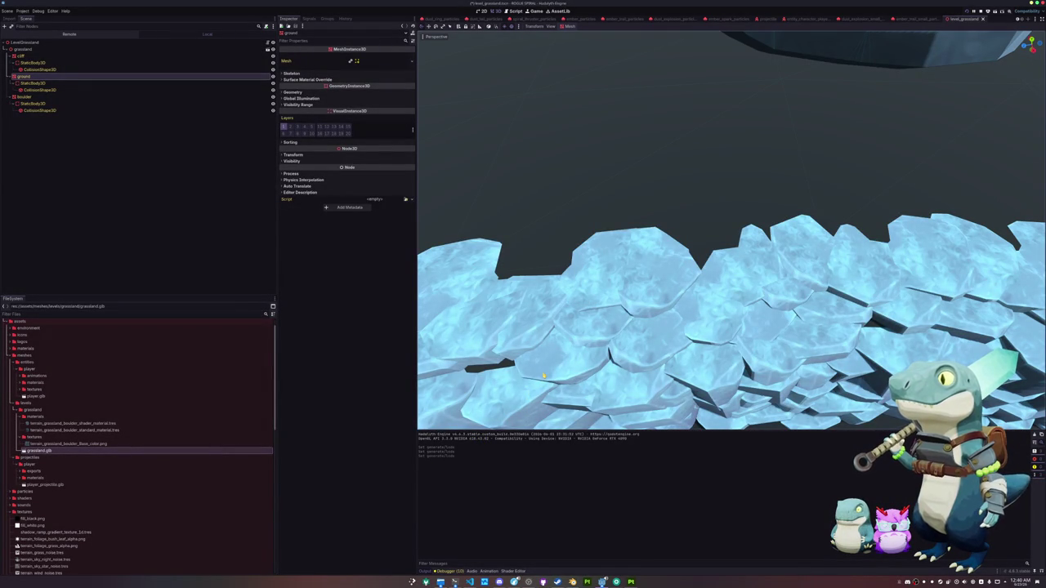
scroll(542, 376, "down", 5)
scroll(541, 373, "up", 3)
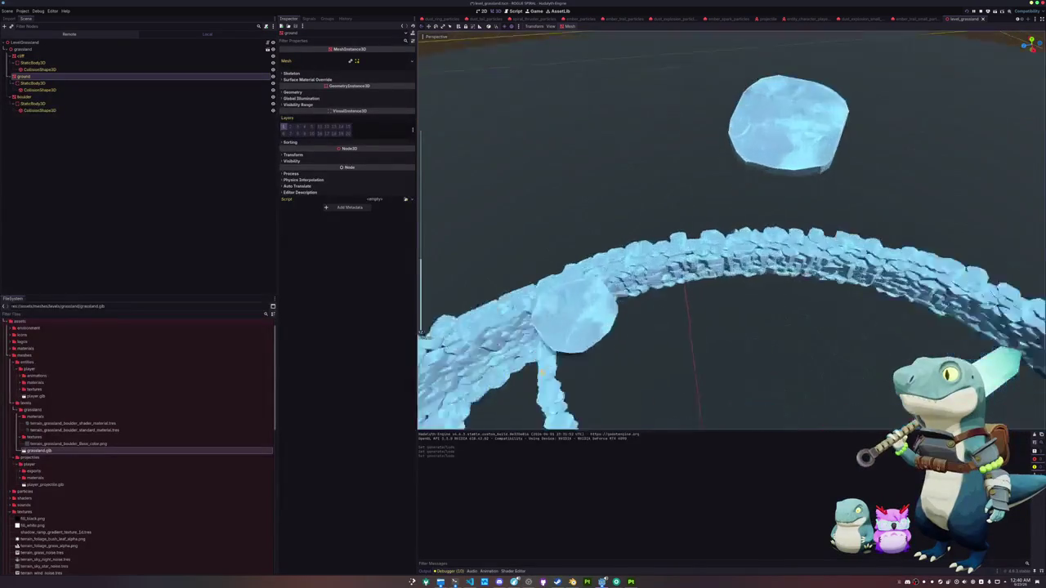
scroll(541, 372, "up", 6)
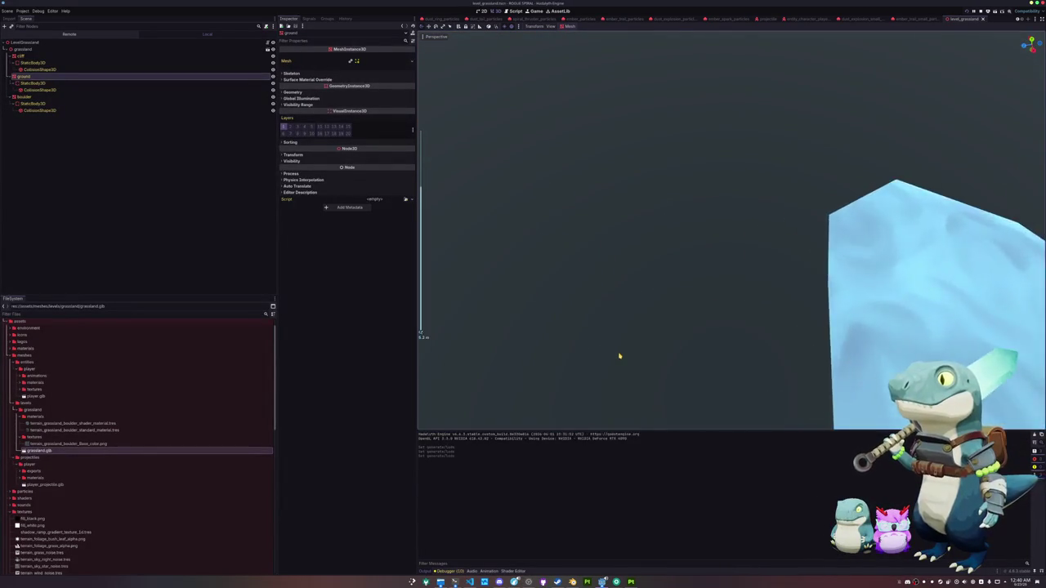
mouse_move(620, 356)
left_mouse_down()
mouse_move(605, 357)
mouse_move(721, 310)
mouse_move(742, 252)
mouse_move(743, 309)
mouse_move(730, 324)
mouse_move(700, 343)
mouse_move(681, 323)
left_mouse_up()
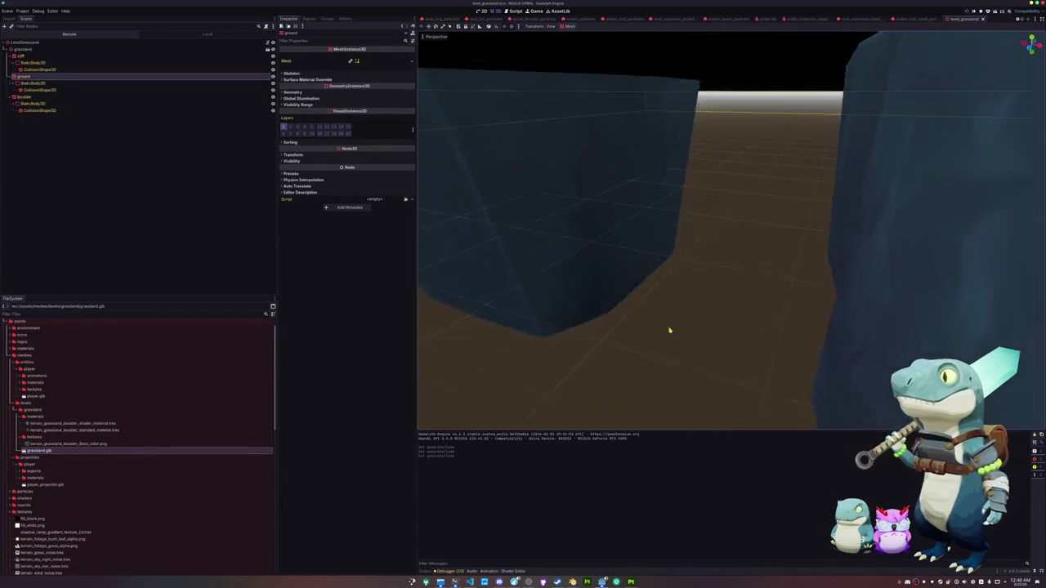
scroll(682, 323, "down", 15)
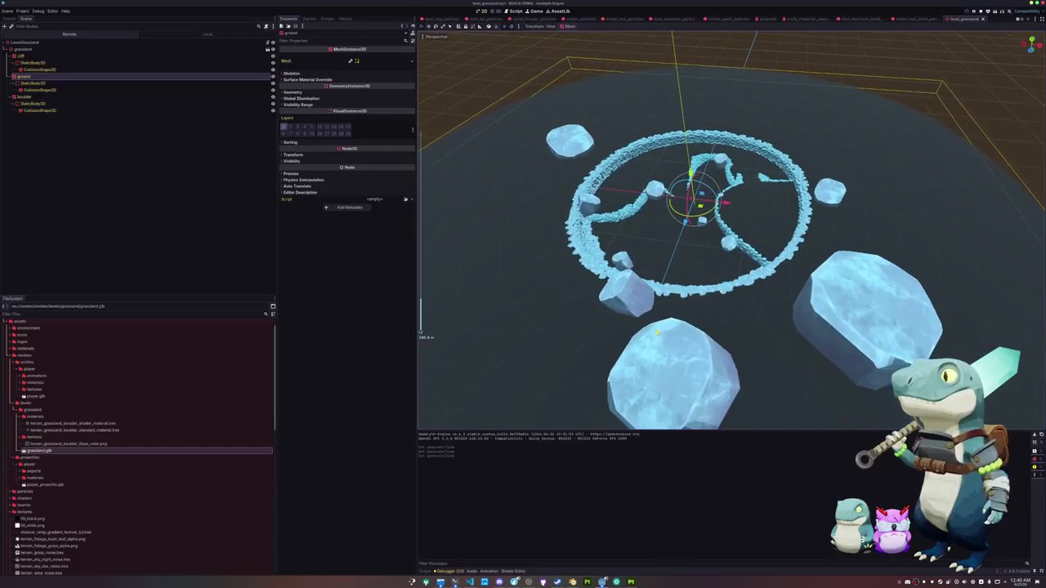
scroll(656, 332, "down", 10)
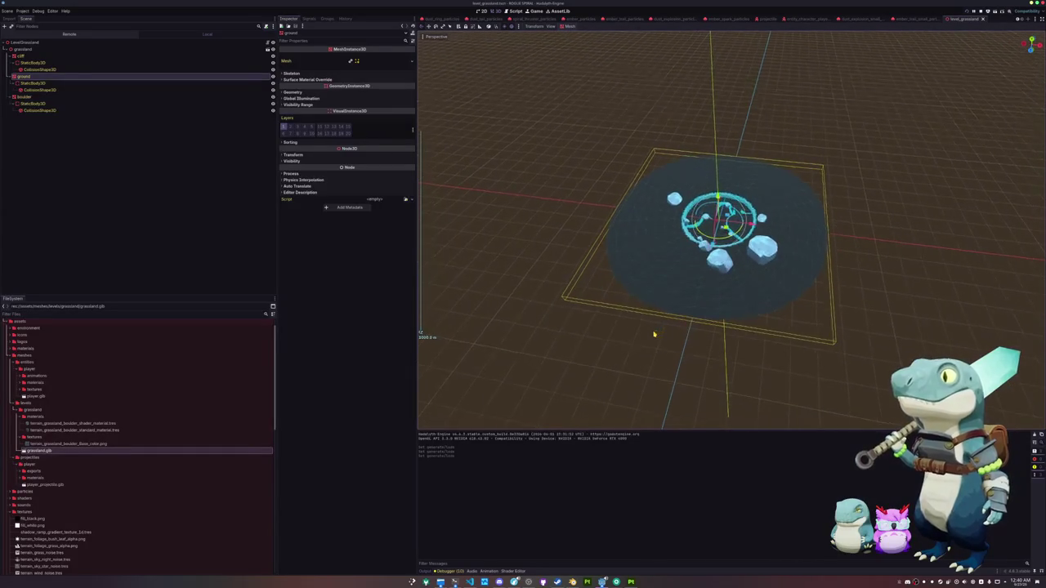
scroll(655, 334, "up", 12)
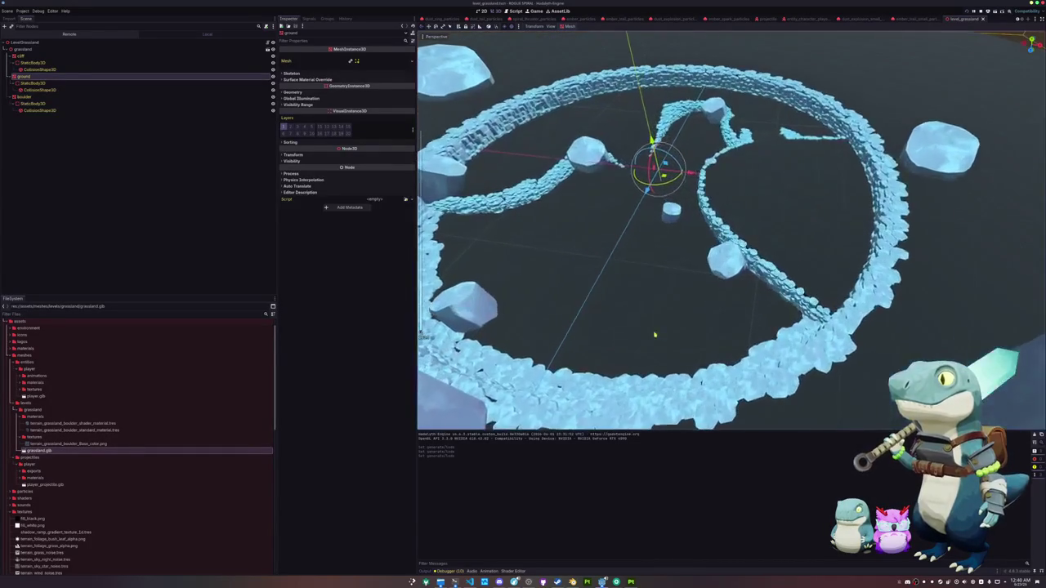
scroll(433, 18, "up", 3)
left_click(428, 18)
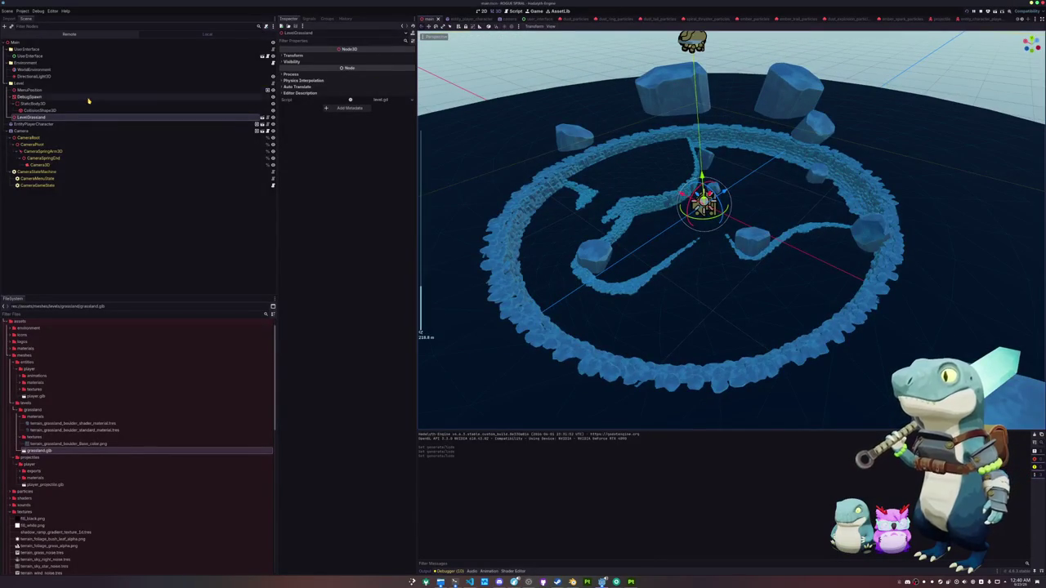
left_click(33, 69)
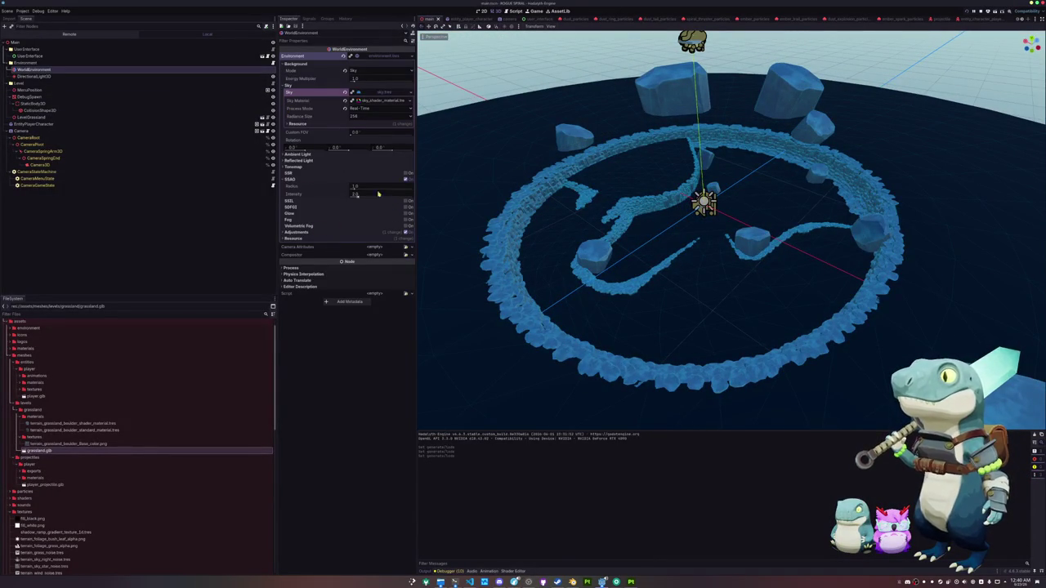
left_click(354, 180)
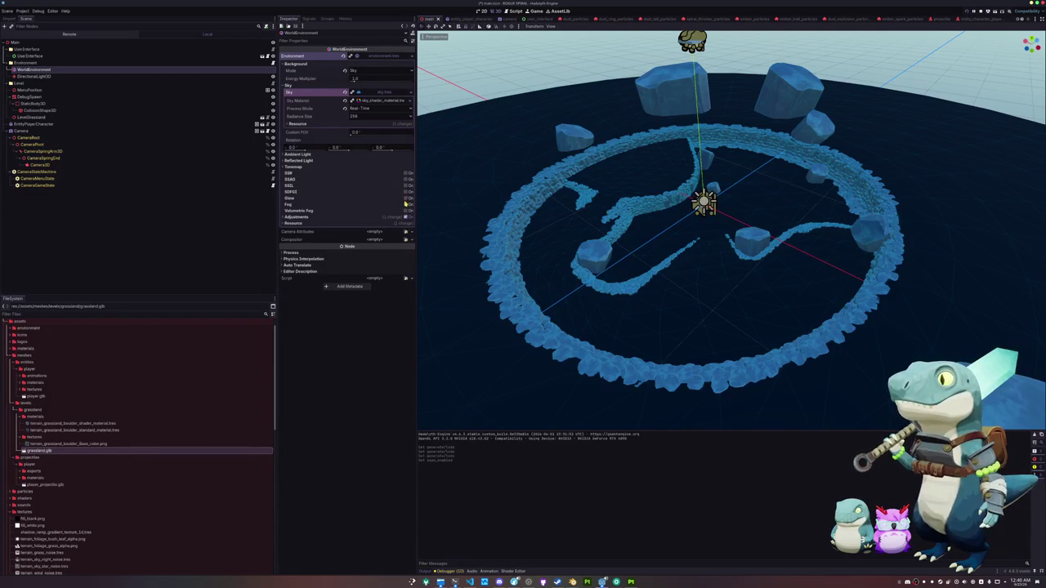
left_click(406, 206)
left_click(390, 211)
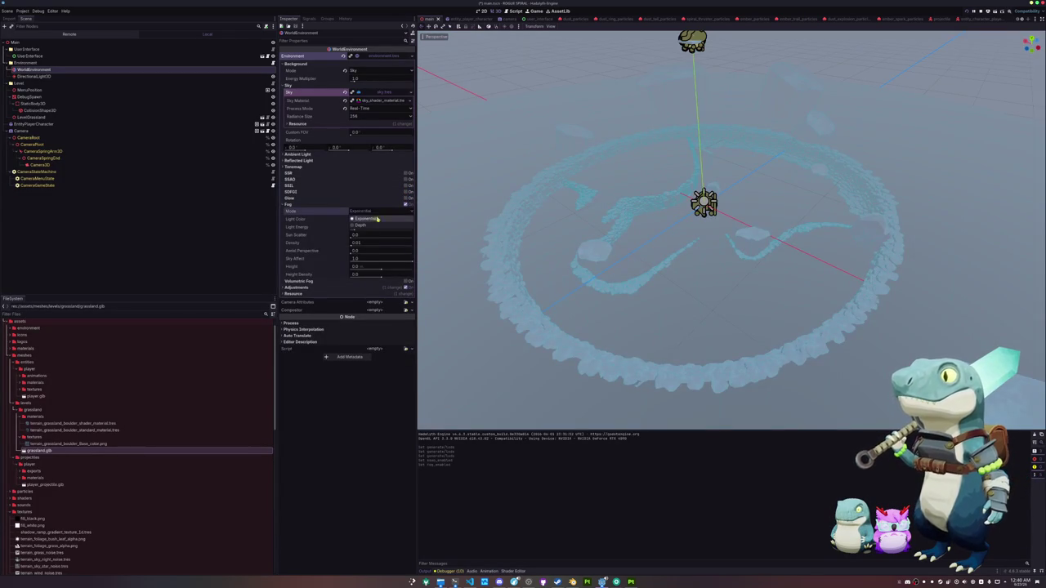
left_click(370, 225)
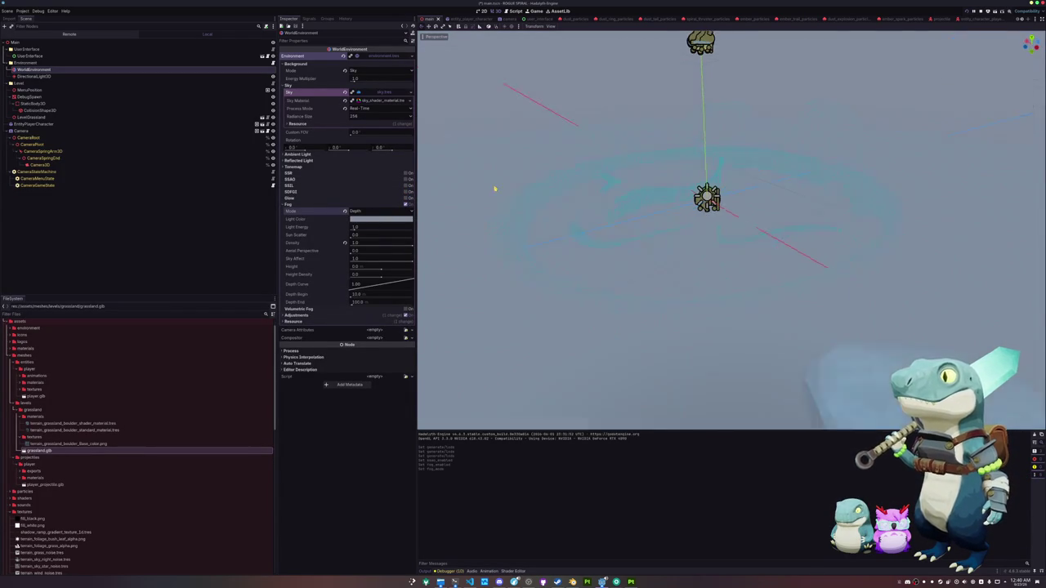
left_click_drag(488, 203, 476, 210)
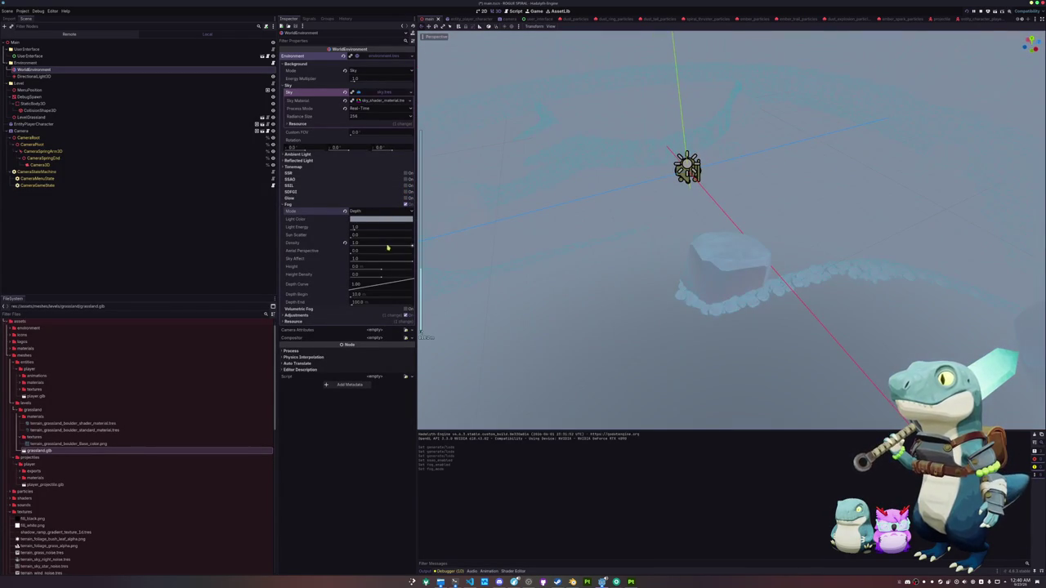
mouse_move(413, 246)
left_mouse_down()
mouse_move(351, 245)
mouse_move(441, 243)
left_mouse_up()
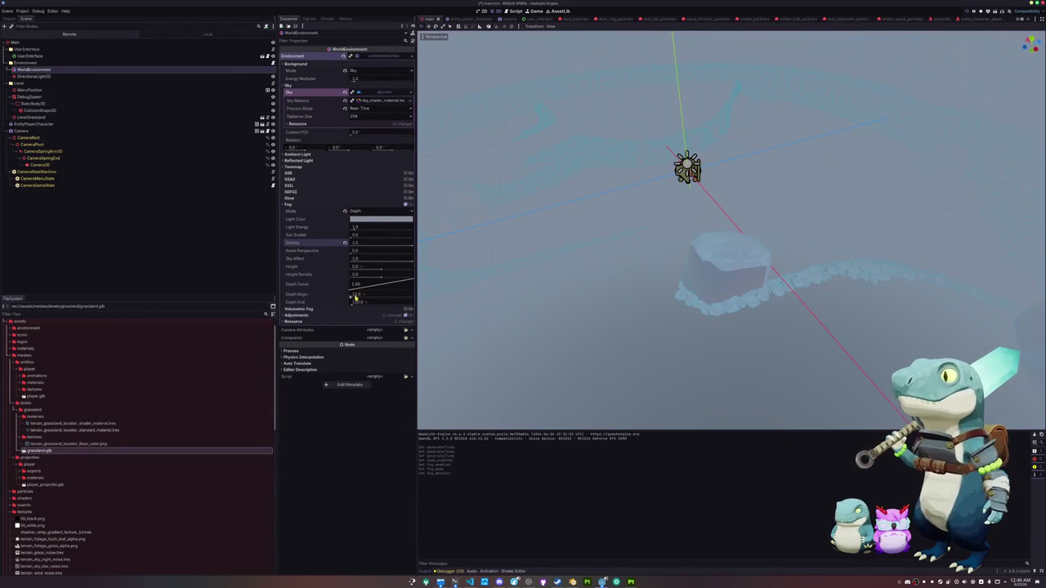
left_click_drag(350, 296, 353, 298)
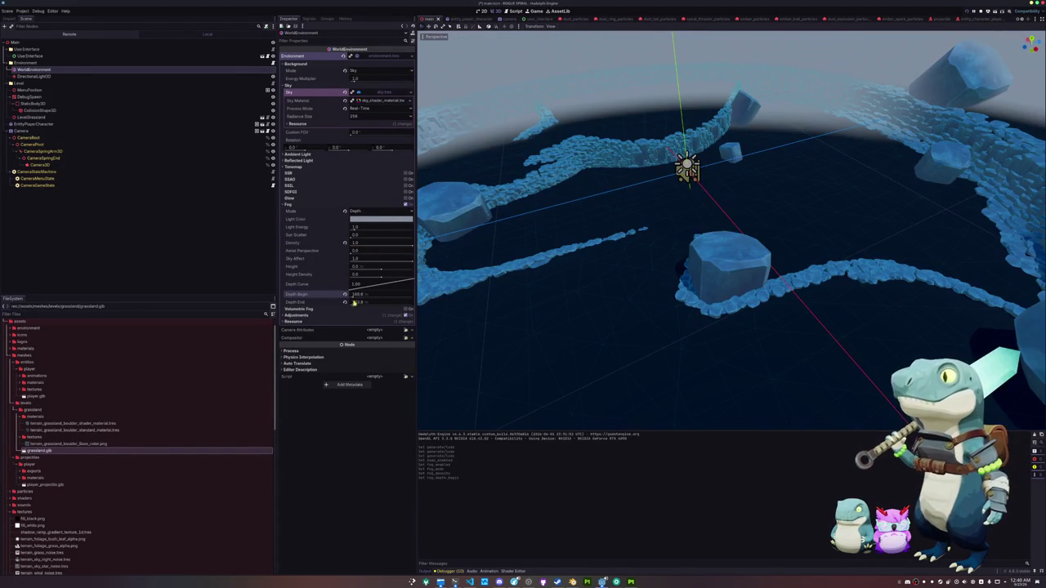
left_click(354, 296)
type("200")
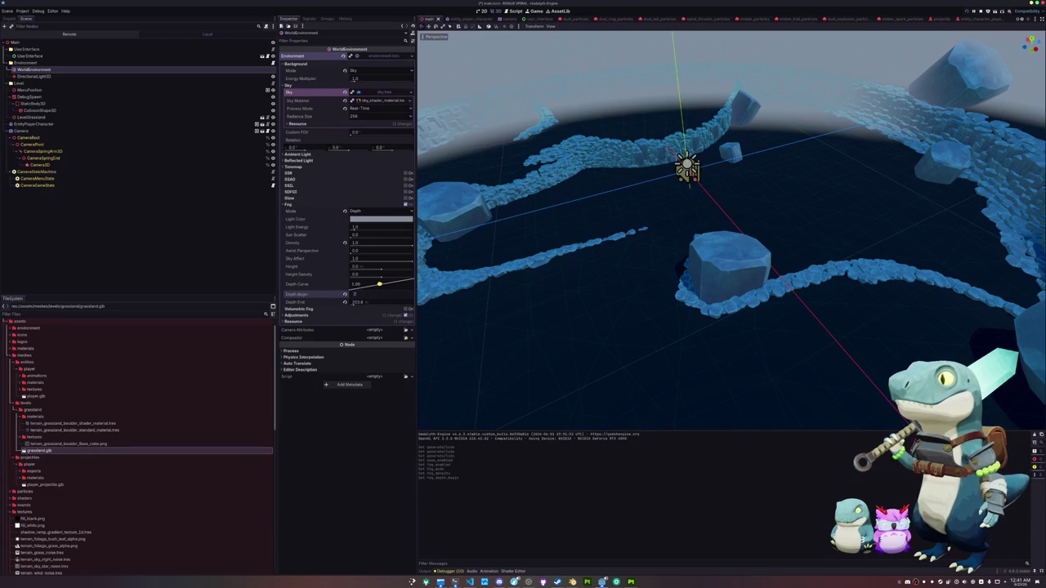
key("Return")
left_click(375, 299)
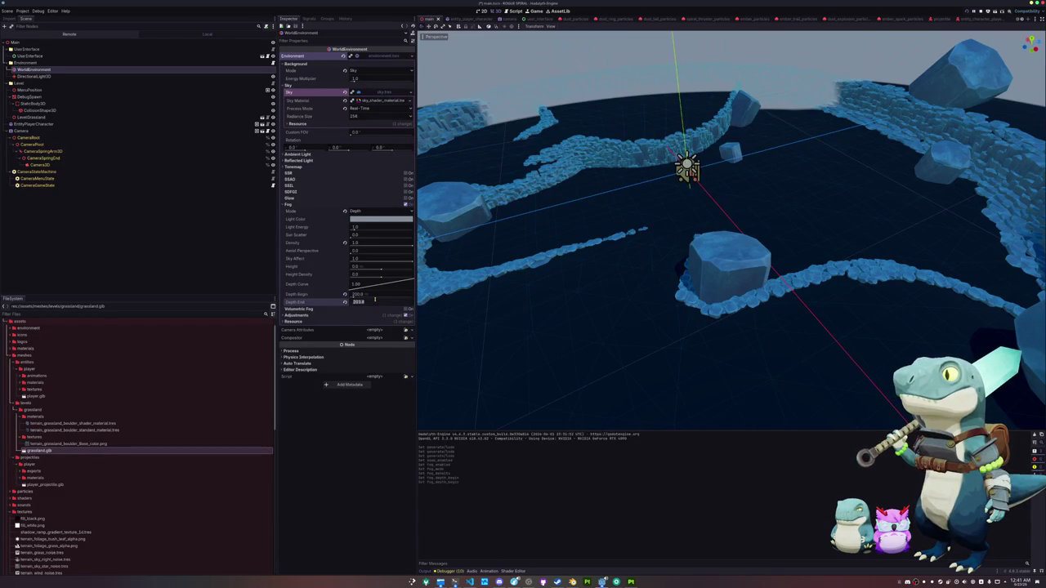
type("250")
key("Return")
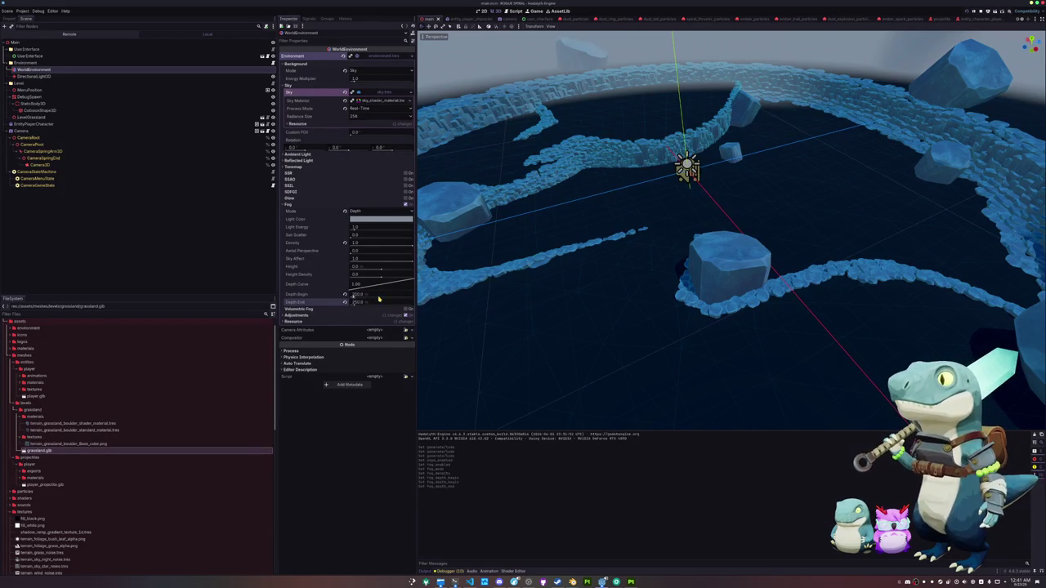
type("3")
key("Return")
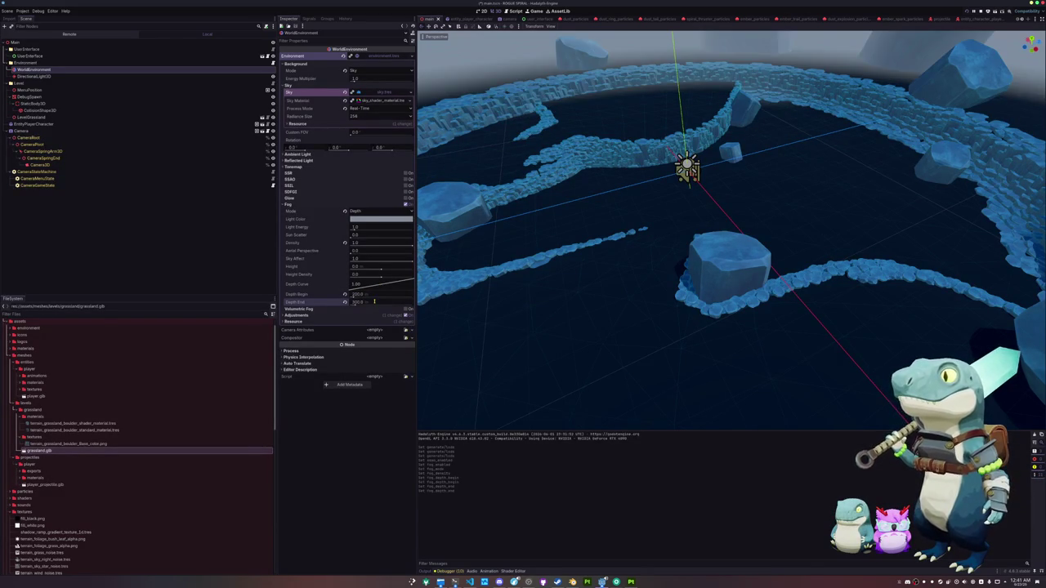
scroll(576, 188, "down", 10)
scroll(575, 189, "up", 5)
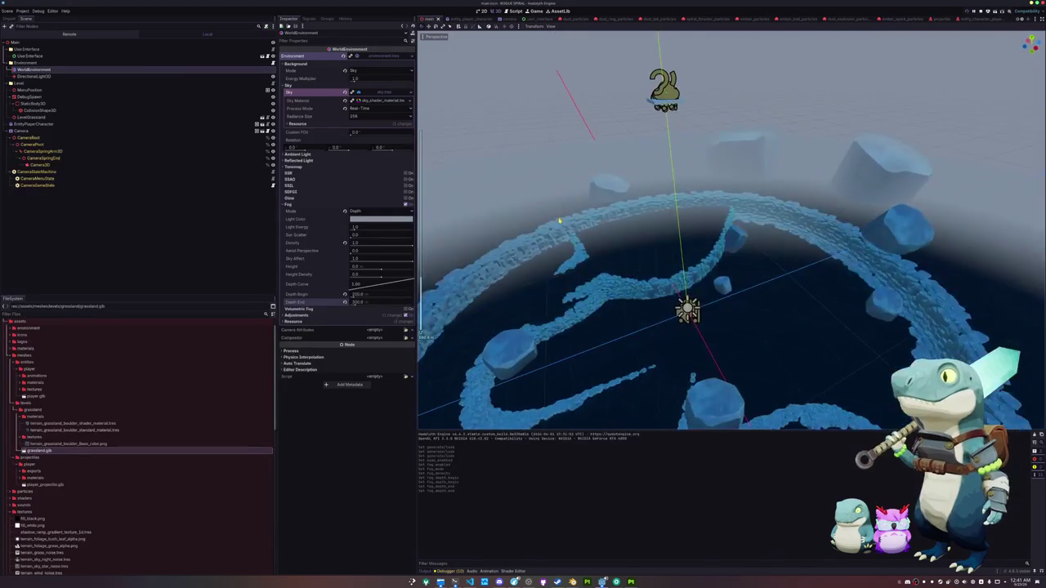
scroll(558, 215, "up", 3)
scroll(558, 215, "up", 2)
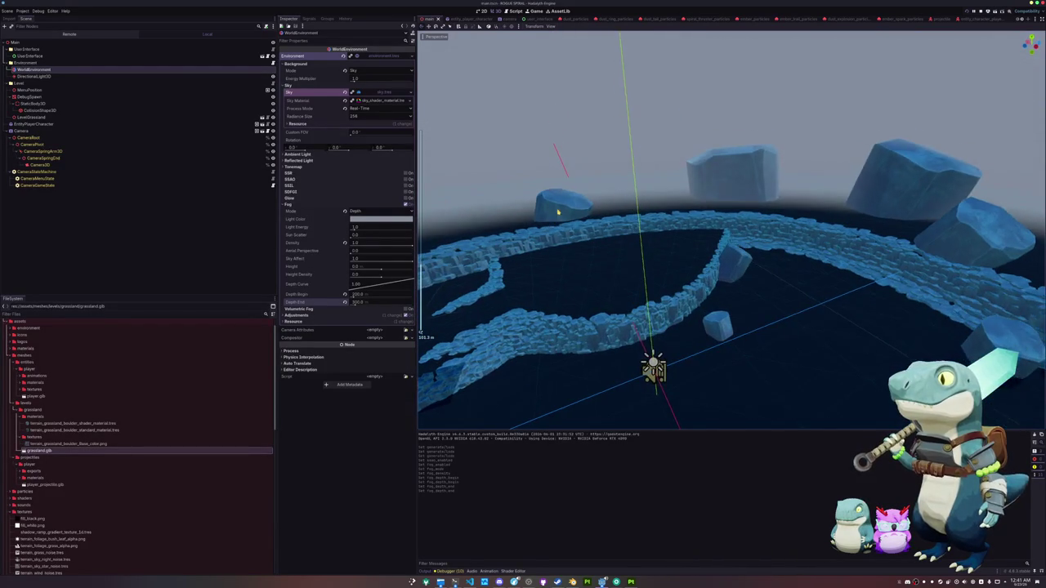
mouse_move(351, 255)
left_mouse_down()
mouse_move(458, 245)
mouse_move(506, 219)
mouse_move(506, 241)
mouse_move(437, 256)
left_mouse_up()
left_click(345, 250)
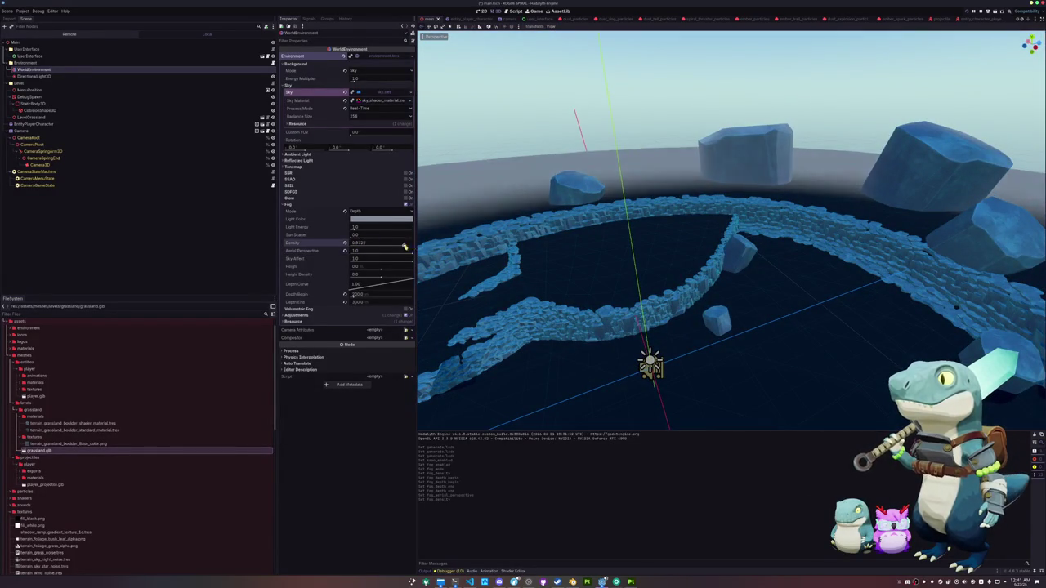
left_click(357, 206)
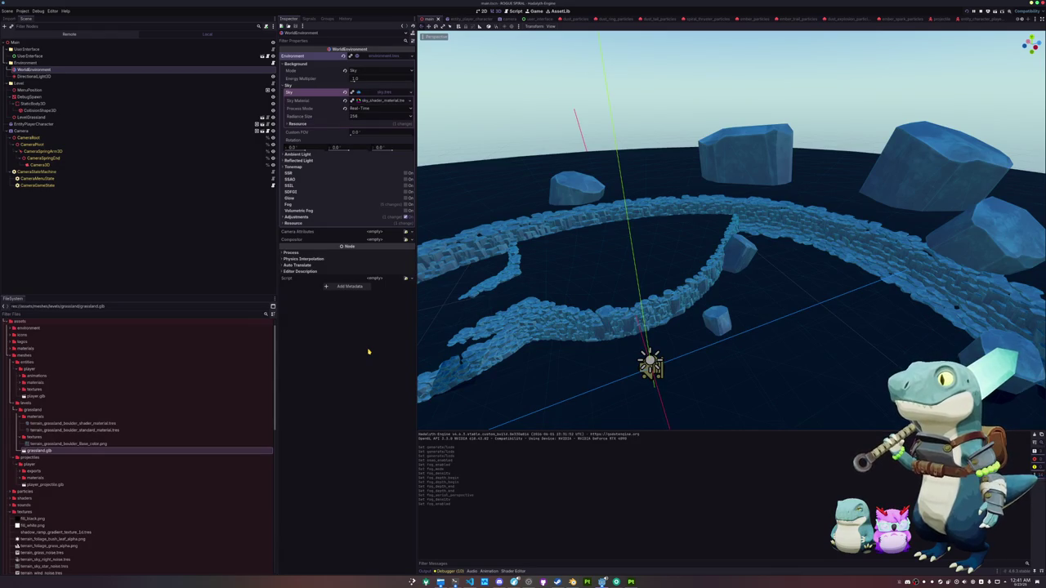
left_click(87, 64)
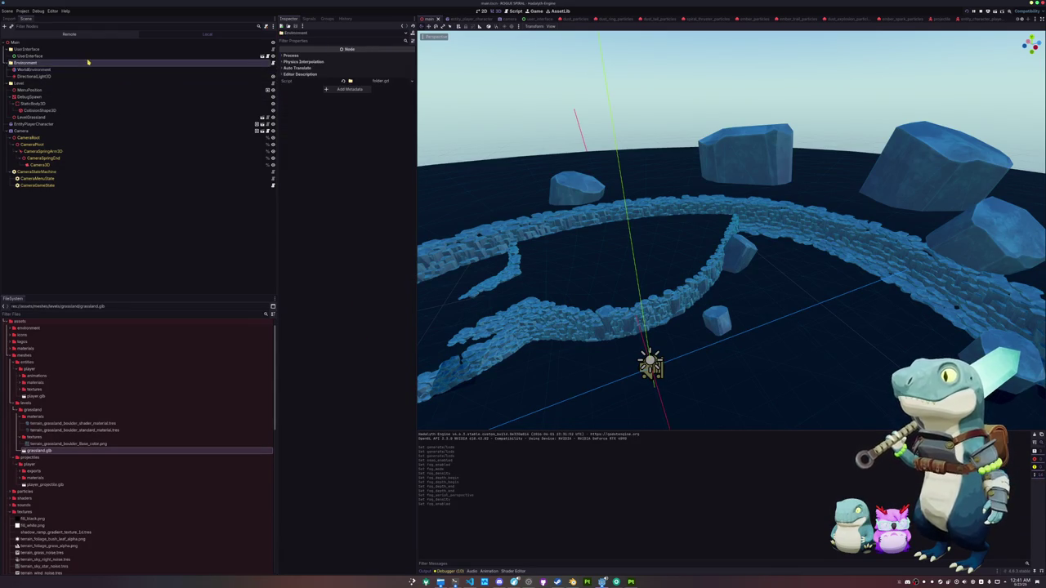
Add a MeshInstance3D child under Environment named FogCylinderMeshInstance3D.
right_click(66, 65)
left_click(92, 77)
type("meshinstance3d")
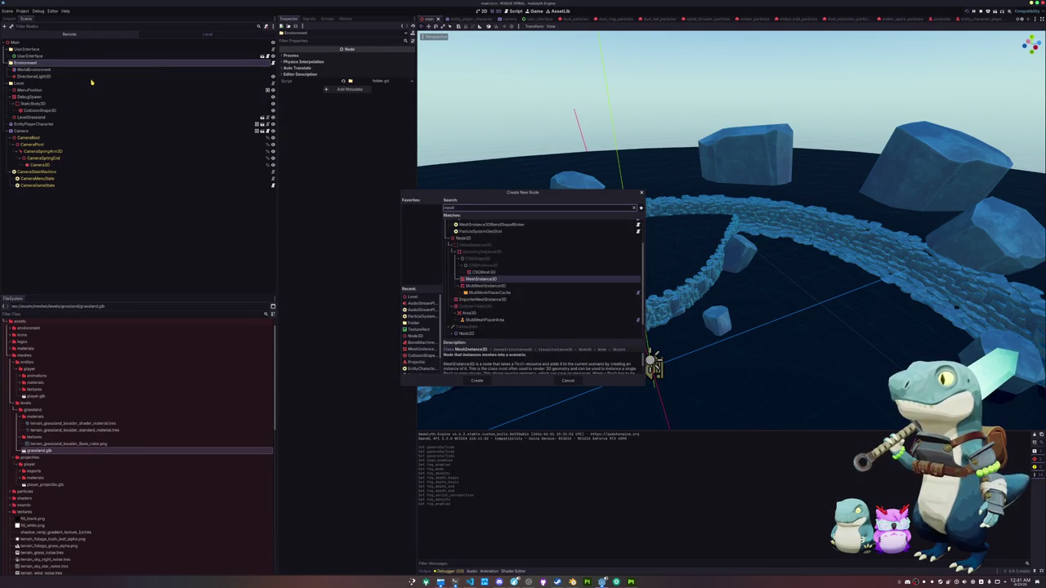
key("Return")
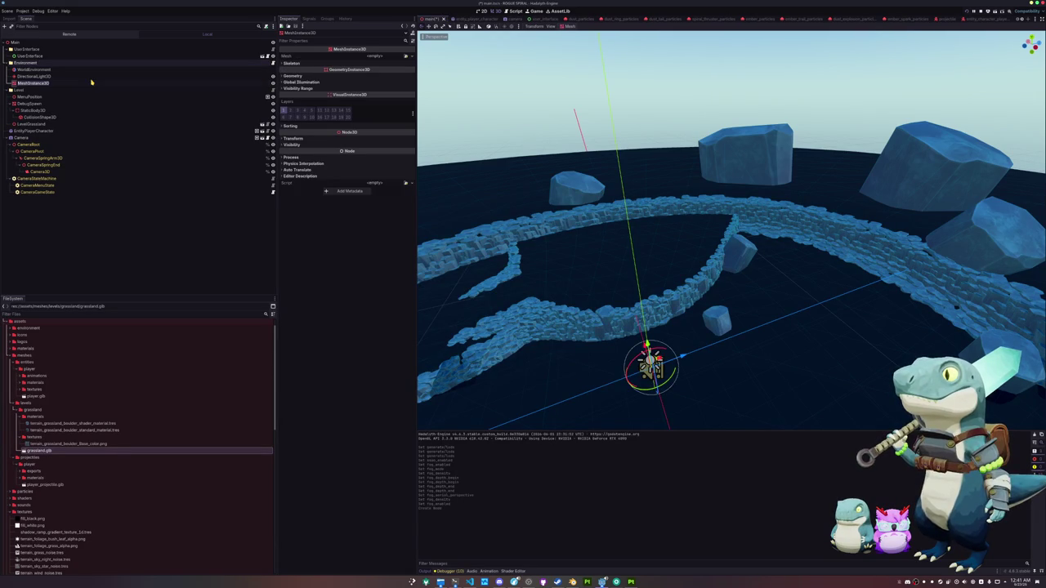
key("F2")
type("R")
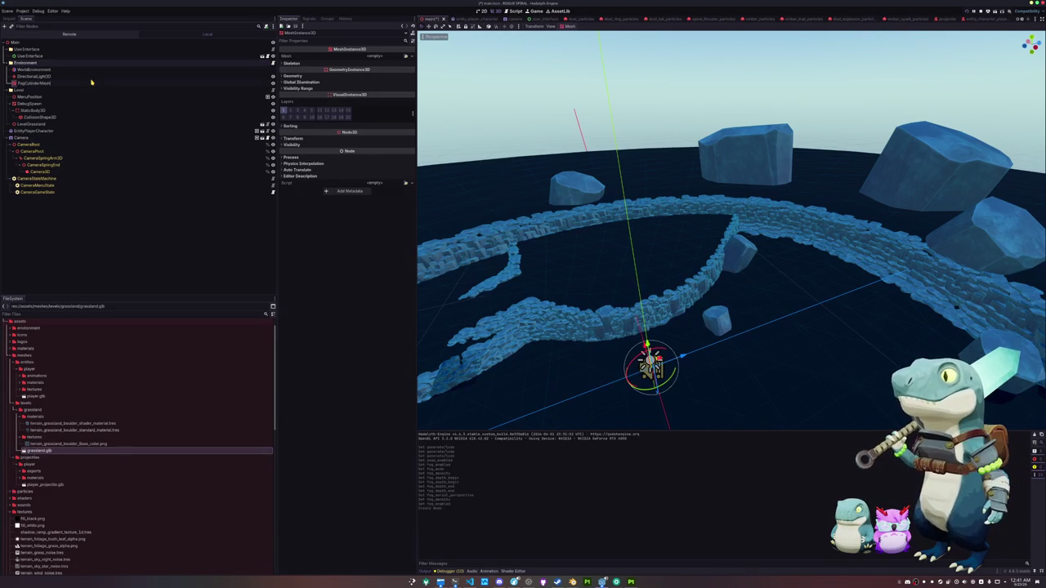
type("ance3D")
key("Return")
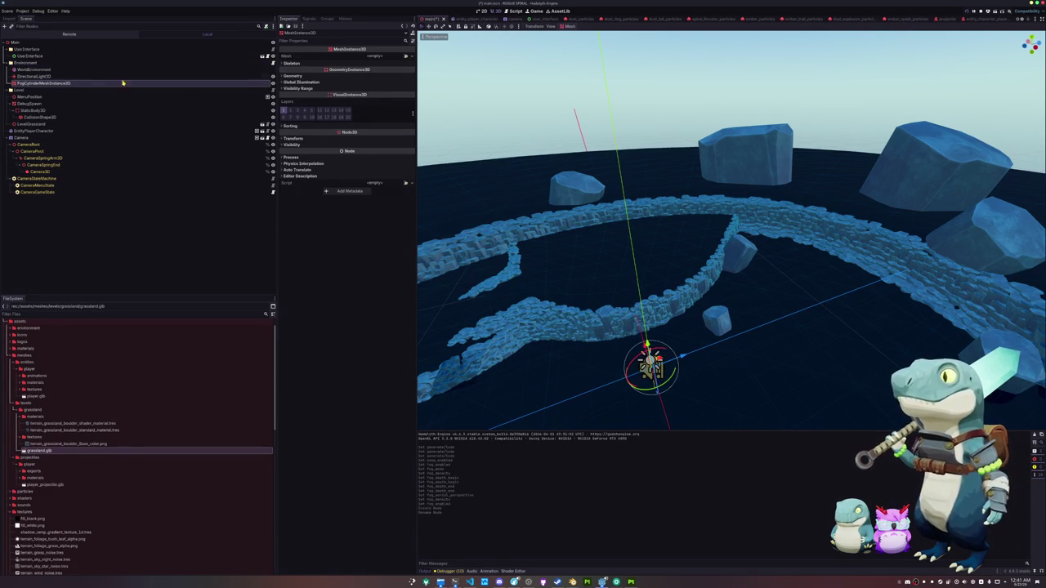
Give it a new CylinderMesh with the top and bottom caps turned off.
left_click(412, 56)
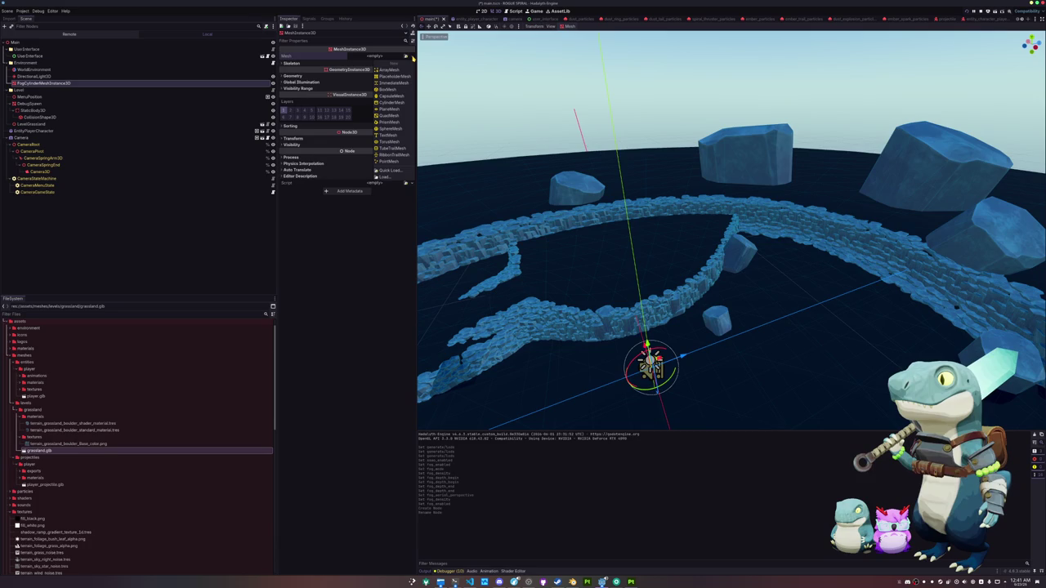
left_click(391, 102)
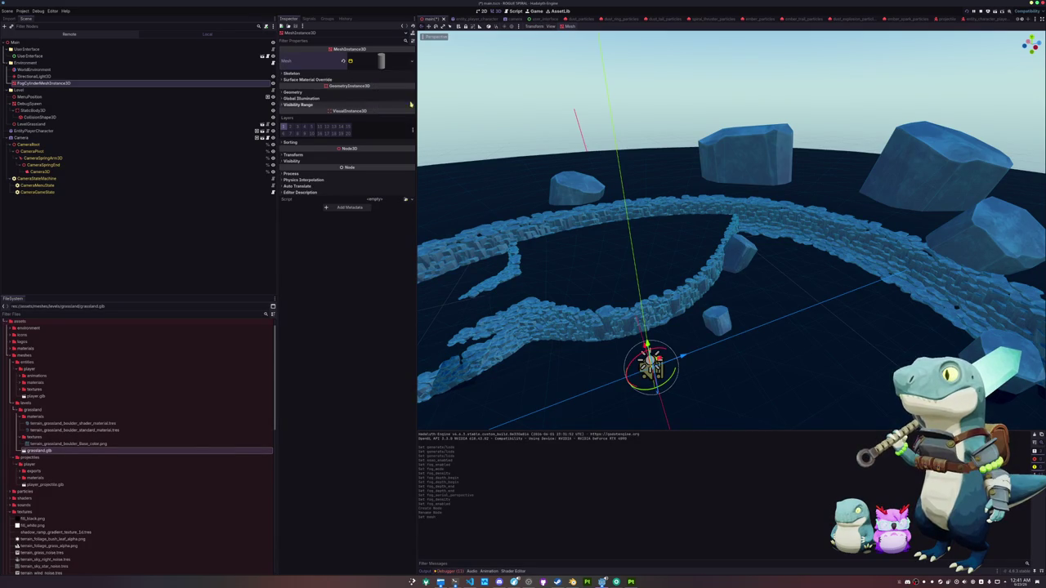
left_click(372, 61)
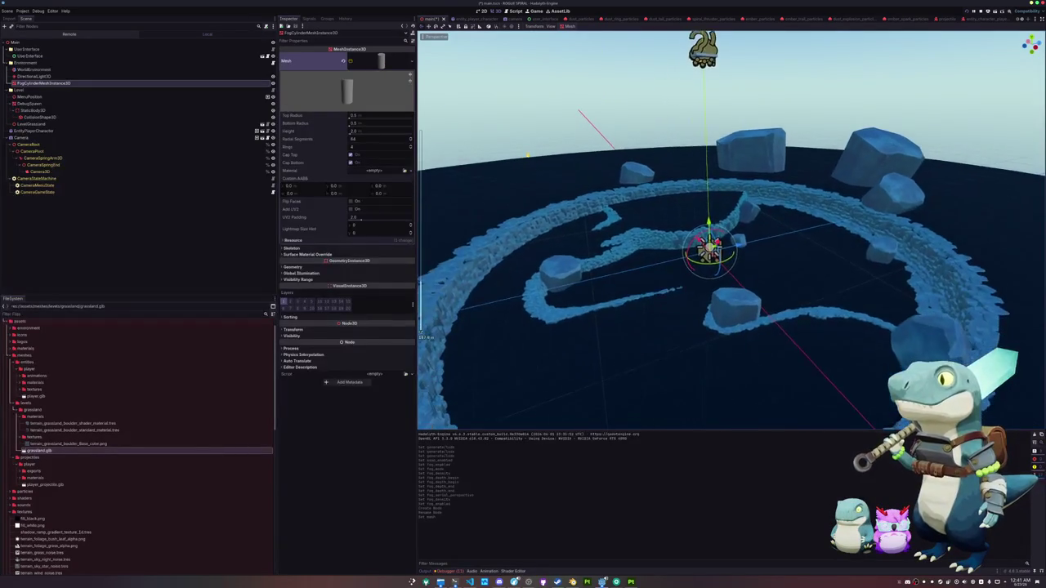
left_click(350, 156)
left_click(350, 163)
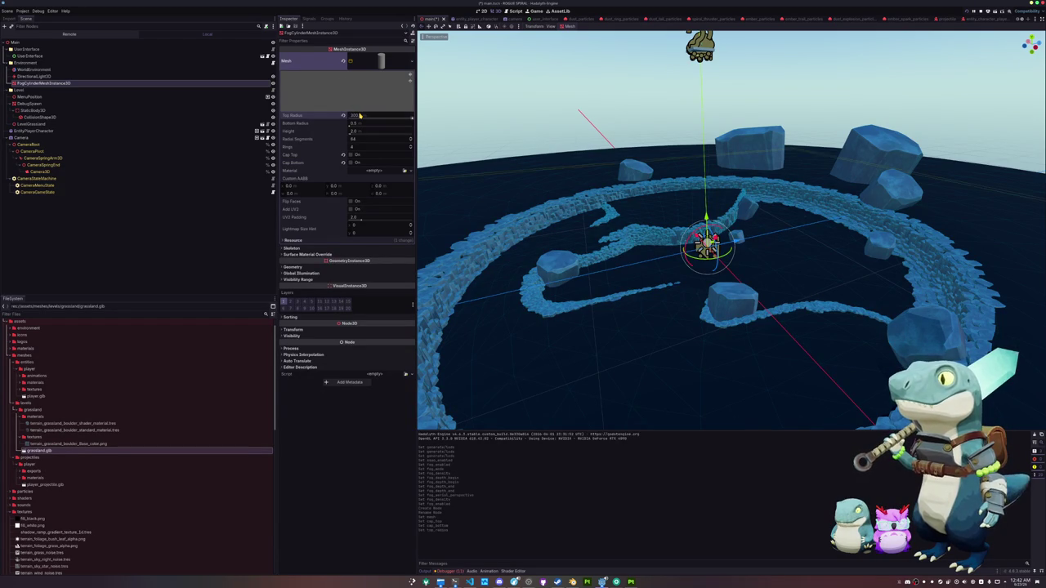
Set the cylinder's top and bottom radius to 300 and its height to 100.
left_click(359, 123)
type("300")
key("Return")
left_click(363, 130)
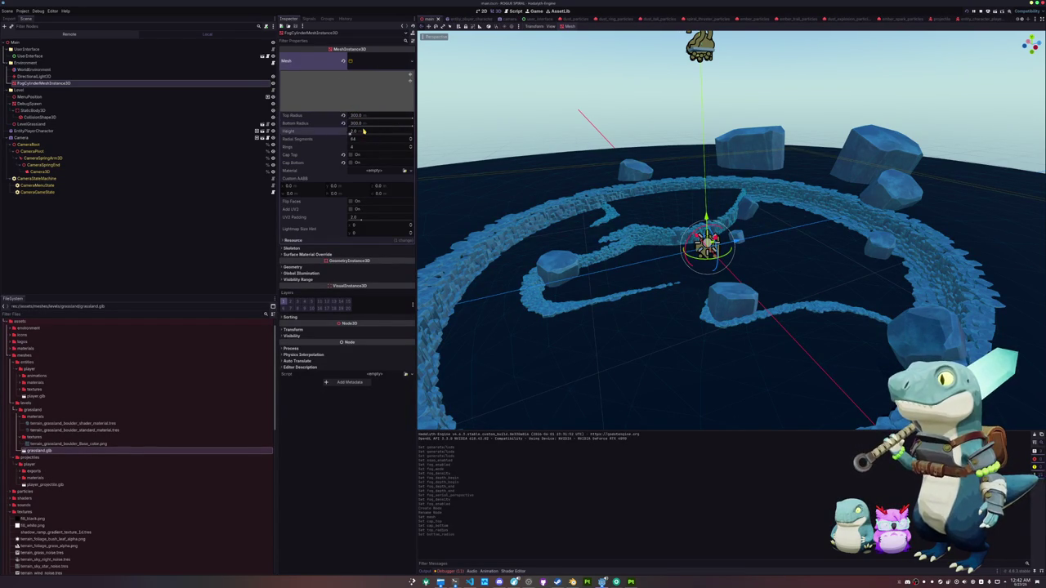
type("500")
key("Return")
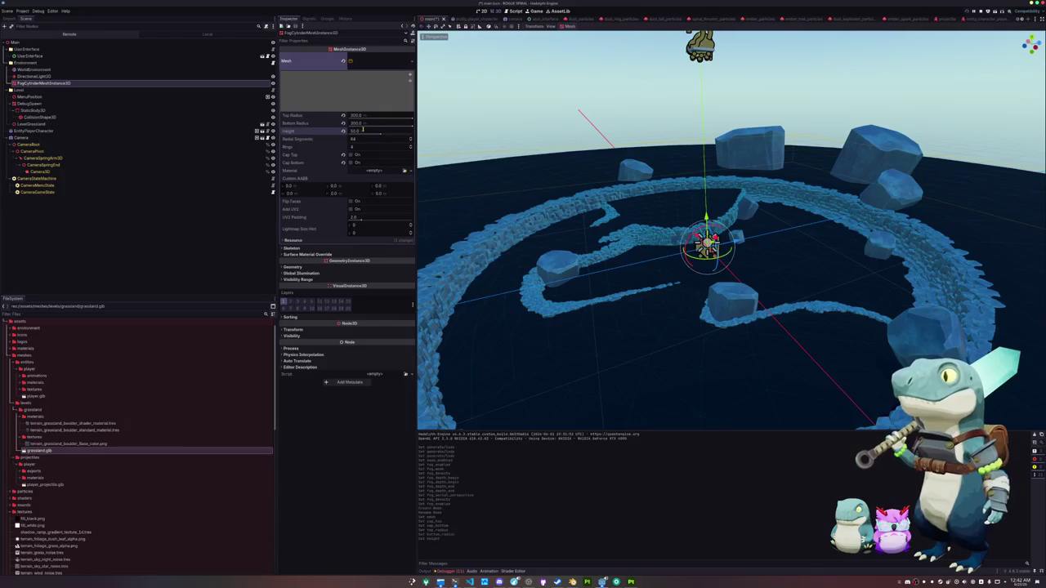
left_click_drag(535, 229, 530, 199)
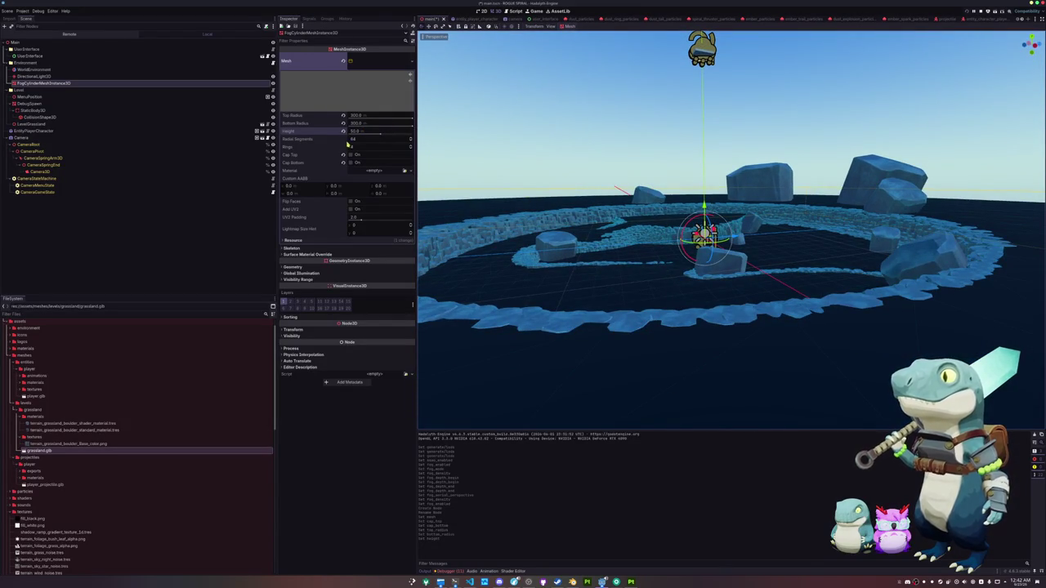
mouse_move(433, 132)
left_mouse_down()
mouse_move(477, 164)
mouse_move(479, 194)
mouse_move(484, 170)
mouse_move(362, 159)
left_mouse_up()
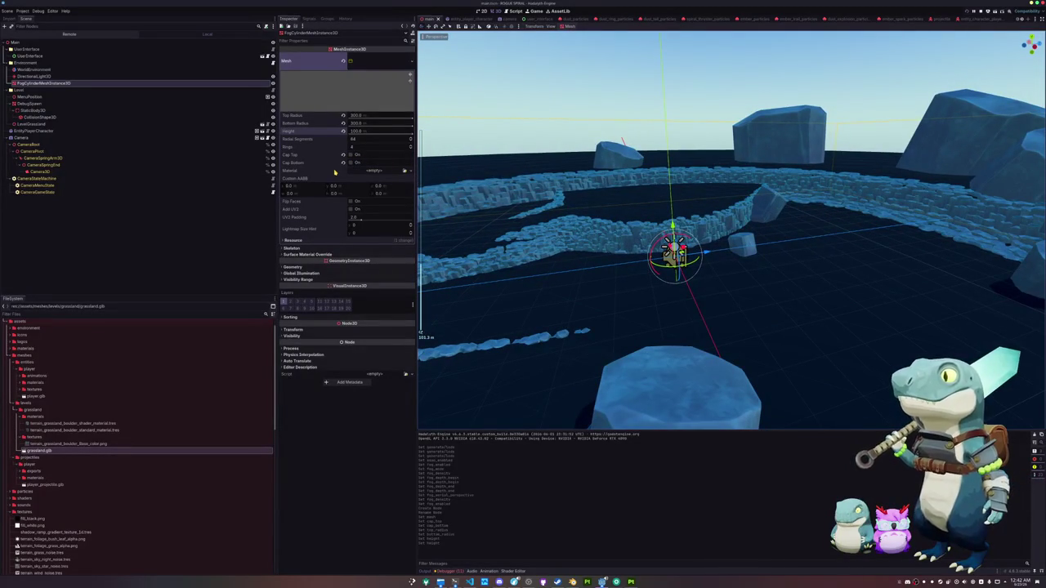
Give the cylinder a new StandardMaterial3D with Cull Mode set to Disabled.
left_click(405, 170)
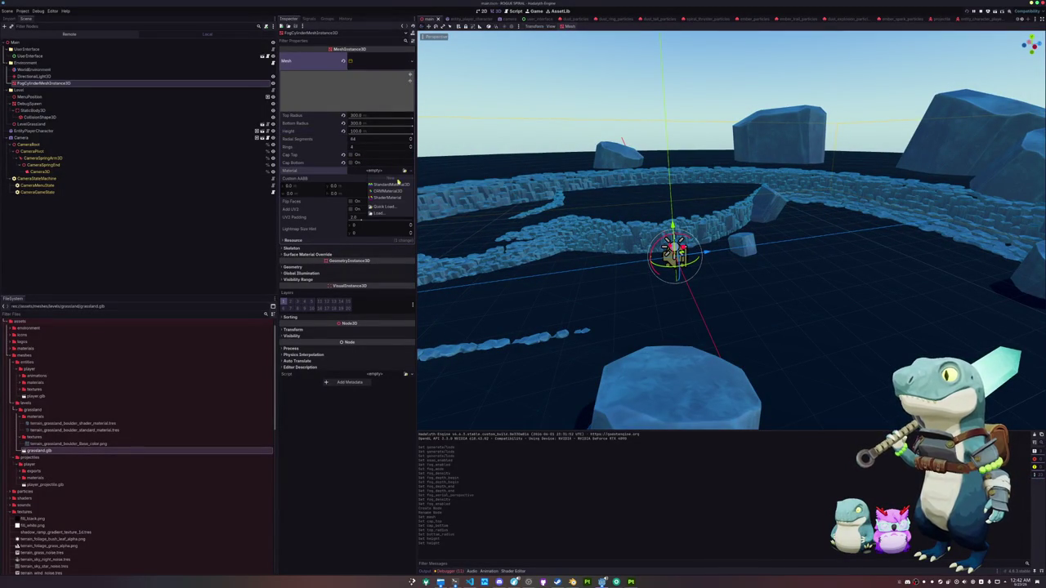
left_click(391, 184)
left_click(342, 231)
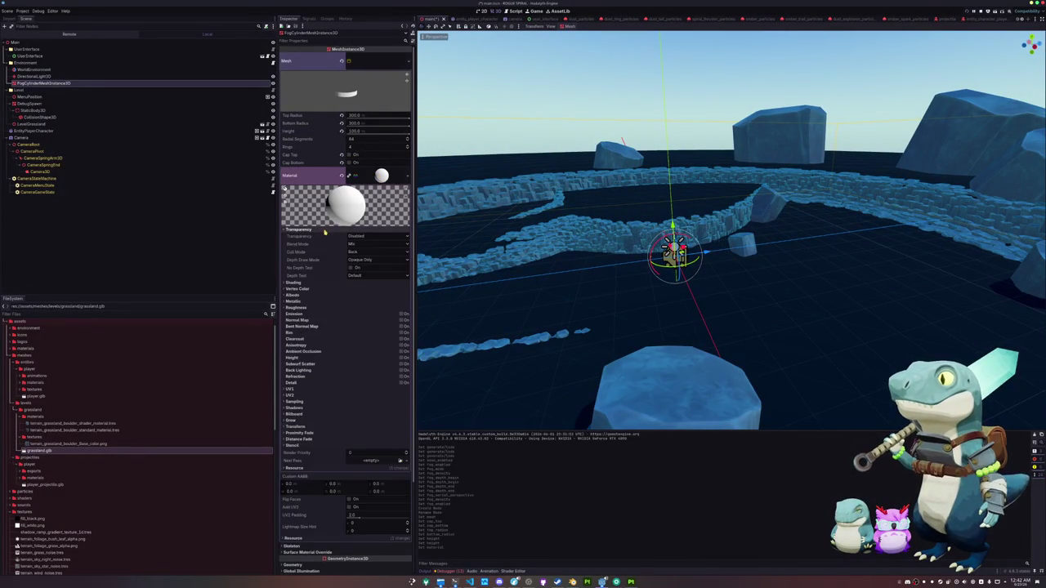
left_click(358, 251)
left_click(361, 267)
scroll(484, 202, "down", 5)
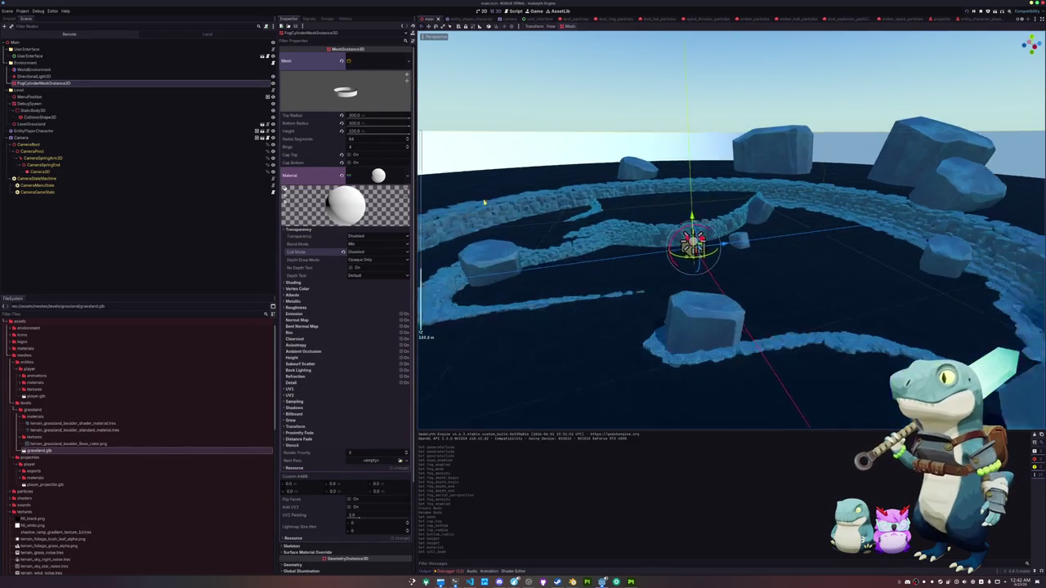
scroll(484, 202, "up", 4)
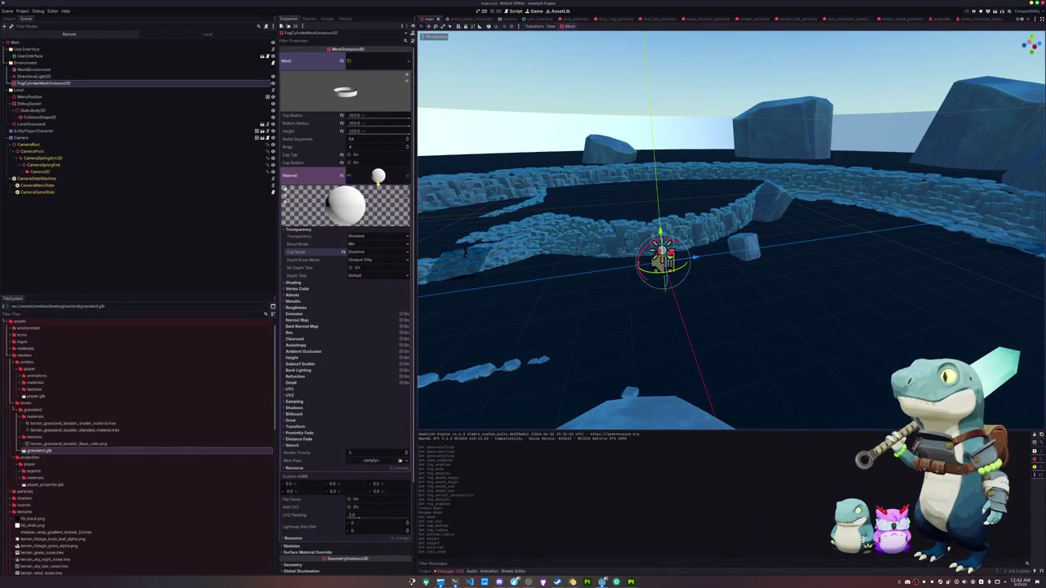
Replace it with a new ShaderMaterial and begin creating a new shader for it.
left_click(408, 176)
left_click(380, 210)
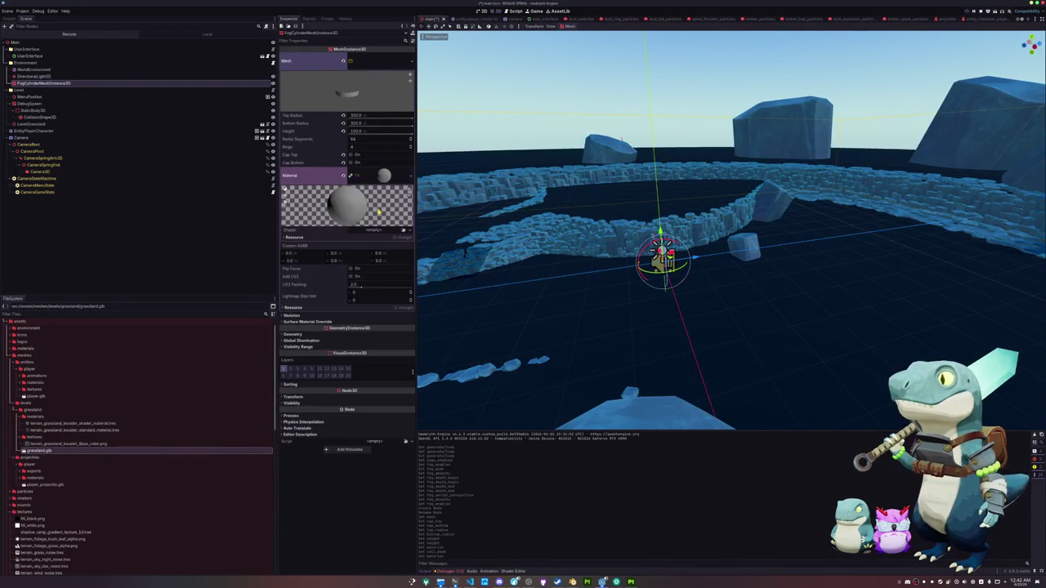
left_click(403, 230)
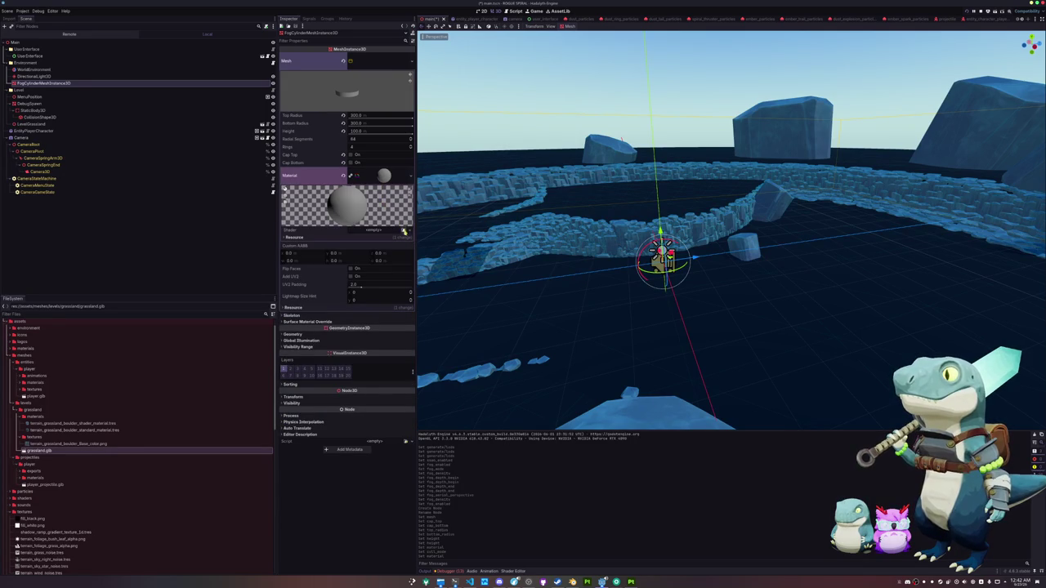
left_click(392, 240)
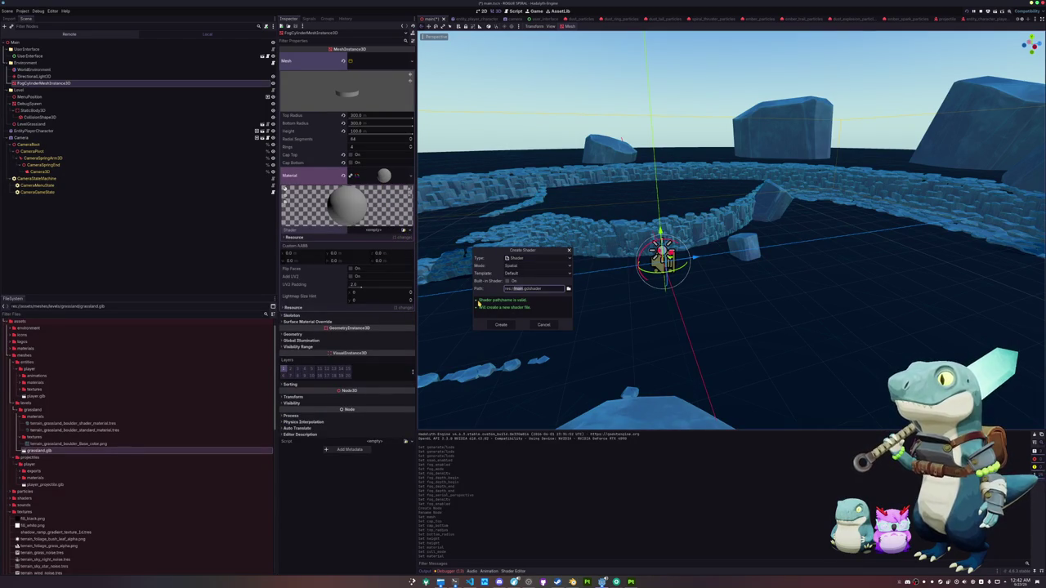
Create shader standard_material_fog in res://assets/shaders and bring up the Shader Editor.
type("standard_material")
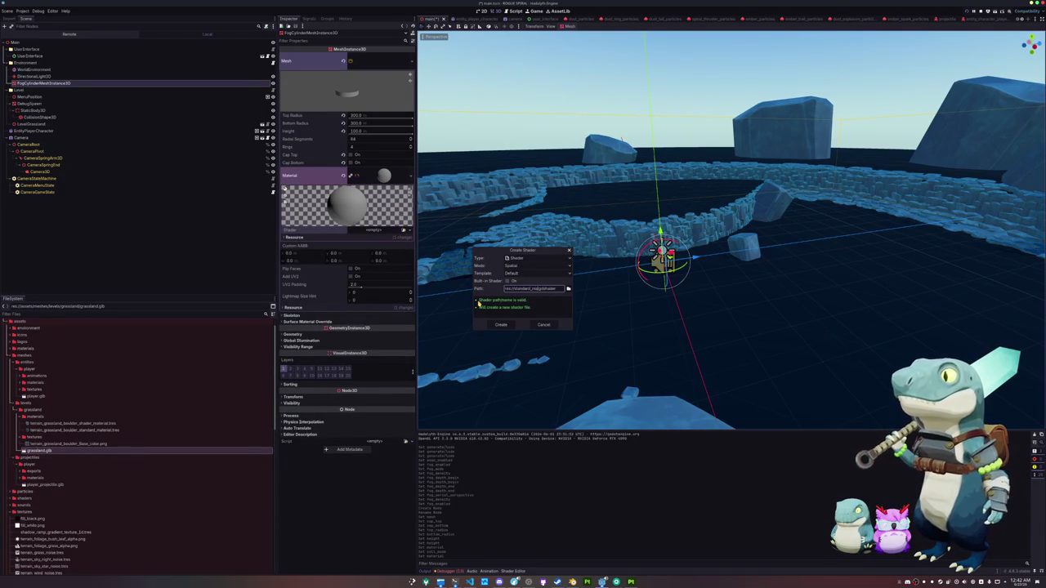
type("_fog")
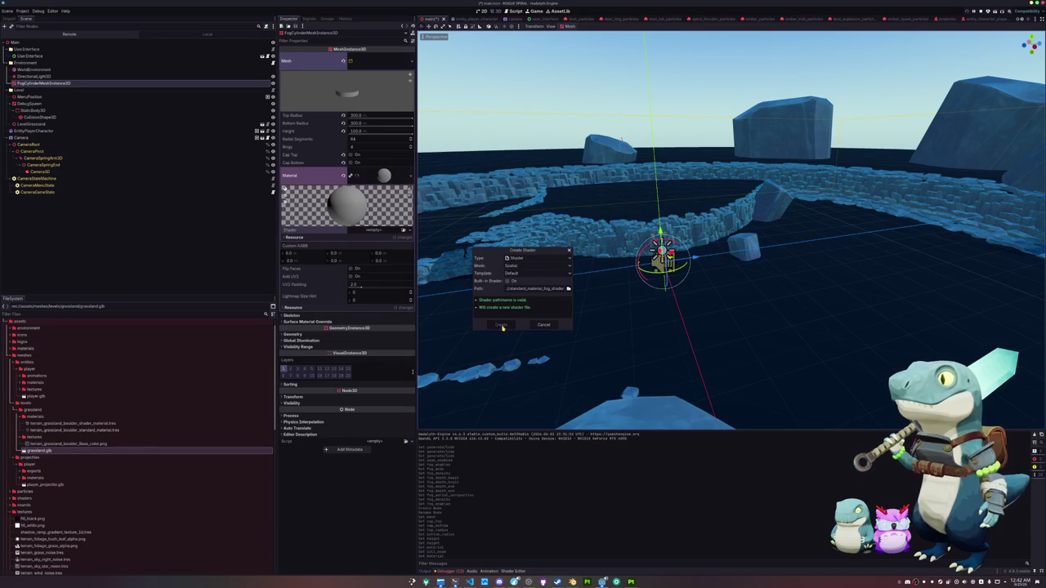
left_click(567, 289)
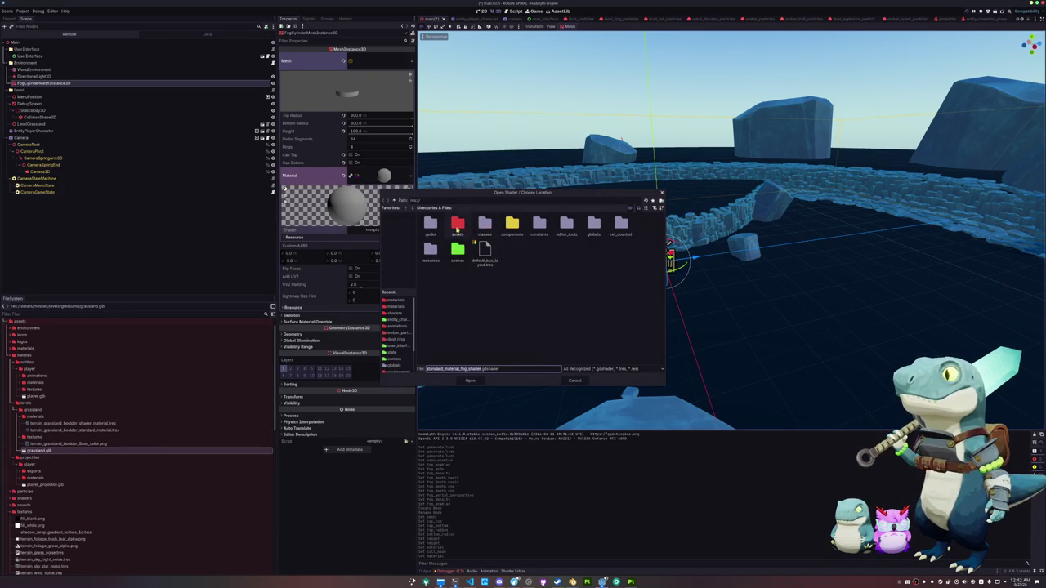
double_click(458, 225)
double_click(593, 225)
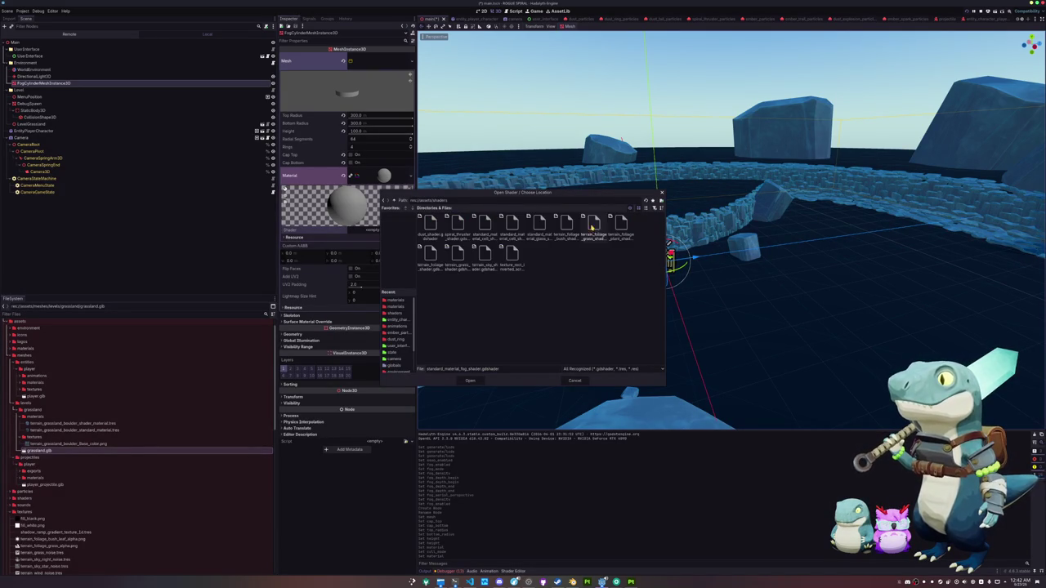
left_click(470, 383)
left_click(502, 327)
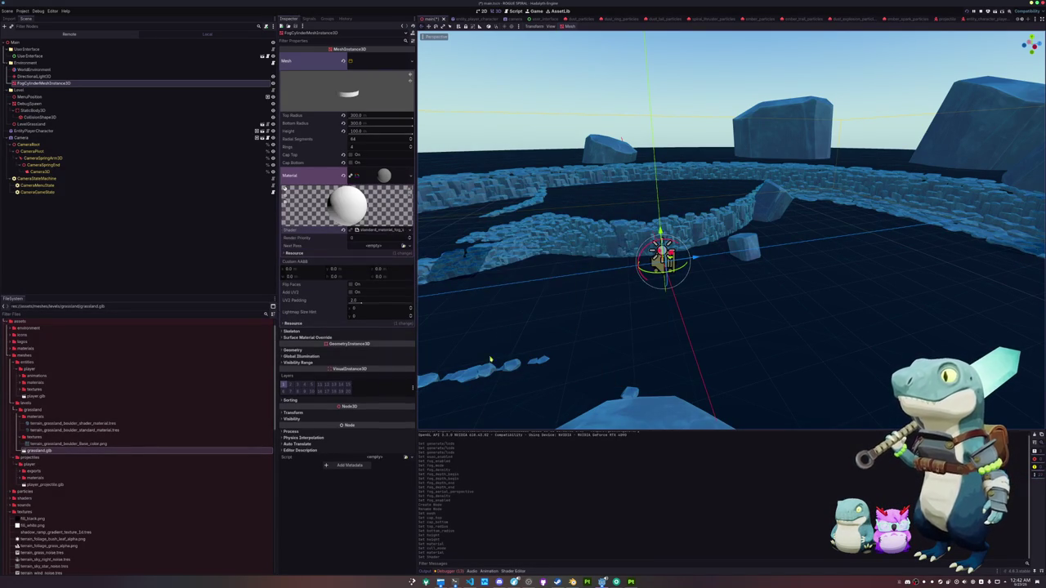
left_click(514, 570)
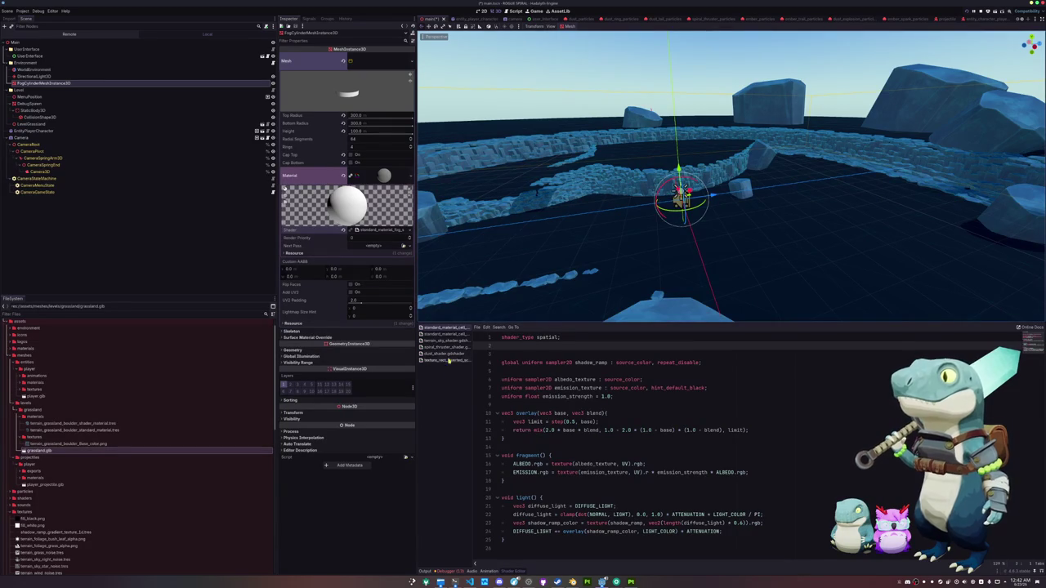
Add 'render_mode cull_disabled;' below the shader_type line of the fog shader.
left_click(389, 232)
left_click(520, 345)
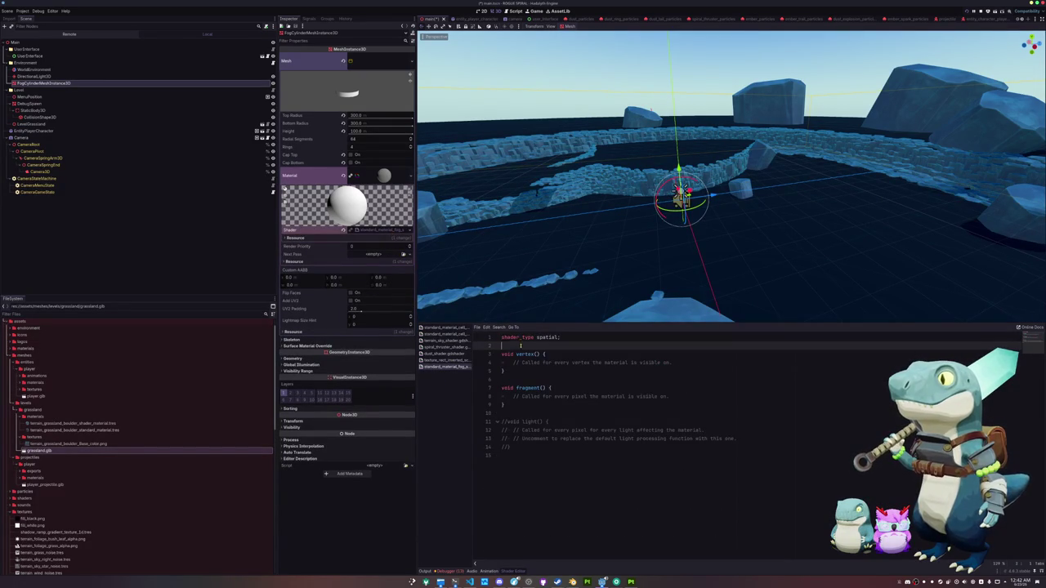
key("Return")
key("Return")
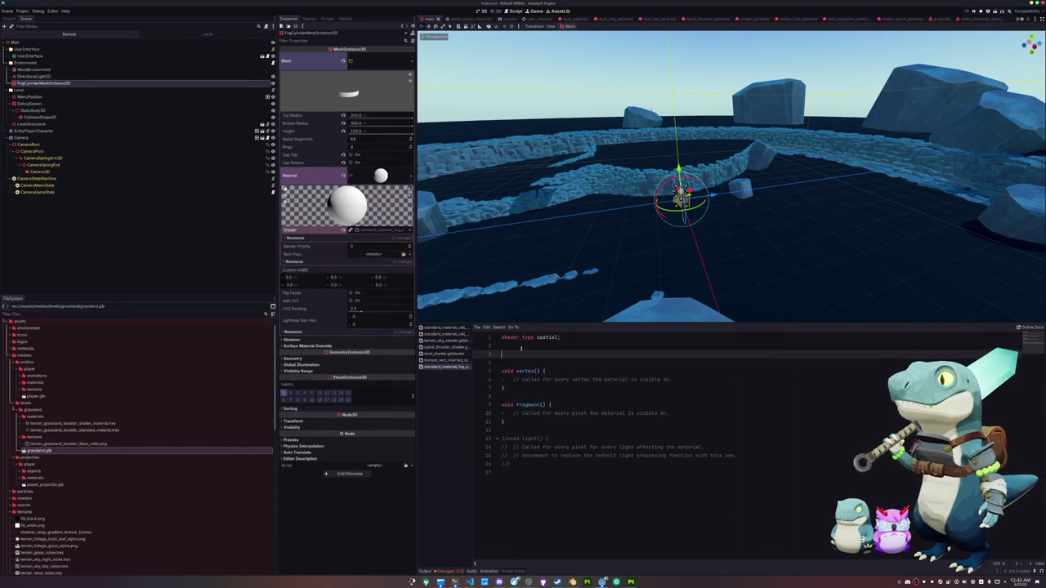
type("render_mode cull_disabled;")
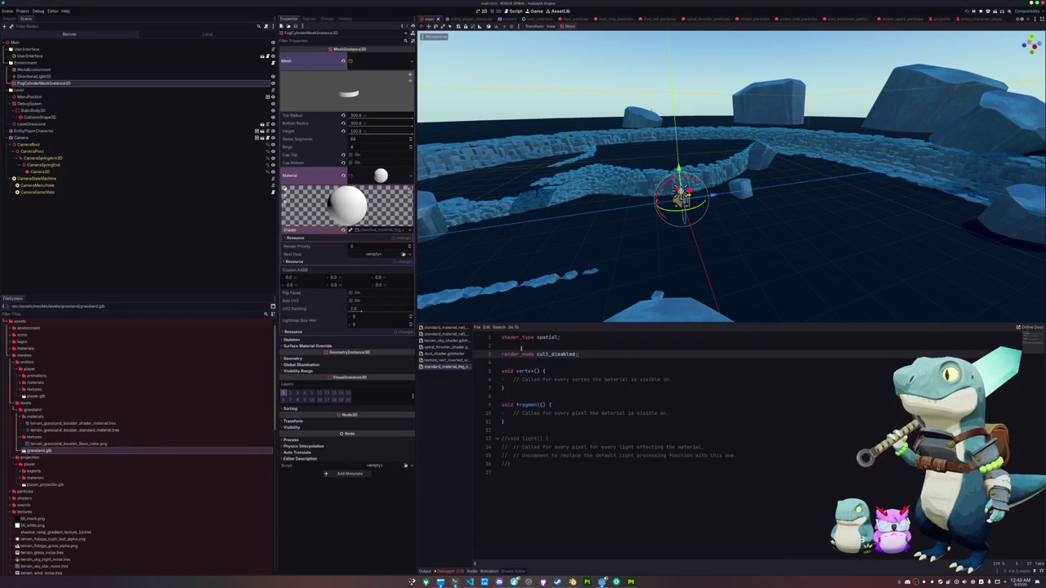
Declare 'uniform sampler2D depth_texture : hint_depth_texture;' after the render_mode line.
key("Down")
key("Down")
key("Down")
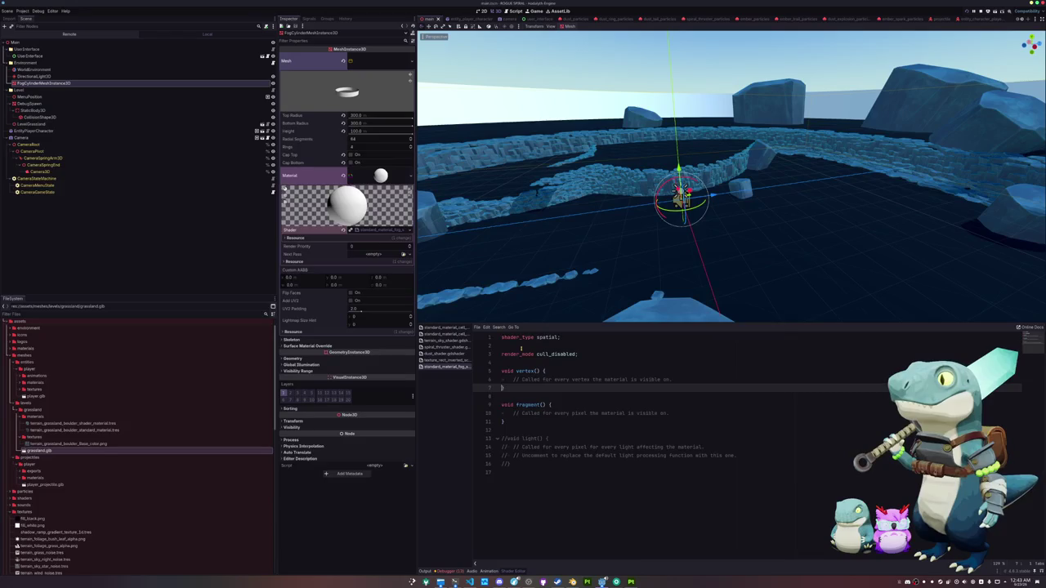
key("Up")
key("Up")
key("Up")
key("End")
key("Return")
key("Return")
type("form")
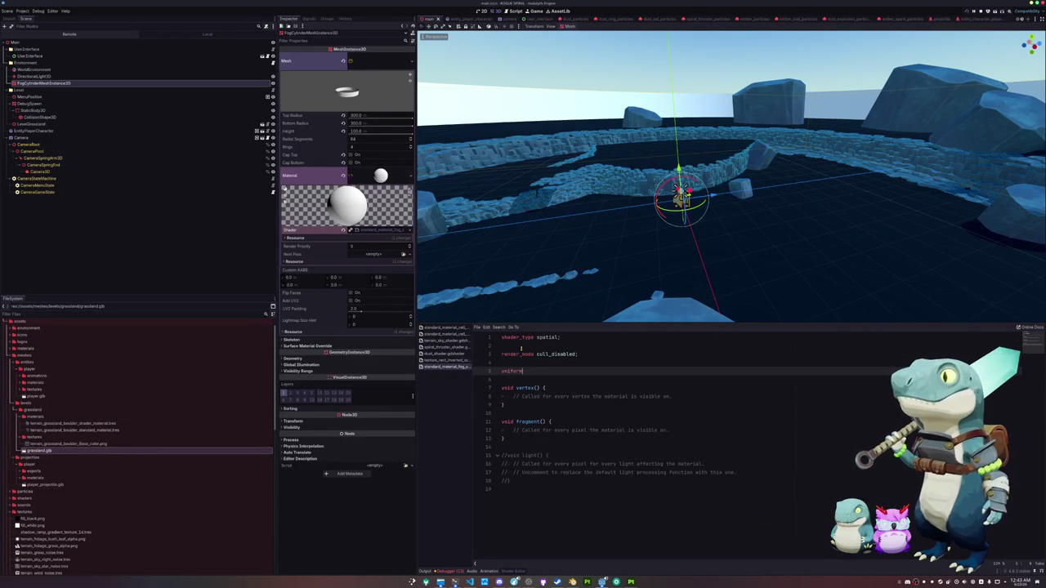
type(" sampler2D de")
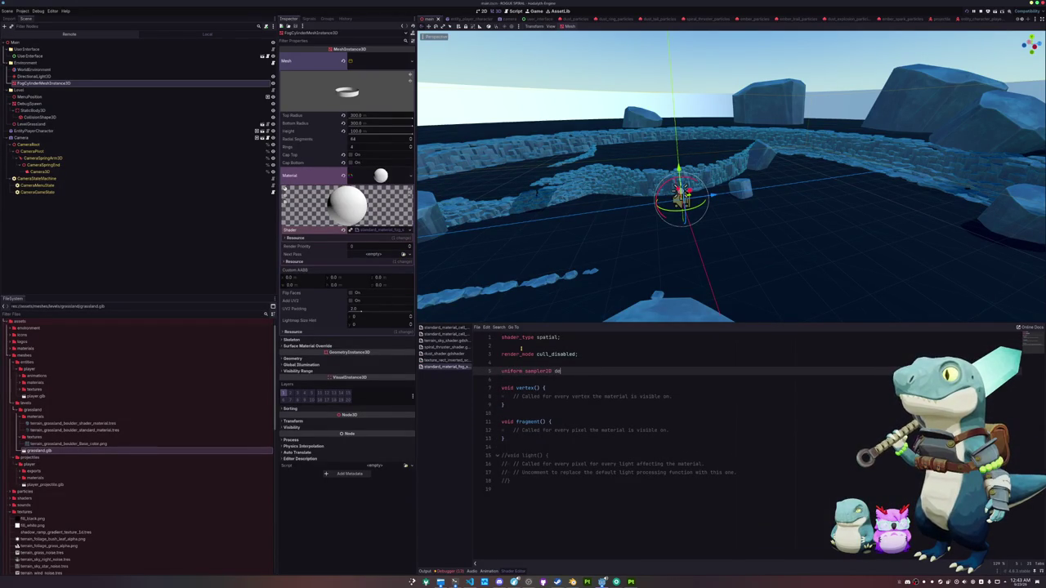
type("pth_texture : hint_depth")
key("Return")
Paste depth reconstruction code into fragment() to output linear depth as ALBEDO.
key("Down")
key("Down")
key("Down")
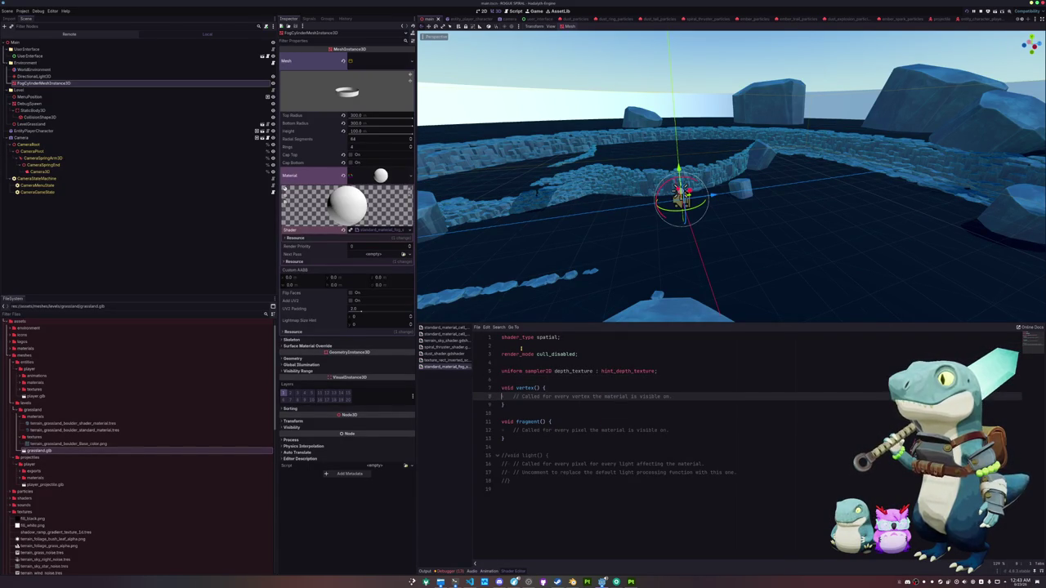
key("Return")
key("Return")
key("Up")
key("Return")
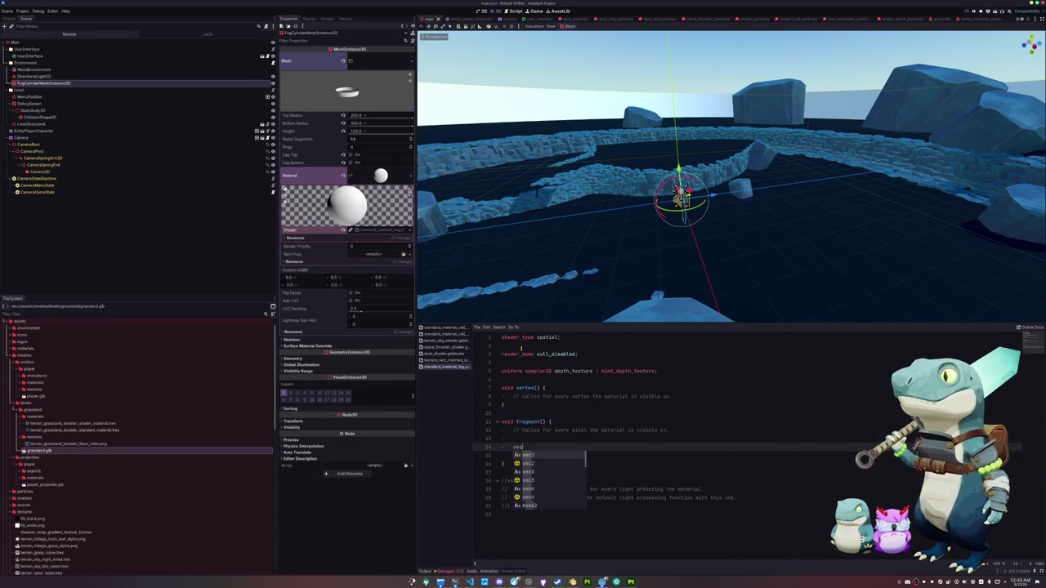
key("Escape")
type("3 ")
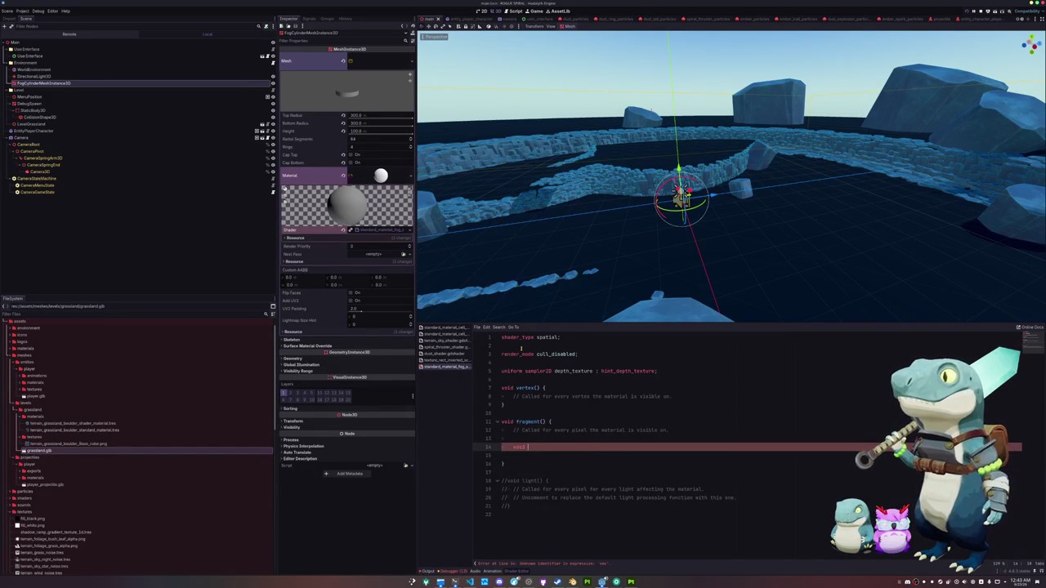
type("screen")
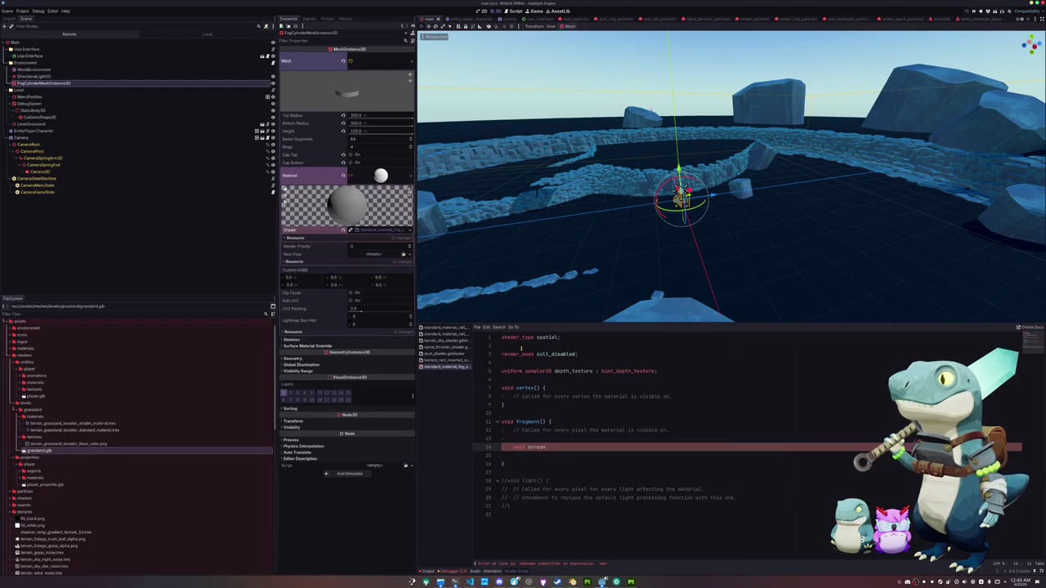
key("Down")
key("Down")
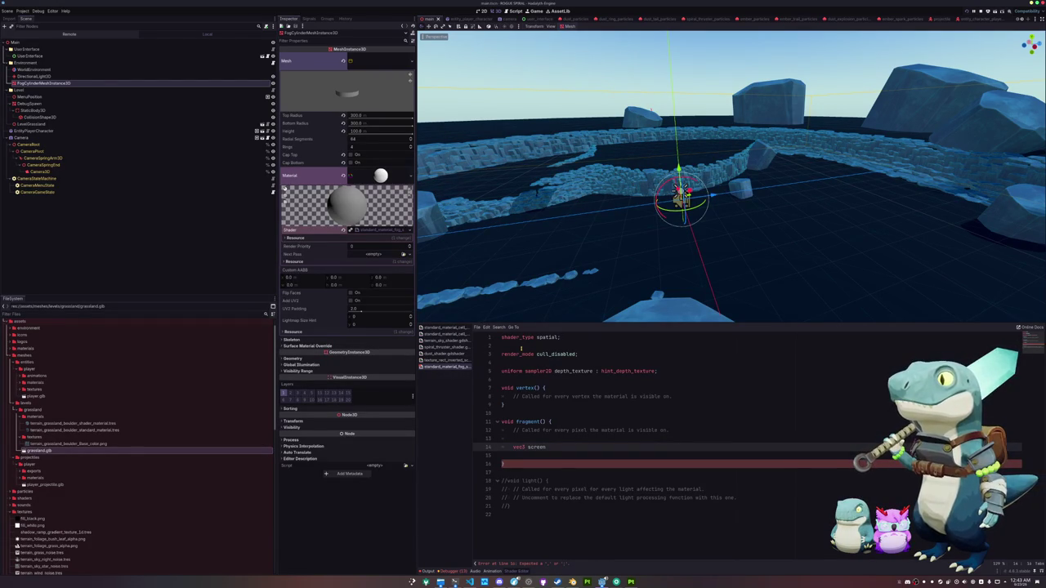
key("Up")
key("Up")
key("ctrl+BackSpace")
key("ctrl+BackSpace")
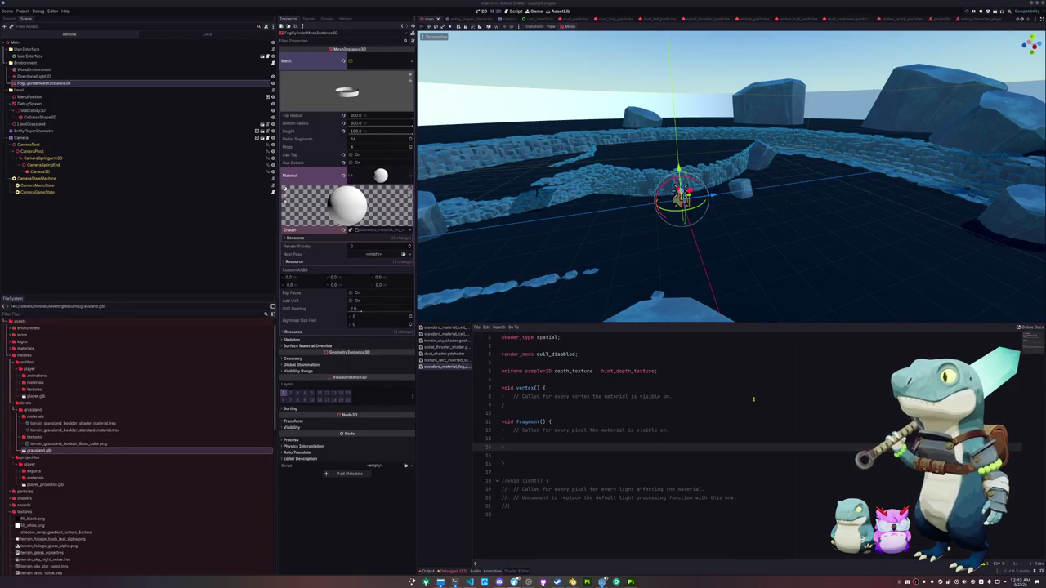
type("float depth = texture(depth_texture, SCREEN_UV).x;   vec3 ndc = vec3(SCREEN_UV * 2.0 - 1.0, depth);   vec4 view = INV_PROJECTION_MATRIX * vec4(ndc, 1.0);   view.xyz /= view.w;   float linear_depth = -view.z;    vec4 world = INV_VIEW_MATRIX * INV_PROJECTION_MATRIX * vec4(ndc, 1.0);   vec3 world_position = world.xyz / world.w;    // Visualize linear depth   ALBEDO.rgb = vec3(fract(linear_depth));")
Indent the pasted depth and world-position reconstruction code one level inside fragment().
left_click(521, 446)
key("Home")
key("shift+Down")
key("shift+Down")
key("shift+Down")
key("shift+Down")
key("shift+Down")
key("shift+Down")
key("shift+Down")
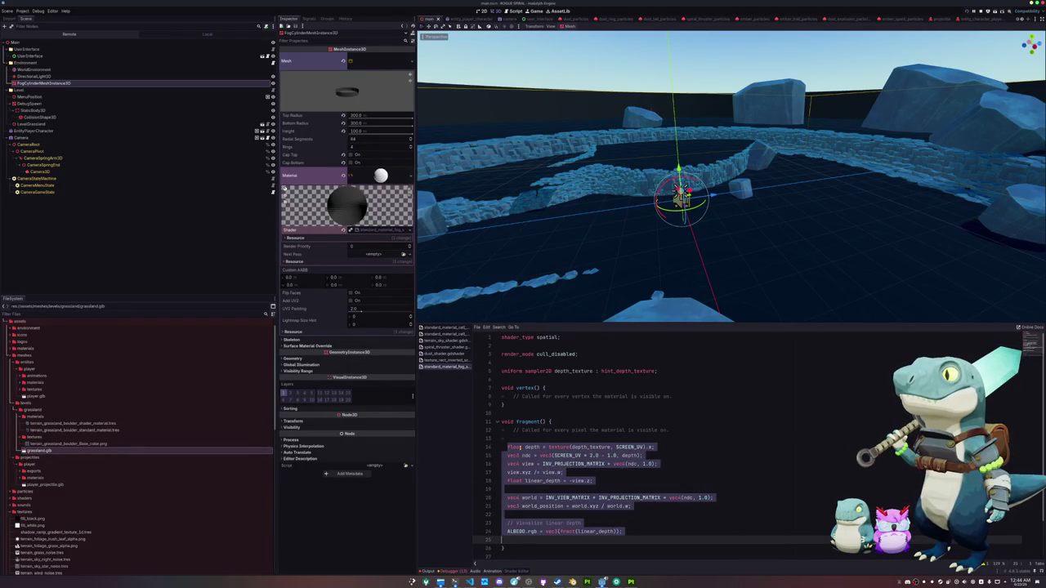
key("Tab")
key("Up")
key("Up")
key("Up")
key("Up")
key("Up")
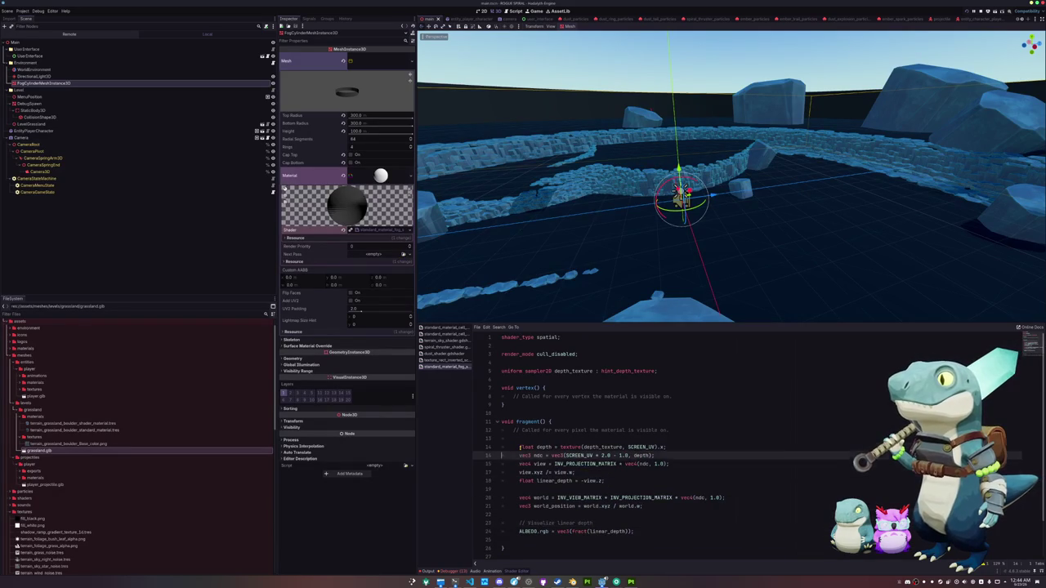
left_click_drag(572, 264, 595, 212)
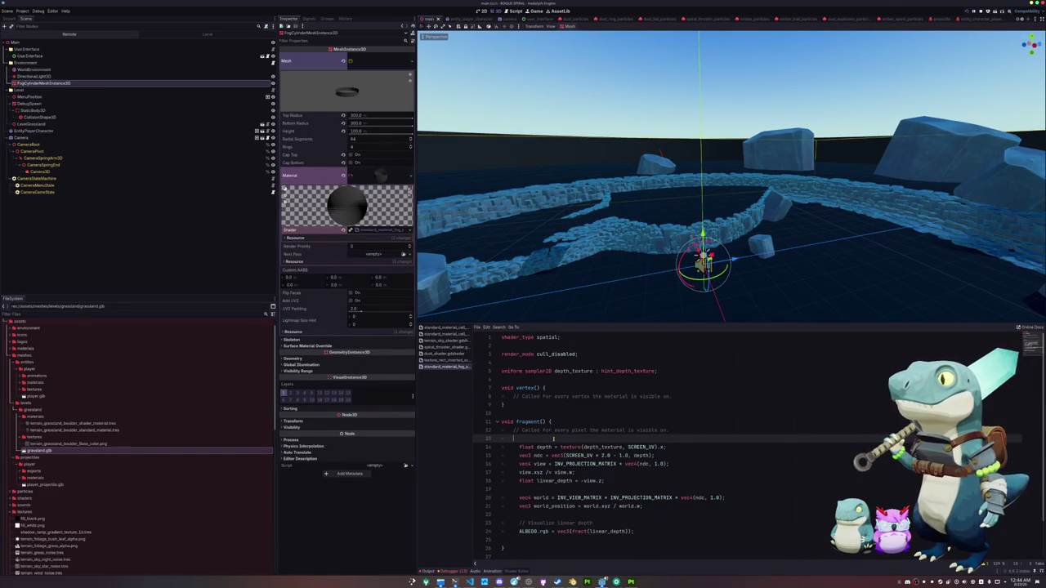
Delete the default fragment comment, the empty vertex() function, the commented light() function and the depth comment.
key("Up")
key("ctrl+shift+k")
key("ctrl+shift+k")
key("Up")
key("Up")
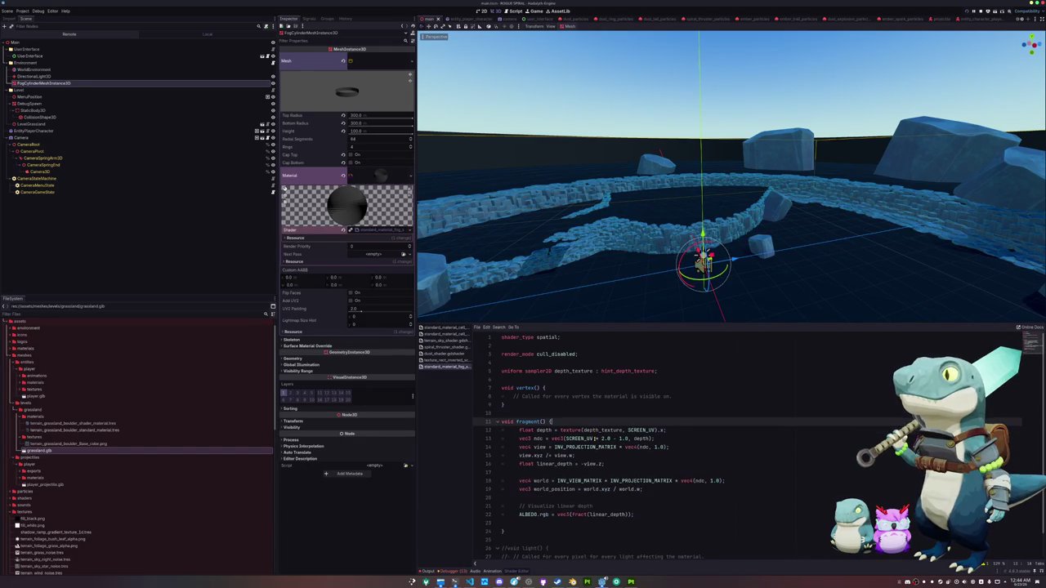
key("Up")
key("Up")
key("Up")
key("ctrl+shift+k")
key("ctrl+shift+k")
key("ctrl+shift+k")
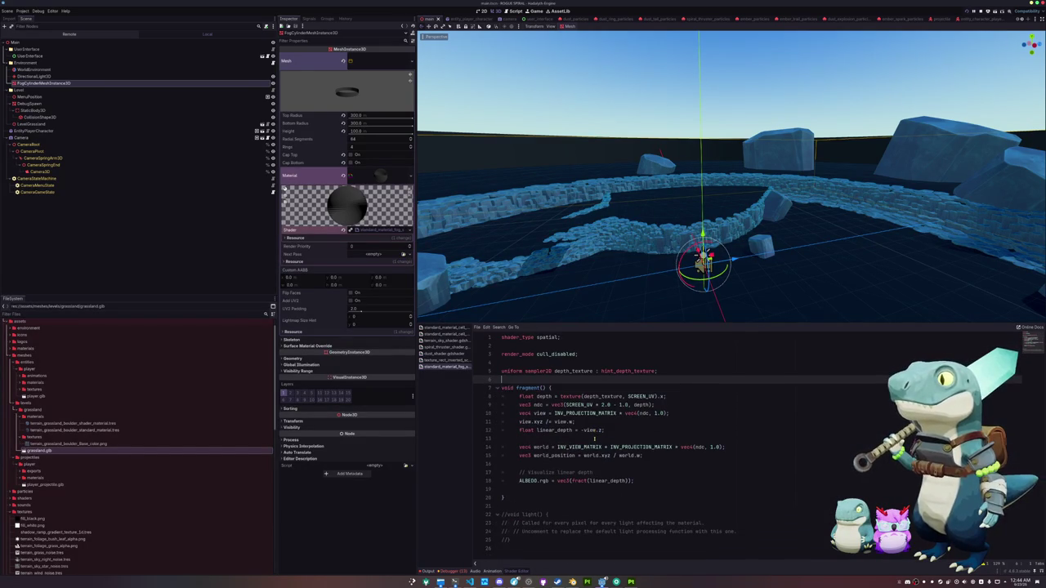
key("Down")
key("Down")
key("Down")
key("shift+Down")
key("shift+Down")
key("shift+Down")
key("ctrl+shift+k")
key("Up")
key("Up")
key("Up")
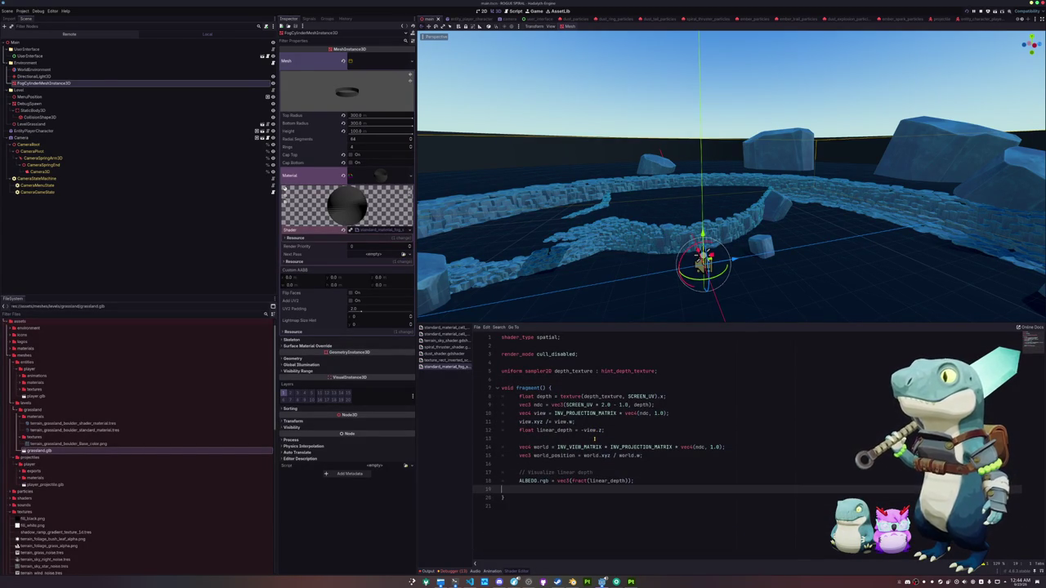
key("Up")
key("ctrl+shift+k")
Remove the fract() wrapper so ALBEDO shows linear depth directly, adding a blank line above it.
key("Down")
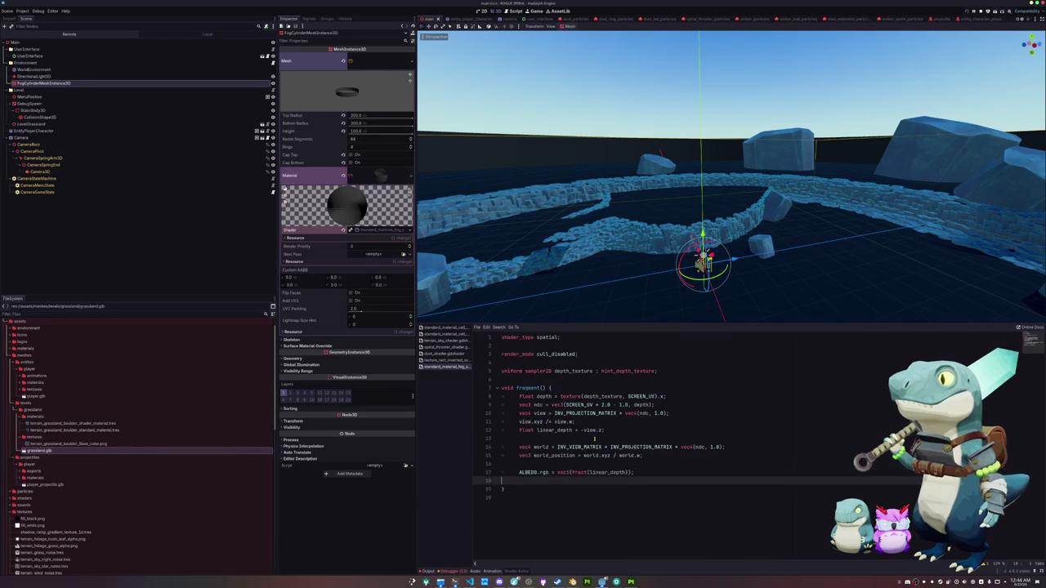
key("Up")
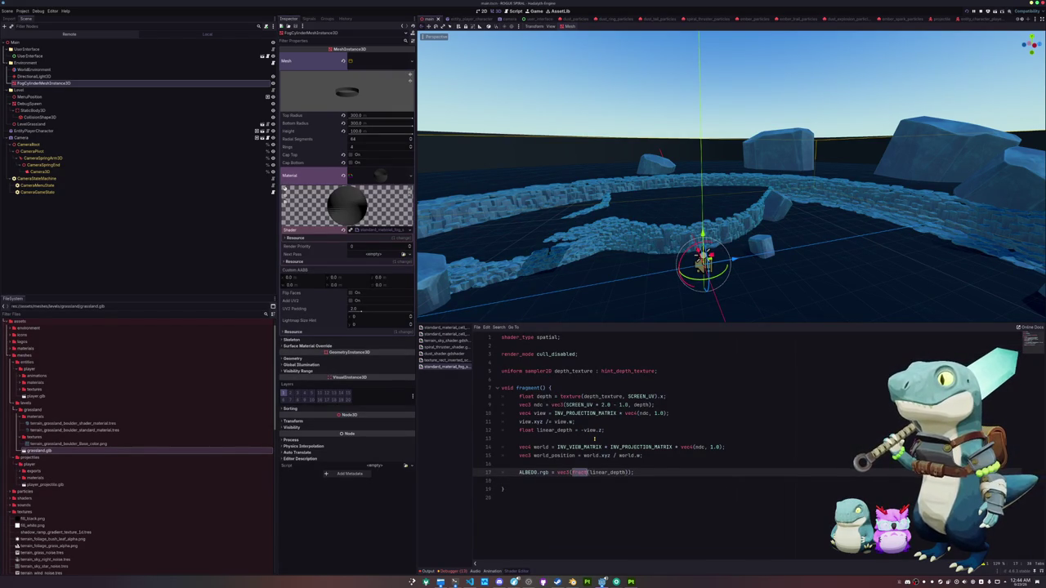
key("BackSpace")
key("BackSpace")
key("BackSpace")
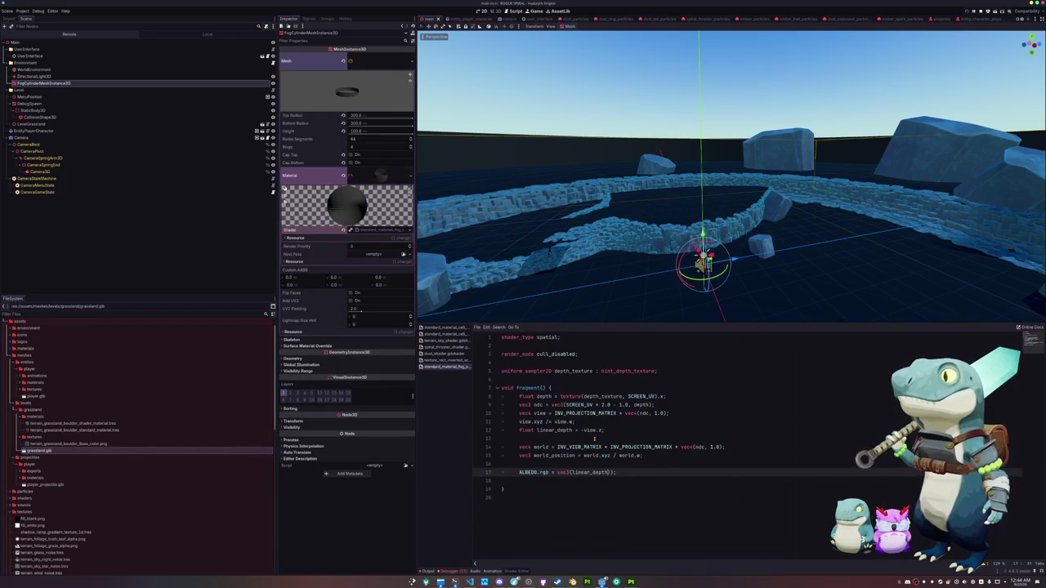
key("BackSpace")
key("Up")
key("Return")
key("Return")
key("Up")
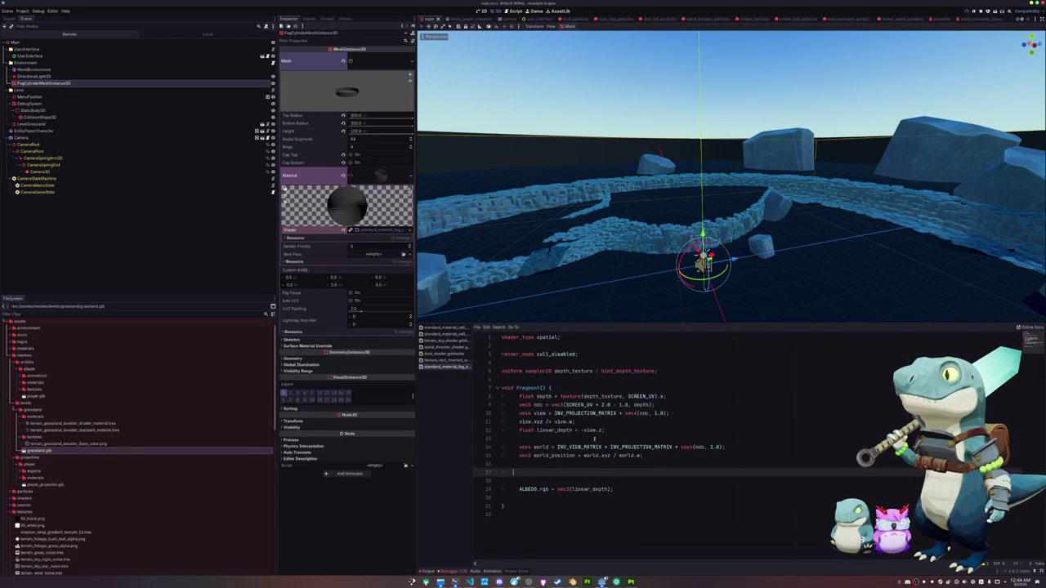
Outdent the depth and world-position lines and tidy the blank line before the ALBEDO output.
key("Up")
key("Up")
key("Up")
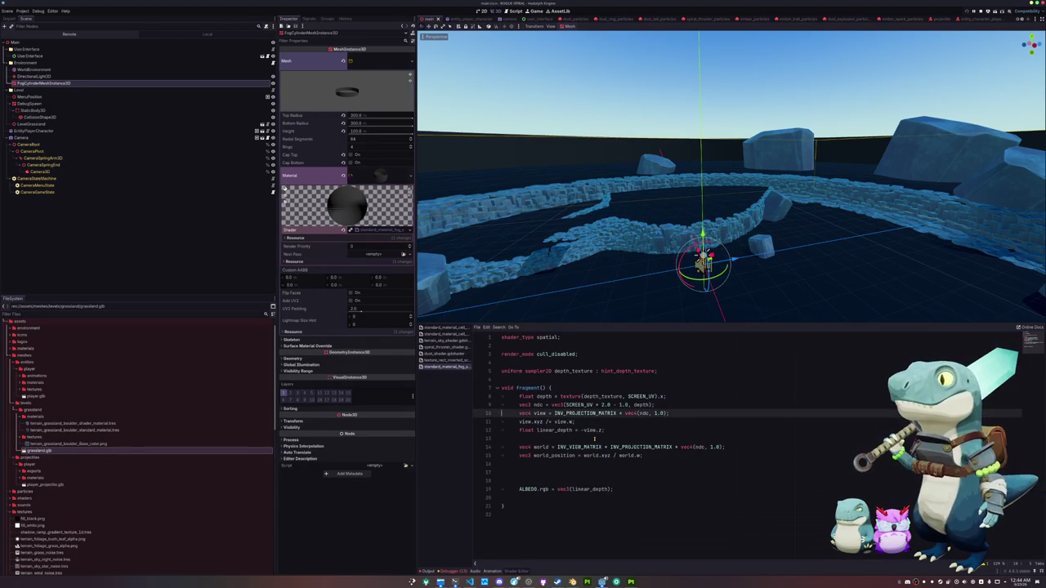
key("shift+Down")
key("shift+Down")
key("shift+Down")
key("shift+Down")
key("shift+Tab")
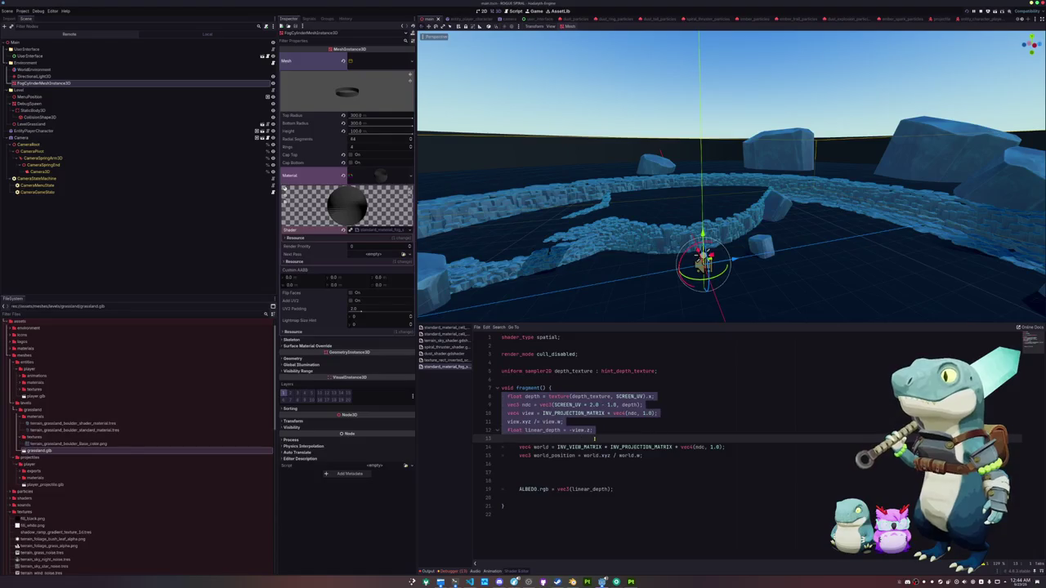
key("Down")
key("shift+Down")
key("shift+Down")
key("shift+Tab")
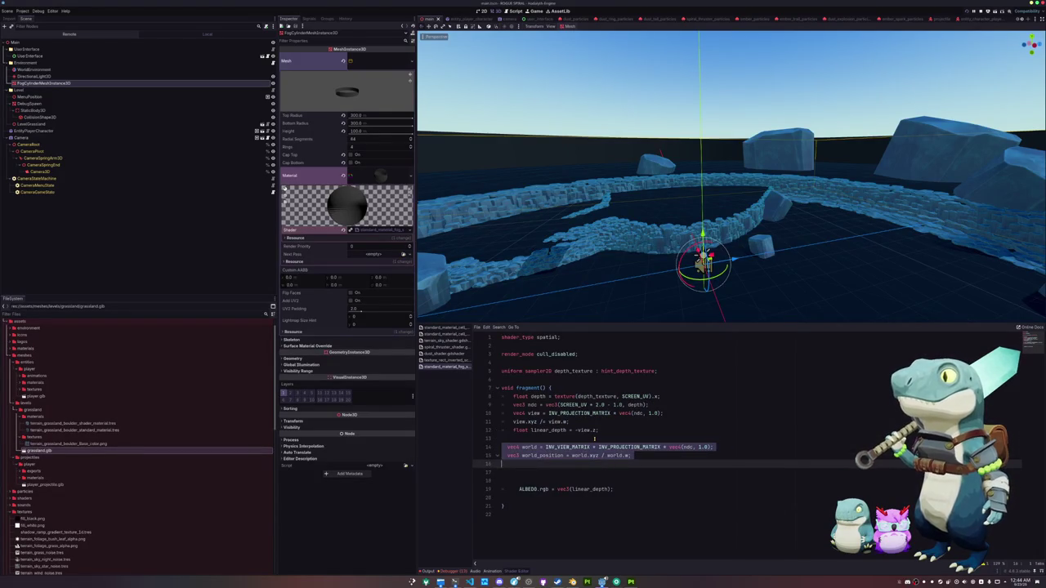
key("Down")
key("Down")
key("Down")
key("shift+Tab")
key("Up")
key("BackSpace")
key("Return")
key("Up")
Start a new float line for the fog calculation.
key("Return")
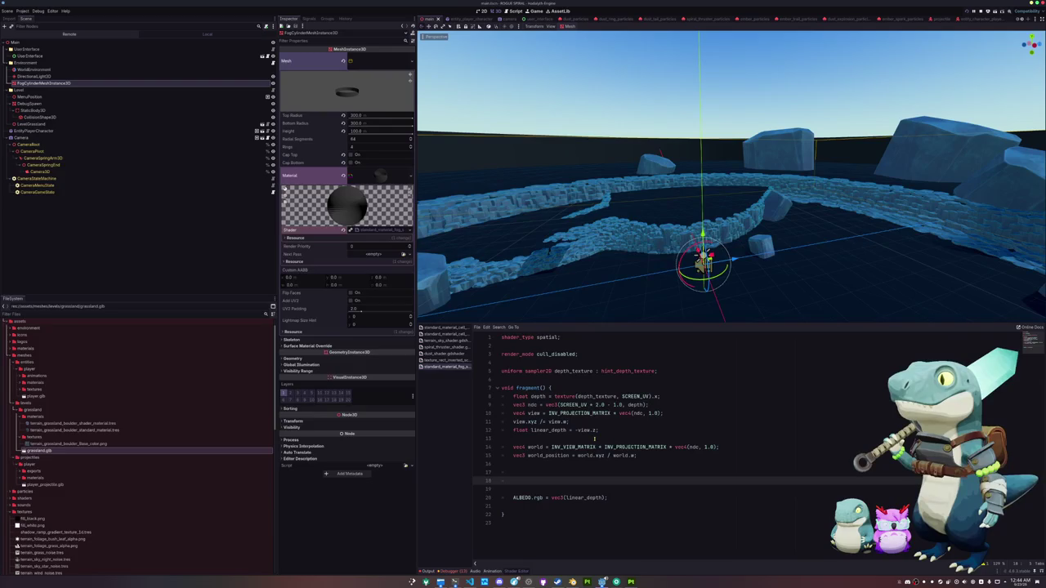
type("map")
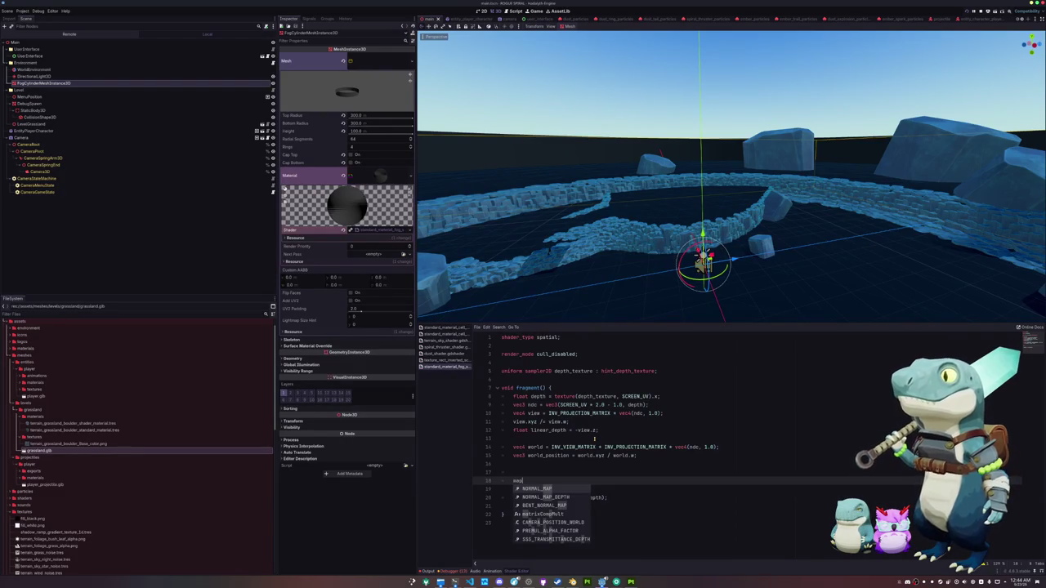
key("BackSpace")
key("BackSpace")
key("BackSpace")
type("// Fog fr")
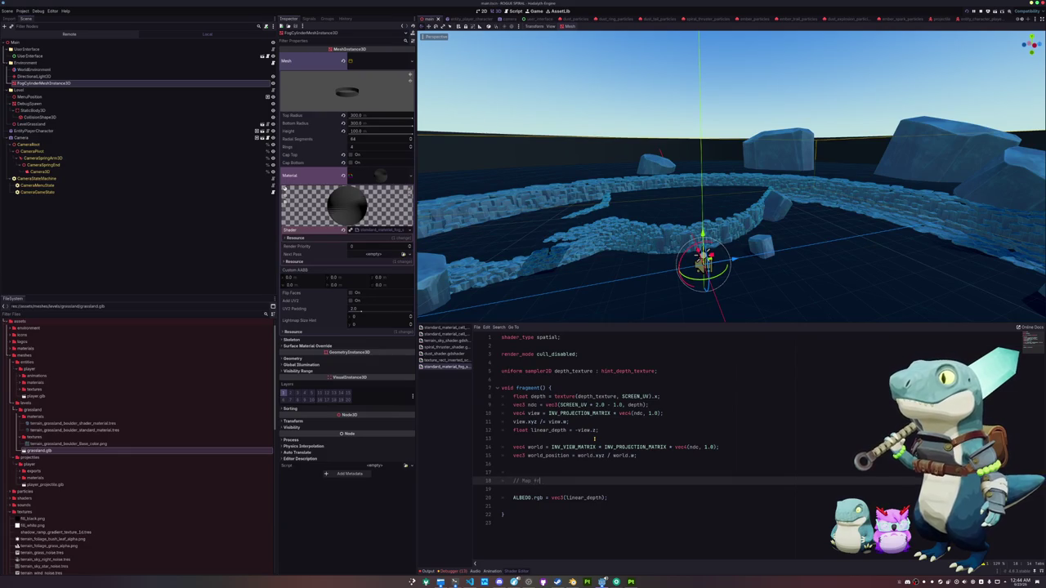
type("om")
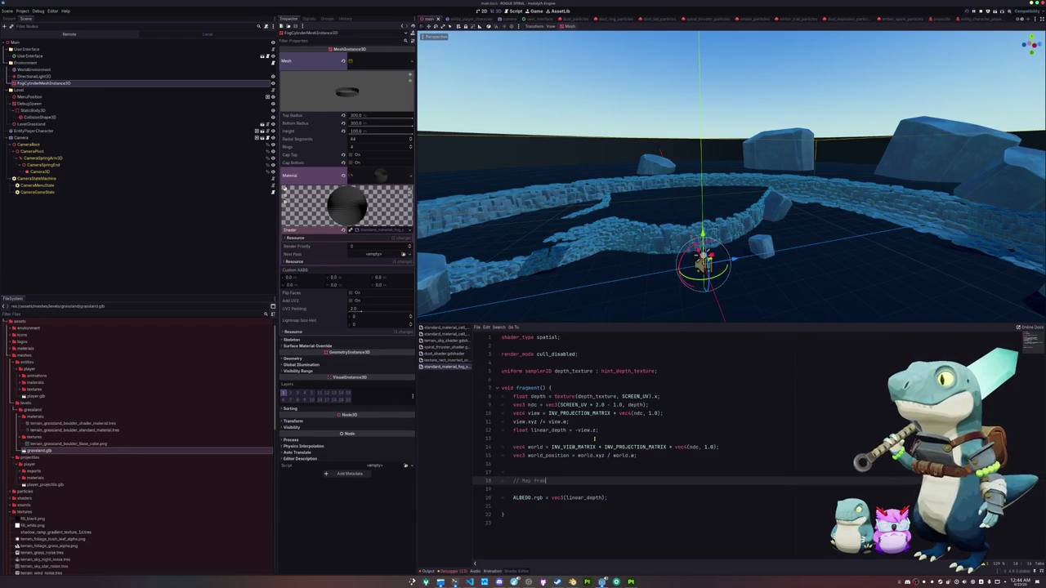
type(" d")
key("BackSpace")
key("BackSpace")
key("BackSpace")
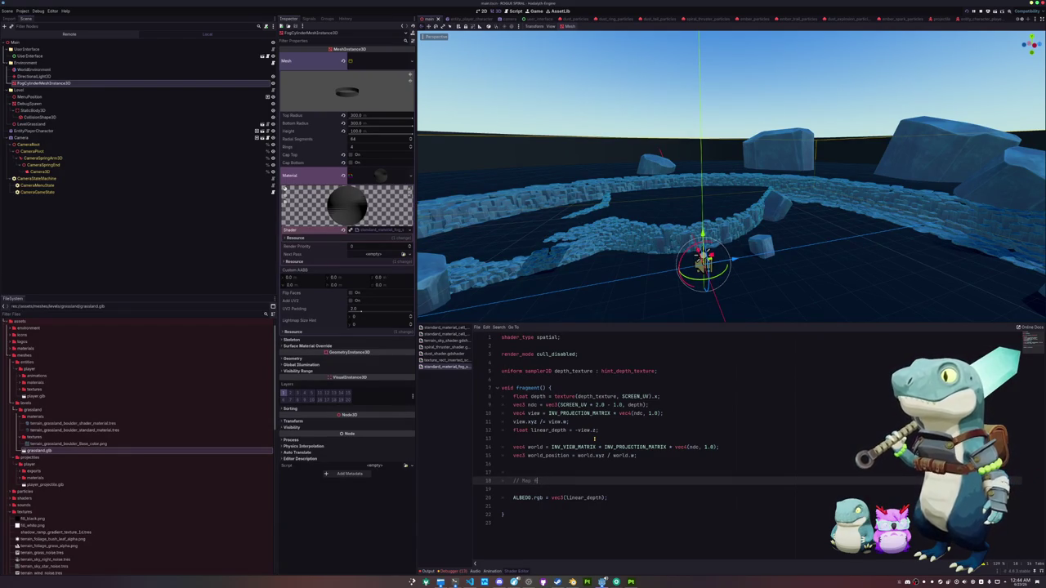
type("float fog = s")
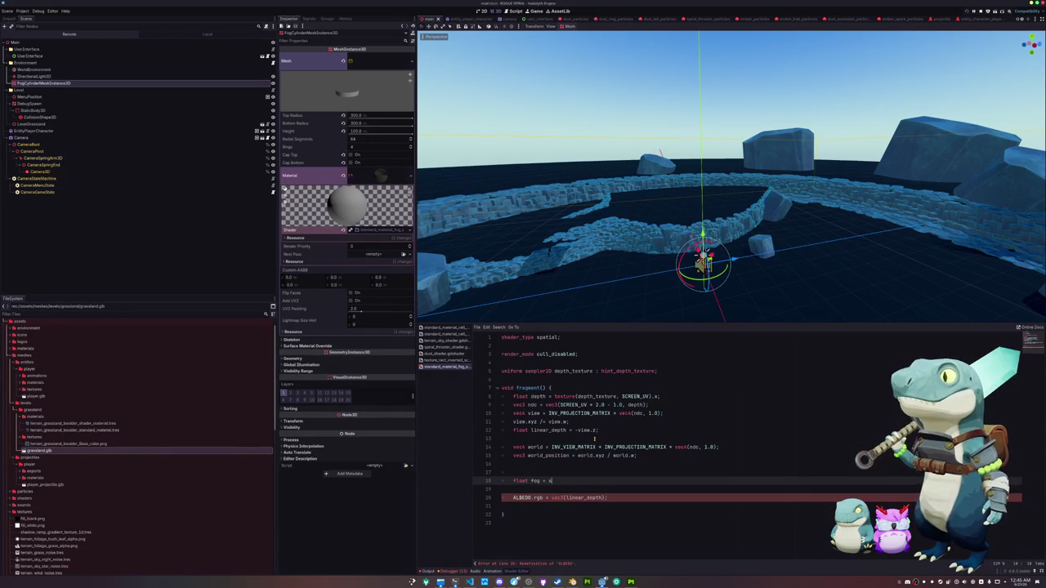
Compute fog as smoothstep(fog_edge_0, fog_edge_1, linear_depth).
type("othstep(")
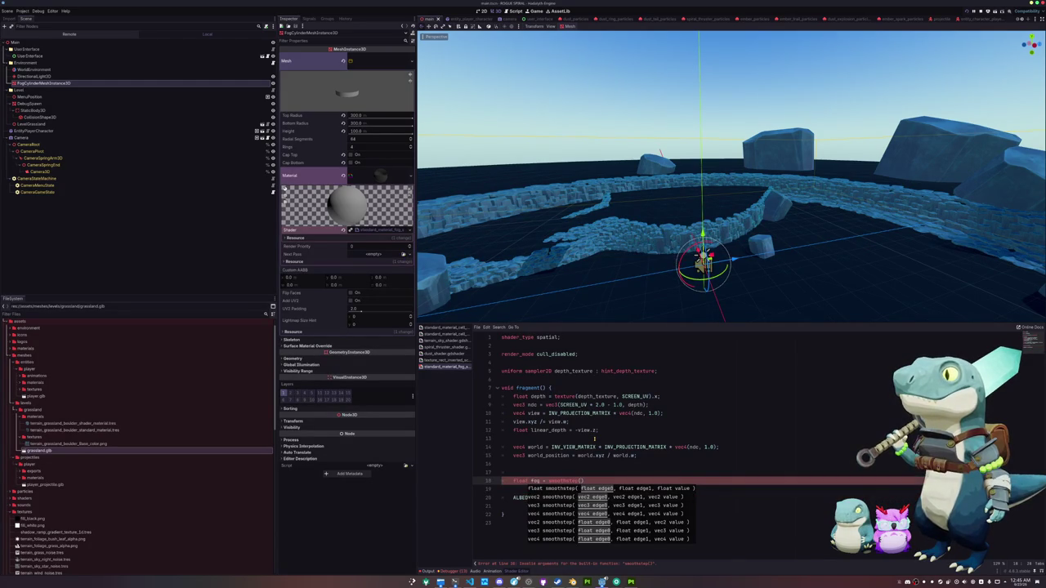
type("fog_d")
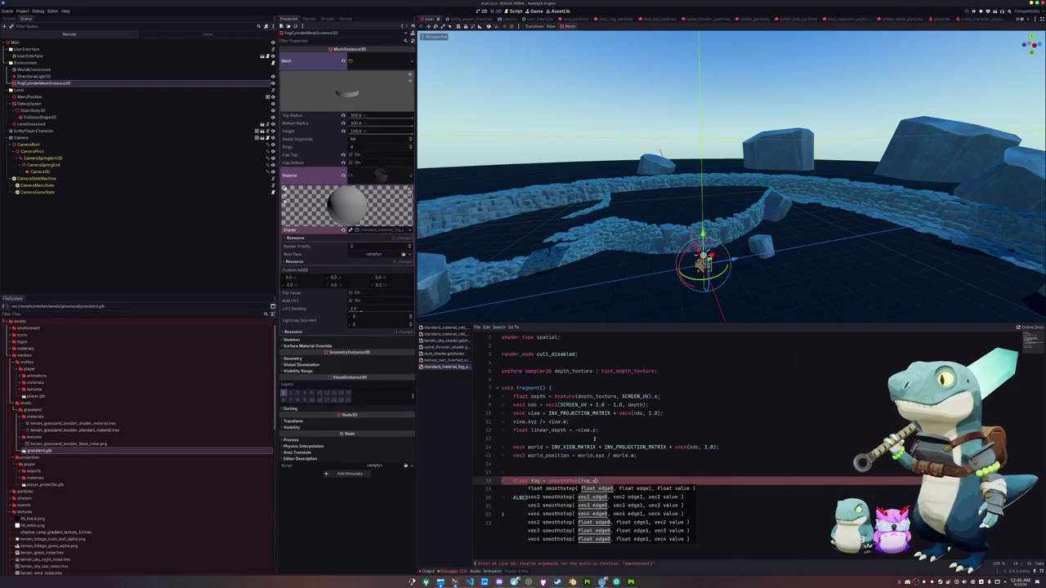
key("Escape")
type("ge_0, ")
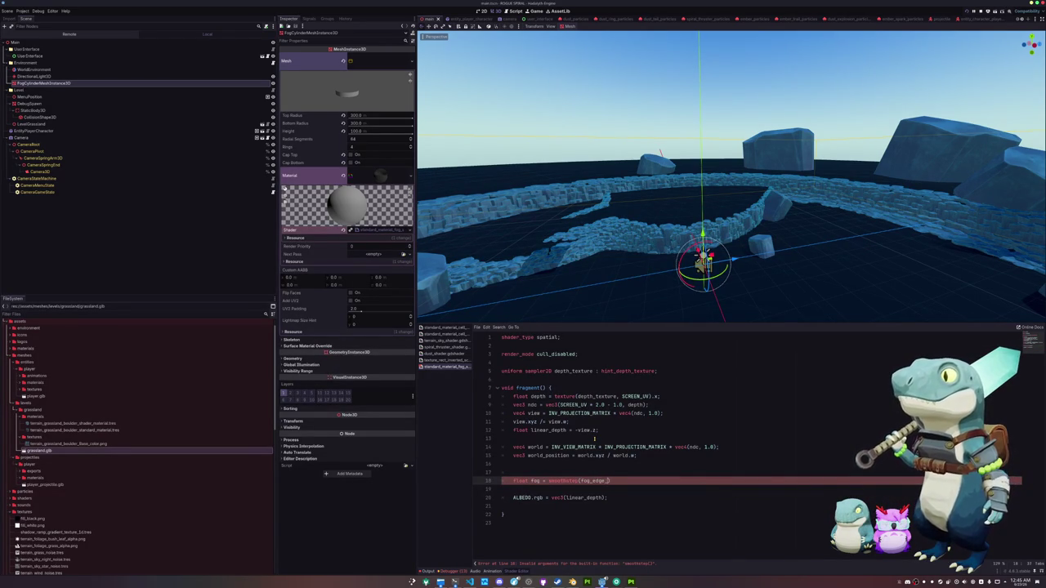
type("fog_edge_1,")
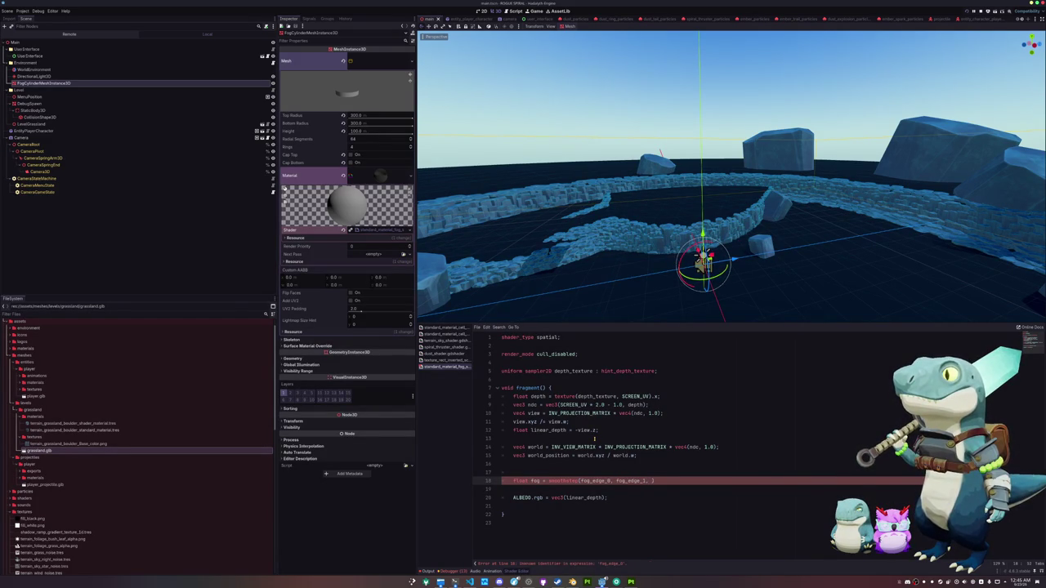
type(" linear_depth")
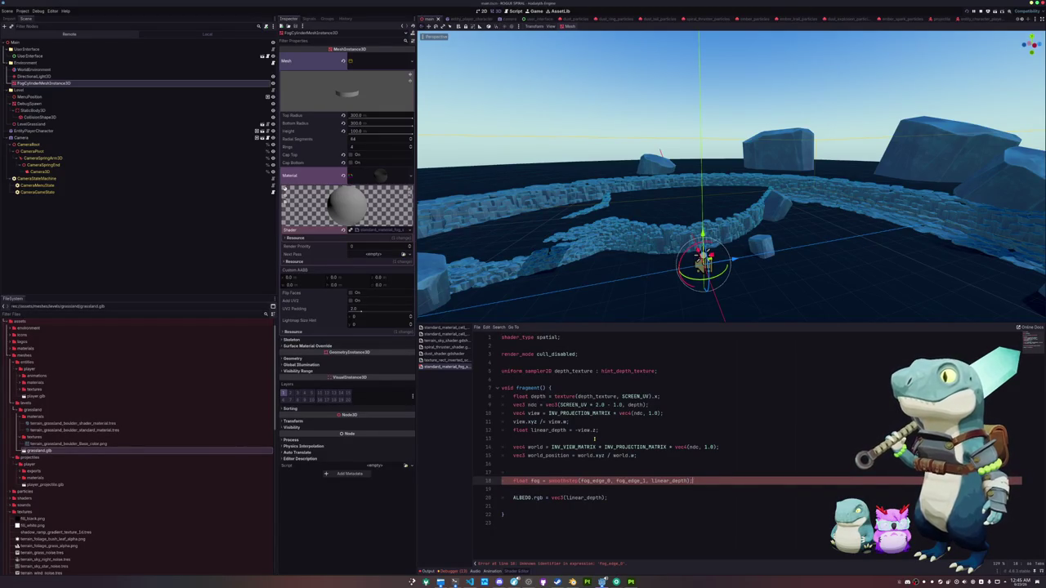
Delete the linear-depth ALBEDO output and the world-position lines.
key("Down")
key("Down")
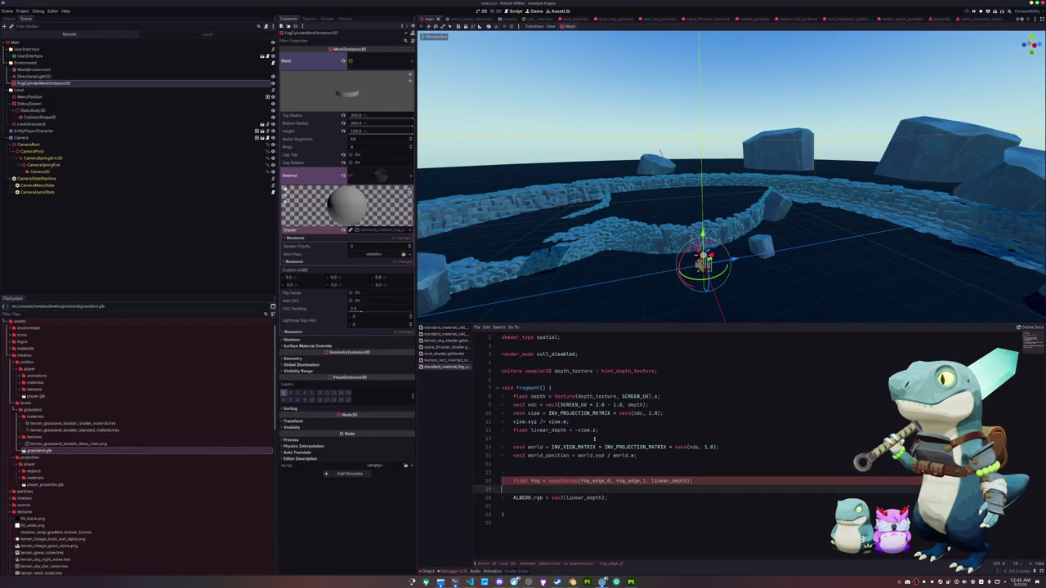
key("shift+Home")
key("BackSpace")
key("Up")
key("Up")
key("Up")
key("shift+Up")
key("shift+Up")
key("shift+Up")
key("BackSpace")
key("BackSpace")
Insert a blank line above fragment() and declare uniform float fog_edge_0 = 100.0.
key("Up")
key("Up")
key("Up")
key("Return")
key("Return")
key("Up")
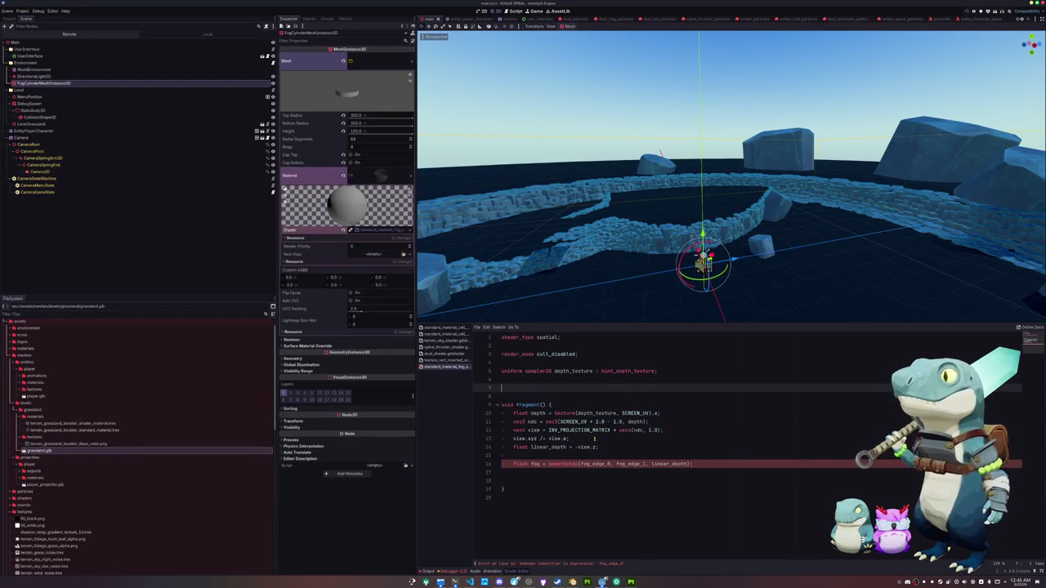
type("uniform ")
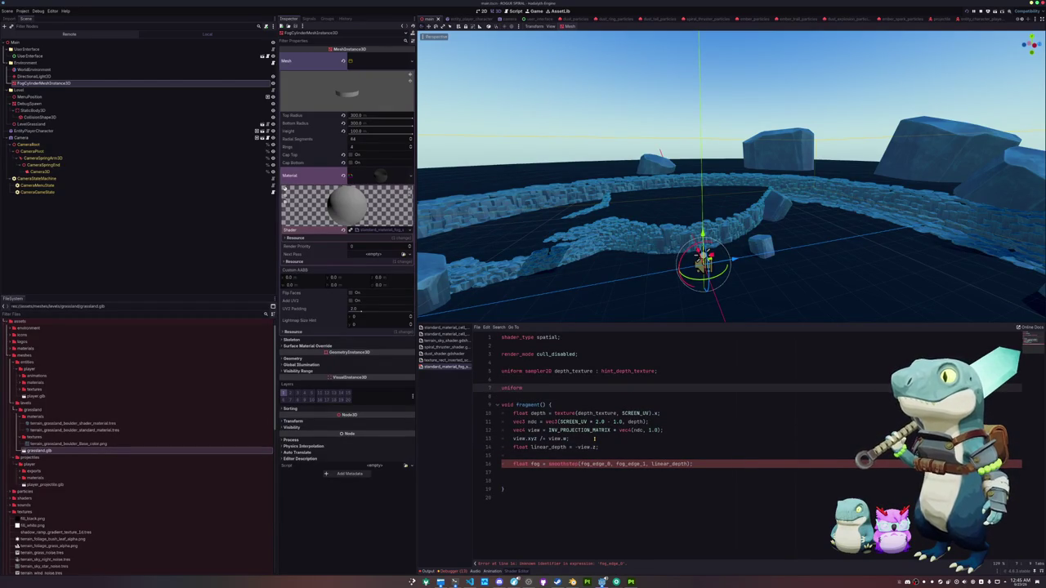
type("float fo")
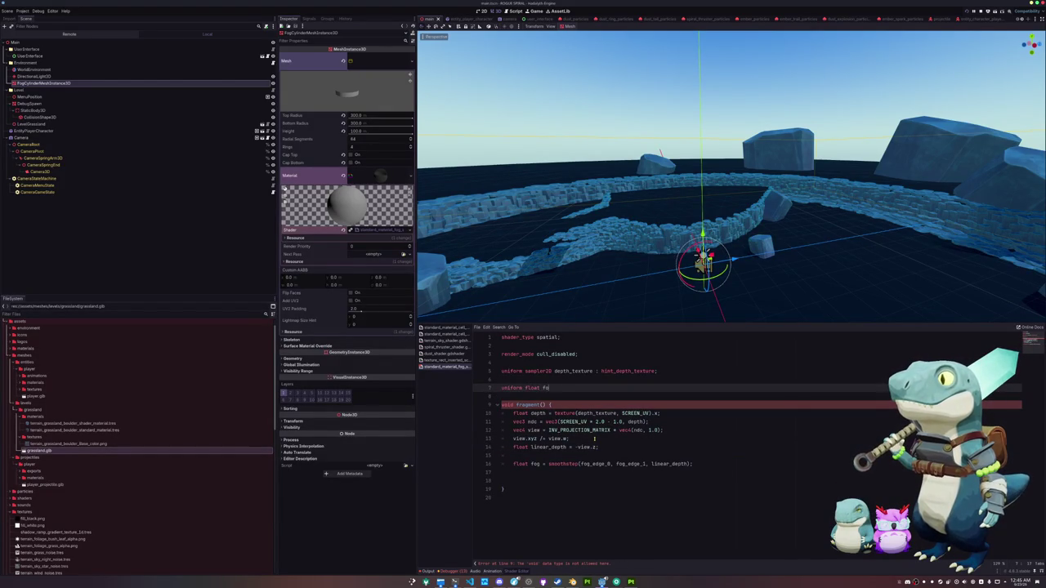
type("g_edge_0 = 100.0")
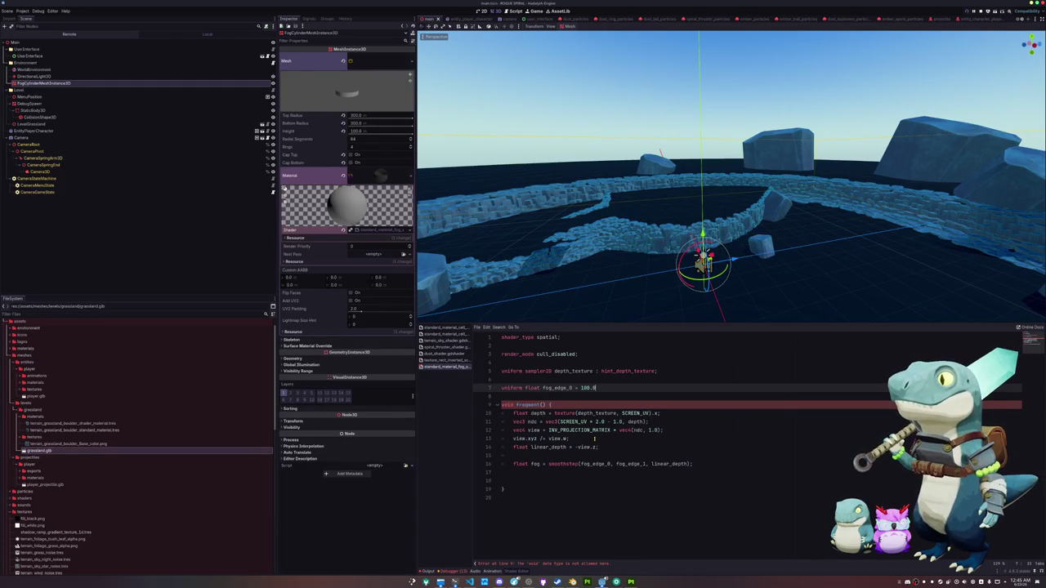
type(";")
Add the fog_edge_1 = 250.0 uniform and output ALBEDO.rgb = vec3(fog) in fragment().
key("Return")
type("iform fl")
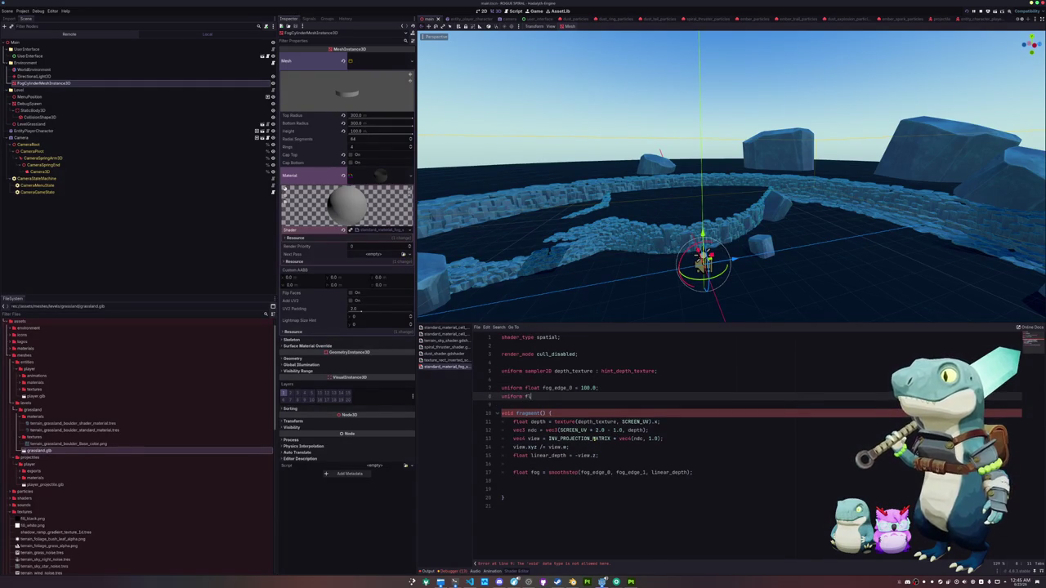
type("oat fog_edge_1 = 250.0;")
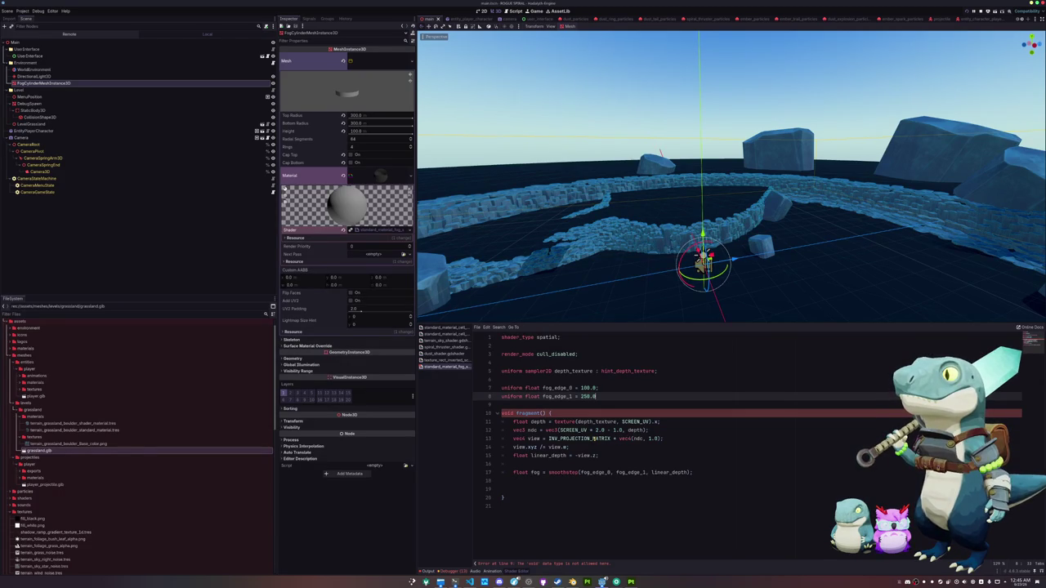
key("Down")
key("Down")
key("Down")
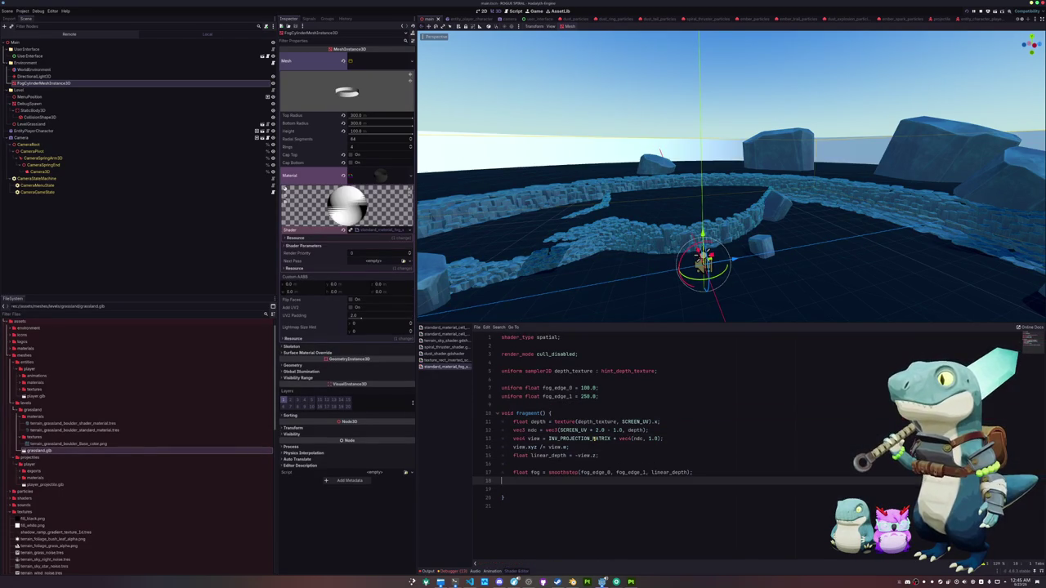
type("ALBEDO")
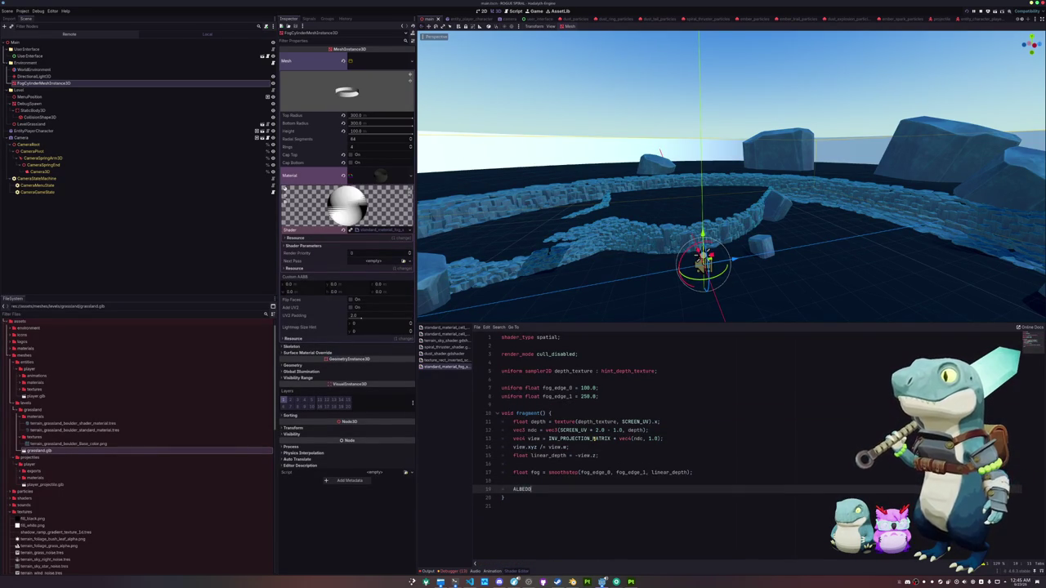
type(".rgb = vecfog")
key("Left")
key("Left")
key("Left")
type("vec3(")
key("End")
type(");")
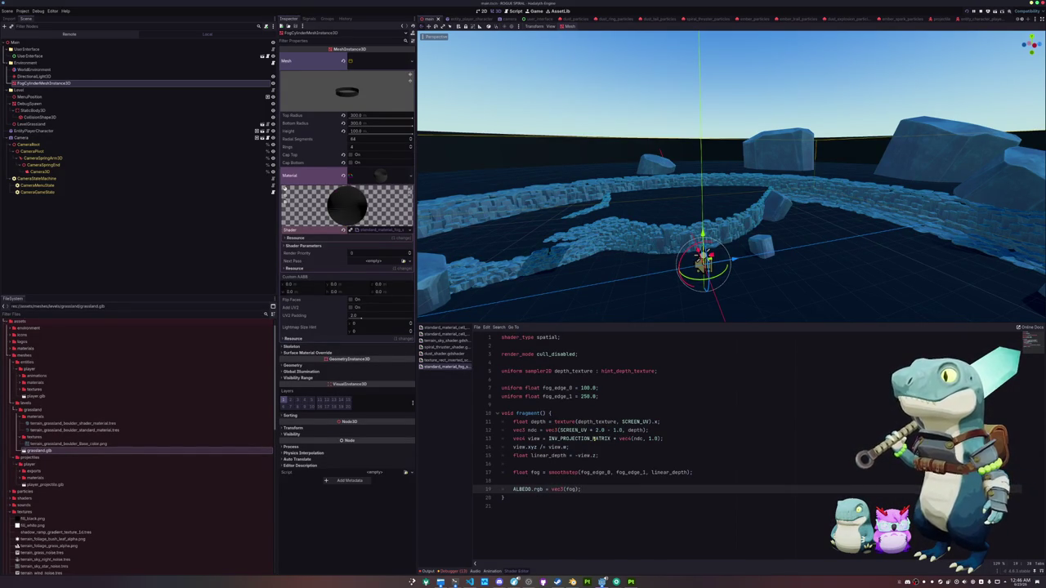
left_click(502, 497)
key("Return")
key("Up")
key("Up")
key("Up")
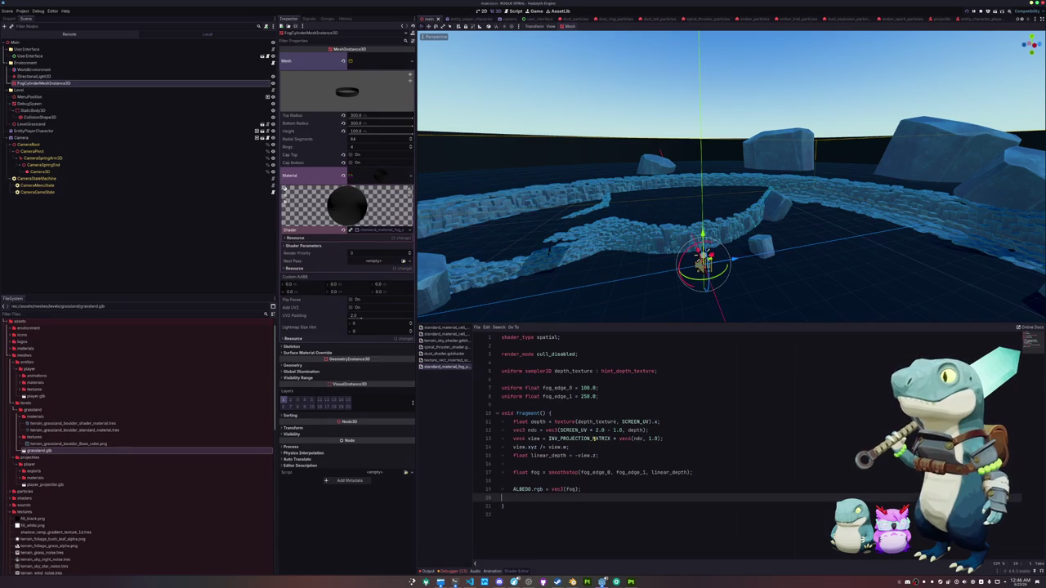
key("End")
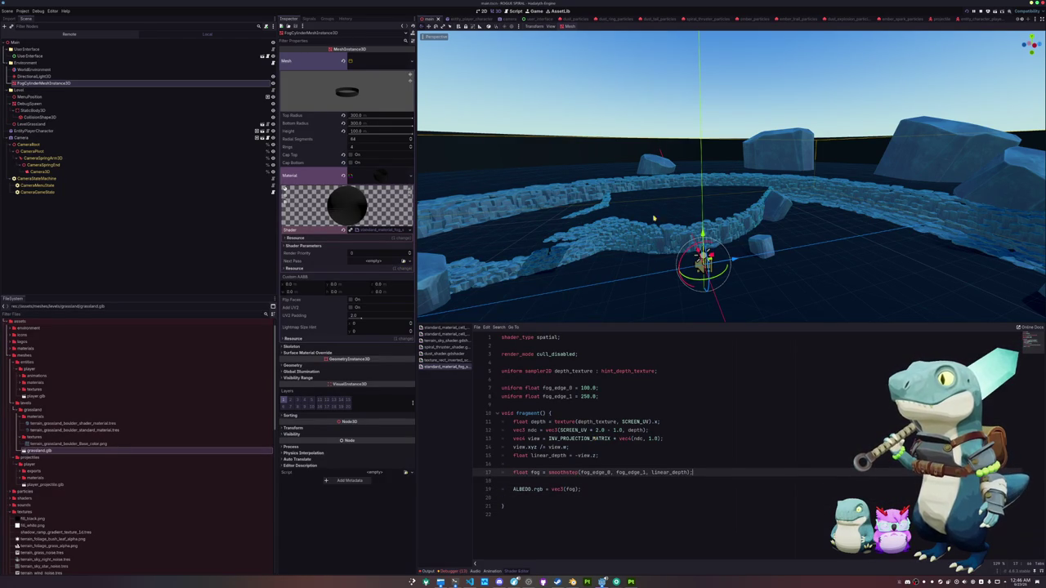
scroll(654, 234, "down", 5)
scroll(772, 226, "up", 8)
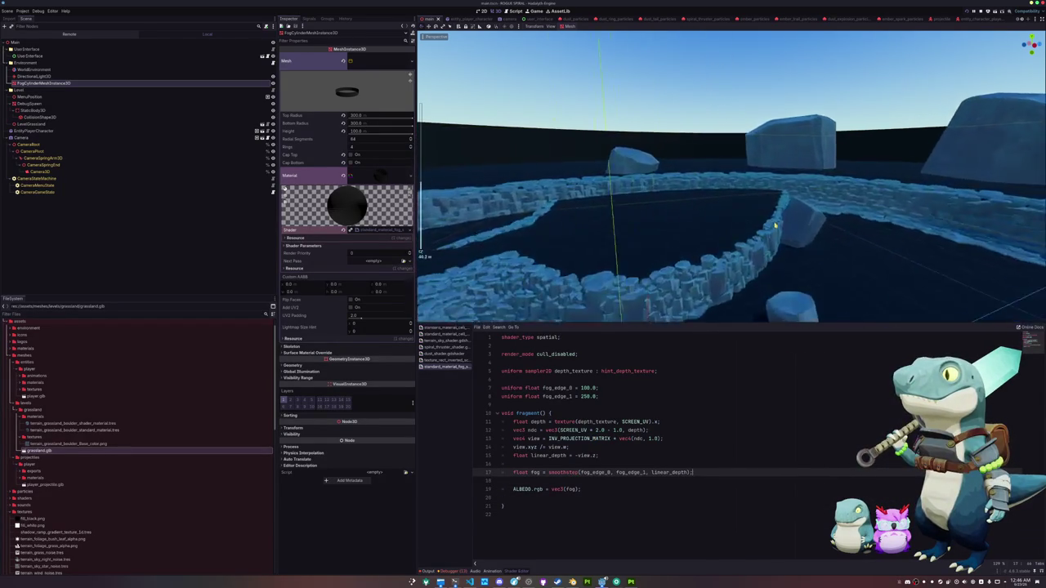
scroll(772, 225, "down", 5)
scroll(665, 229, "up", 10)
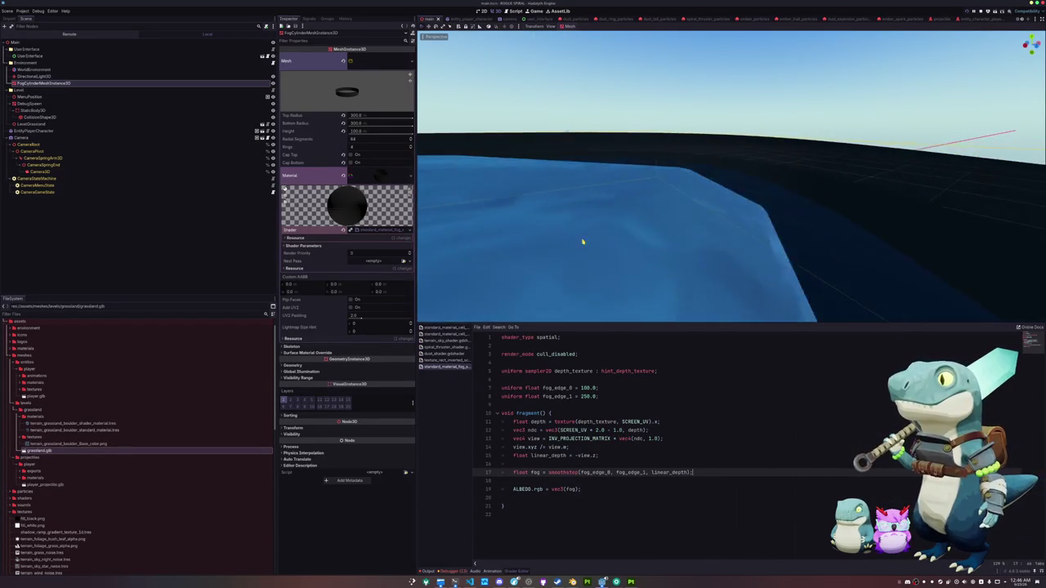
scroll(558, 243, "down", 5)
scroll(676, 193, "down", 5)
scroll(704, 199, "down", 5)
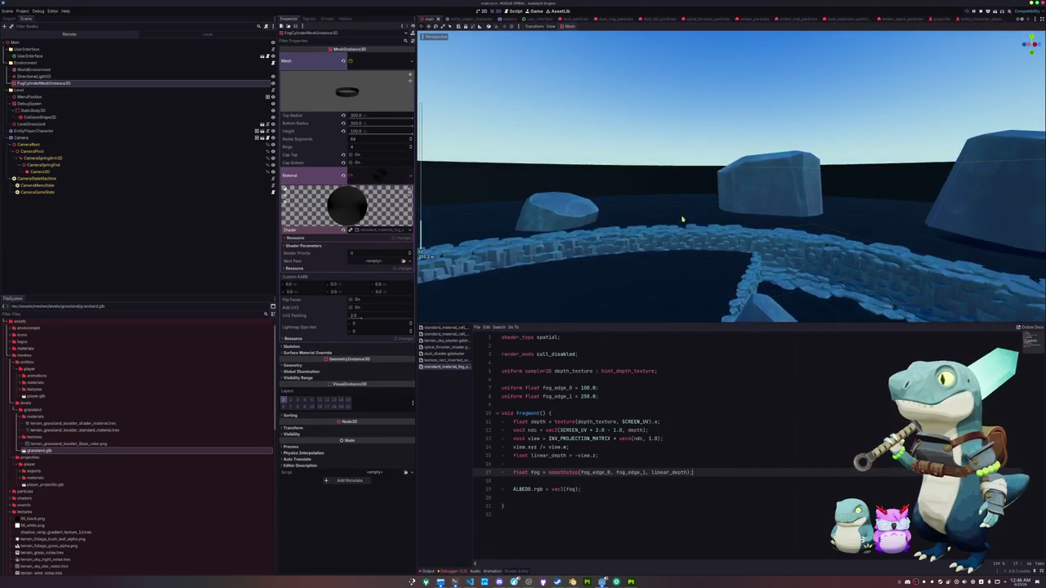
left_click(565, 480)
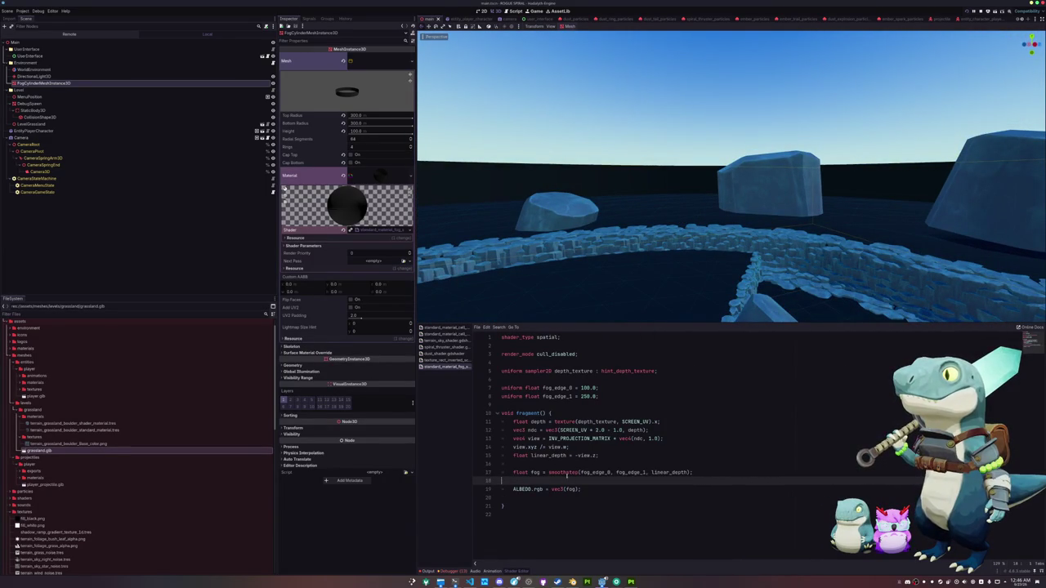
Add an ALPHA = fog line below the ALBEDO colour output.
key("Down")
key("ctrl+Right")
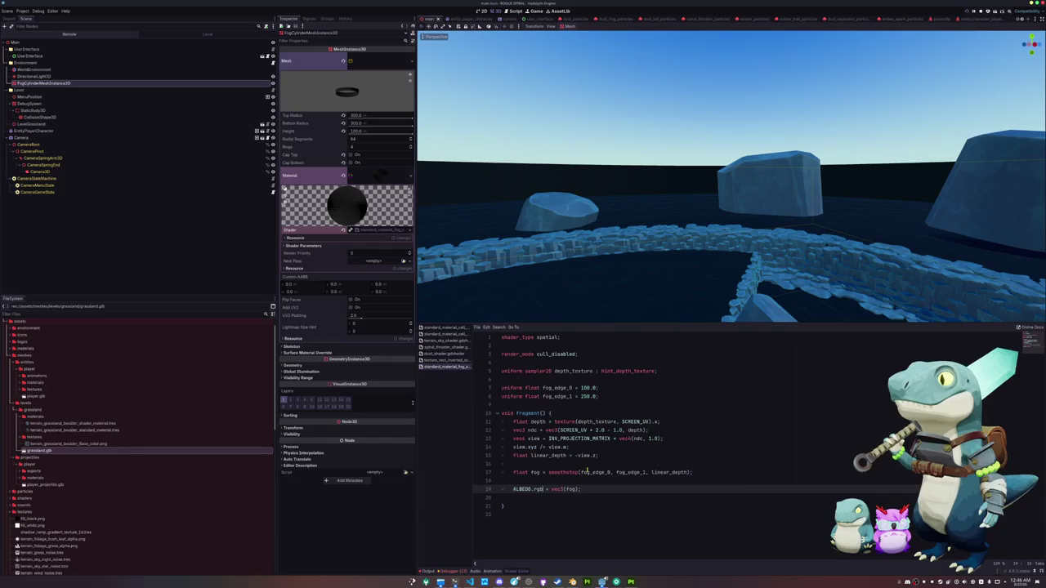
key("Down")
type("ALBEDO.a = fog;")
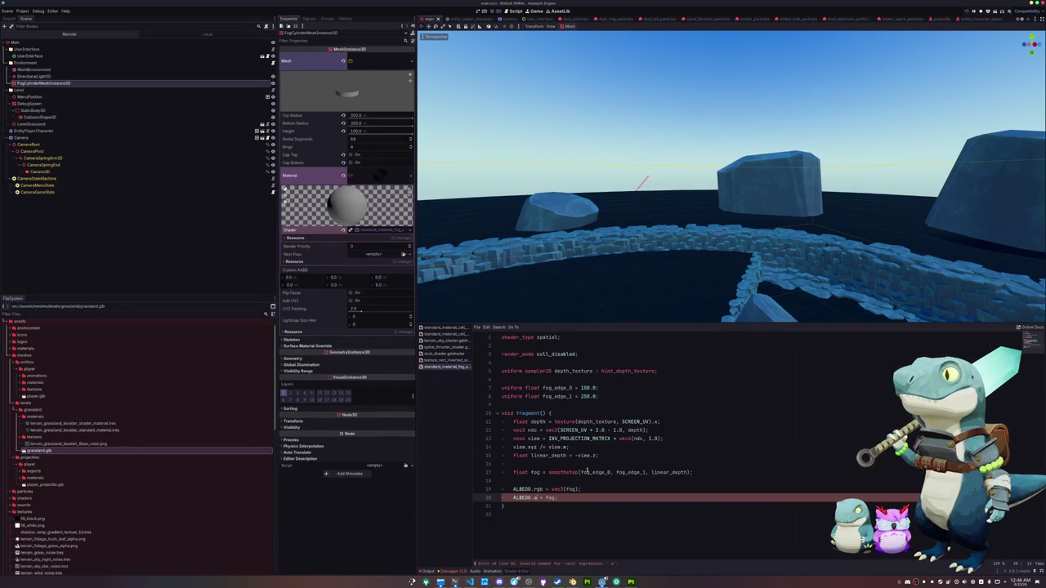
key("BackSpace")
key("BackSpace")
key("BackSpace")
type("ALPHA")
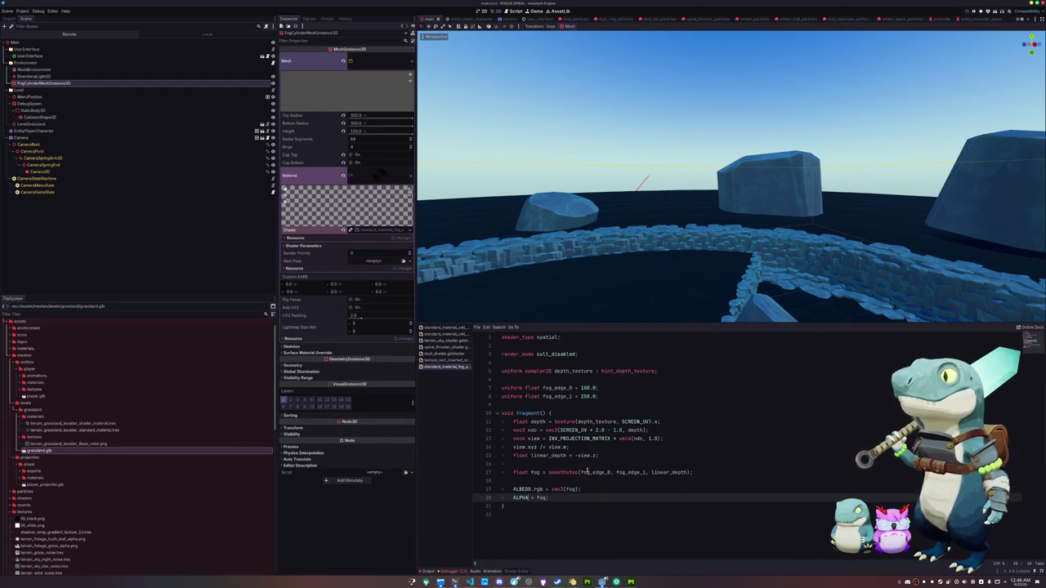
key("Up")
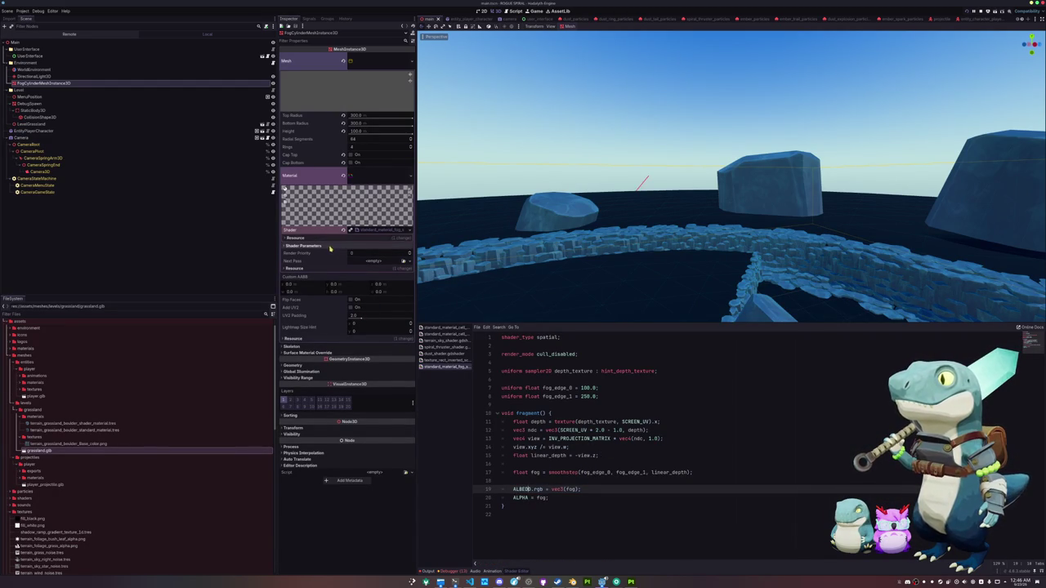
In the fog material's Shader Parameters, set Fog Edge 0 to 0.0 and Fog Edge 1 to 0.035.
left_click(360, 246)
type("50")
key("Return")
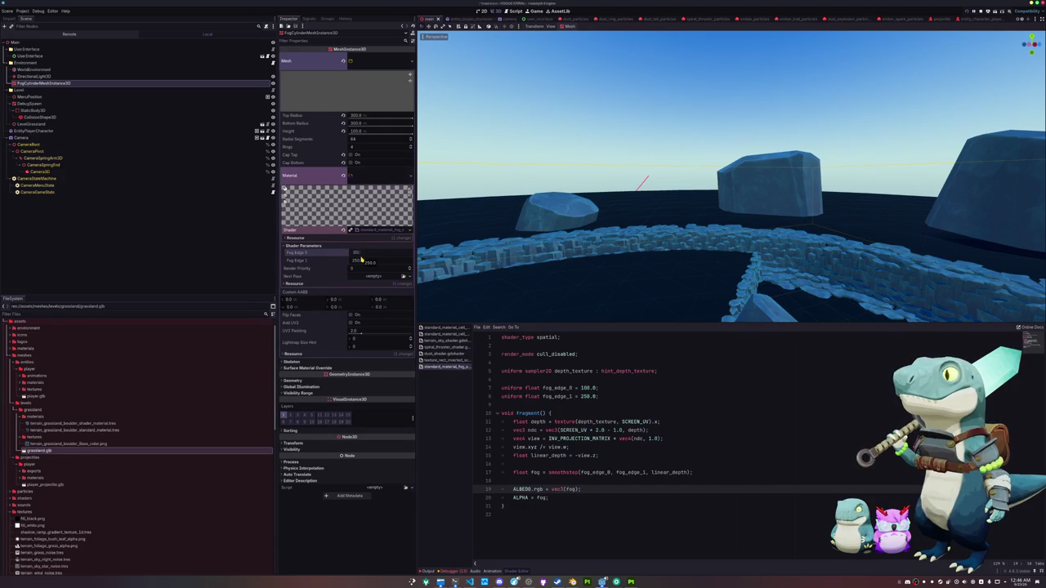
left_click(357, 261)
key("BackSpace")
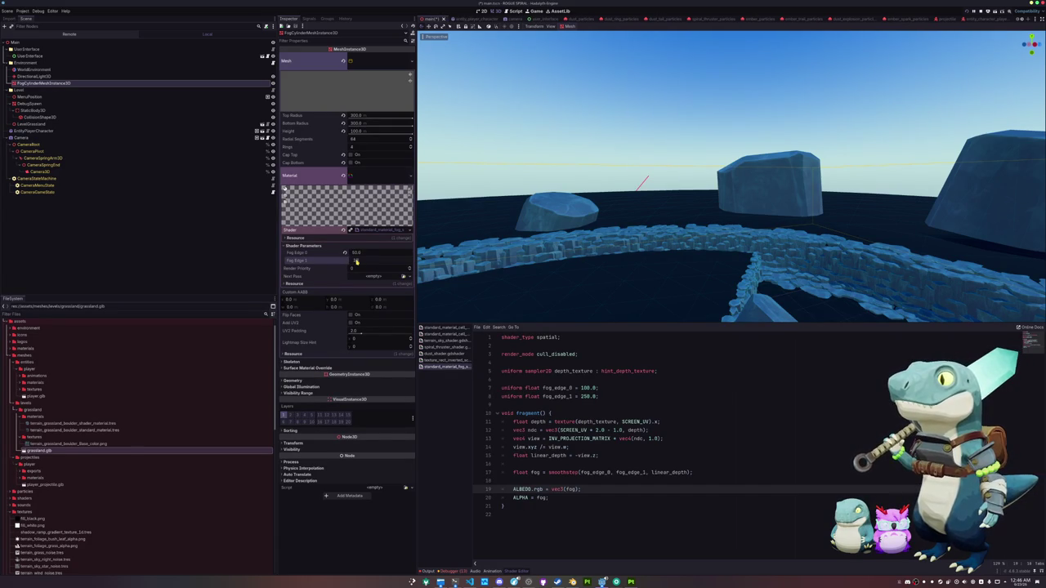
type("00")
key("BackSpace")
key("BackSpace")
key("BackSpace")
left_click(361, 254)
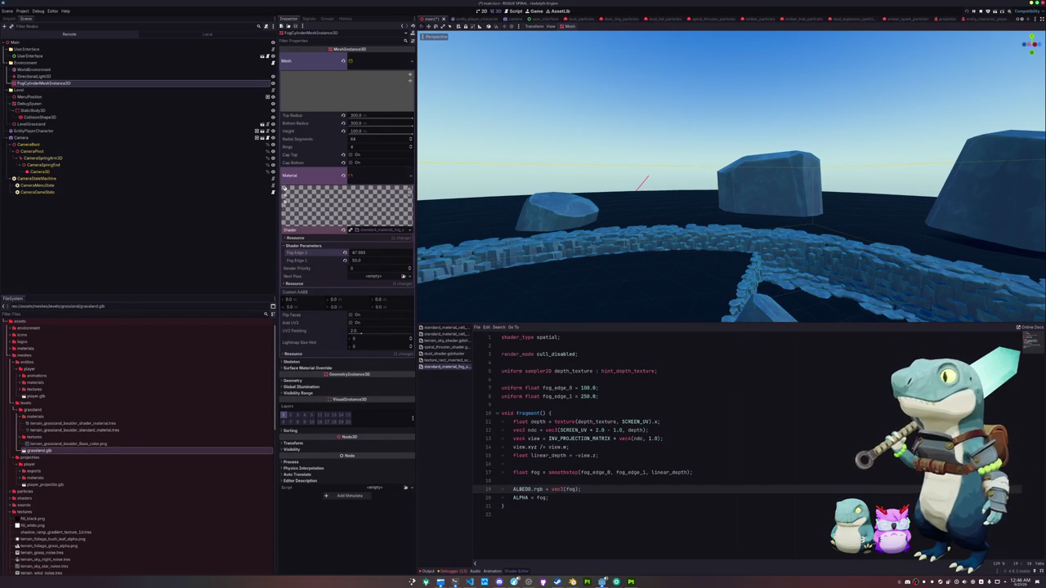
type("0")
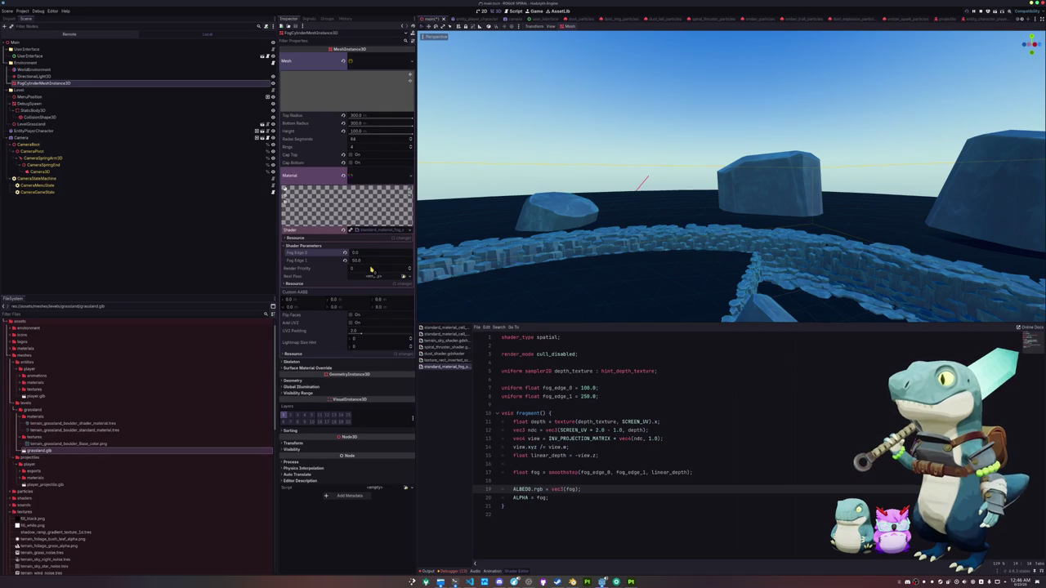
left_click(361, 261)
type("0.035")
key("Return")
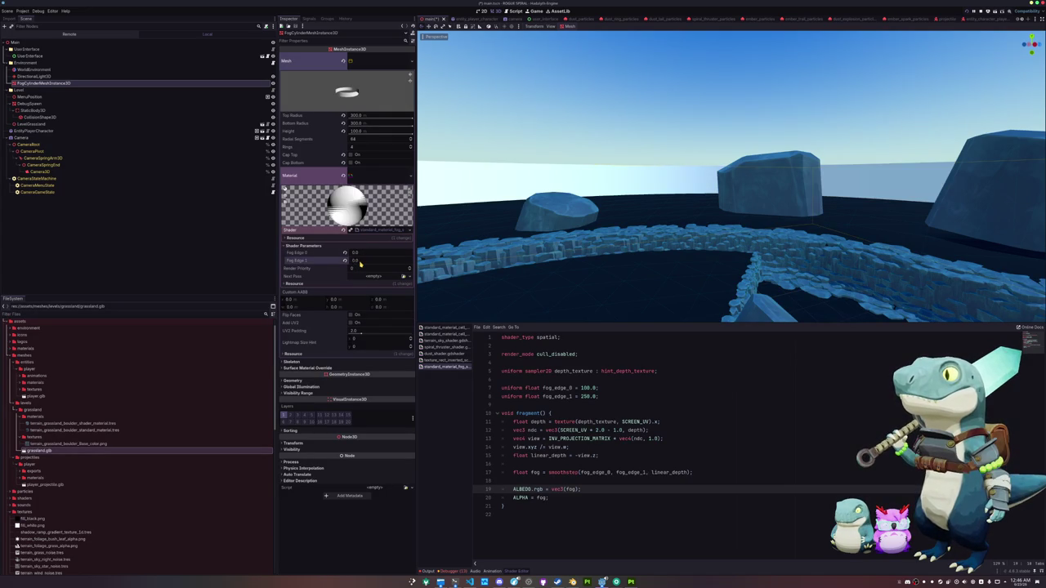
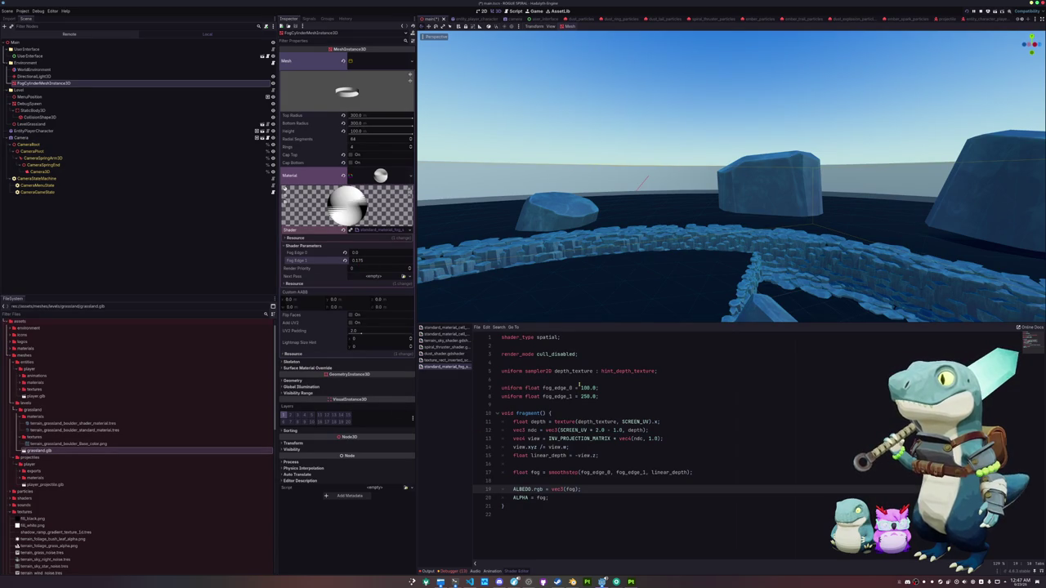
Nudge Fog Edge 1 down, then revert Fog Edge 0 and Fog Edge 1 to 100.0 and 250.0.
scroll(621, 254, "up", 5)
scroll(620, 254, "up", 5)
scroll(619, 277, "down", 5)
scroll(618, 258, "up", 5)
scroll(619, 265, "up", 5)
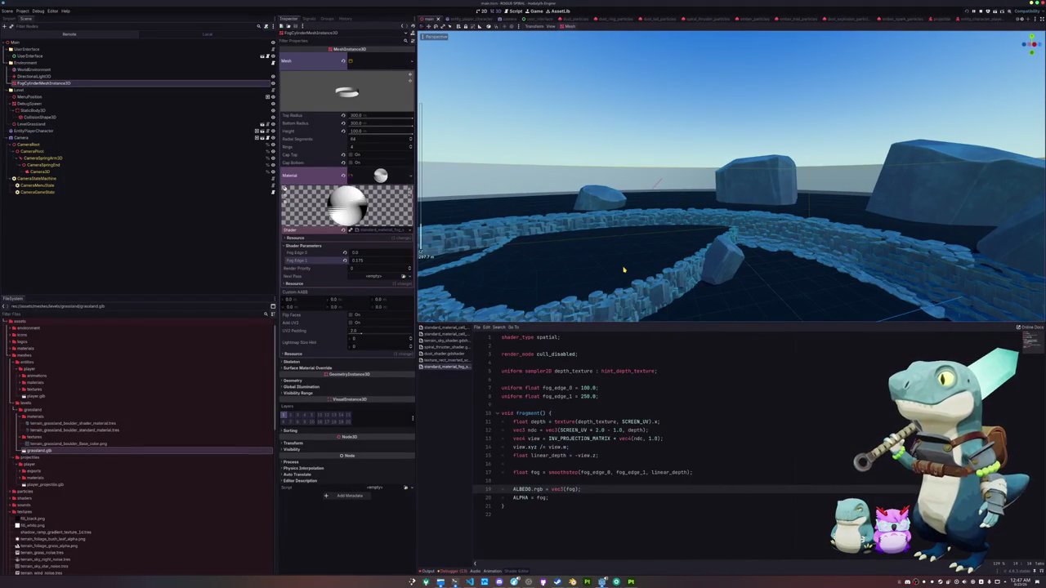
mouse_move(363, 262)
left_mouse_down()
mouse_move(344, 262)
mouse_move(367, 263)
left_mouse_up()
left_click(364, 261)
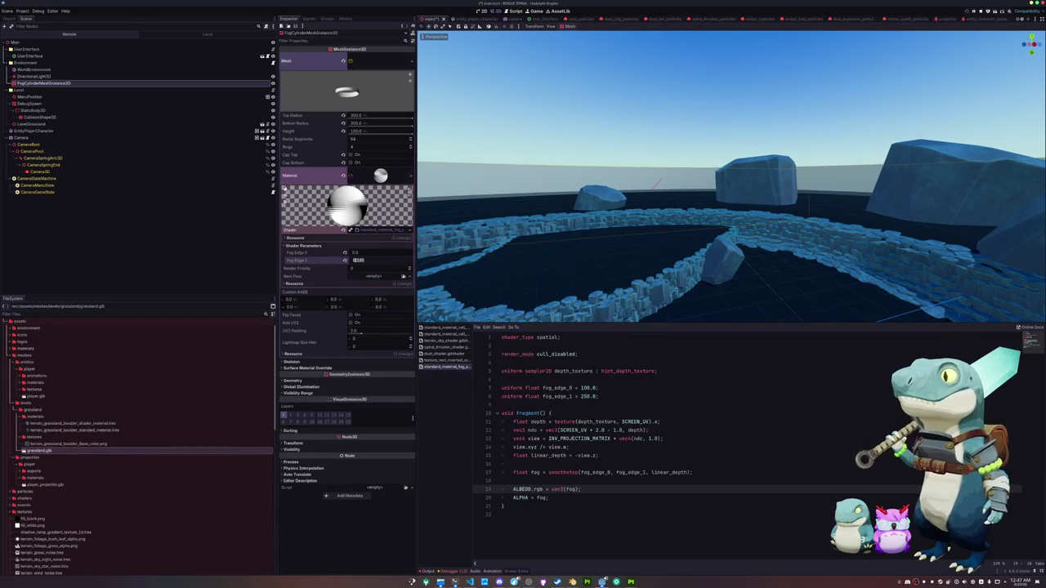
left_click(344, 259)
left_click(344, 253)
Erase the ALPHA = fog line from the fog shader.
left_click(505, 380)
left_click(515, 402)
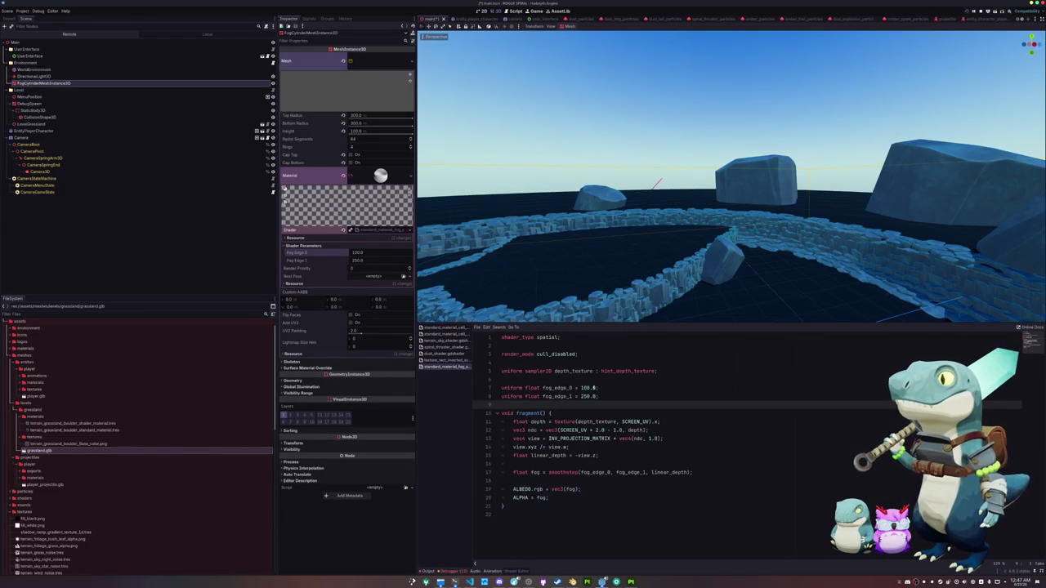
left_click(611, 479)
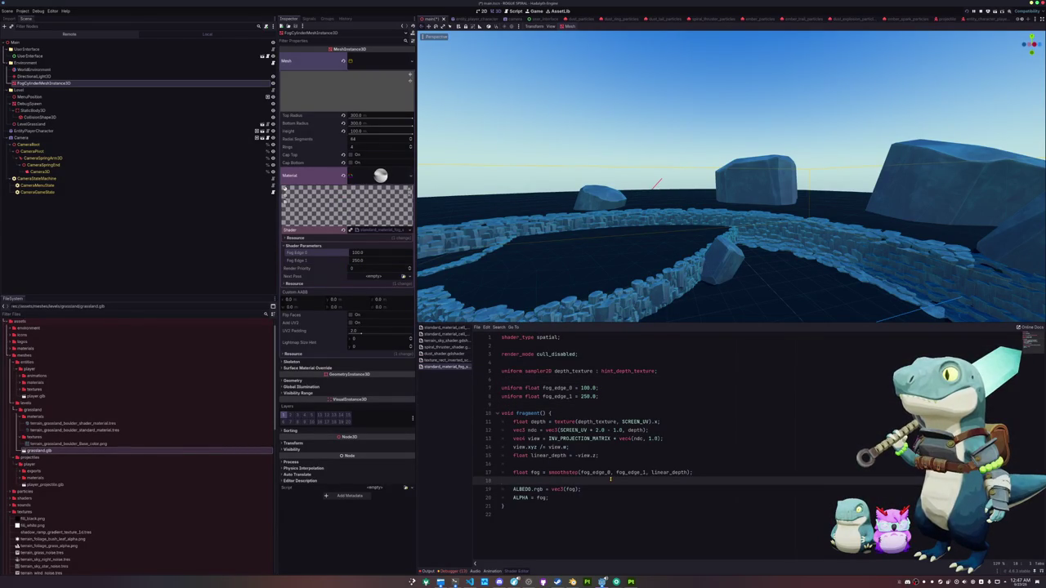
key("Down")
key("Down")
key("End")
key("shift+Home")
key("BackSpace")
Undo to an earlier shader version and replace linear_depth with world_position.y in smoothstep.
key("ctrl+z")
key("ctrl+z")
key("ctrl+z")
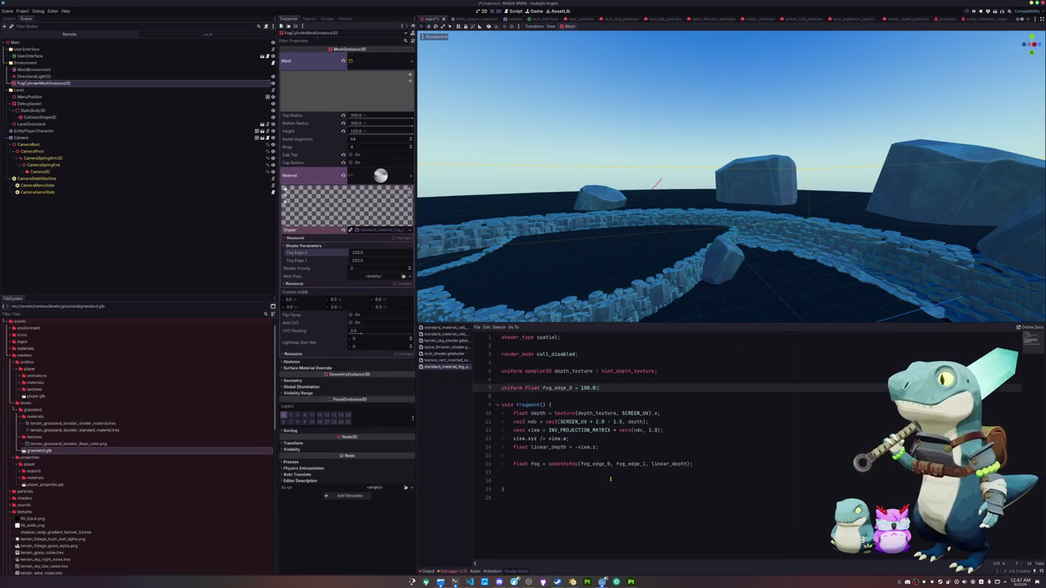
key("ctrl+z")
key("ctrl+z")
key("ctrl+z")
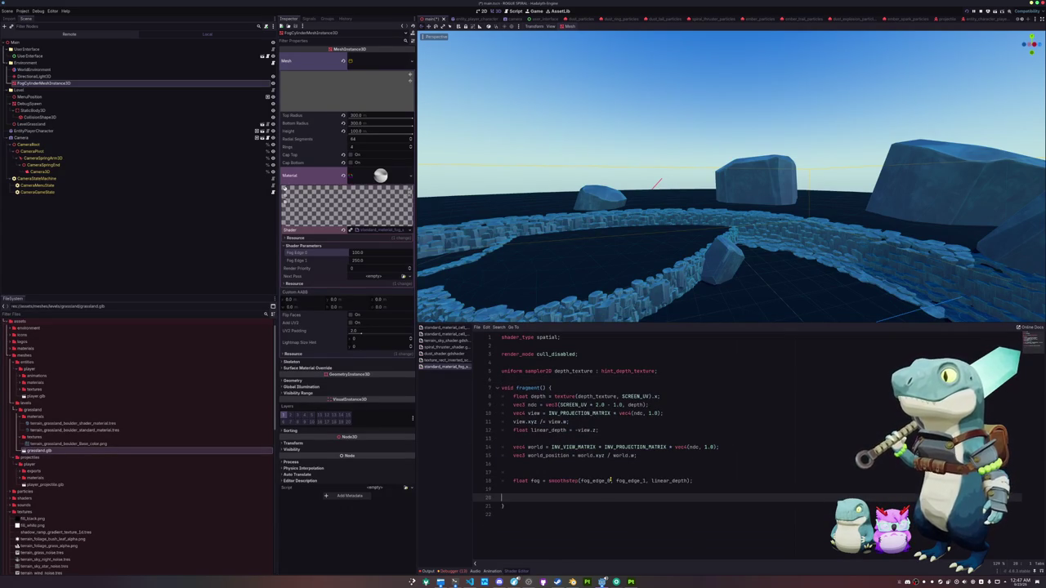
key("ctrl+shift+z")
key("ctrl+shift+z")
key("ctrl+shift+z")
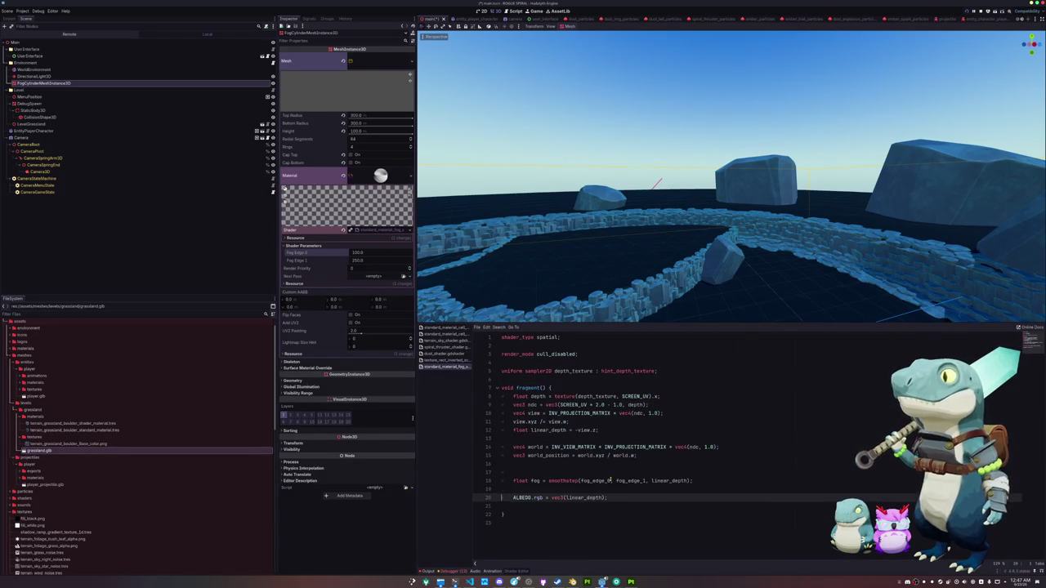
key("ctrl+z")
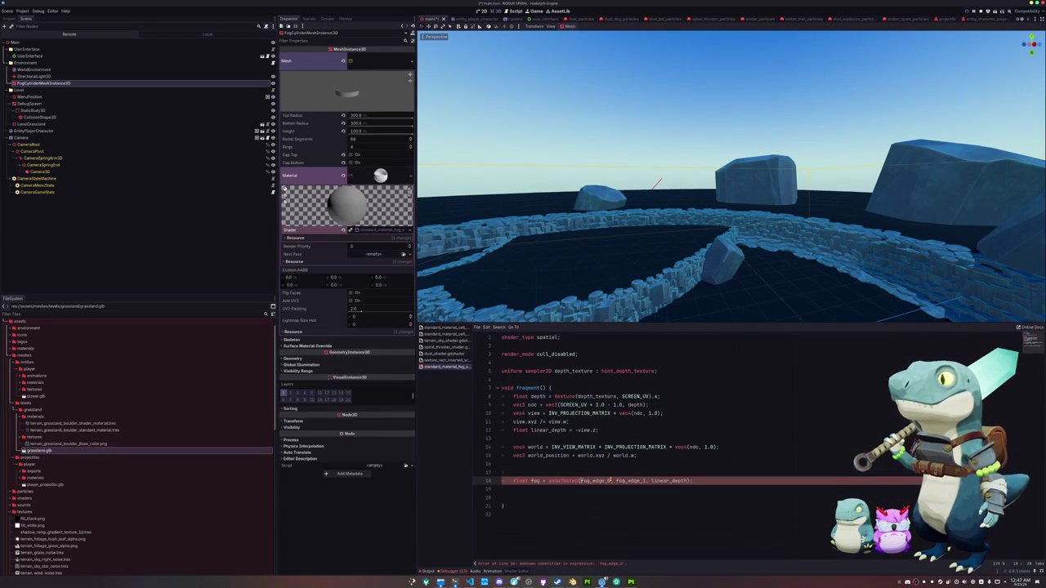
key("ctrl+shift+Left")
type("world_position.")
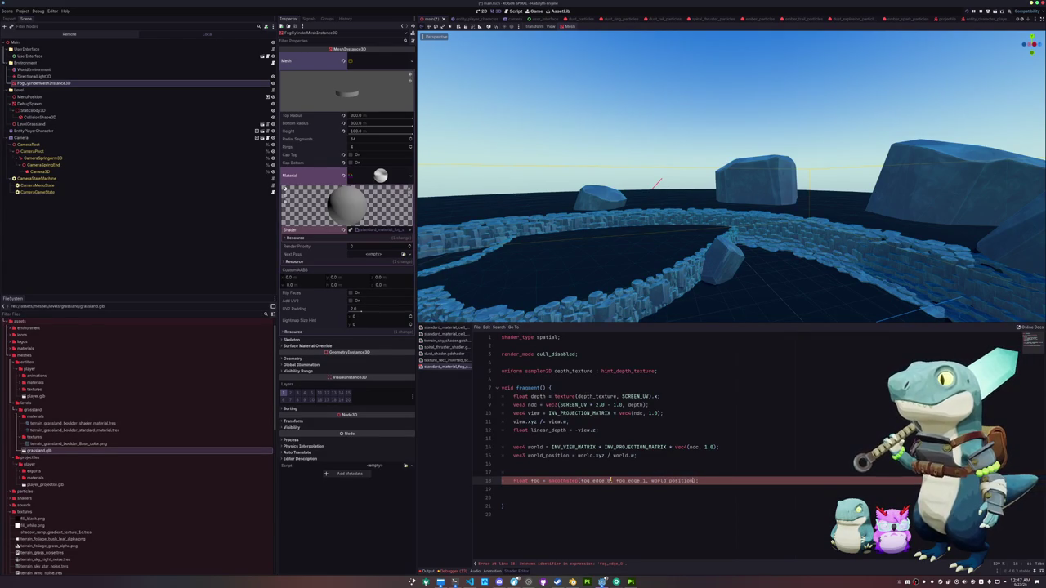
type("y")
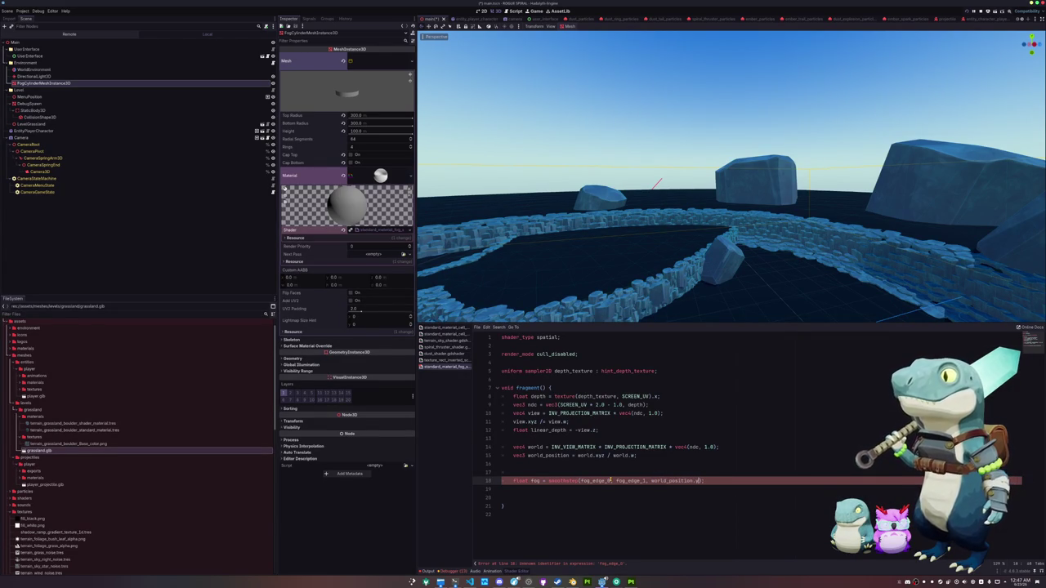
Remove the blank line above the fog line and add ALPHA = fog below it.
key("Up")
key("ctrl+shift+k")
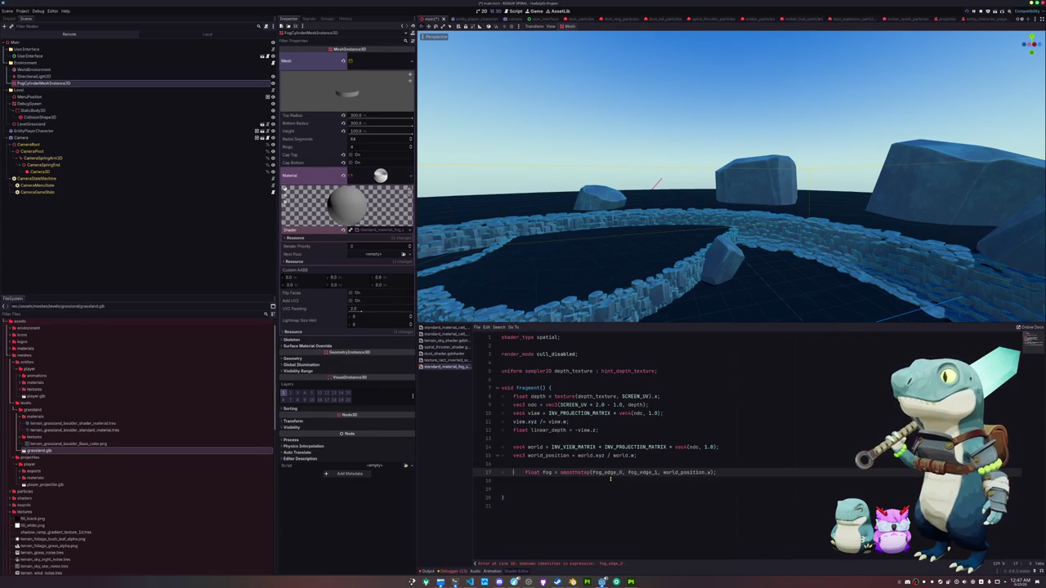
key("Down")
key("Return")
type("LPHA = fog;")
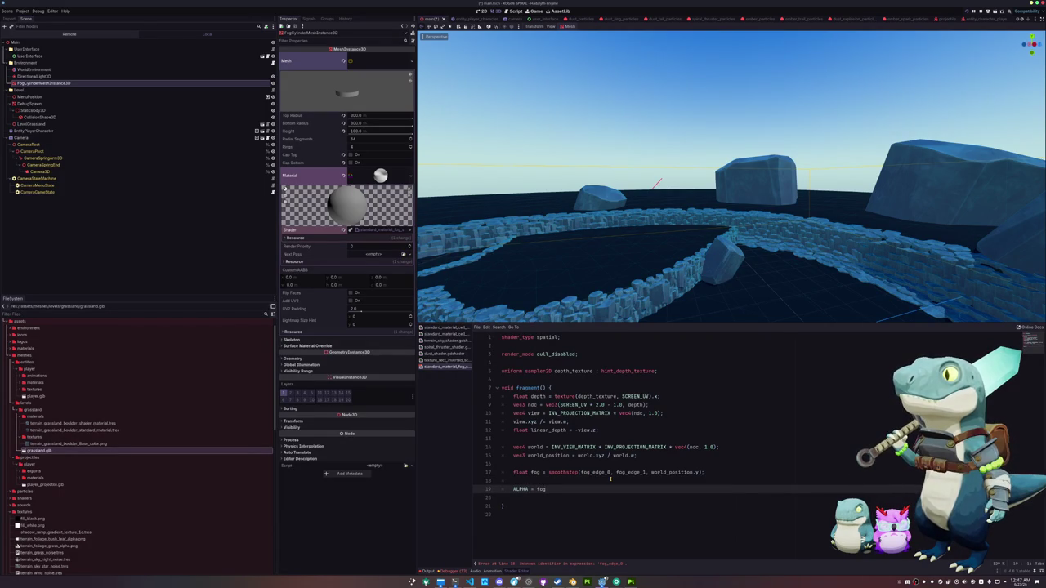
left_click(553, 480)
Declare uniforms fog_edge_0 = 40.0 and fog_edge_1 = 50.0, then revert a Fog Edge parameter to its new default.
left_click(523, 379)
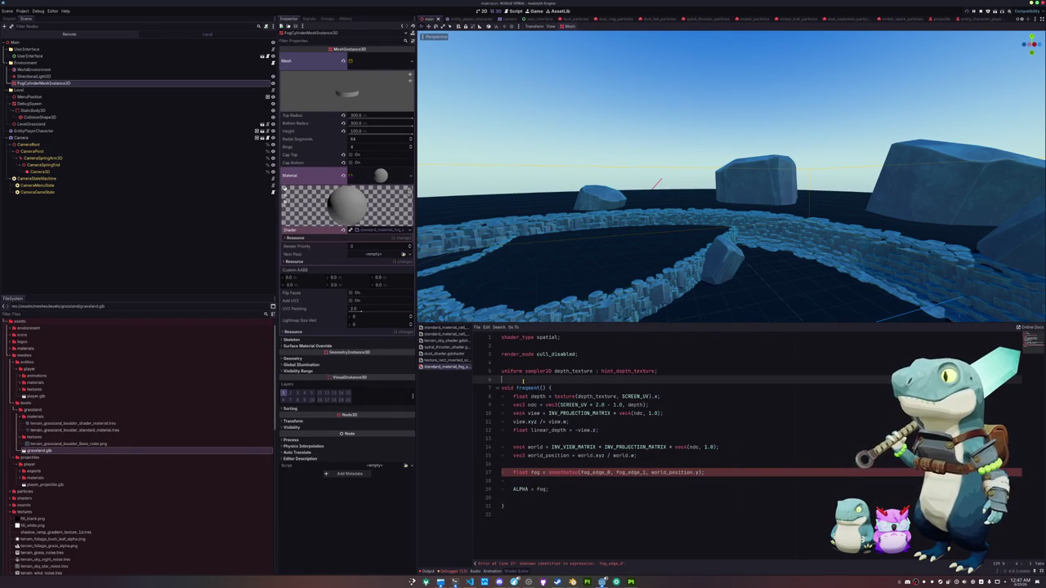
key("Return")
key("Return")
key("Up")
type("uniform f")
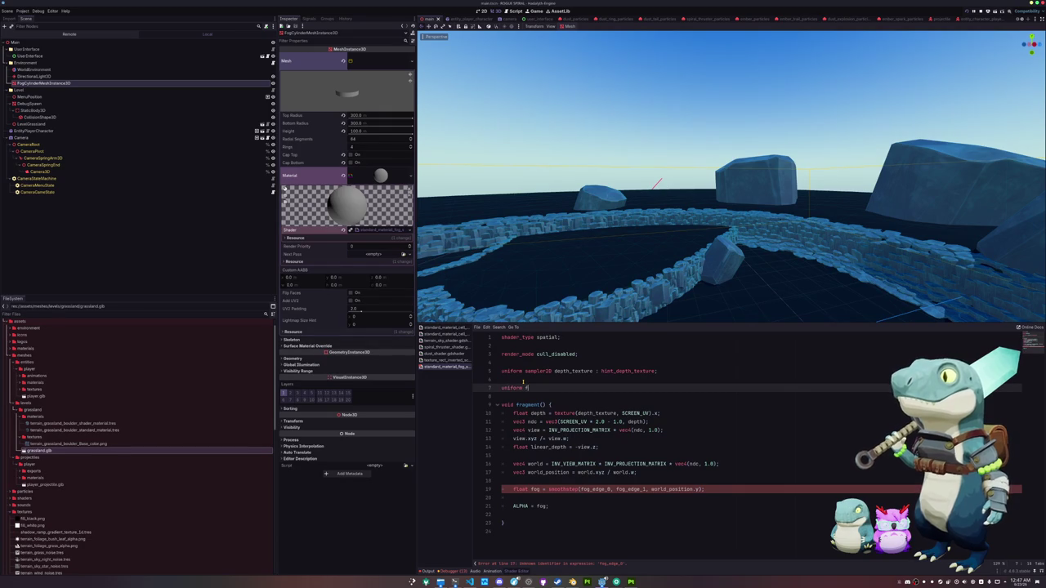
type("loat fog_edge_0 =")
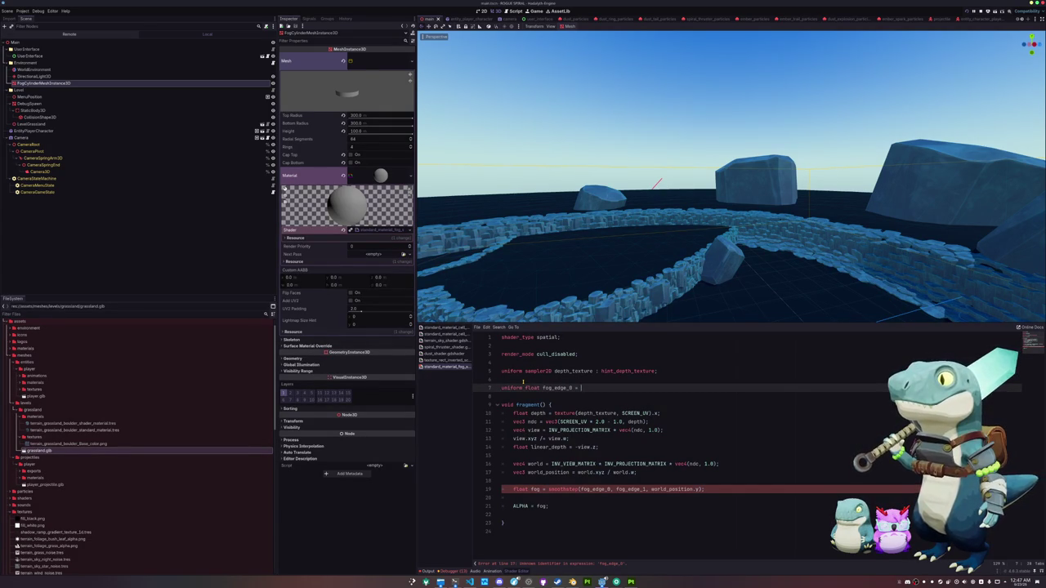
type("40.0;")
key("Return")
type("uniform float fog")
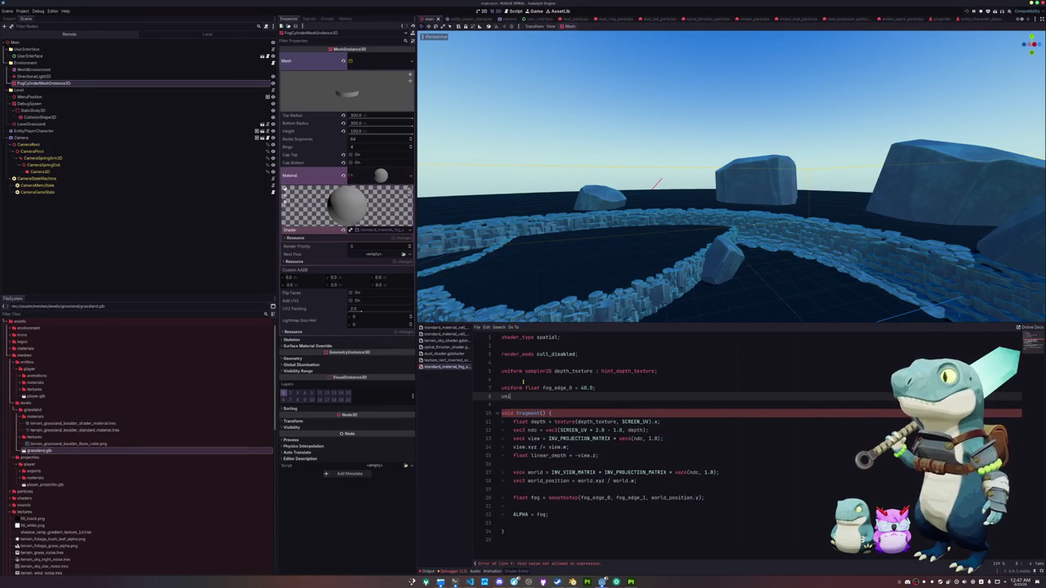
type("_edge_1 =")
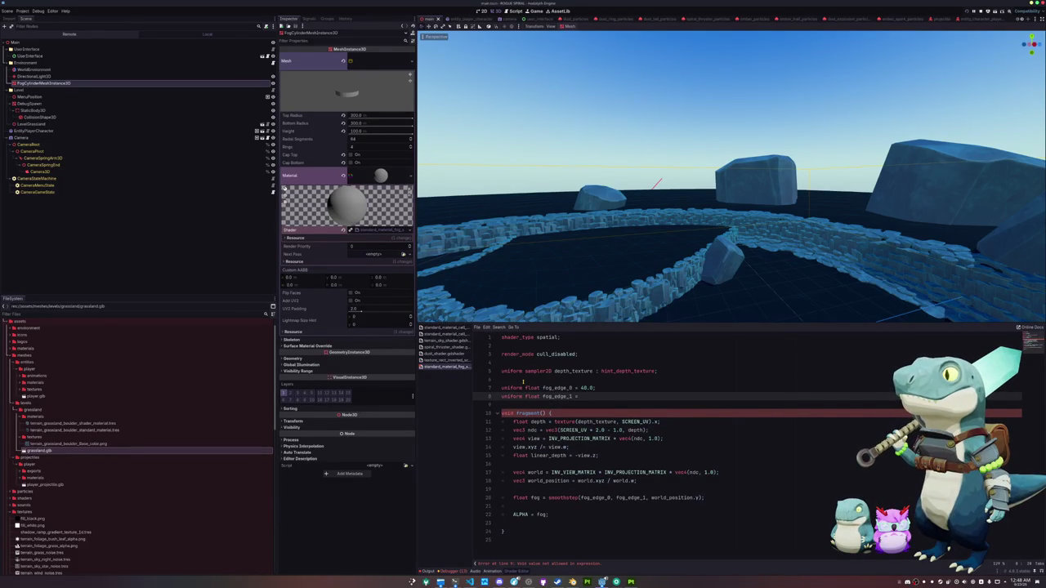
type(" 50.0")
key("Down")
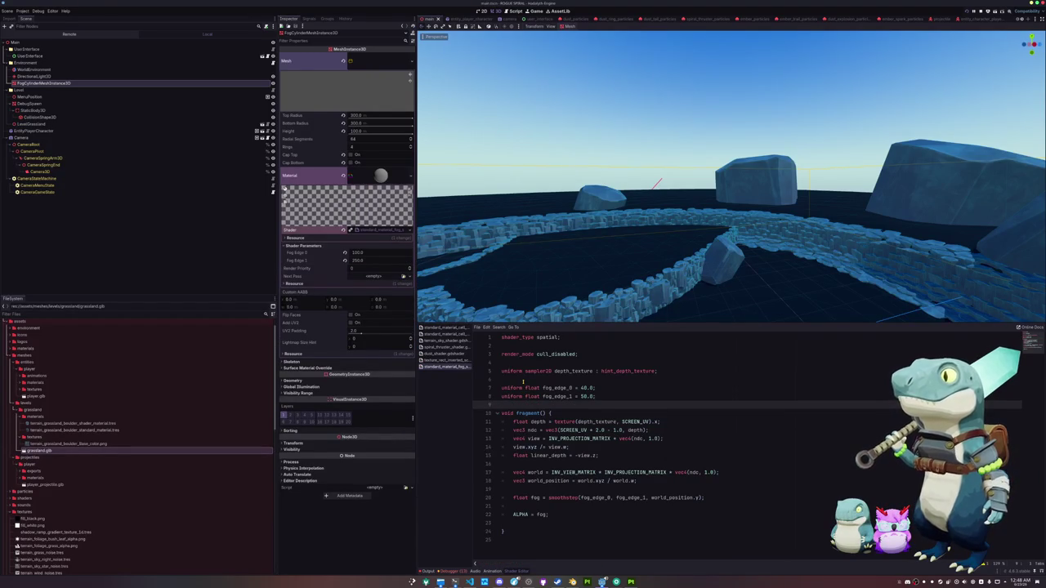
key("Return")
left_click(344, 253)
Revert the remaining Fog Edge parameter so the edges read 40.0 and 50.0, and save the scene.
left_click(344, 260)
scroll(586, 274, "up", 3)
scroll(585, 275, "down", 6)
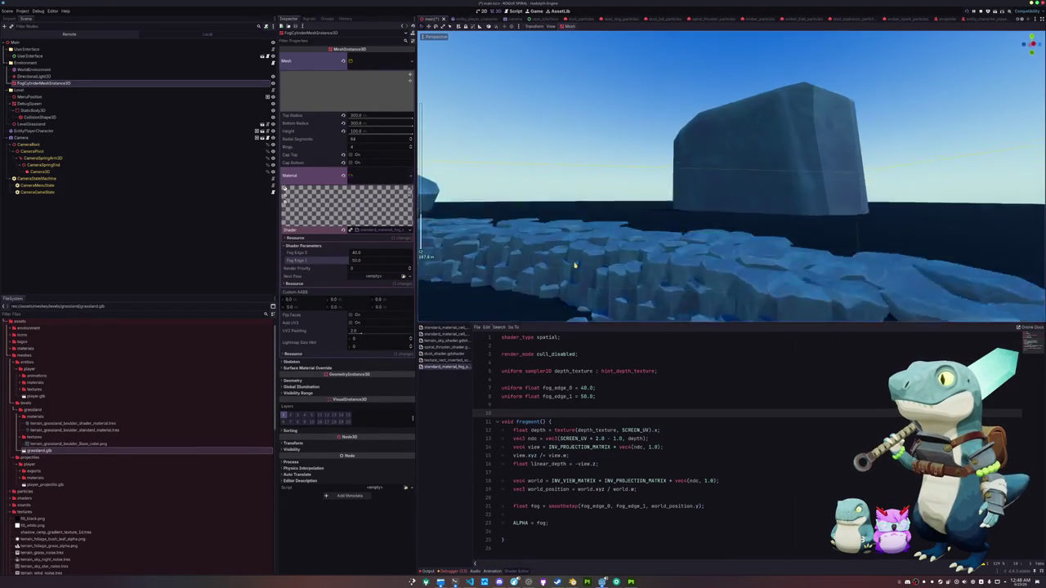
scroll(578, 268, "up", 5)
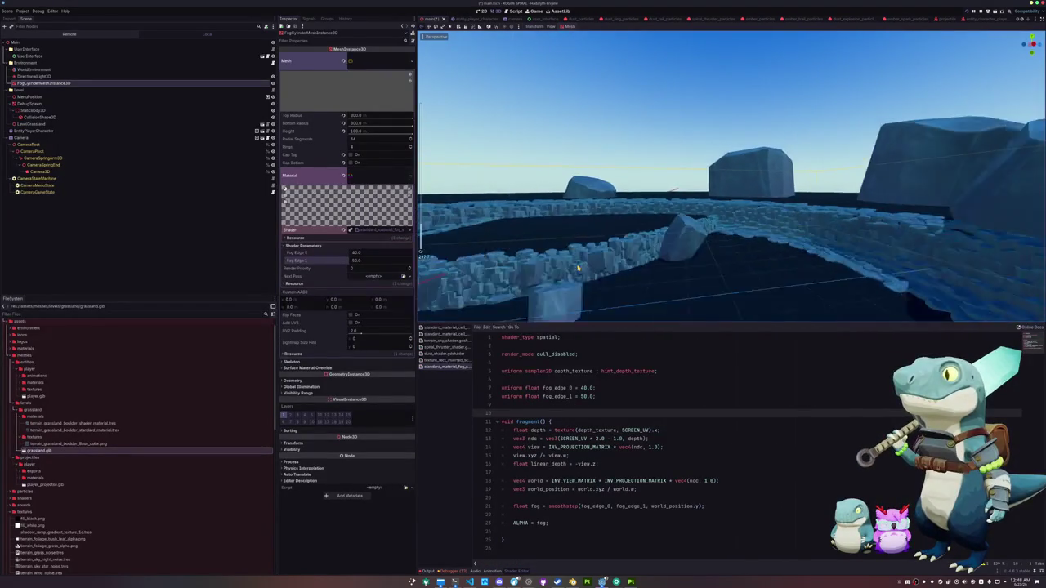
key("ctrl+s")
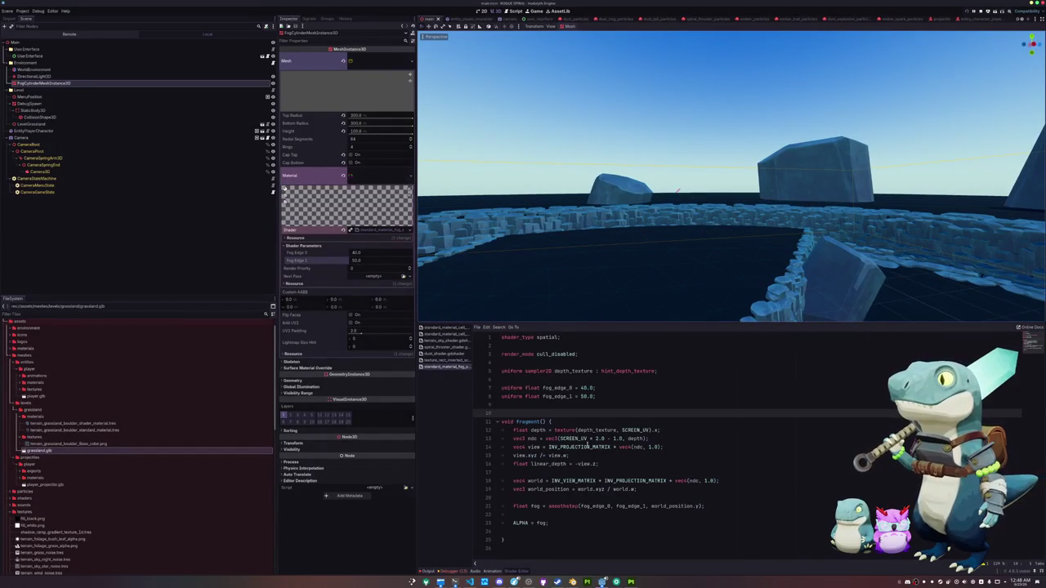
Delete the axis letter after world_position on the fog line and select shader lines 12–19.
left_click(697, 506)
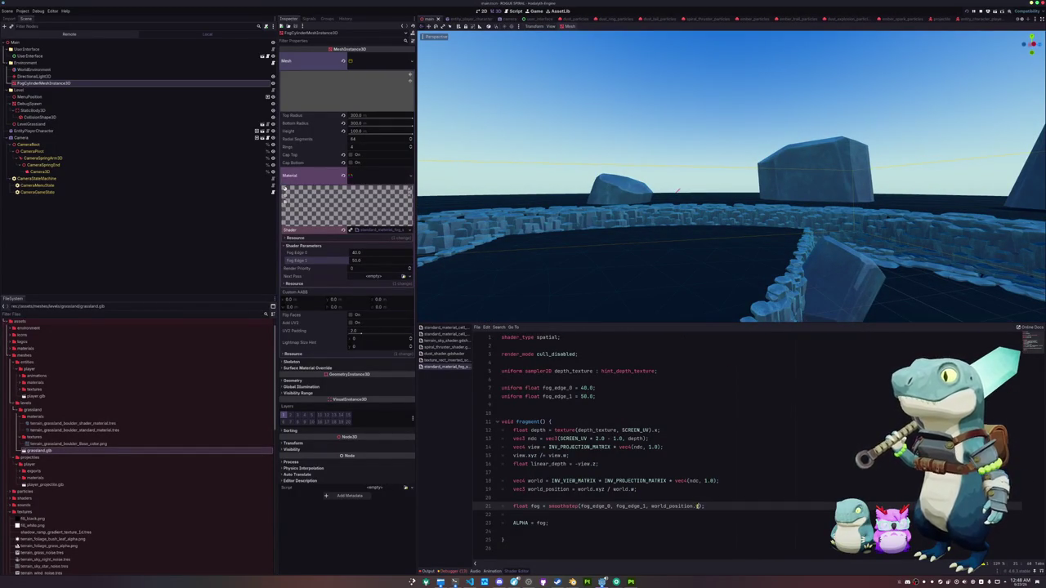
key("ctrl+s")
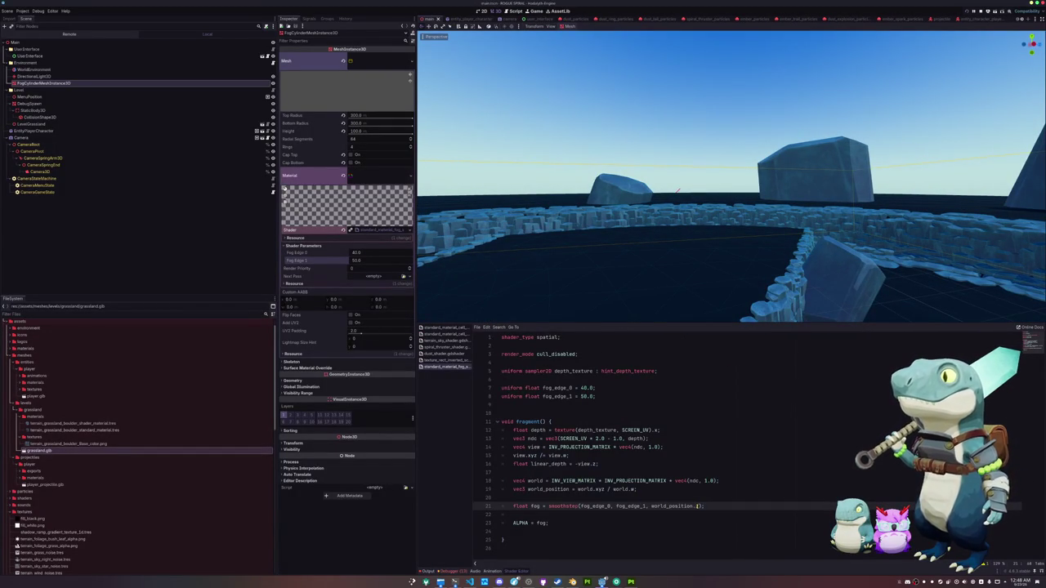
key("BackSpace")
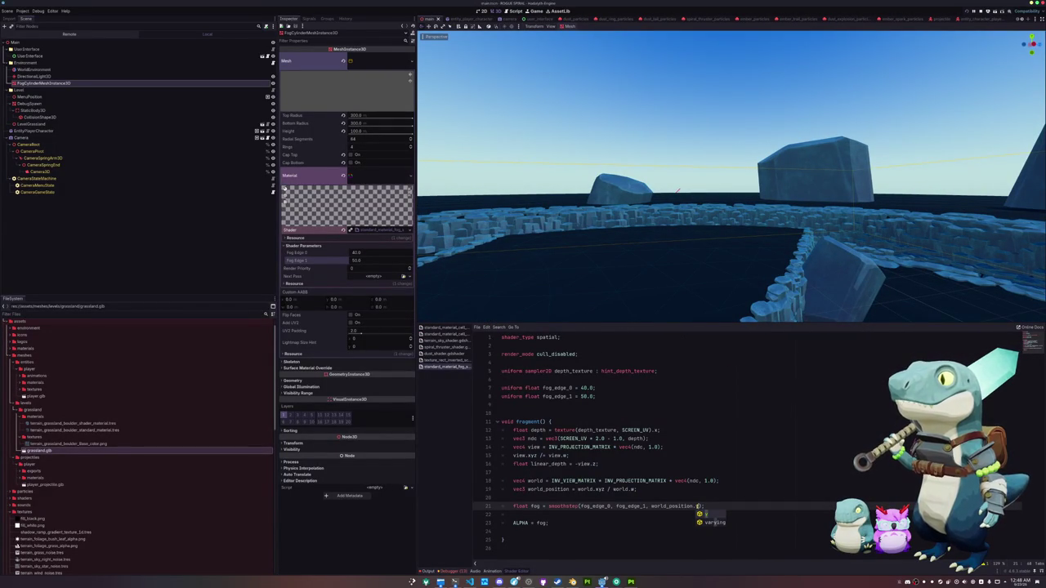
key("Escape")
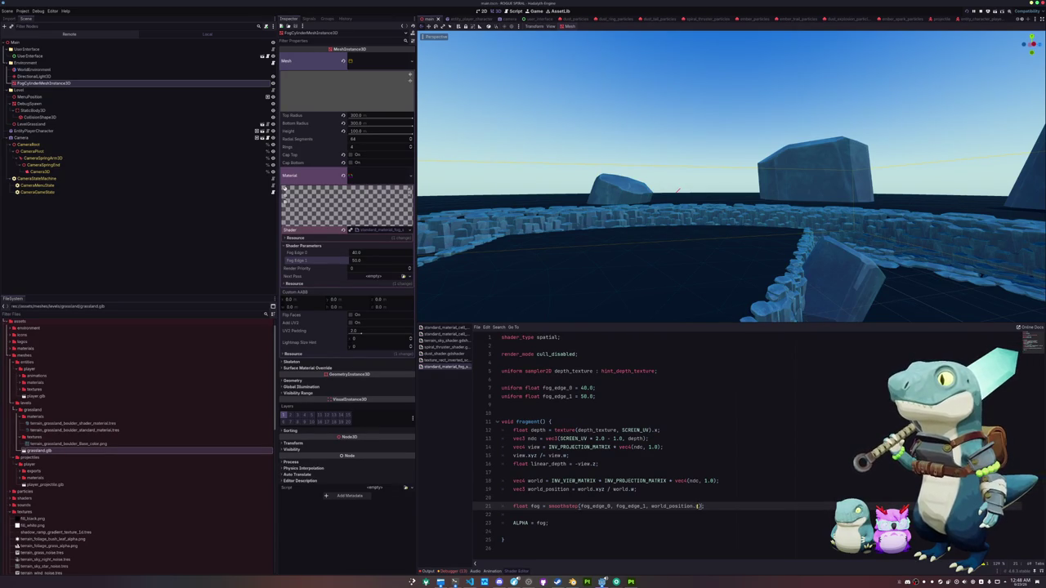
type("x")
left_click_drag(685, 325, 670, 304)
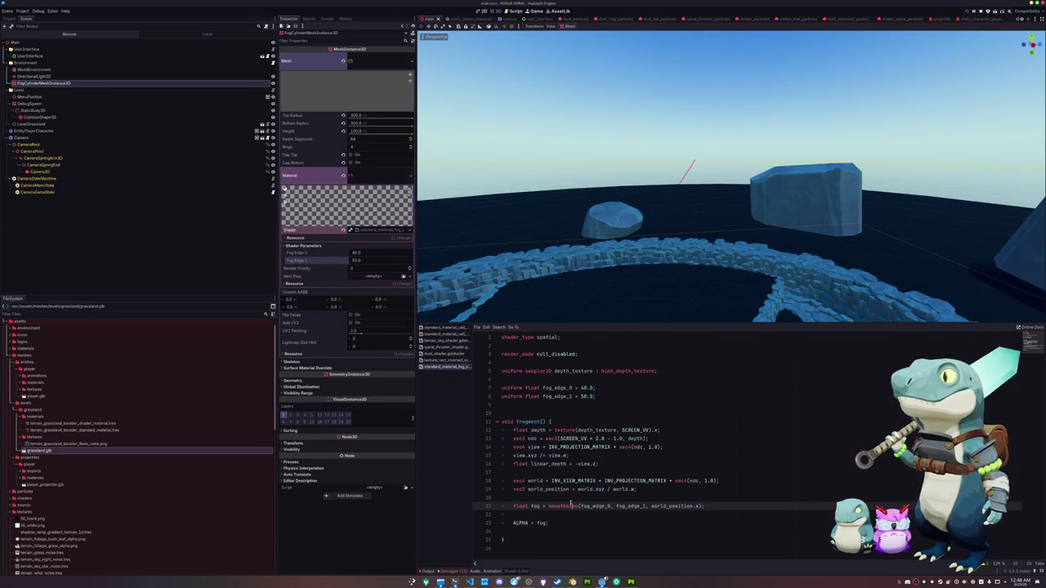
left_click(642, 498)
key("shift+Up")
key("shift+Up")
key("shift+Up")
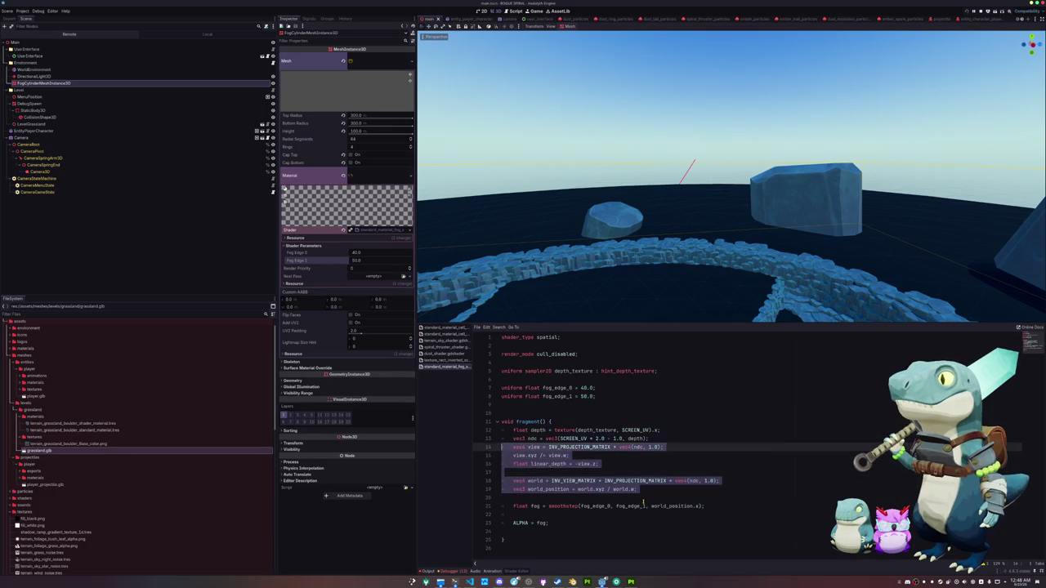
Delete the selected depth calculations and replace world_position.z with UV.y in smoothstep.
key("BackSpace")
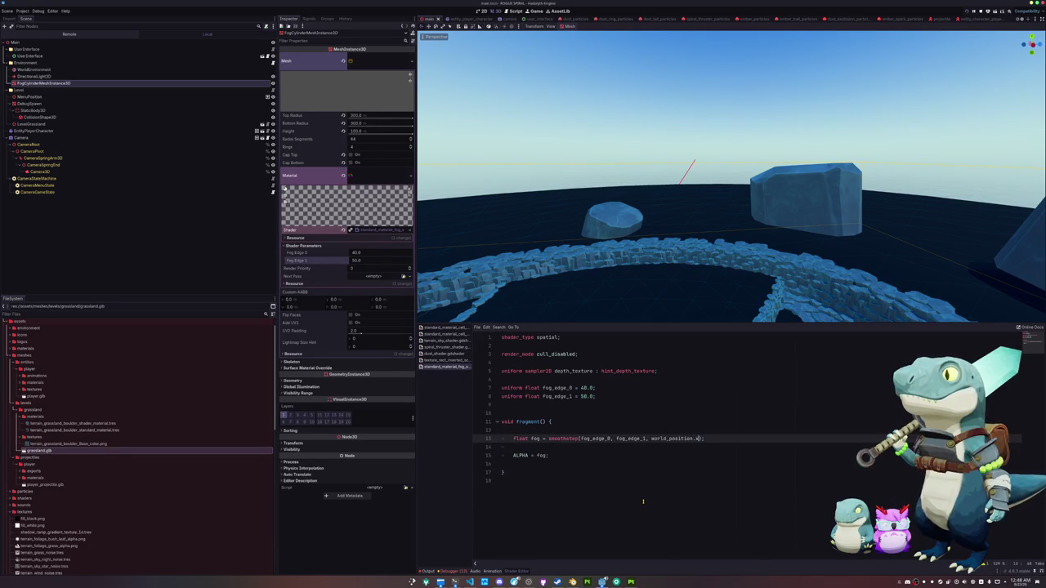
key("ctrl+shift+Left")
key("ctrl+shift+Left")
key("ctrl+shift+Left")
type("UV.y")
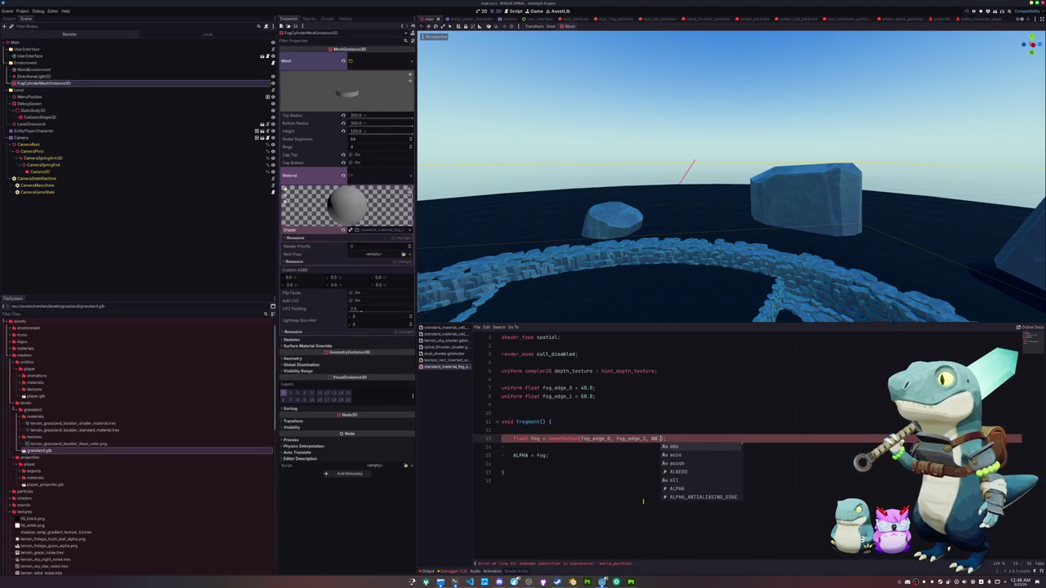
key("Right")
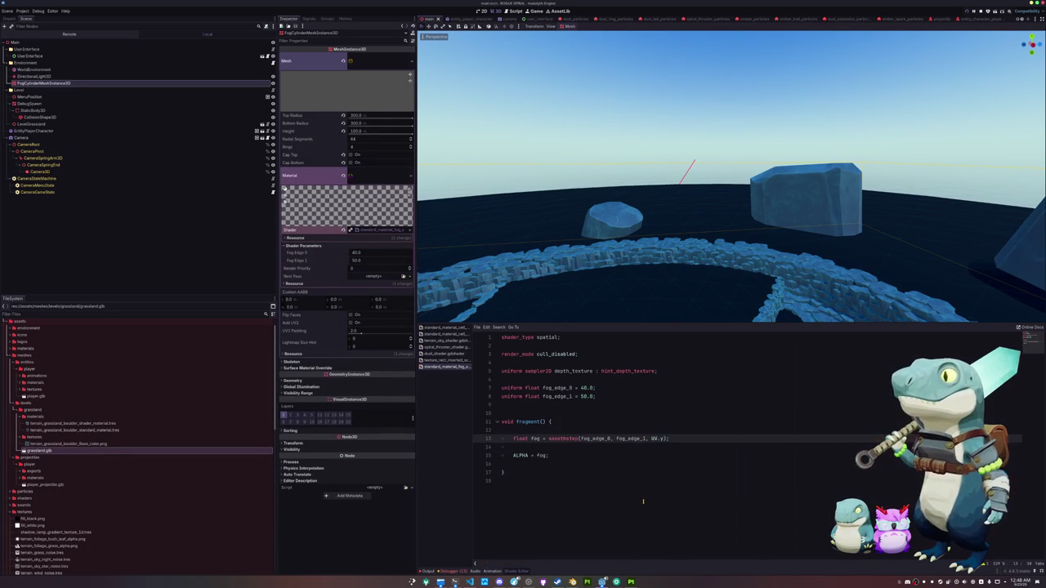
key("Left")
key("Left")
Set fog_edge_0 to 0.0 and fog_edge_1 to 1.0, and switch smoothstep to UV.x.
key("Up")
key("Up")
key("Up")
key("Left")
key("Left")
key("Left")
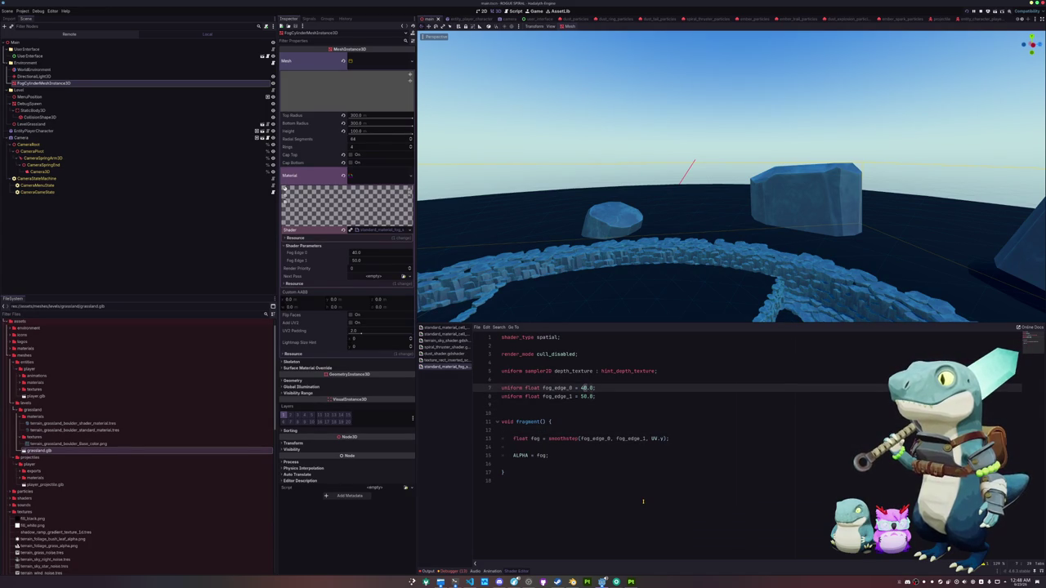
key("BackSpace")
key("Down")
type("1")
key("Down")
key("Down")
key("Down")
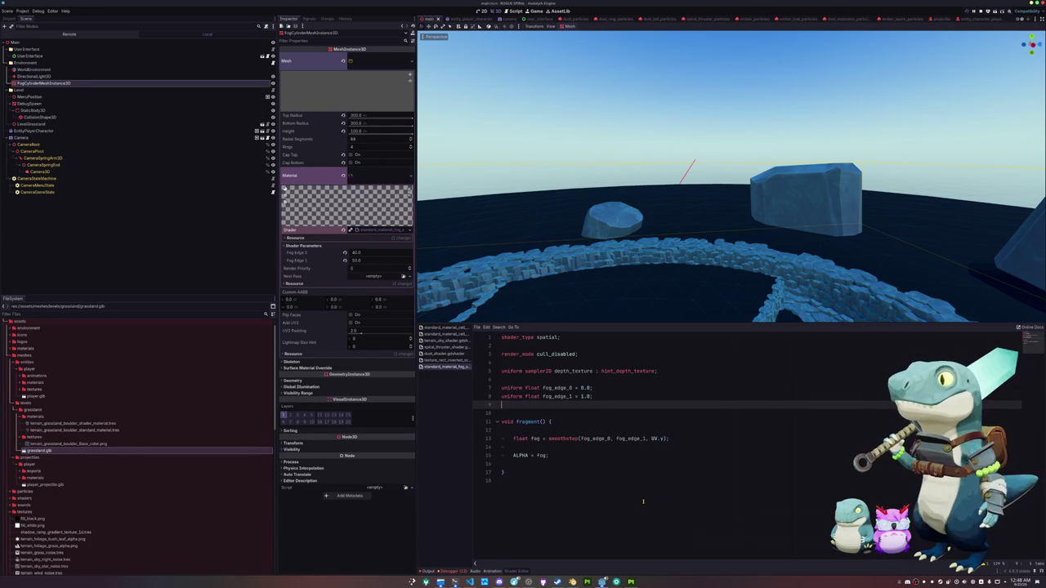
key("End")
key("BackSpace")
type("x")
key("End")
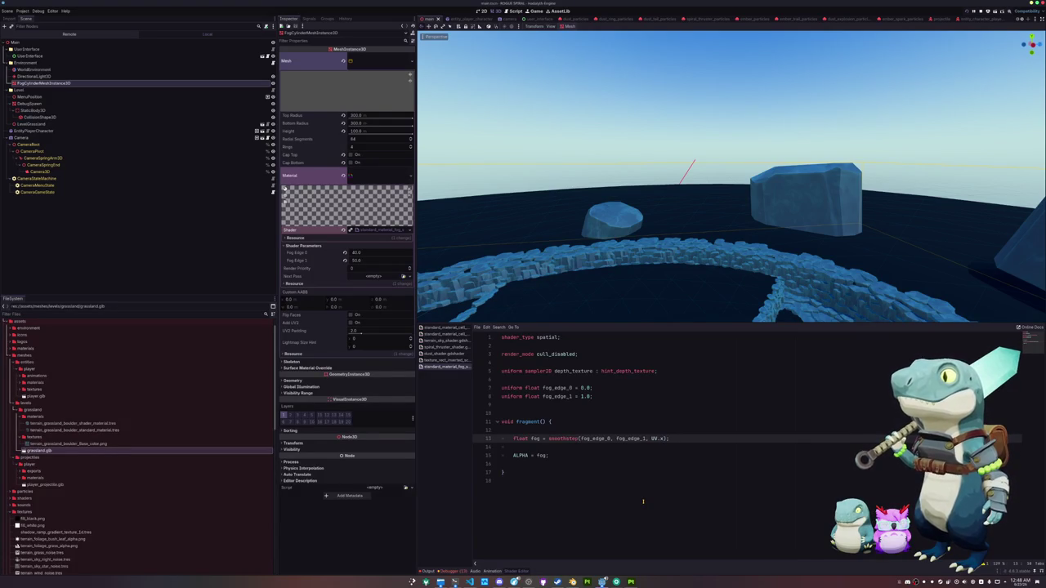
Start a new ALBEDO line below the fog line.
scroll(661, 283, "up", 10)
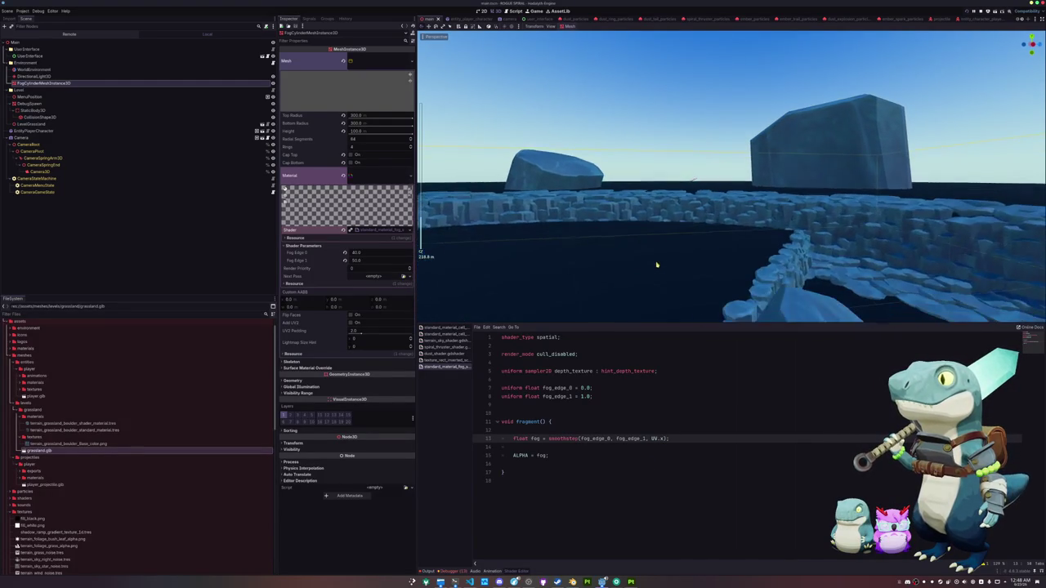
key("Down")
key("Down")
key("Down")
left_click(675, 448)
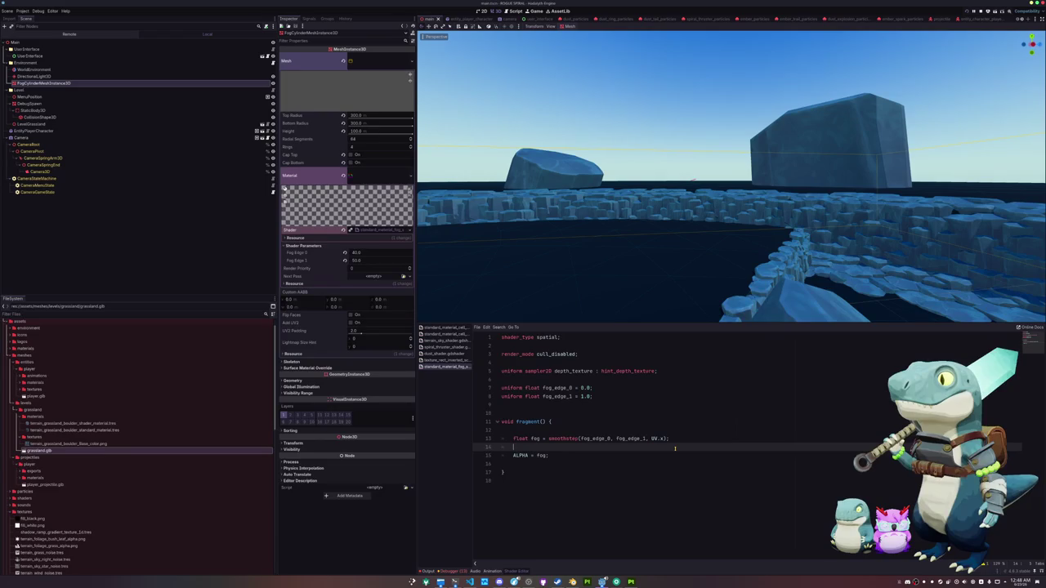
key("Return")
type("ALBE")
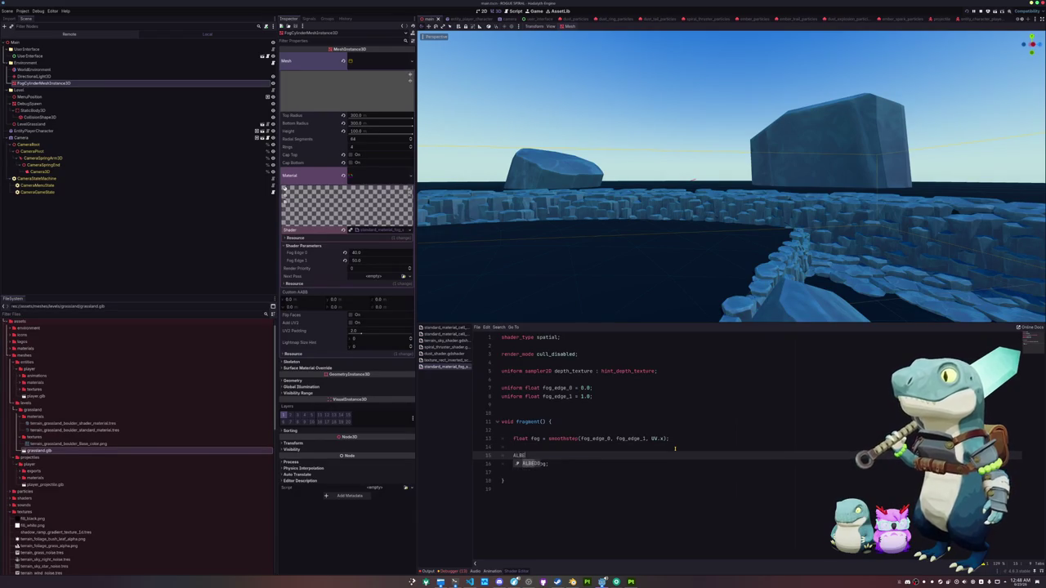
type("DO = (")
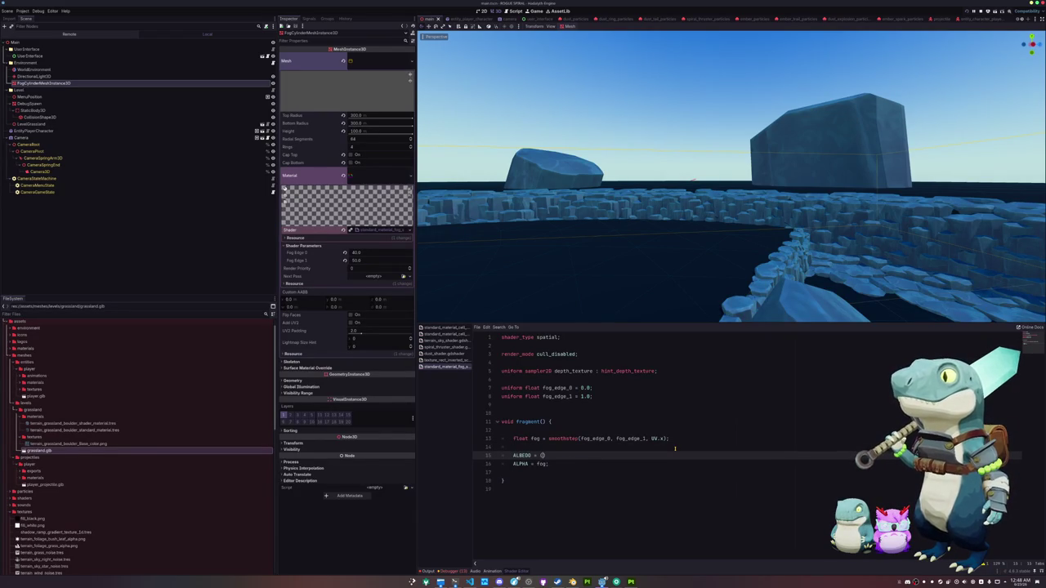
type("UV")
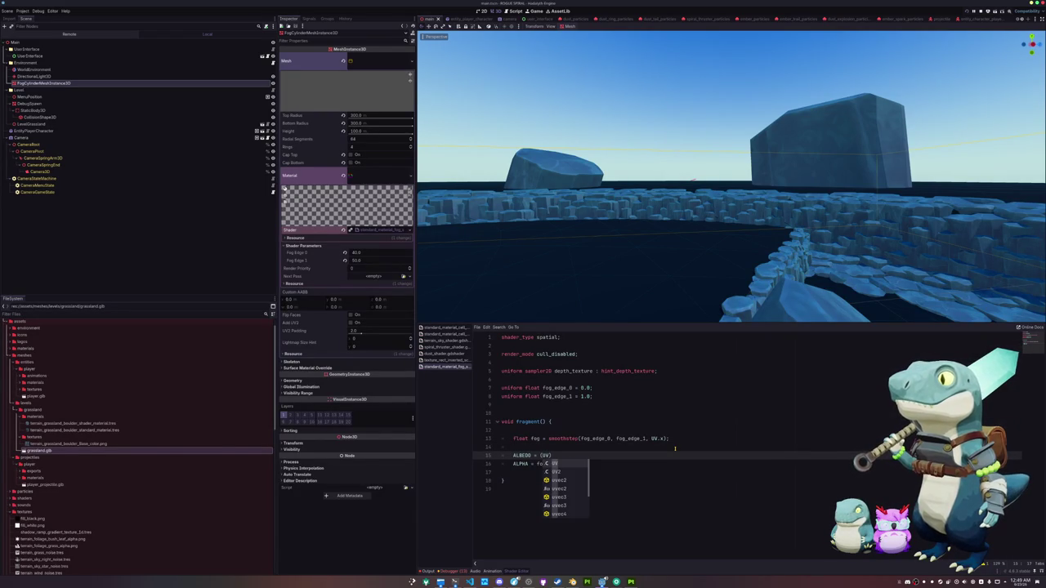
Set ALBEDO to vec3(UV, 1.0) and comment out the ALPHA = fog line with //.
key("BackSpace")
key("BackSpace")
key("BackSpace")
type("3(UV")
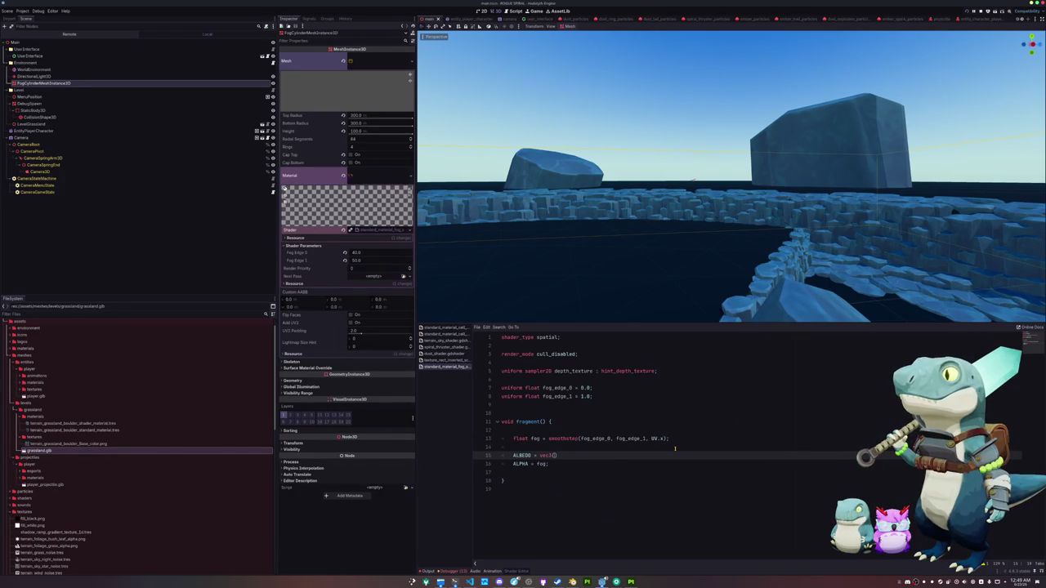
type(", 1.0")
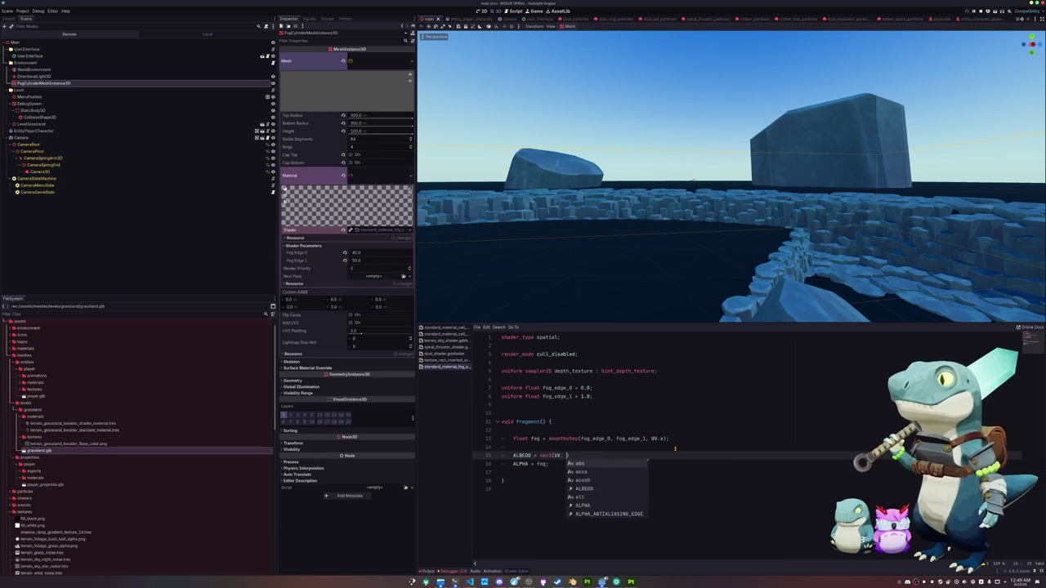
key("Down")
type("//")
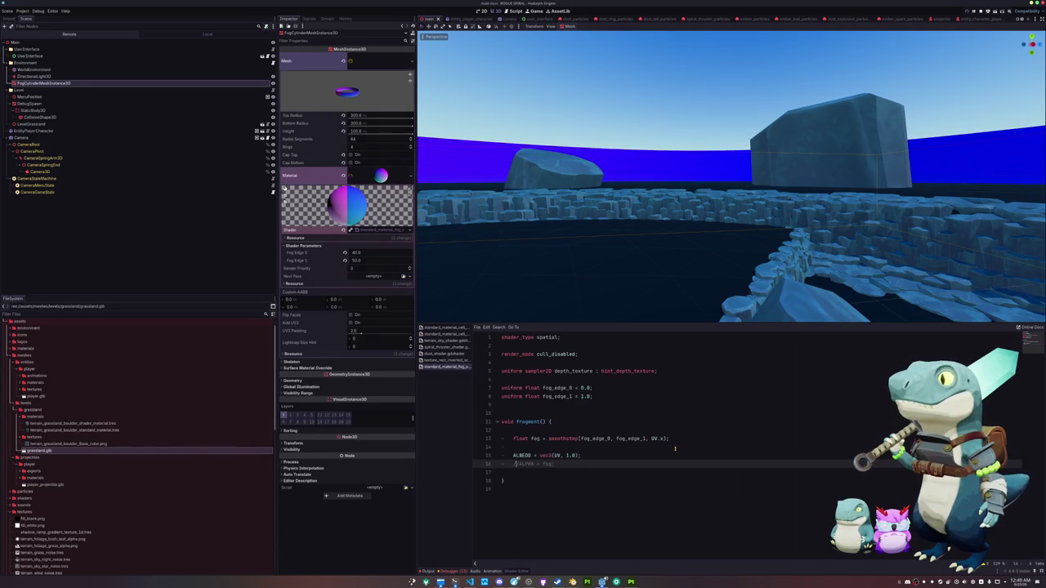
Change the vec3 value to UV.y * 2.0 - 1.0, save, then drop the - 1.0 offset.
scroll(638, 262, "down", 10)
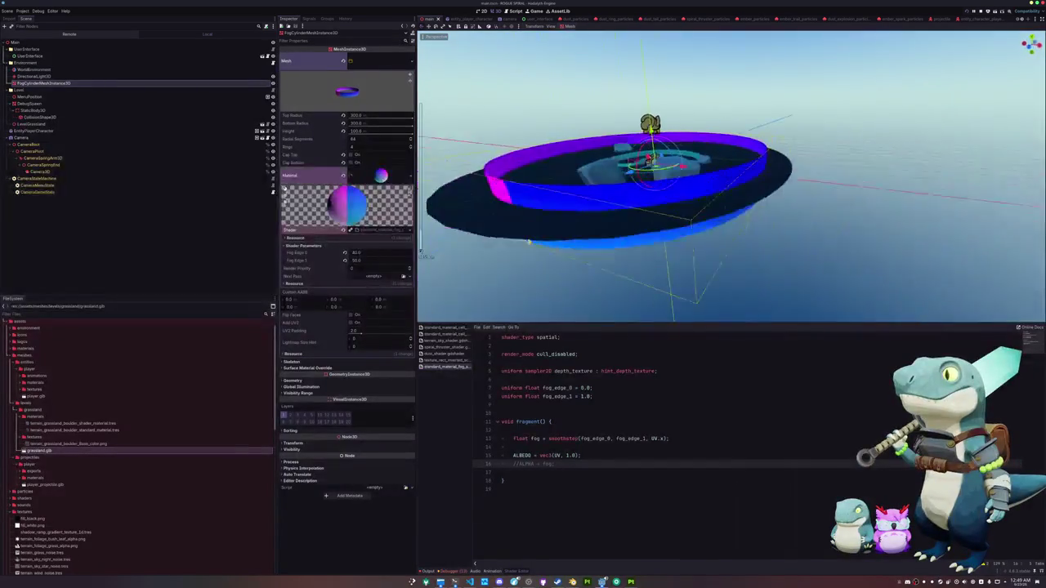
scroll(623, 235, "up", 3)
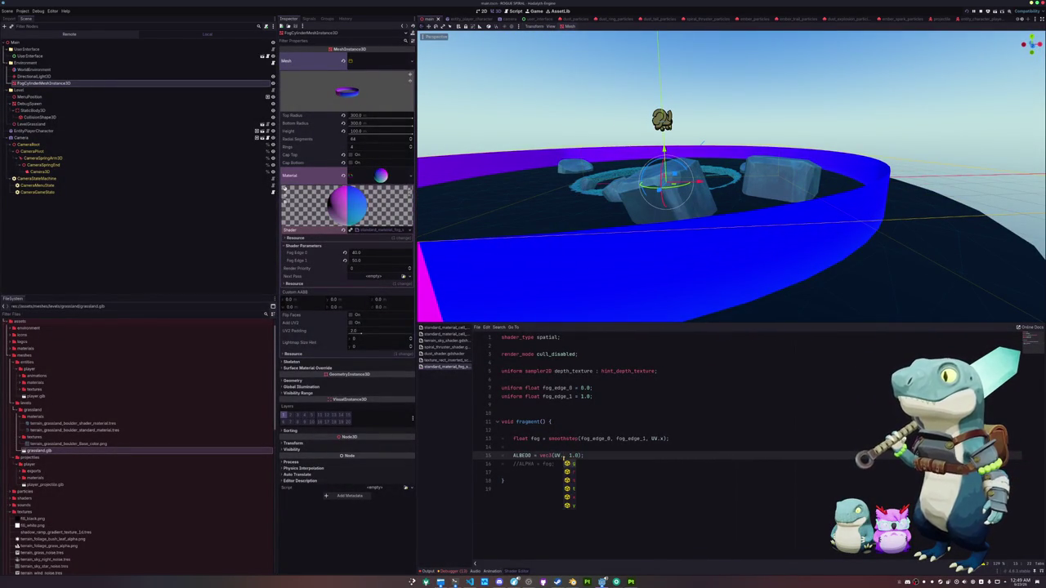
left_click_drag(577, 455, 565, 456)
key("BackSpace")
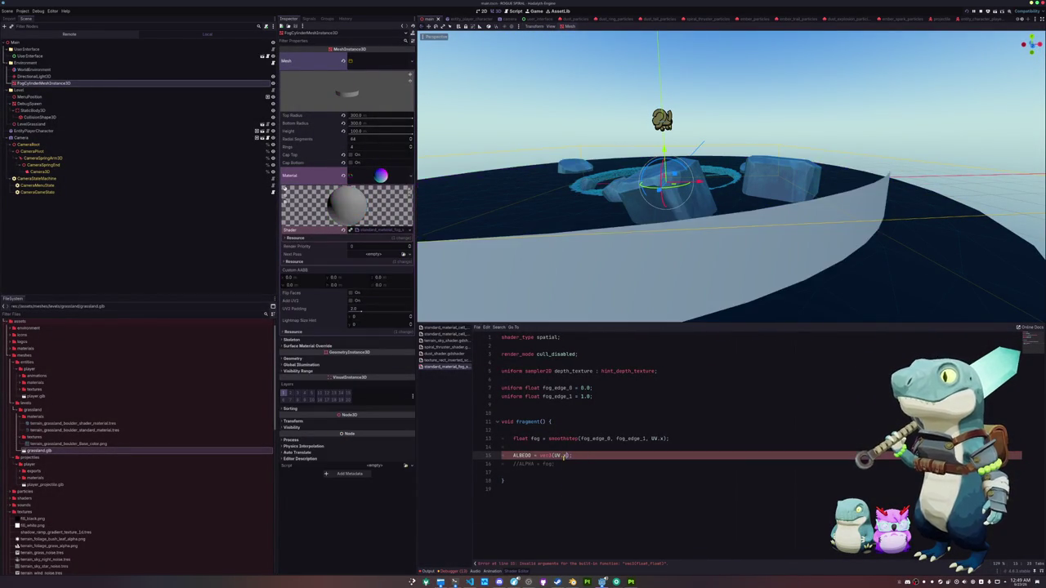
type("y")
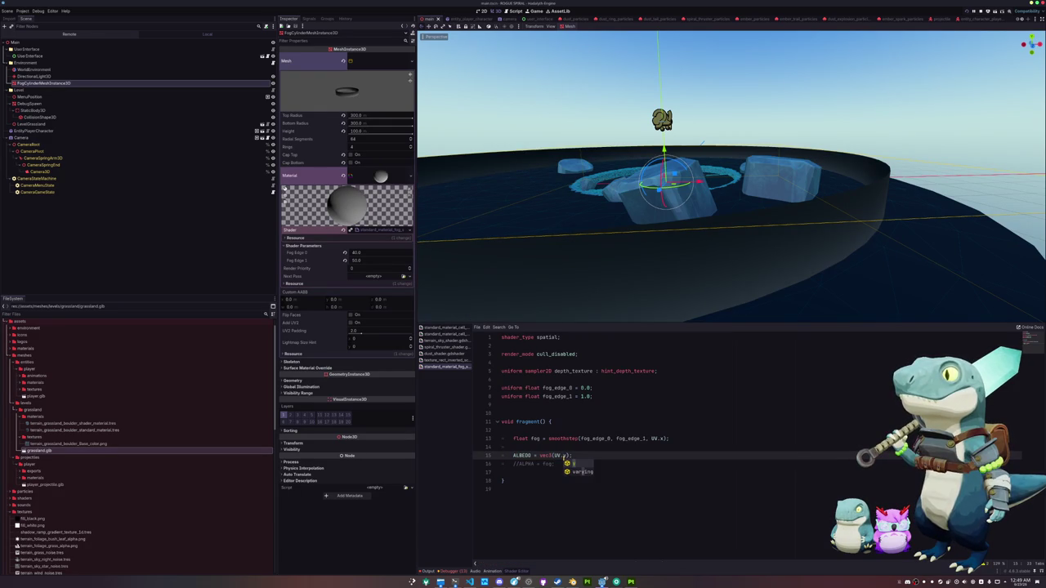
type(" * 2.0")
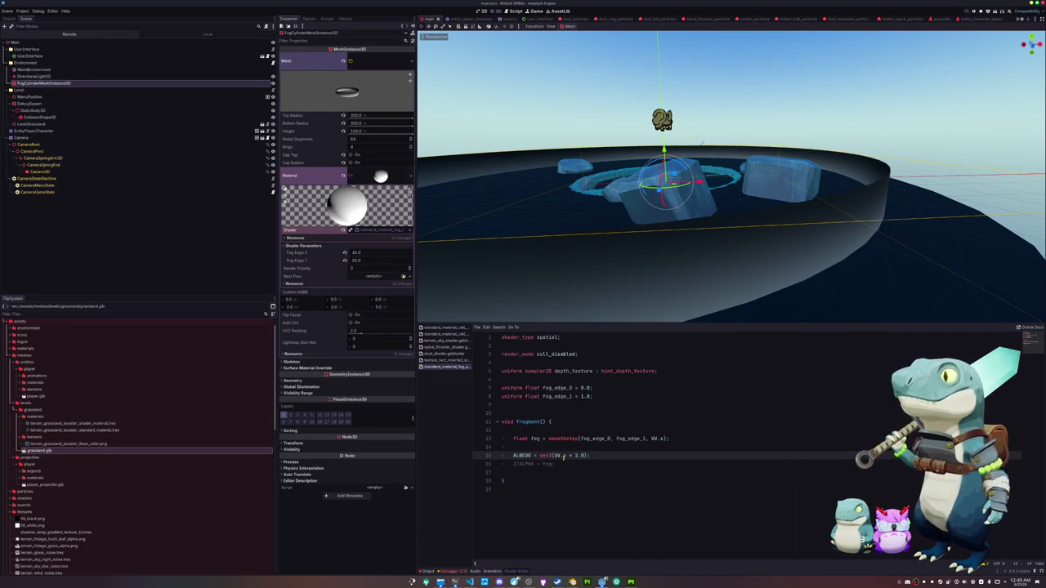
type(" - 1.0")
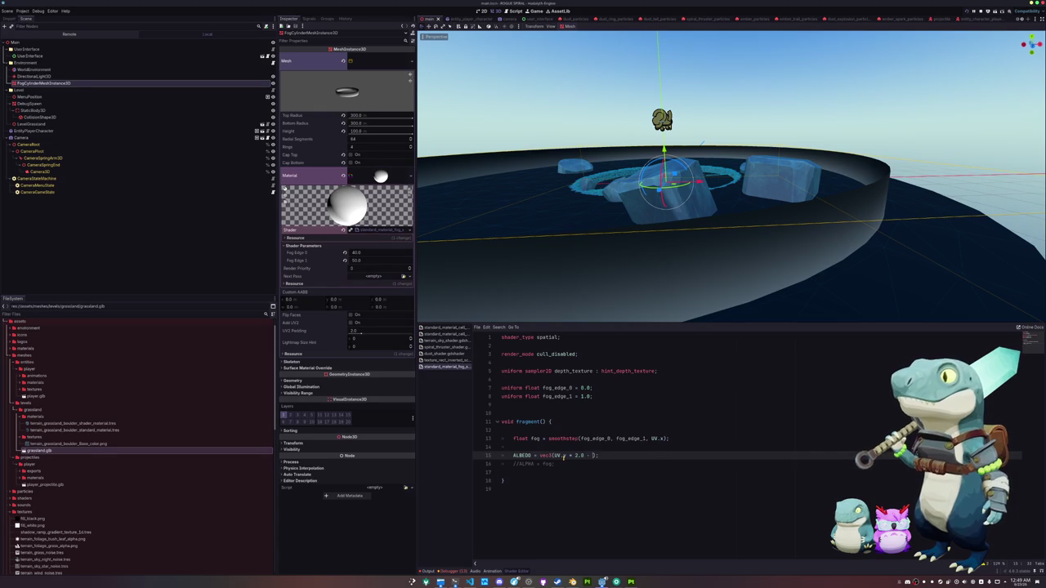
key("ctrl+s")
key("BackSpace")
key("BackSpace")
key("BackSpace")
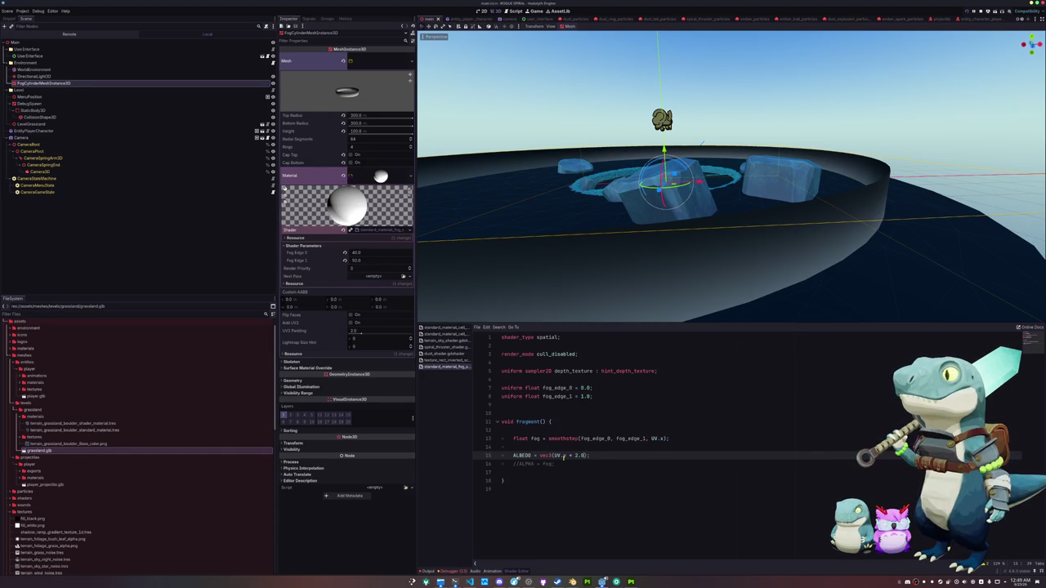
Begin a second ALBEDO line that calls smoothstep.
key("Down")
key("Return")
type("ALBE")
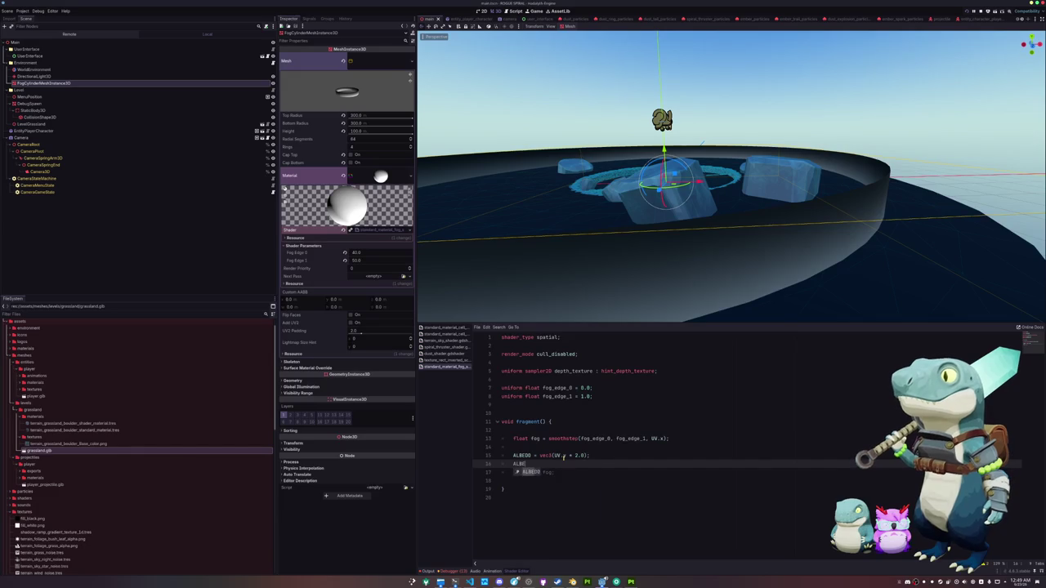
type("DO = smoothste")
Complete the ALBEDO line as vec3 of smoothstep(0.0, 0.5, UV.y * 2.0).
key("Return")
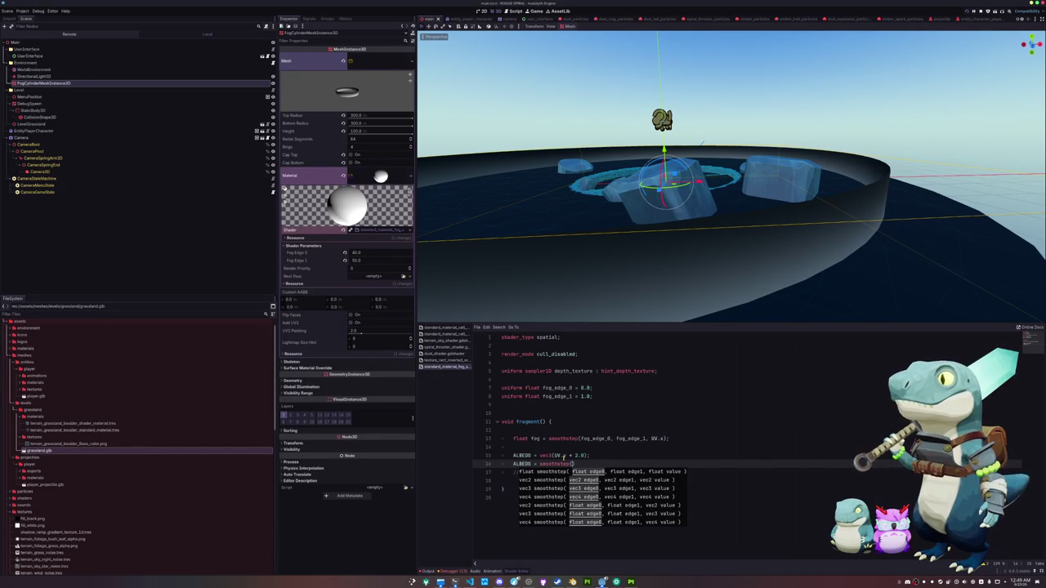
type("UV.y + 2")
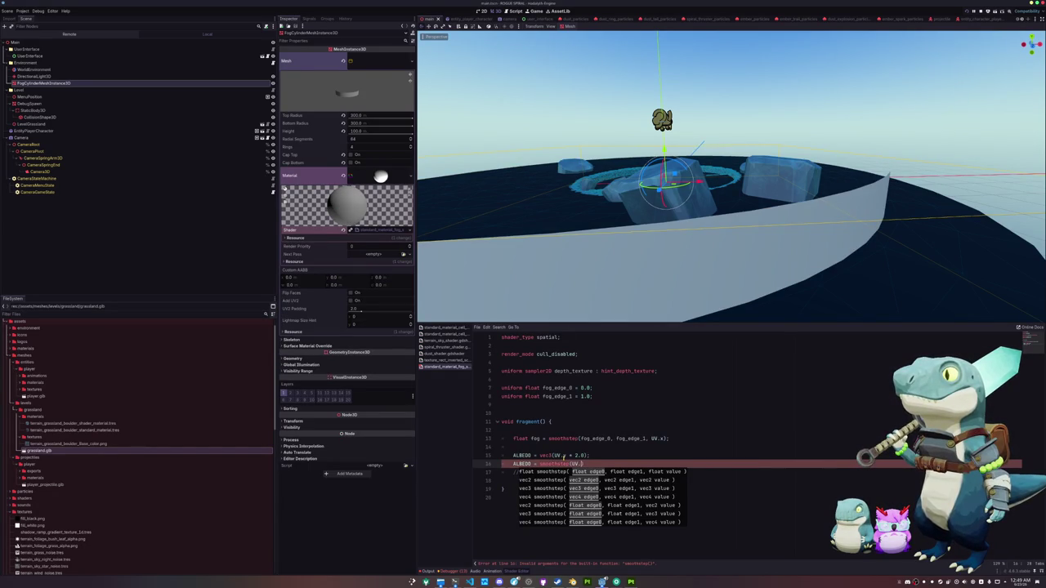
type(".0")
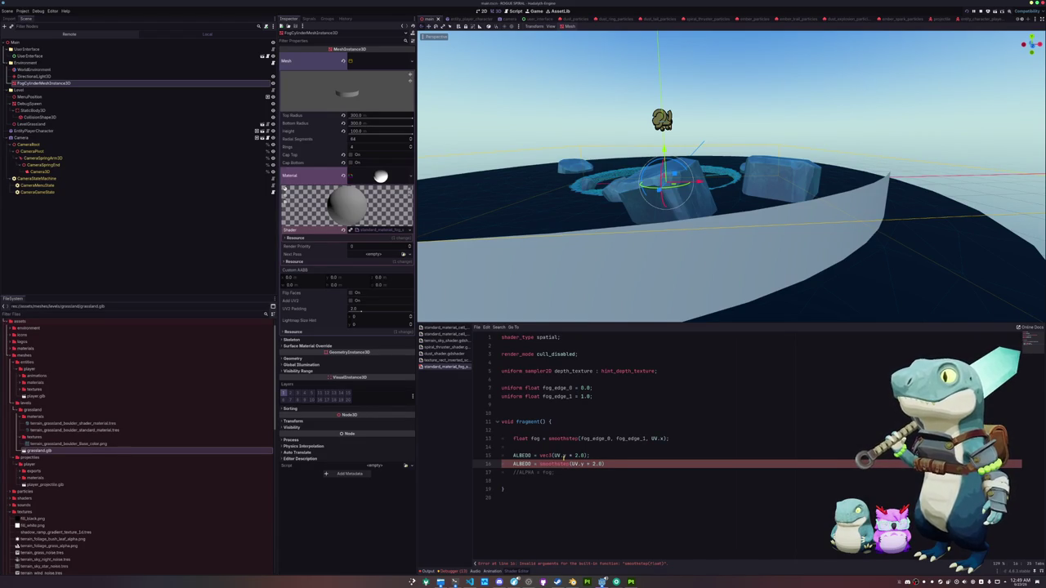
type("0.0, ")
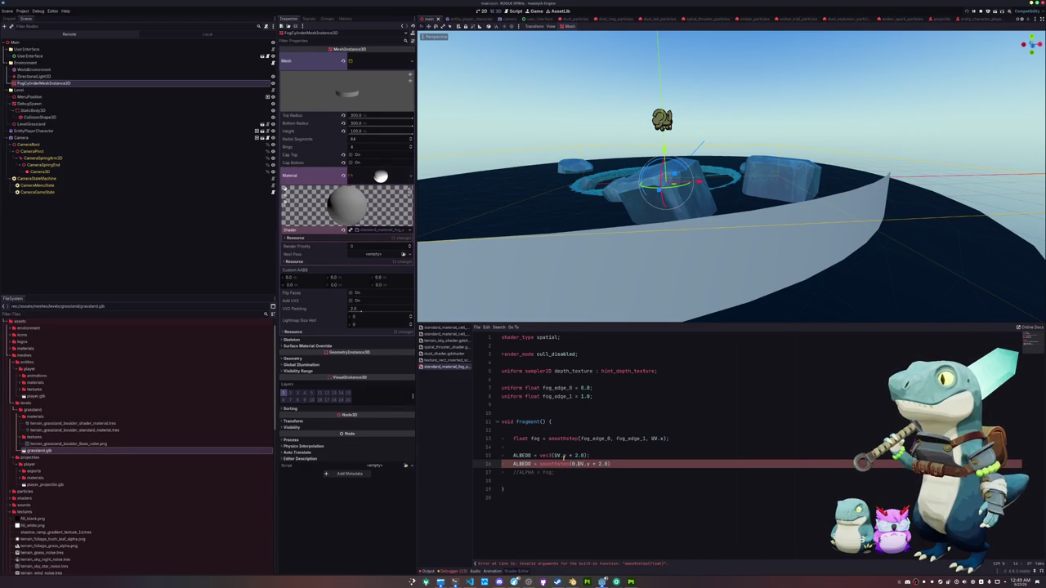
type("0.5,")
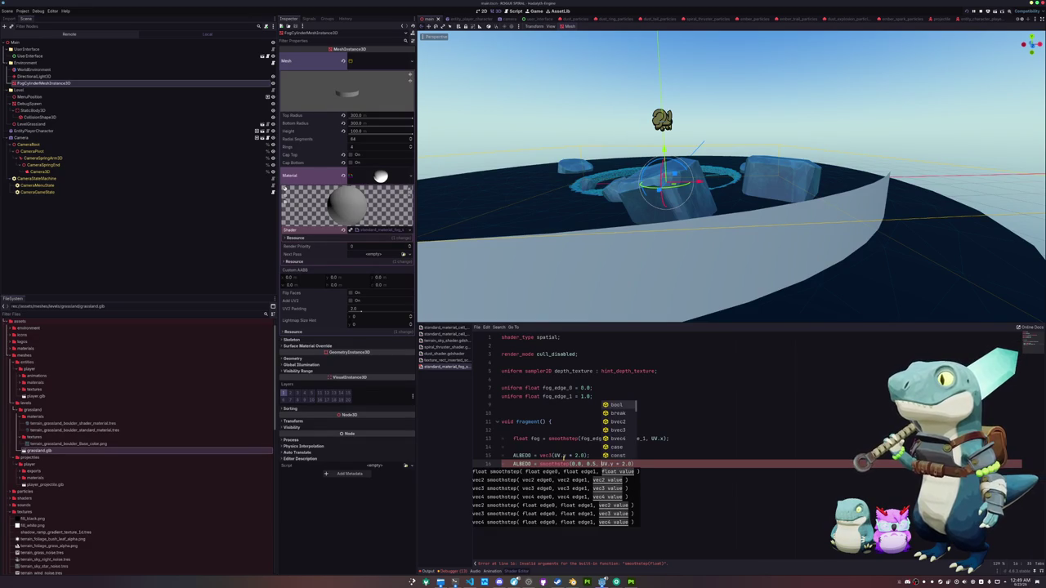
key("Escape")
key("Escape")
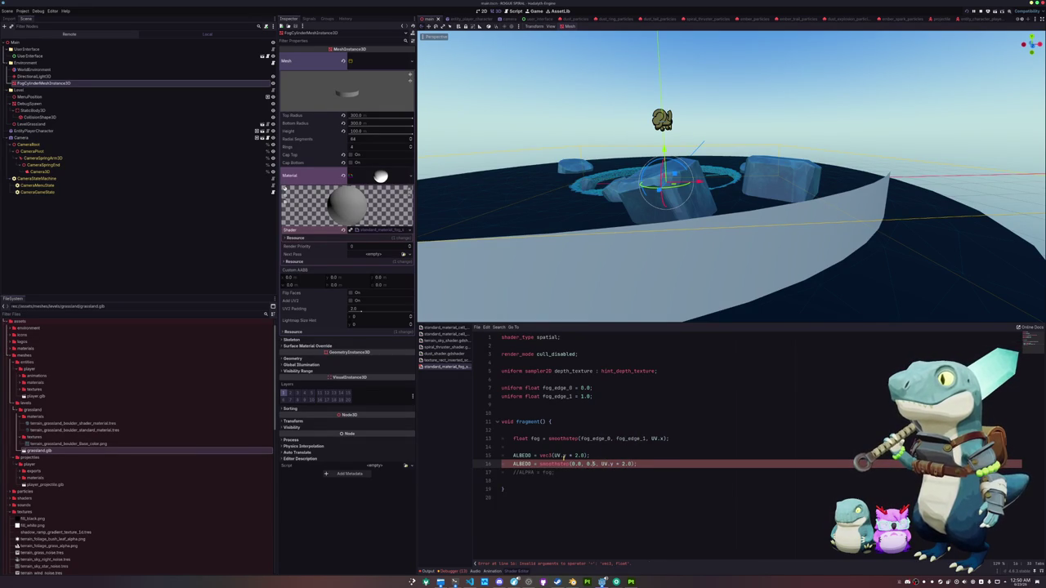
type("vec3(")
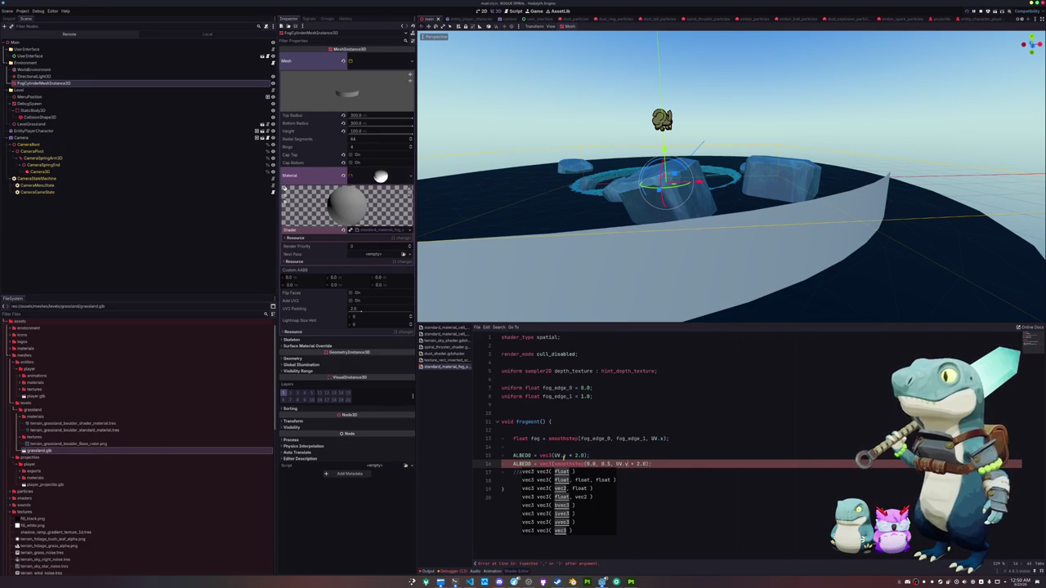
type(")")
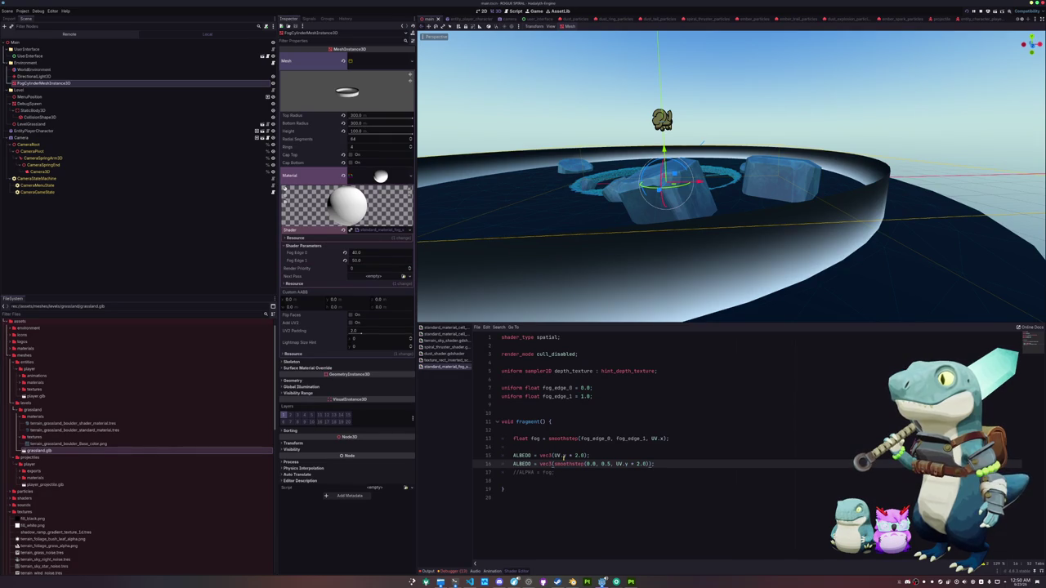
Uncomment the ALPHA = fog line.
key("Down")
key("Home")
key("ctrl+k")
key("Up")
Cut the smoothstep call out of the ALBEDO line, leaving ALBEDO = vec3(fog).
key("ctrl+Right")
key("Right")
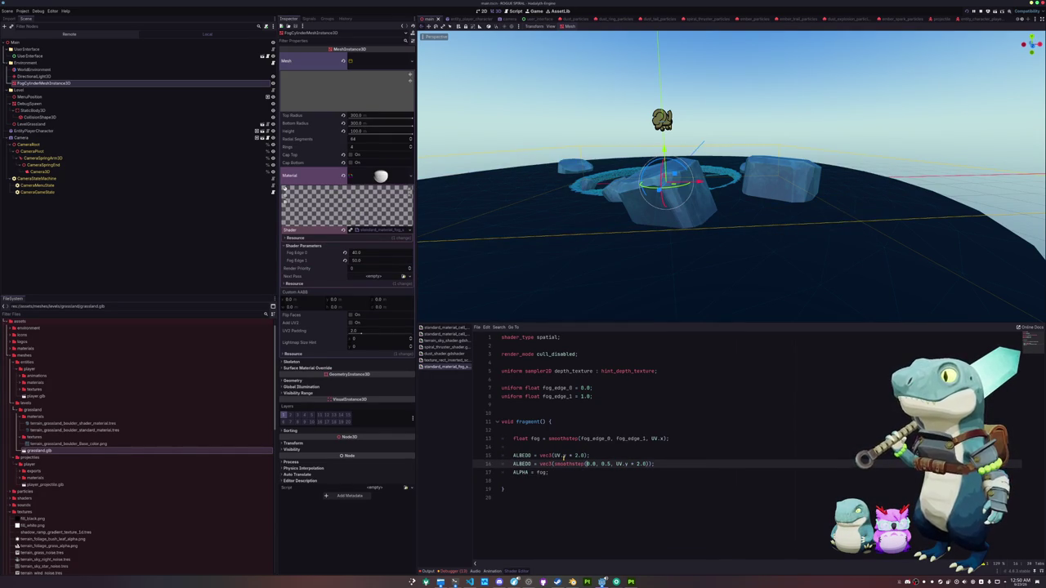
key("shift+Right")
key("shift+Right")
key("shift+Right")
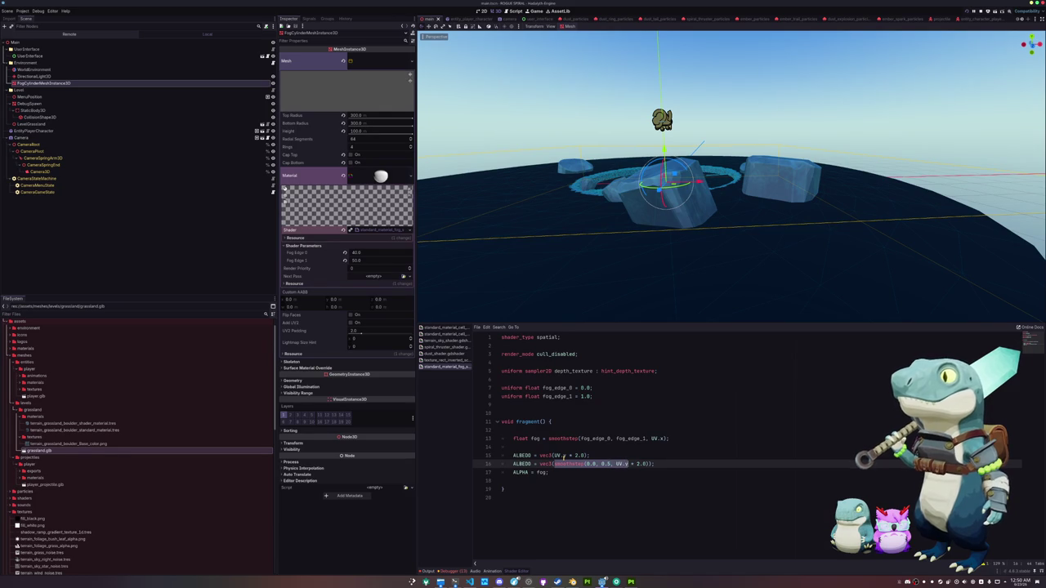
key("shift+Right")
key("shift+Right")
key("shift+Right")
key("ctrl+c")
type("fog")
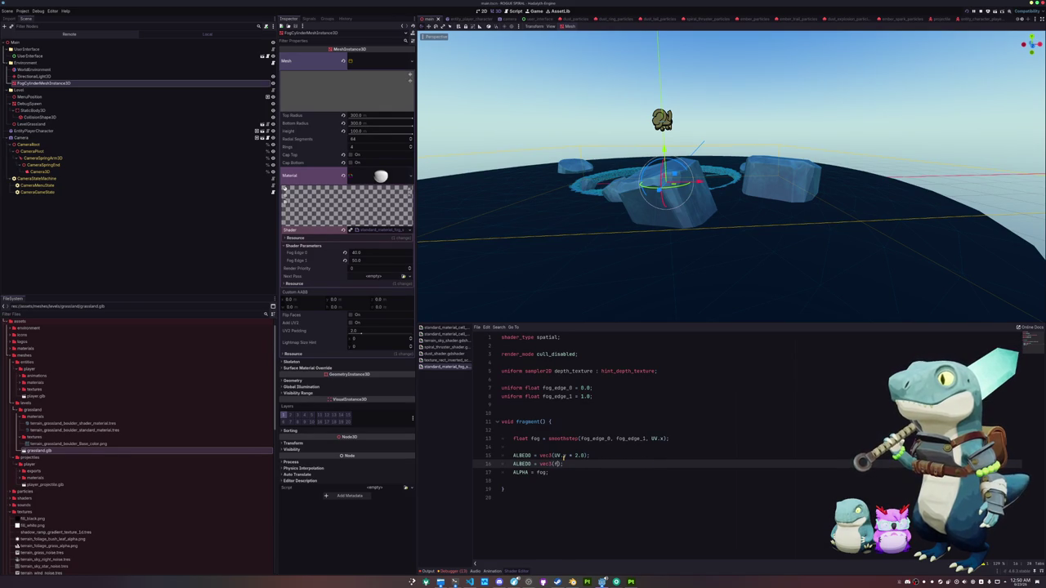
key("Escape")
key("Up")
key("Up")
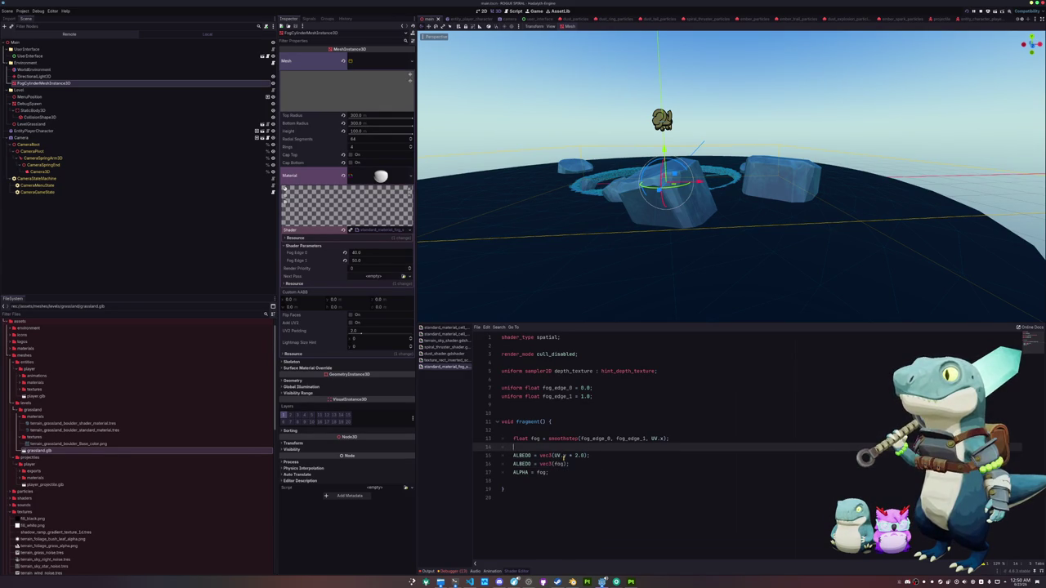
key("ctrl+v")
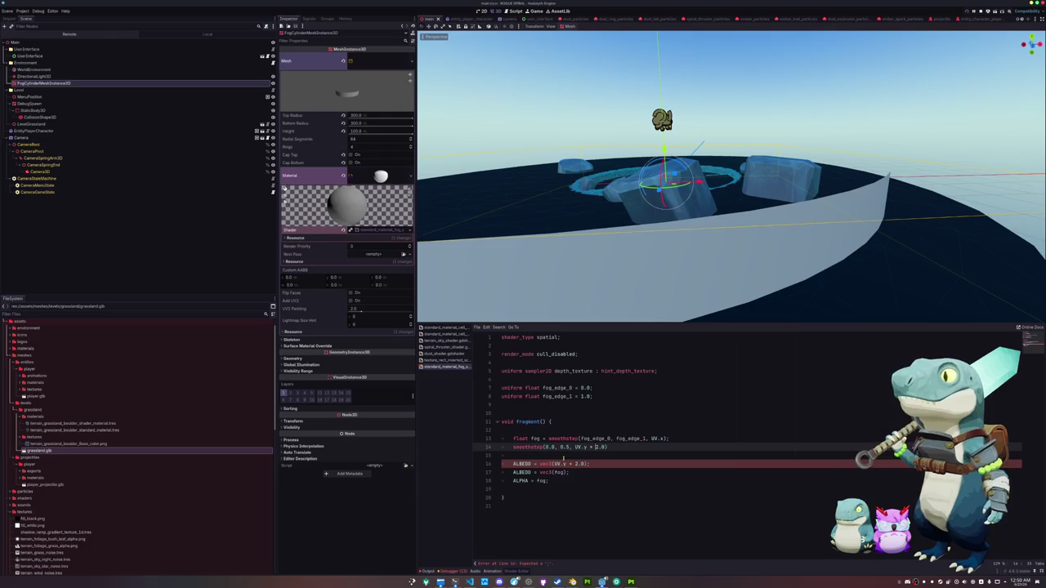
Paste the smoothstep expression into the float fog declaration line.
key("Up")
key("ctrl+v")
key("Down")
key("ctrl+shift+k")
key("Up")
key("shift+End")
key("Delete")
key("Left")
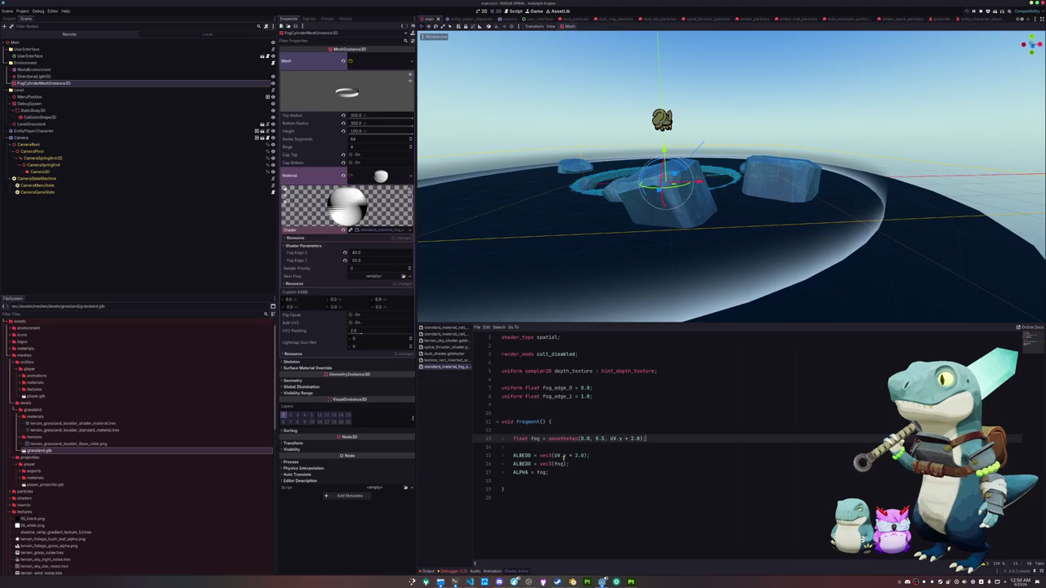
Try a 0.4 lower edge and a 1.0 - inversion, settling on smoothstep(0.25, 0.5, UV.y * 2.0).
scroll(679, 259, "up", 10)
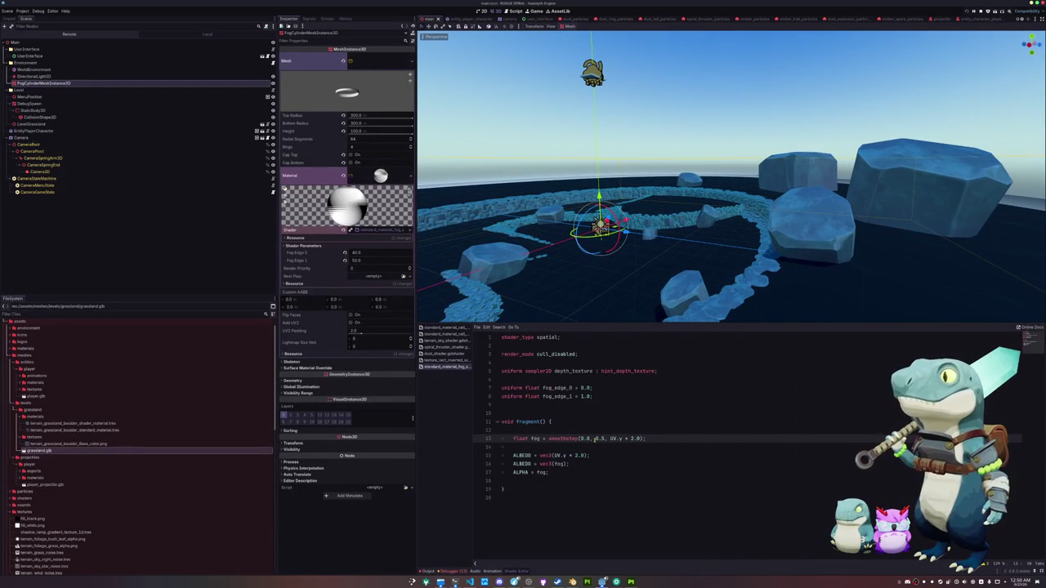
key("Left")
key("Delete")
type("4")
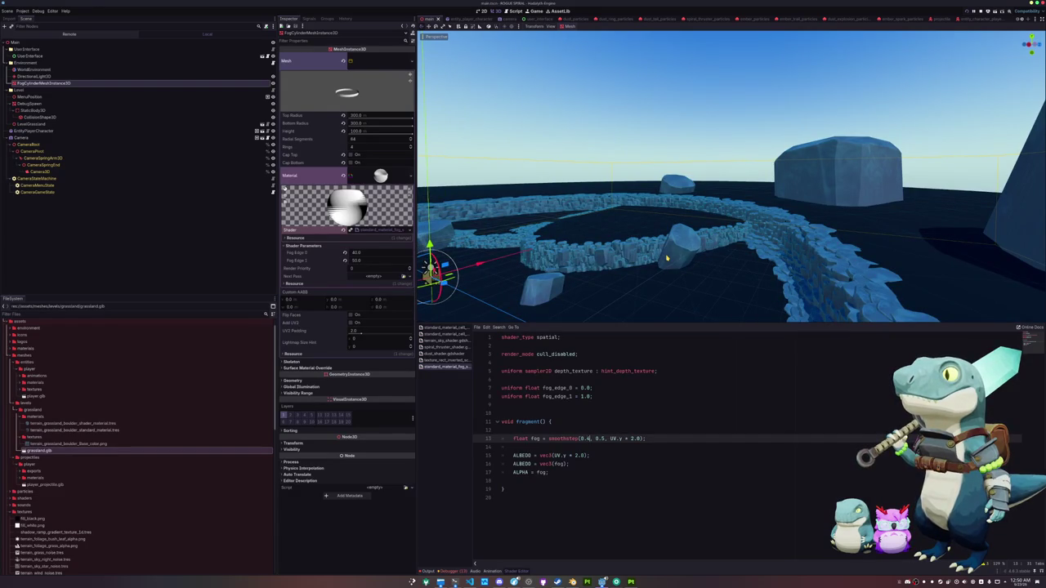
type("1.0 -")
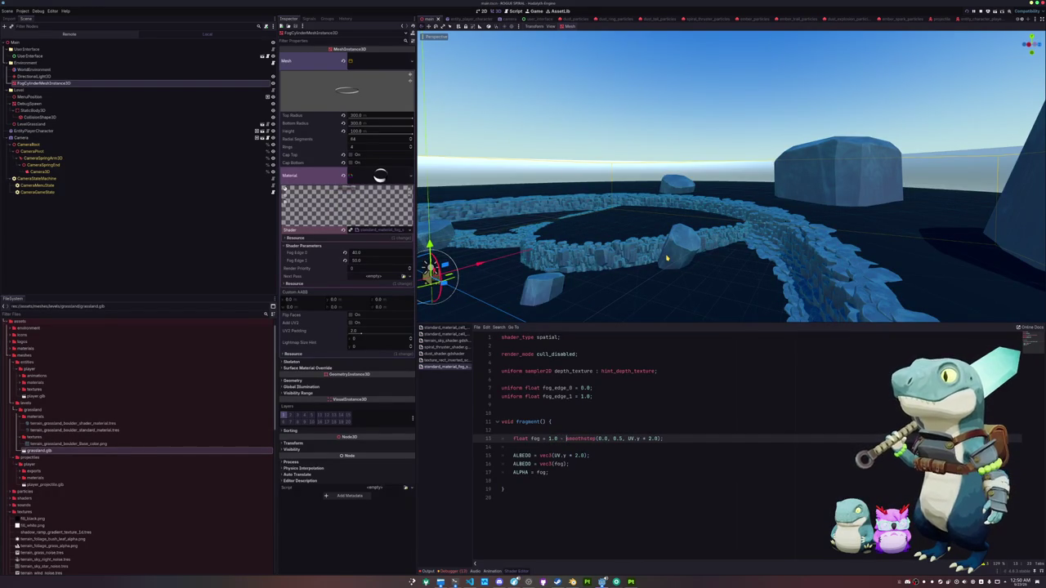
key("ctrl+z")
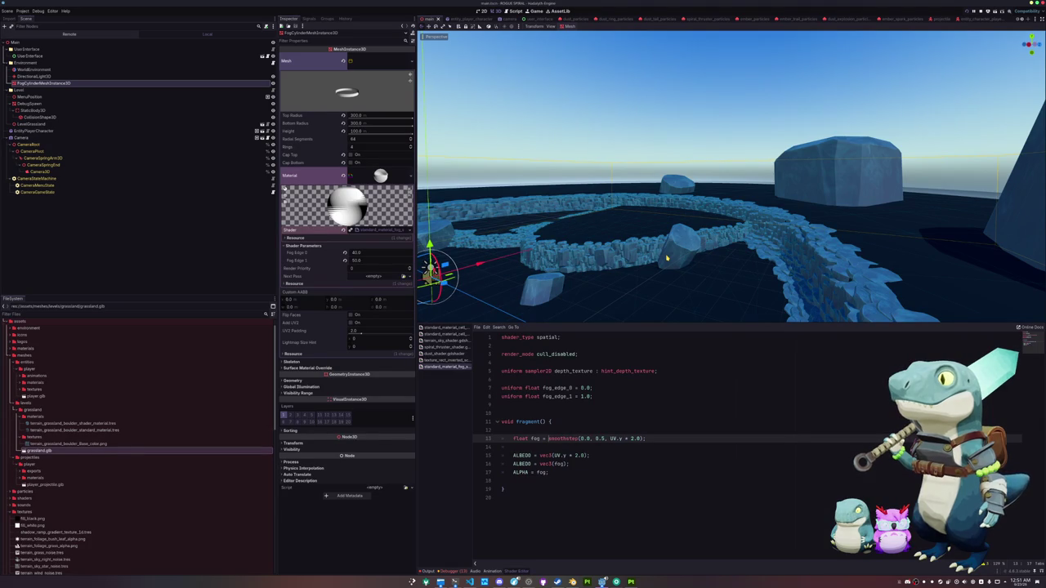
type("25")
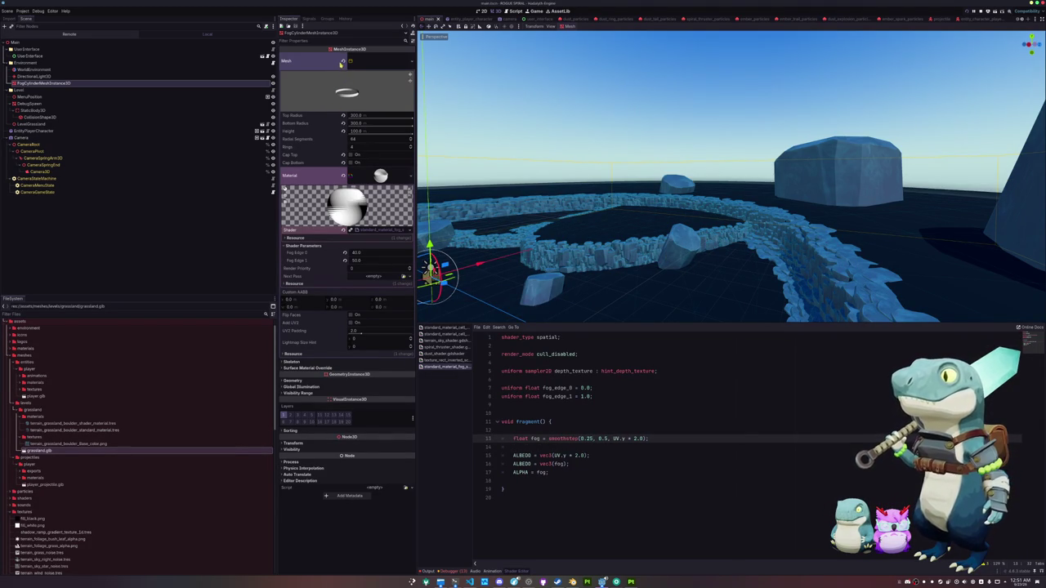
Clear the fog cylinder's mesh and delete the FogCylinderMeshInstance3D node.
left_click(343, 62)
left_click(104, 83)
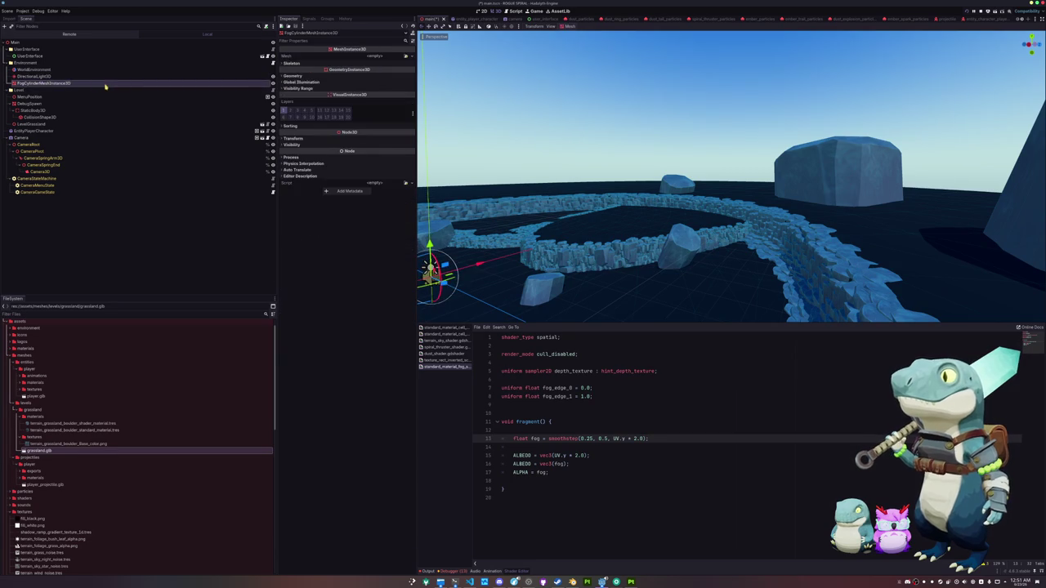
key("Delete")
key("Return")
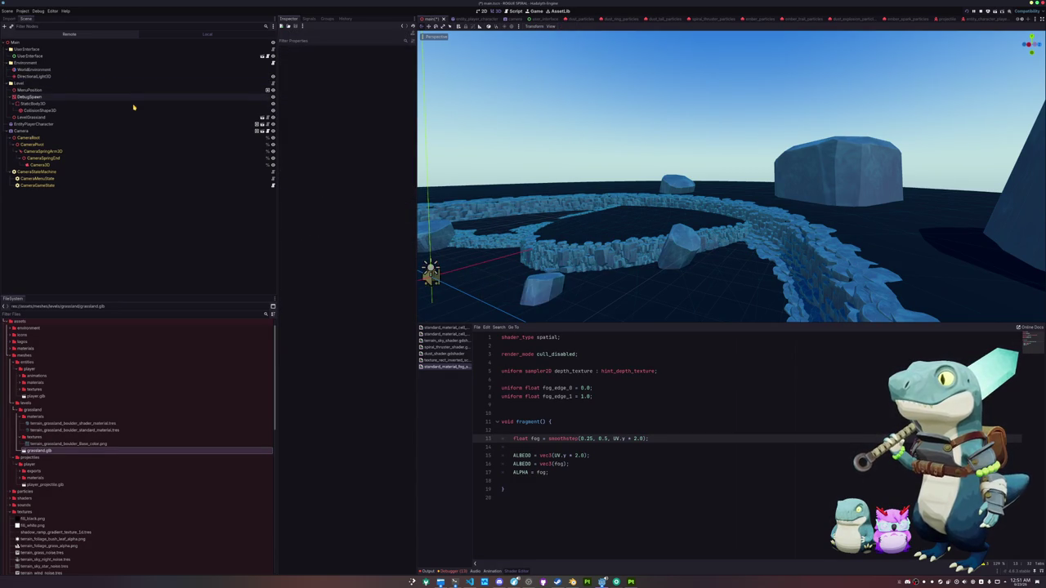
Inspect the boulder's base colour texture, standard material and terrain_grassland_boulder_shader_material.tres.
left_click(111, 444)
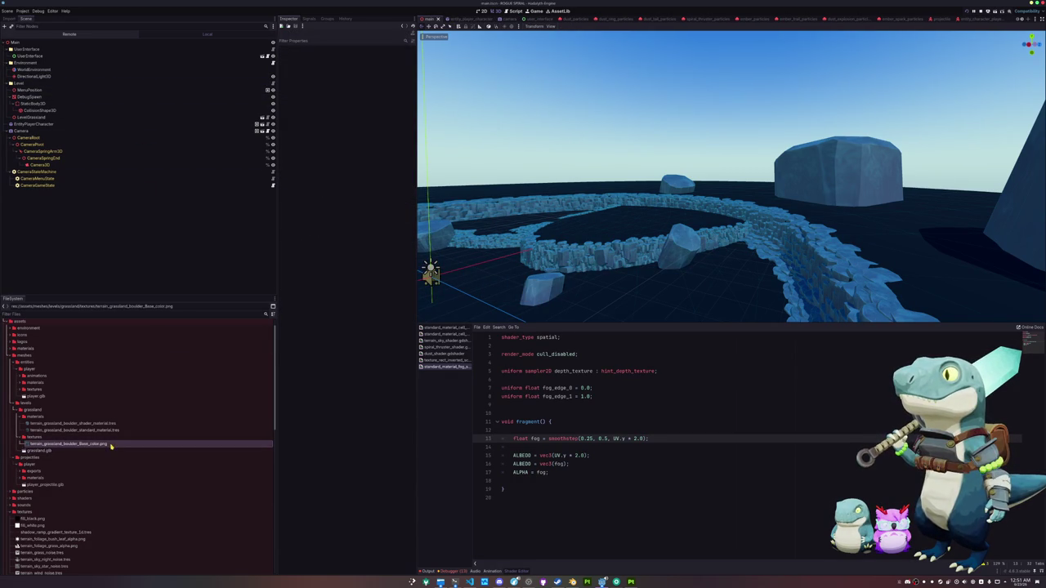
left_click(116, 430)
left_click(114, 423)
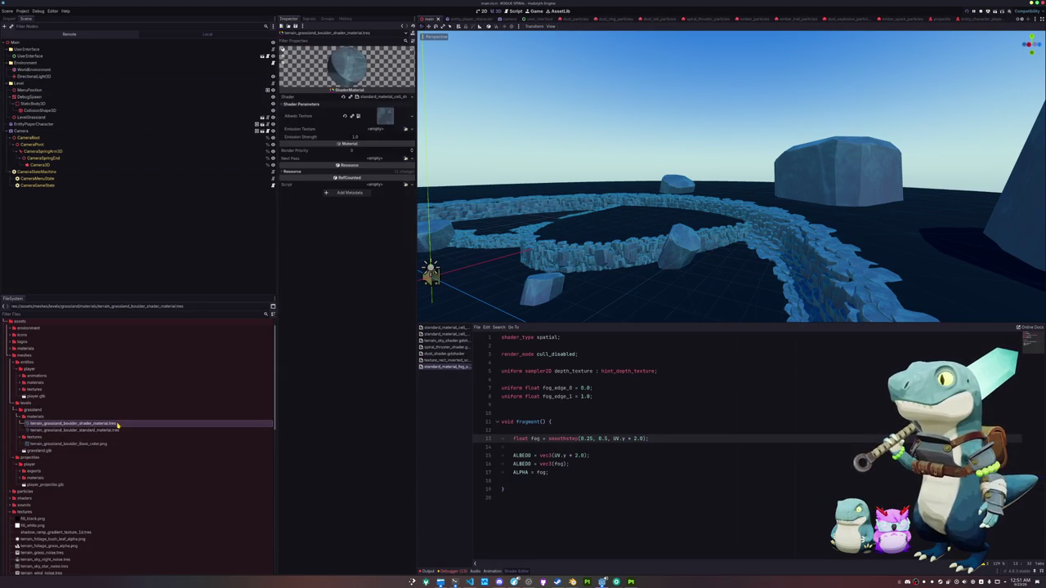
mouse_move(125, 444)
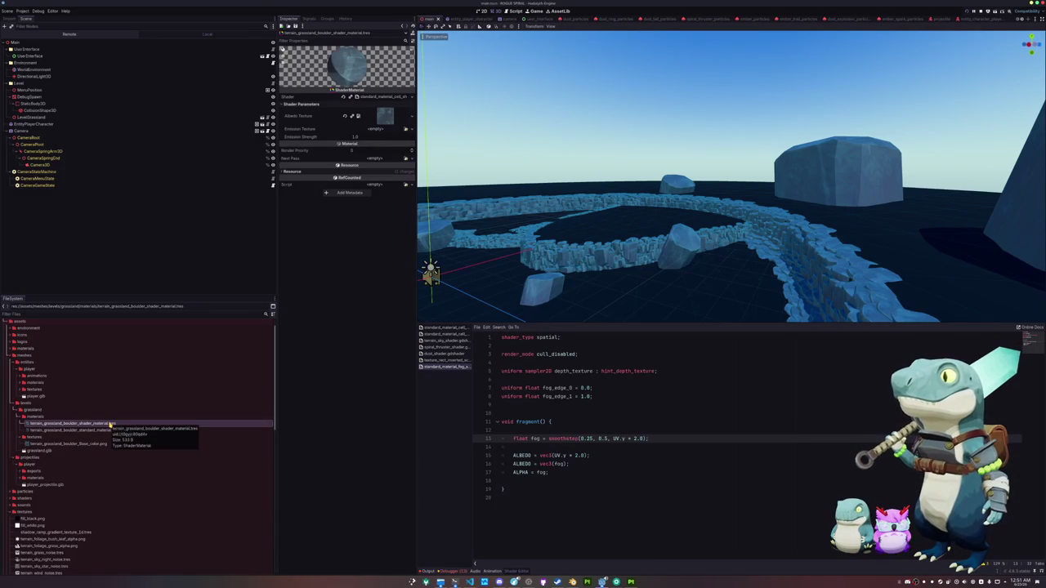
scroll(114, 437, "down", 2)
scroll(113, 435, "down", 6)
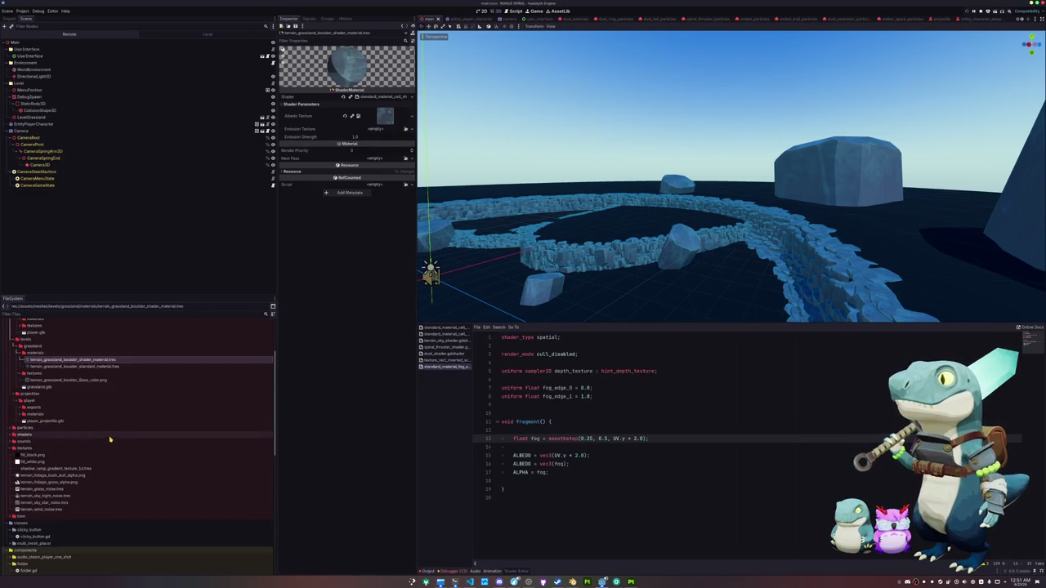
scroll(103, 449, "up", 5)
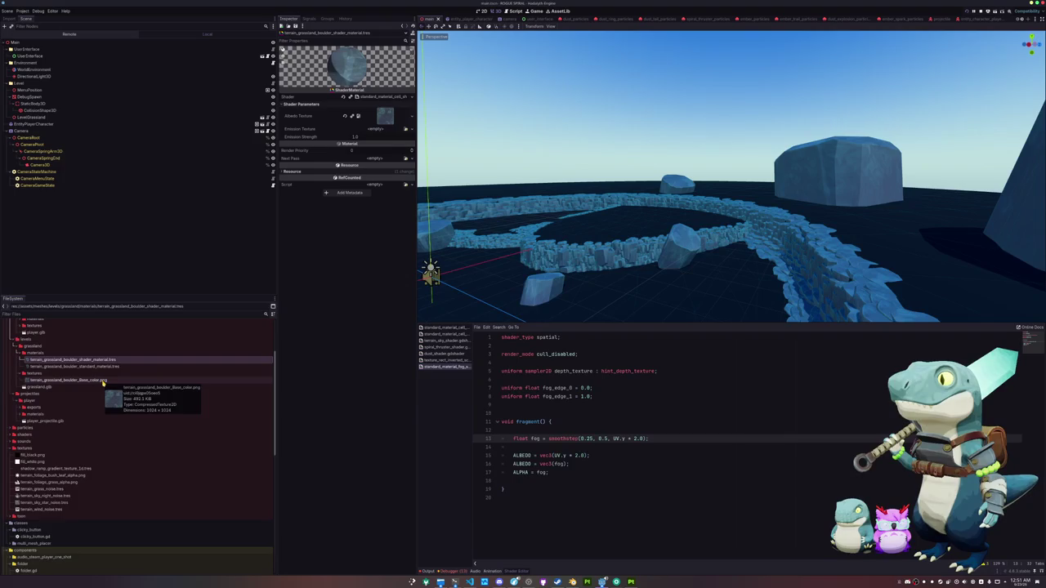
scroll(103, 382, "up", 2)
scroll(103, 388, "up", 2)
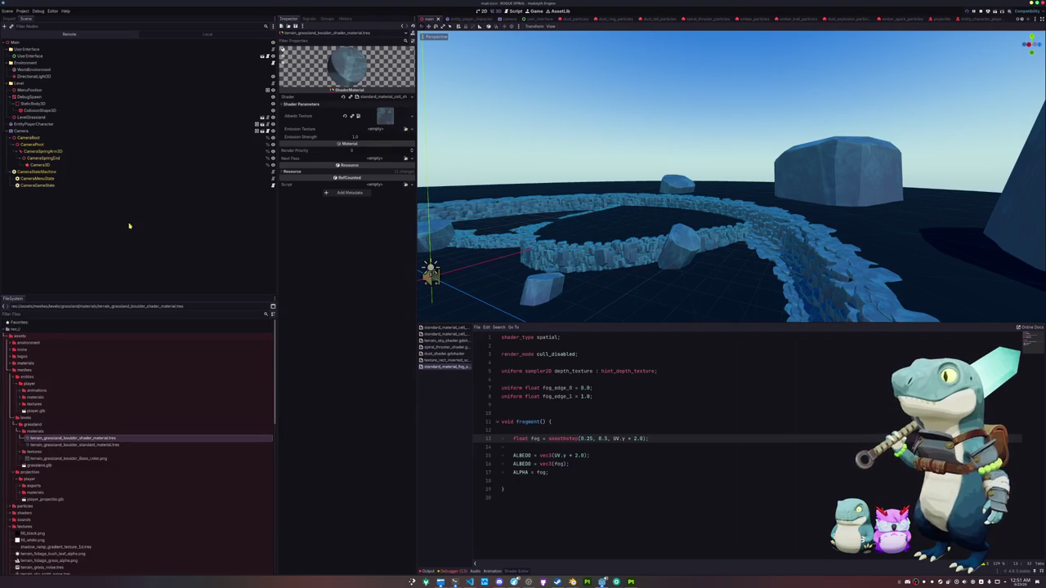
left_click(67, 70)
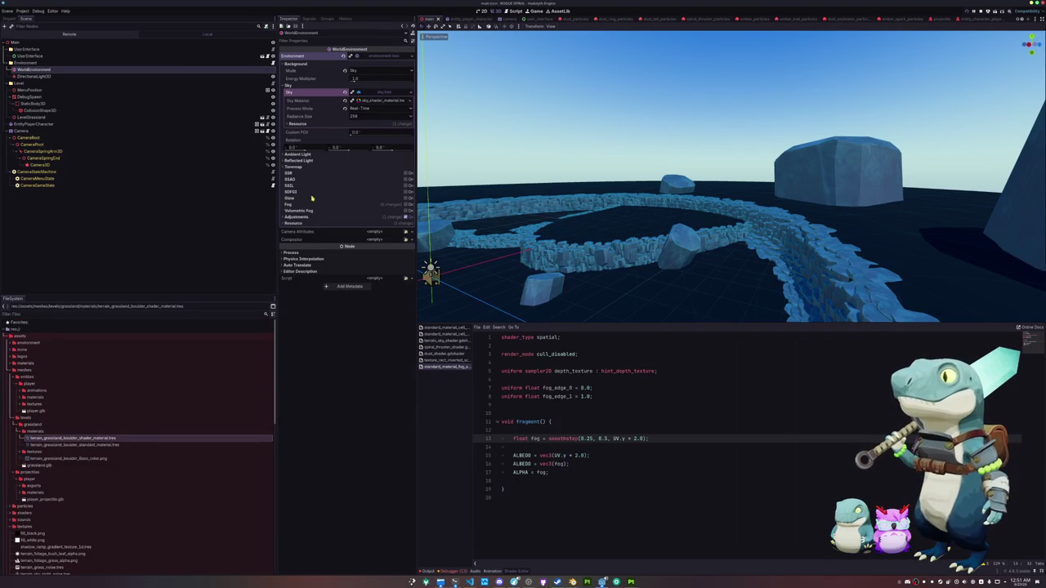
Enable Depth fog on the WorldEnvironment, try lower Sky Affect values, then revert it to 1.0.
left_click(406, 205)
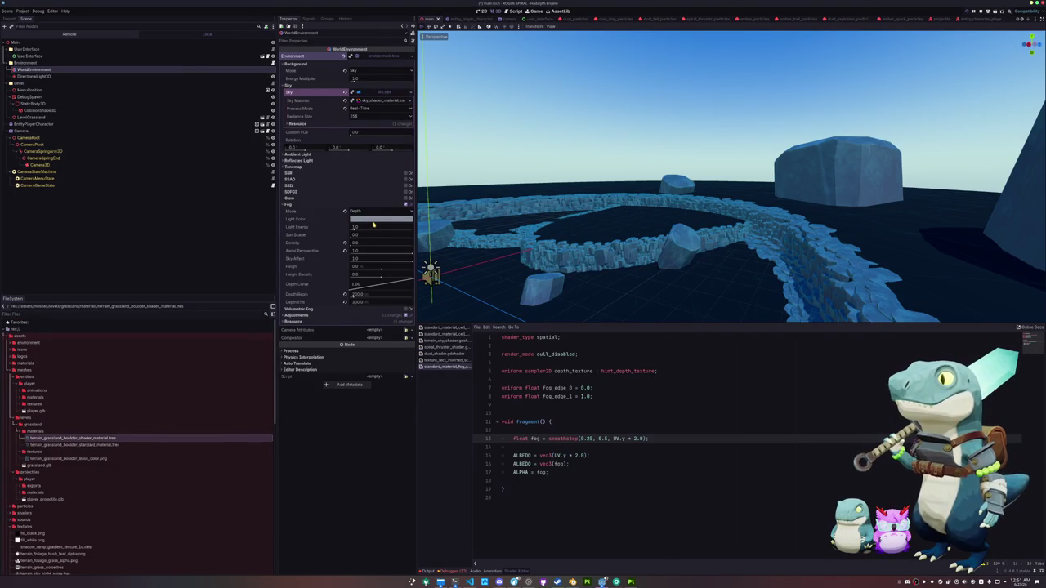
left_click(344, 251)
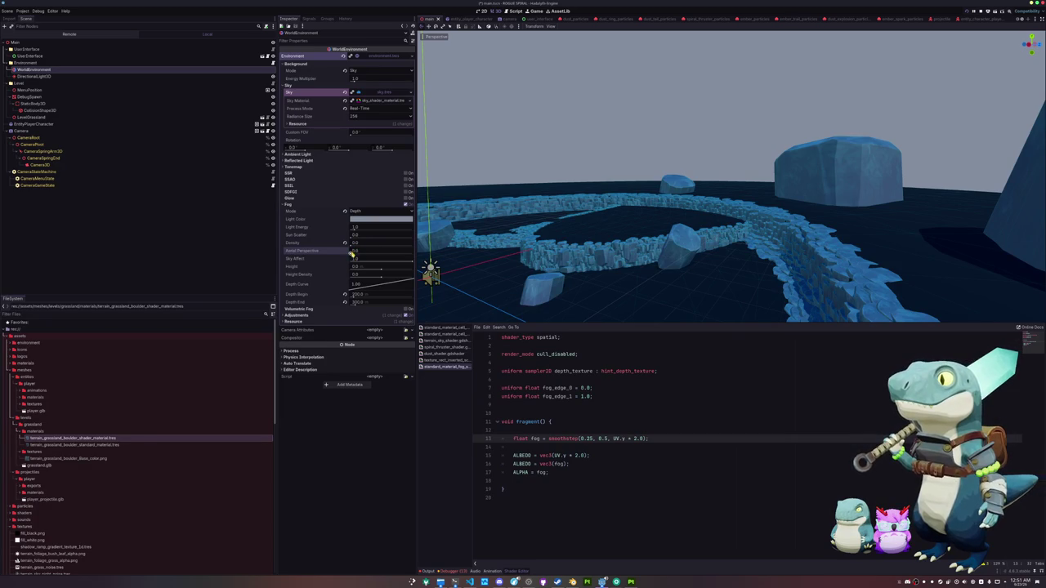
left_click_drag(353, 258, 330, 263)
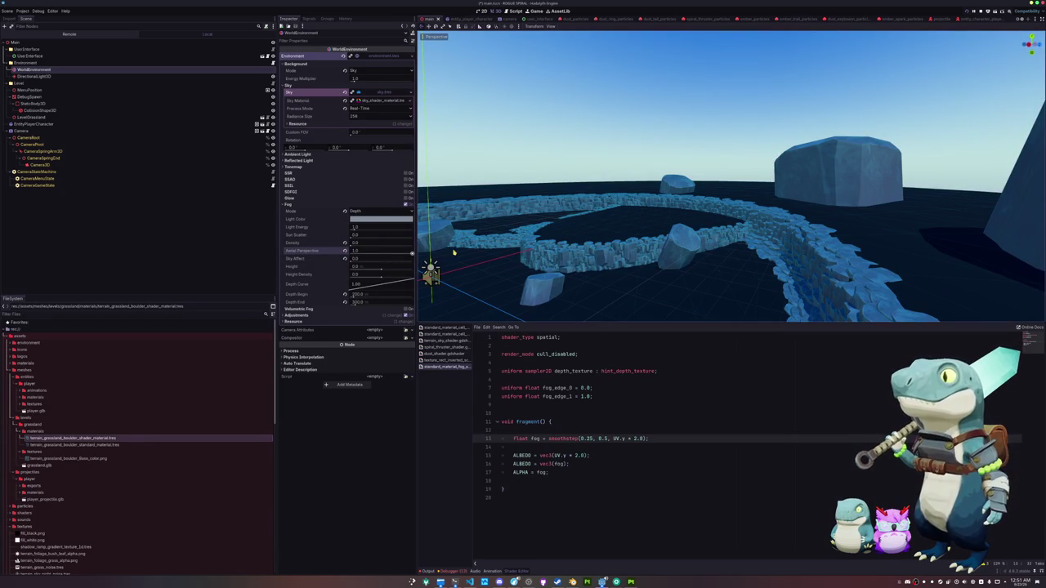
mouse_move(352, 261)
left_mouse_down()
mouse_move(425, 260)
mouse_move(339, 262)
left_mouse_up()
left_click(345, 259)
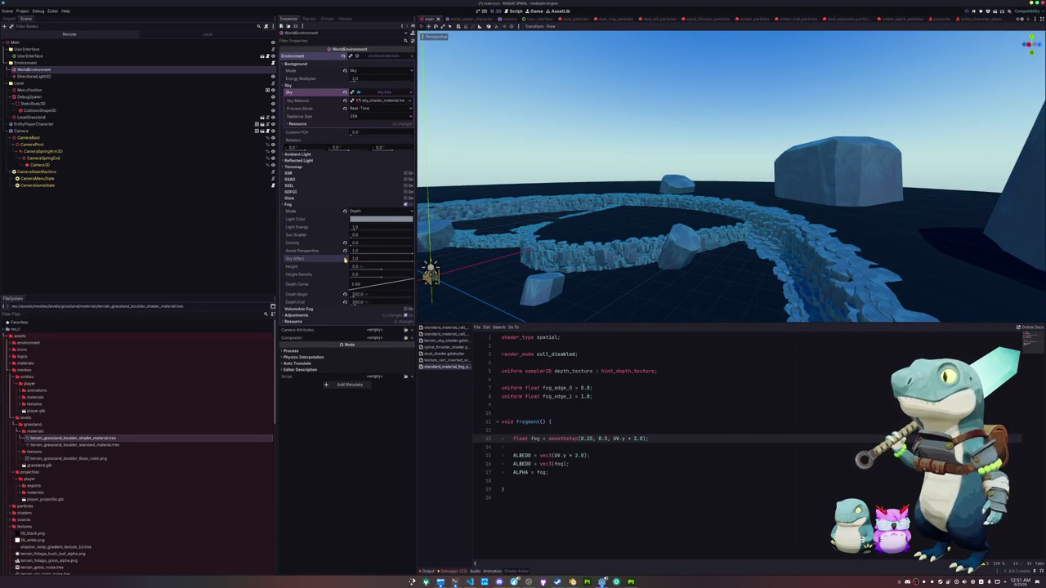
Reset the fog mode to Exponential and clear the fog from the sky.
left_click(344, 210)
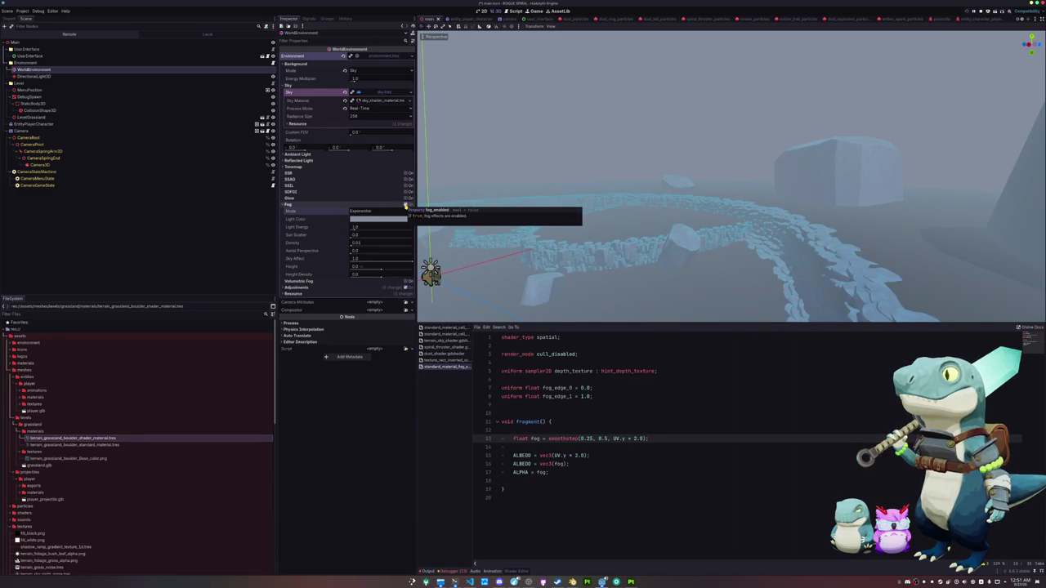
left_click_drag(475, 234, 474, 233)
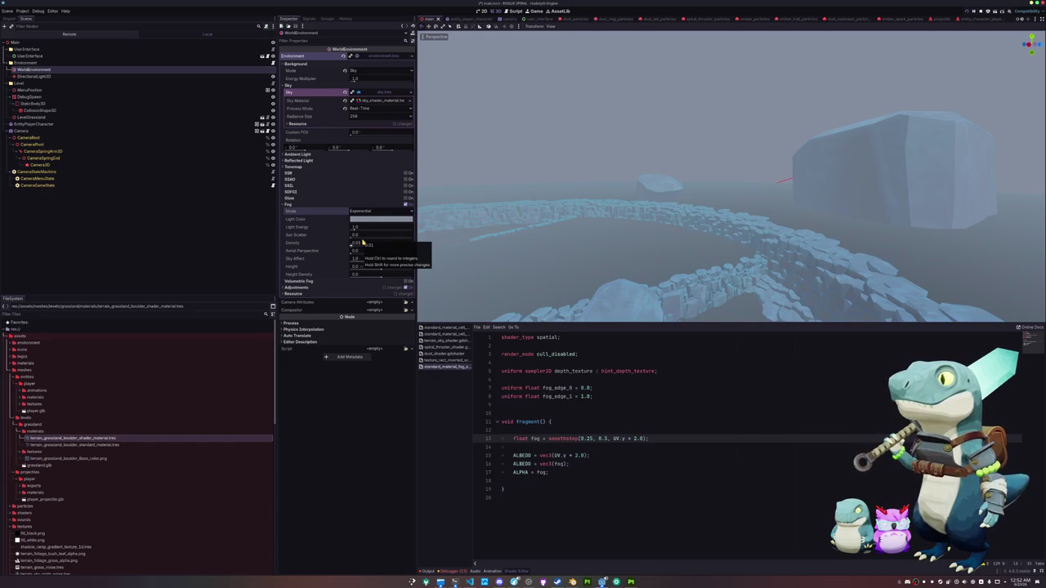
mouse_move(410, 264)
left_mouse_down()
mouse_move(341, 262)
mouse_move(434, 258)
left_mouse_up()
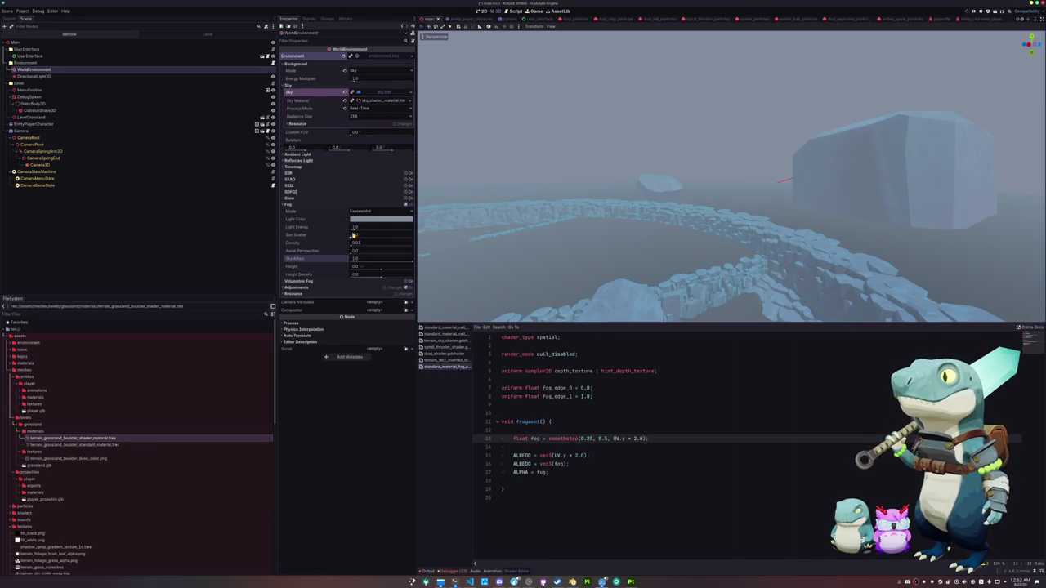
Raise fog aerial perspective to about 0.46, reset sky affect to 1.0, then disable fog.
mouse_move(351, 255)
left_mouse_down()
mouse_move(386, 255)
mouse_move(328, 263)
left_mouse_up()
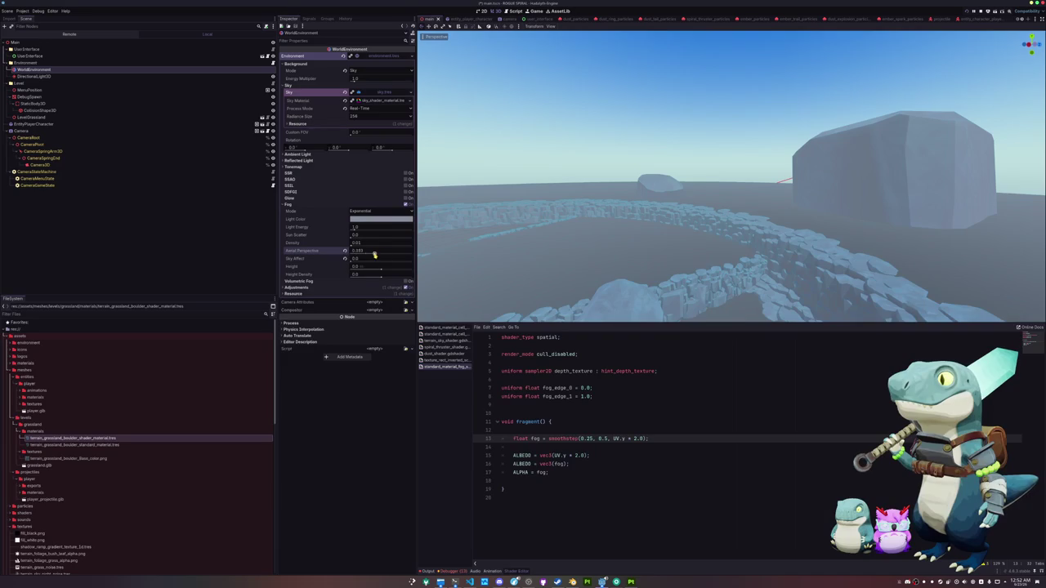
left_click(344, 258)
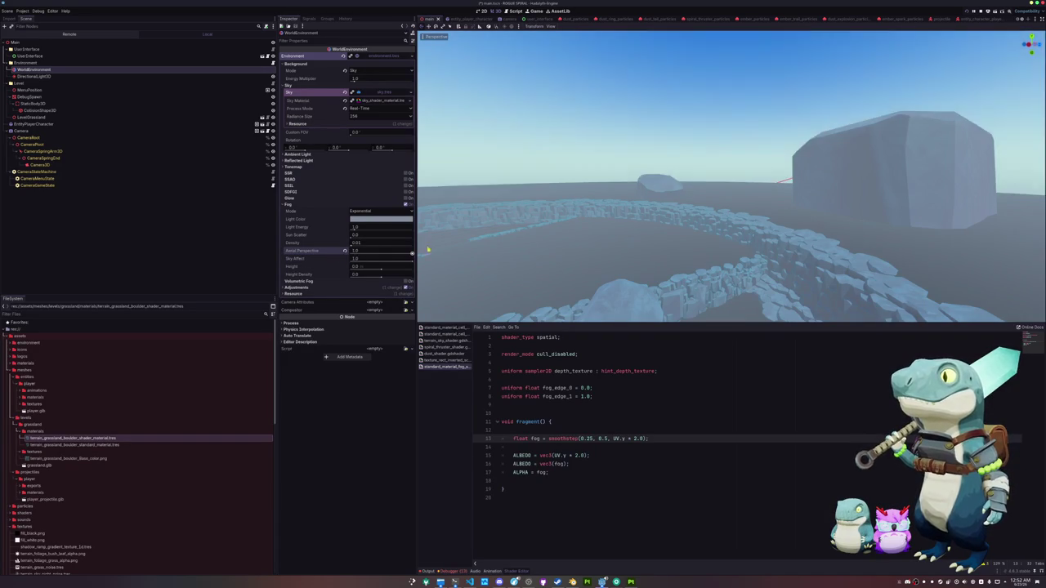
left_click(407, 204)
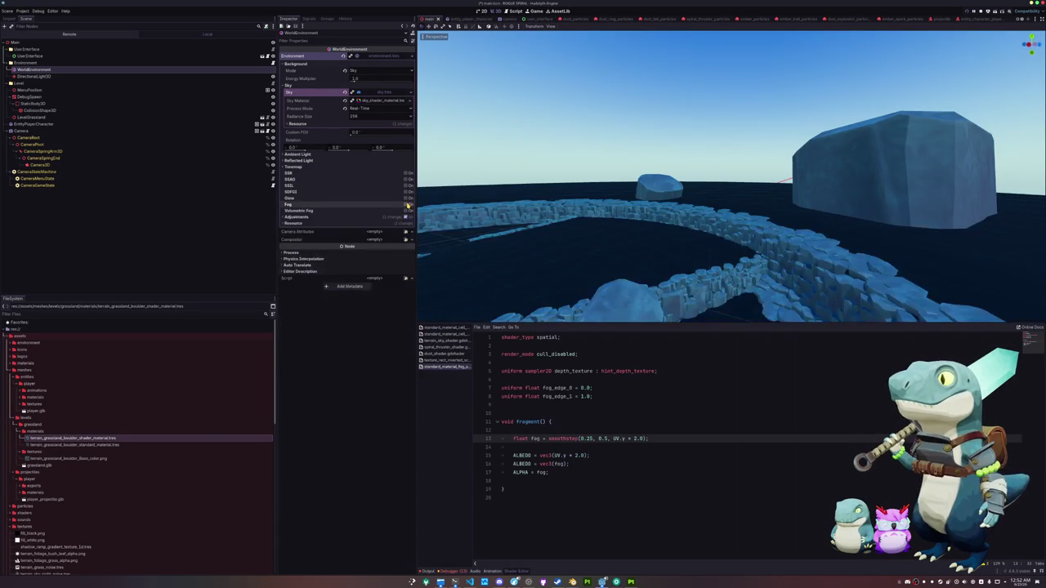
Expand the Tonemap settings, view its mode list, and collapse it again.
scroll(517, 219, "up", 2)
scroll(517, 220, "down", 5)
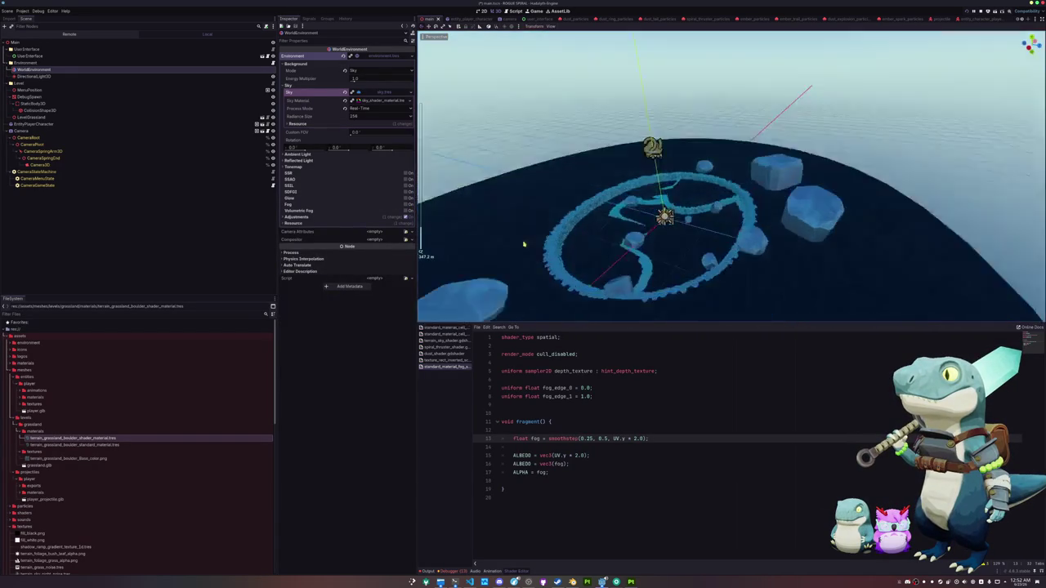
scroll(536, 222, "up", 5)
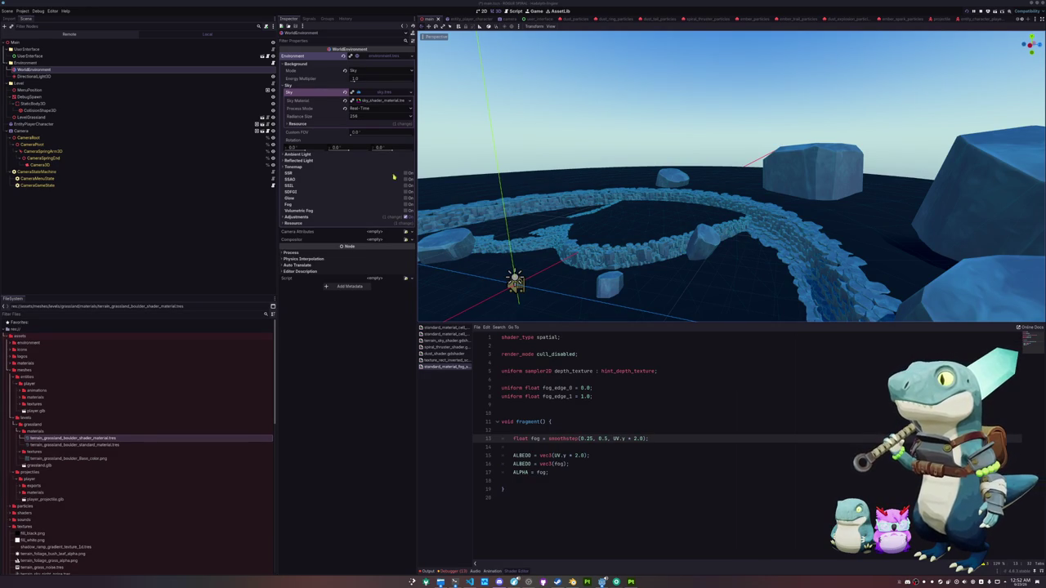
left_click(306, 166)
left_click(362, 174)
left_click(362, 174)
left_click(339, 166)
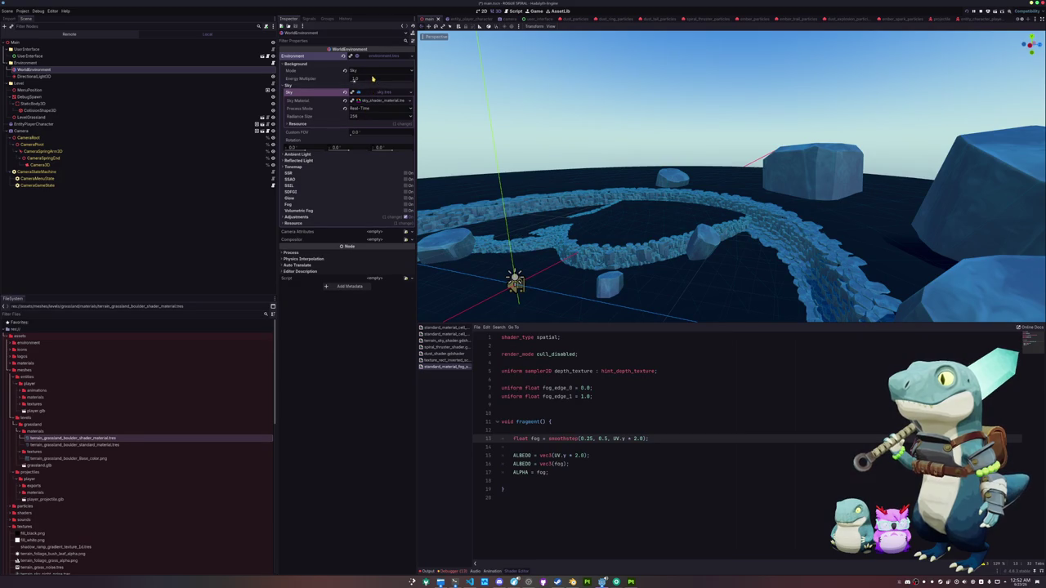
Toggle fog on and off to compare, leave it off, and hide the shader editor panel.
left_click(405, 205)
left_click(406, 205)
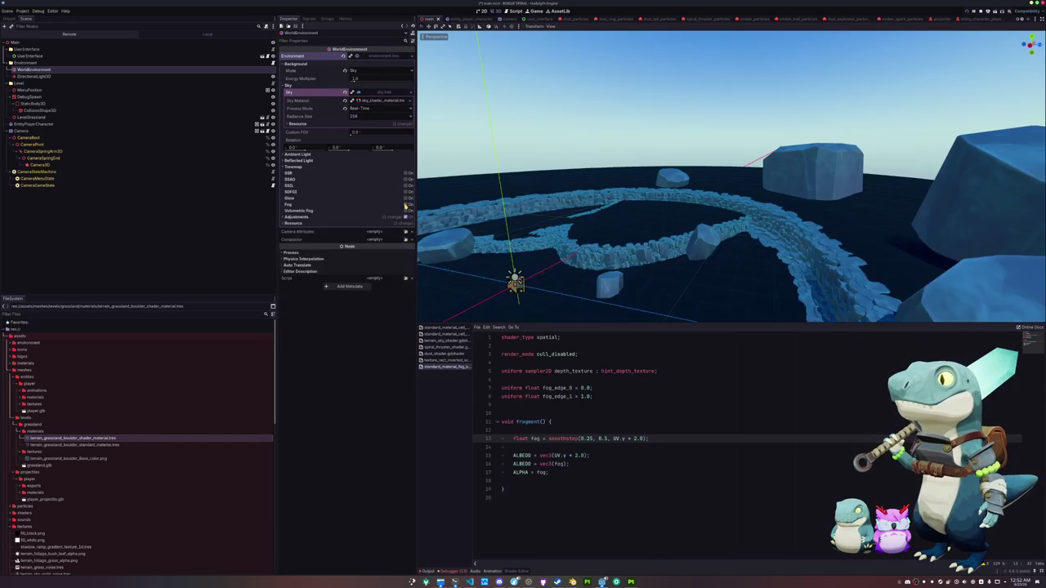
left_click(405, 205)
left_click(406, 206)
left_click(406, 205)
left_click(406, 205)
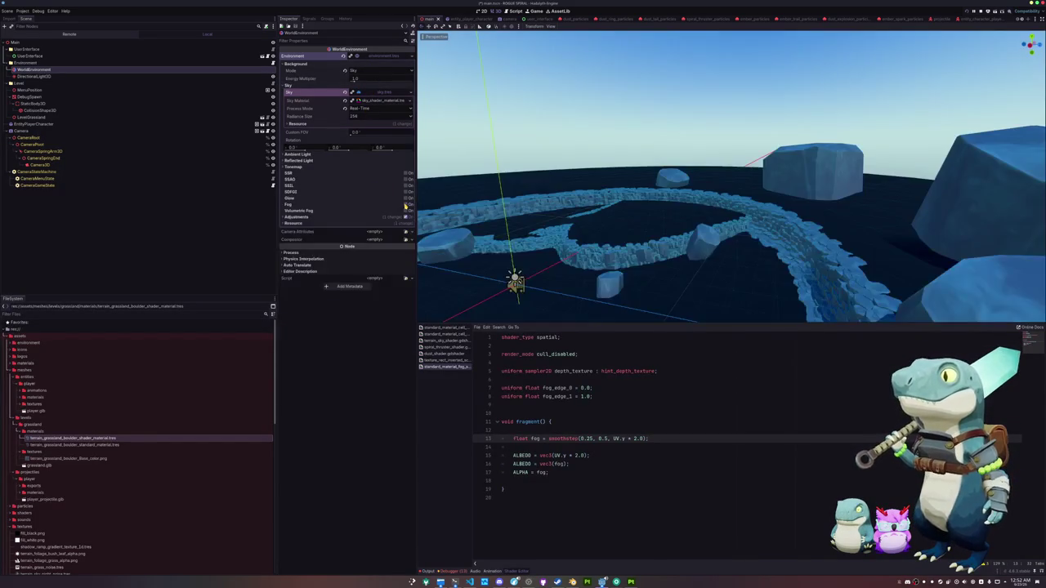
scroll(552, 205, "down", 10)
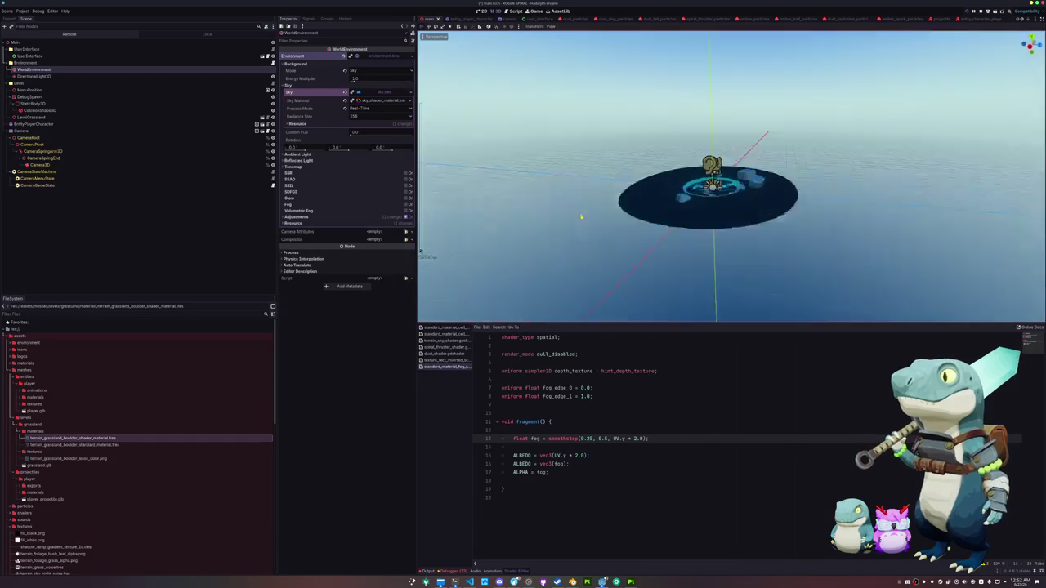
scroll(581, 232, "up", 10)
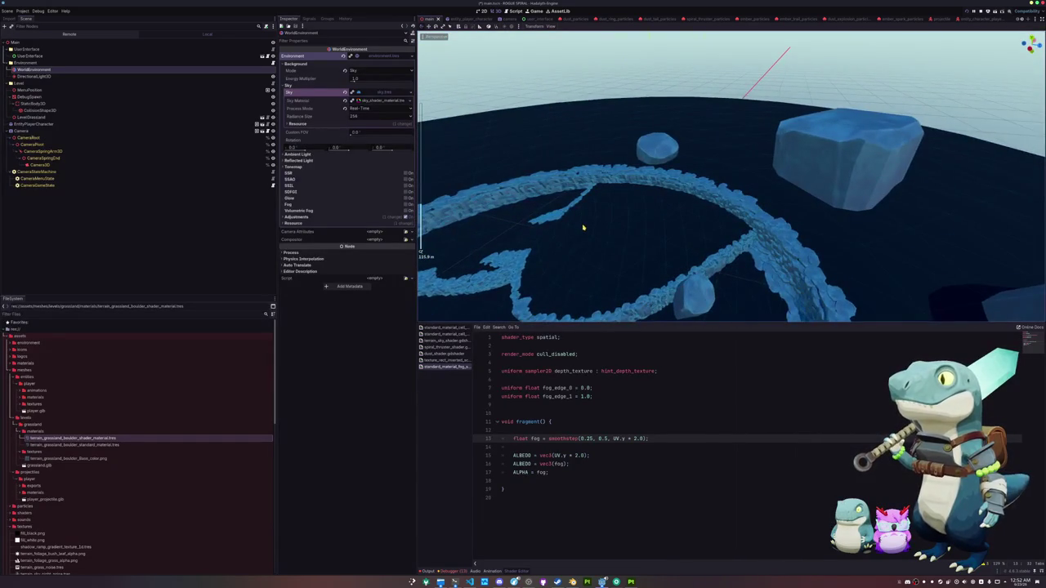
key("ctrl+j")
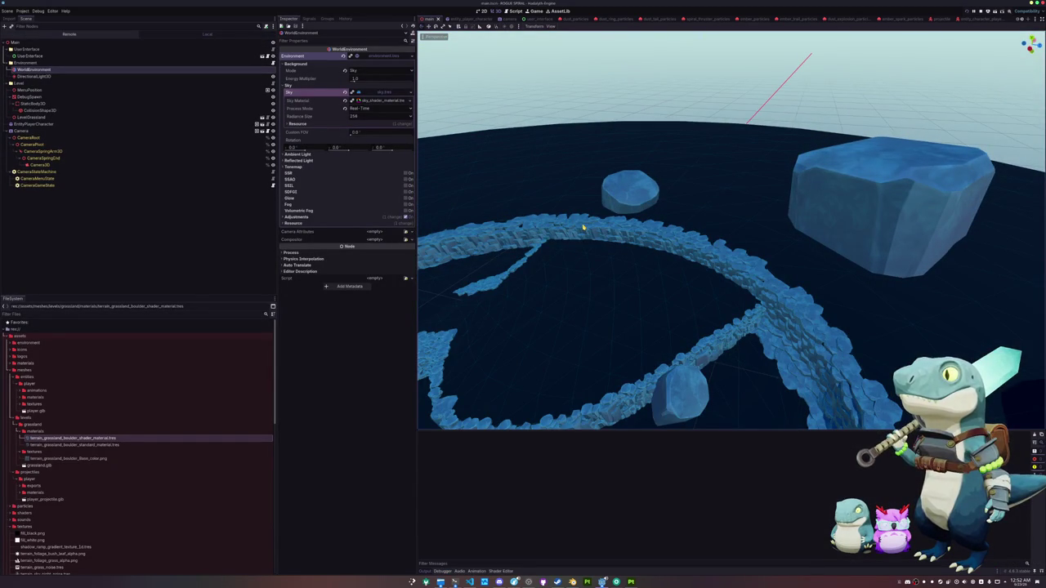
Run the game with F5, reposition its window, and start playing.
key("F5")
left_click_drag(492, 88, 716, 158)
left_click(508, 356)
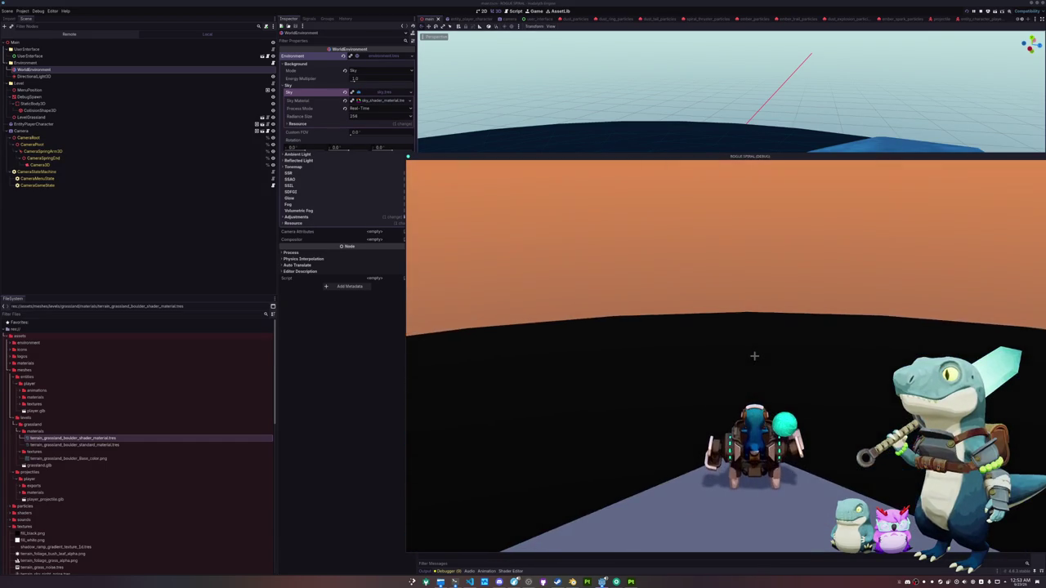
Pause the game, re-enable fog in Depth mode, and resume playing.
key("Escape")
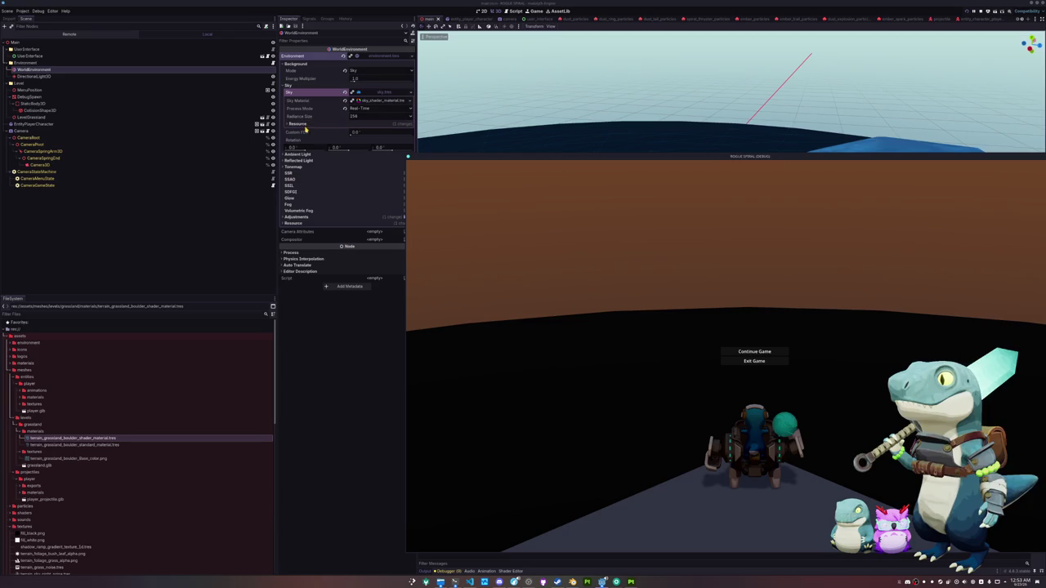
mouse_move(428, 156)
left_mouse_down()
mouse_move(471, 158)
mouse_move(468, 146)
left_mouse_up()
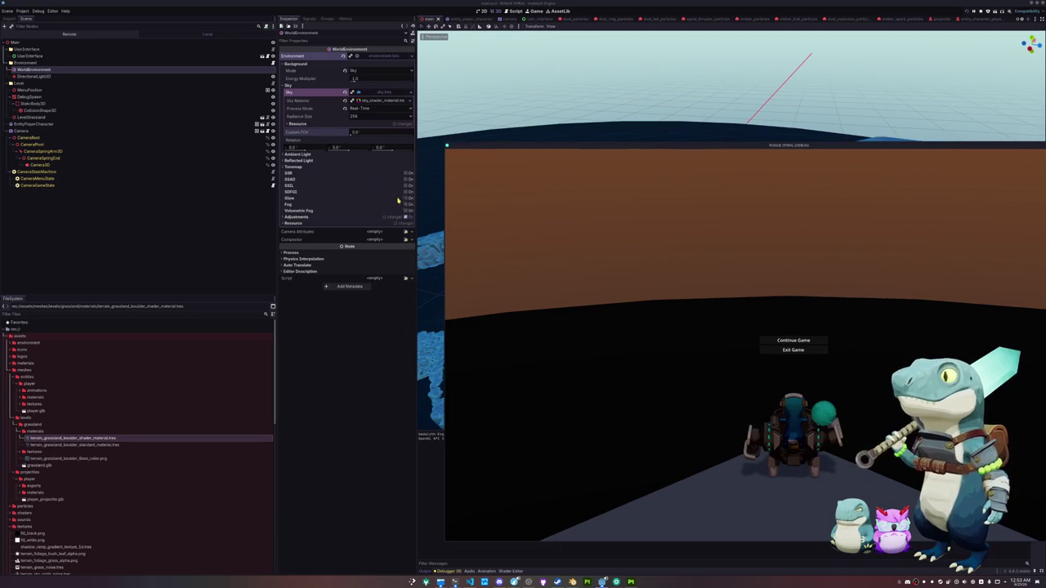
left_click(406, 205)
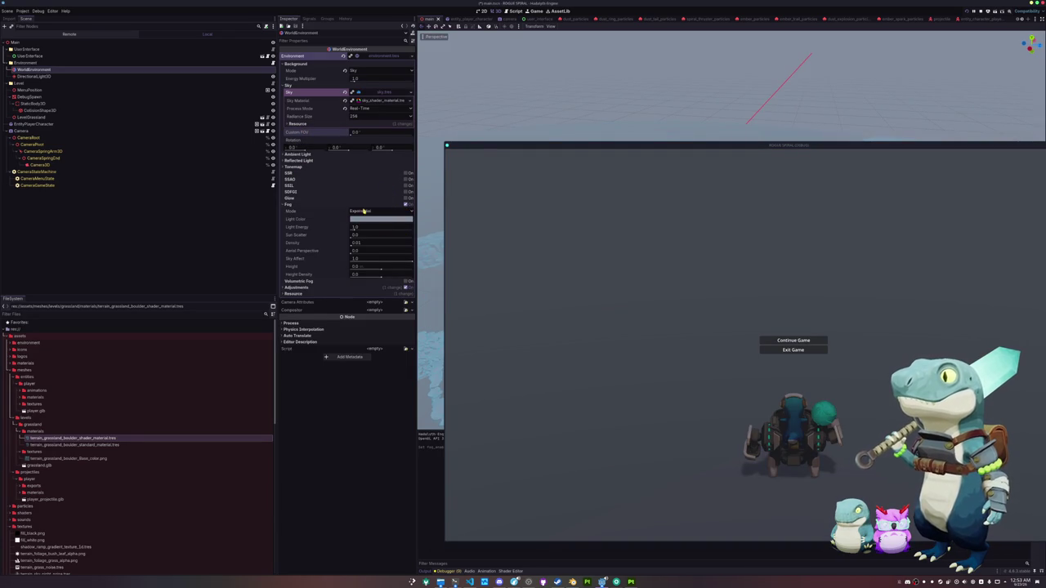
left_click(364, 211)
left_click(364, 226)
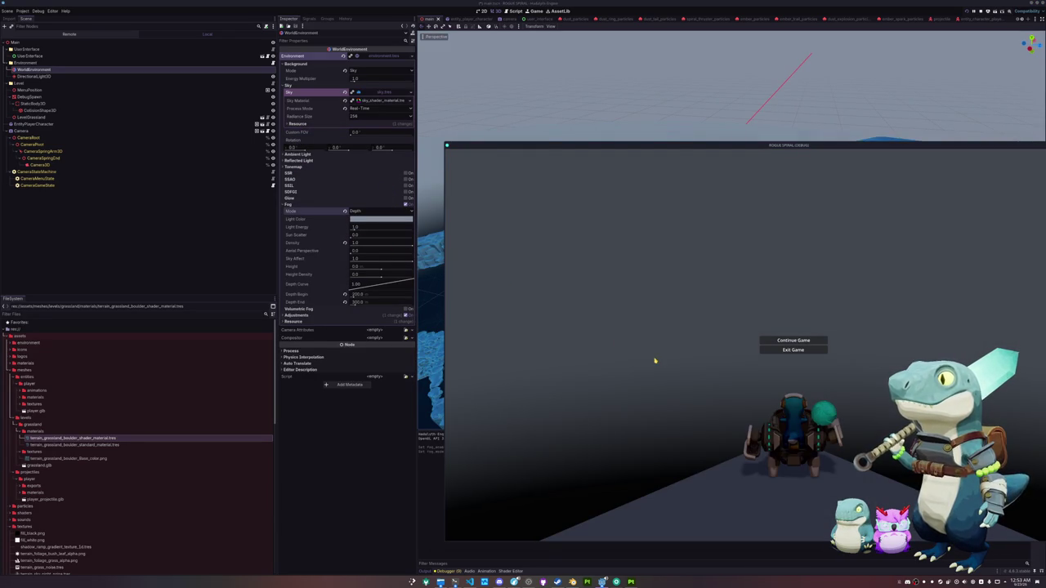
left_click(793, 340)
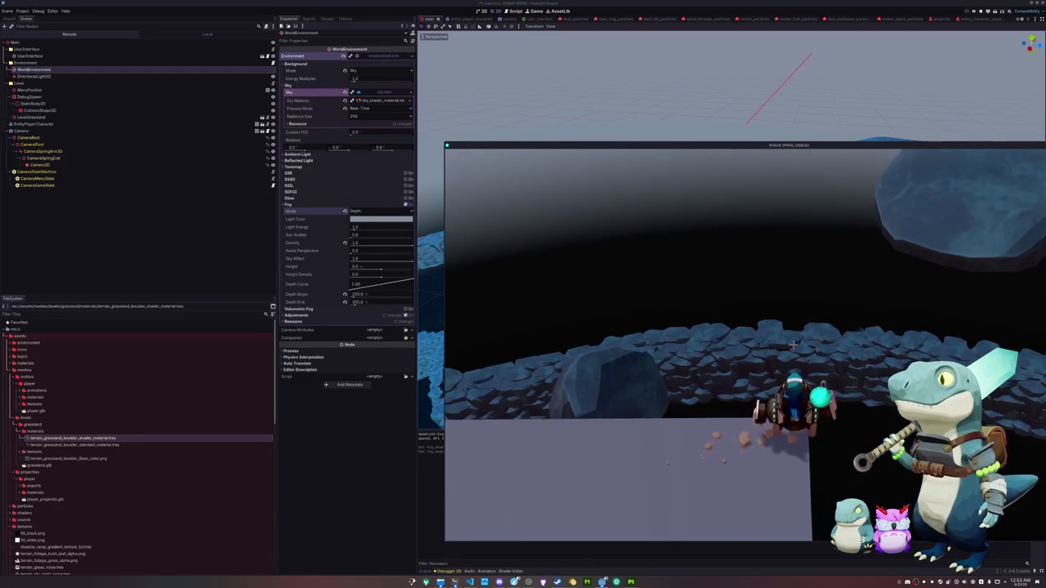
Pause the game, lower fog density to about 0.285, and resume.
key("Escape")
left_click(310, 243)
mouse_move(412, 245)
left_mouse_down()
mouse_move(343, 245)
mouse_move(365, 244)
left_mouse_up()
left_click(628, 269)
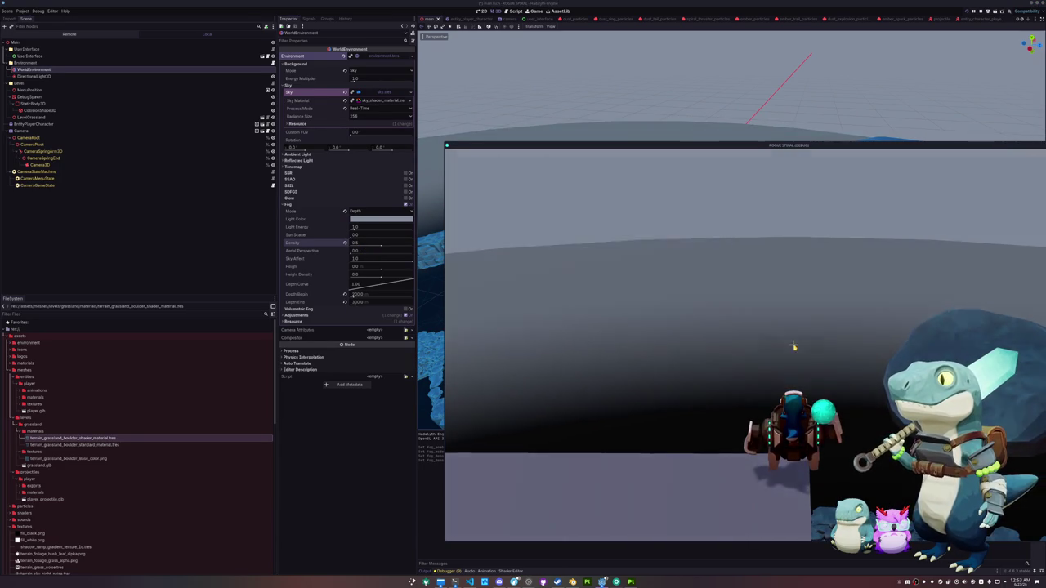
Pause again, readjust fog density, set the depth end and begin distances, then resume.
key("Escape")
left_click_drag(352, 243, 374, 245)
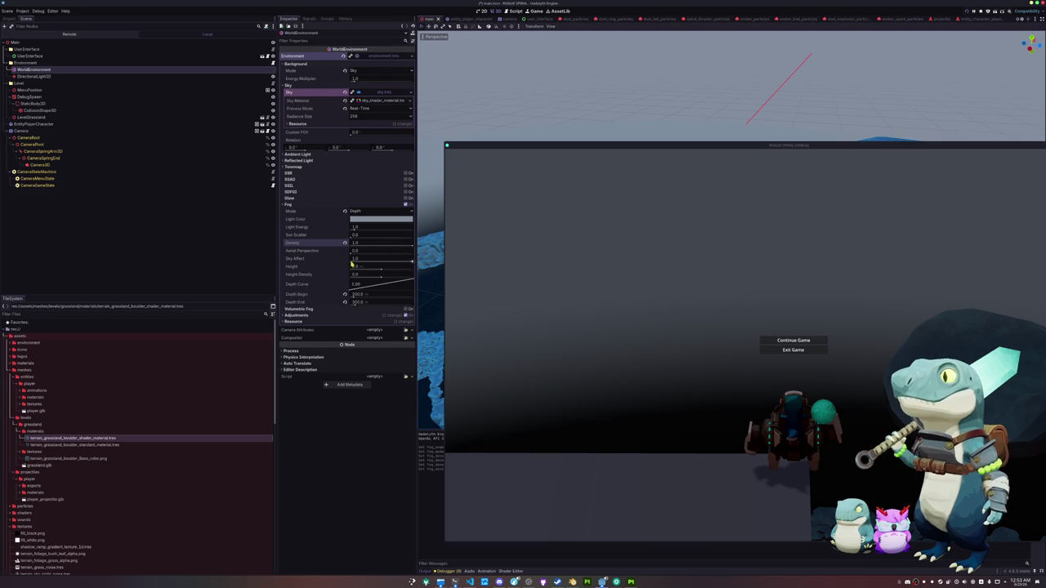
left_click(357, 302)
key("Return")
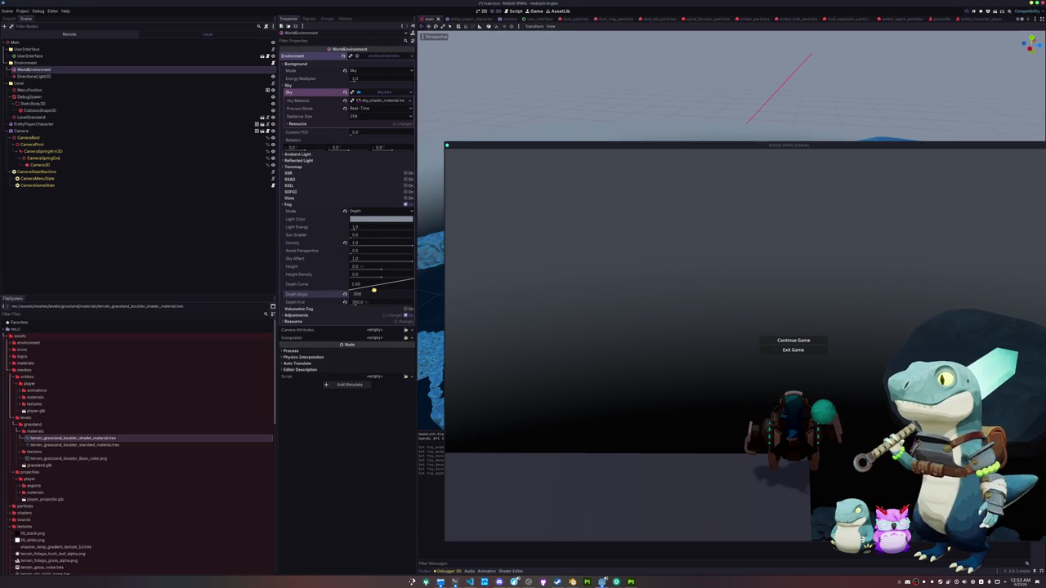
left_click_drag(357, 295, 357, 302)
left_click(576, 328)
left_click(792, 340)
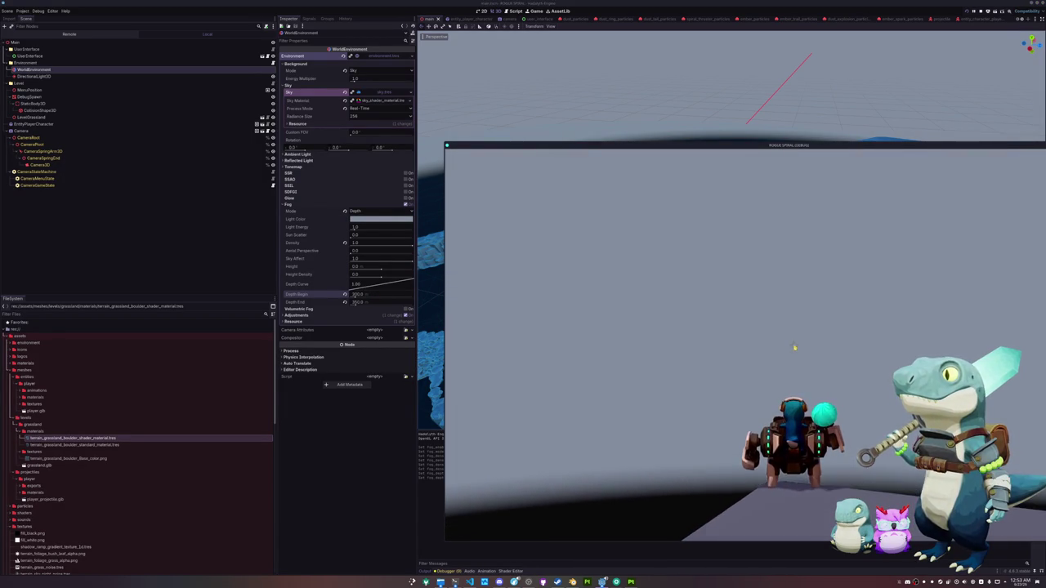
Pause the game, raise aerial perspective to about 0.5, and adjust fog light energy.
key("Escape")
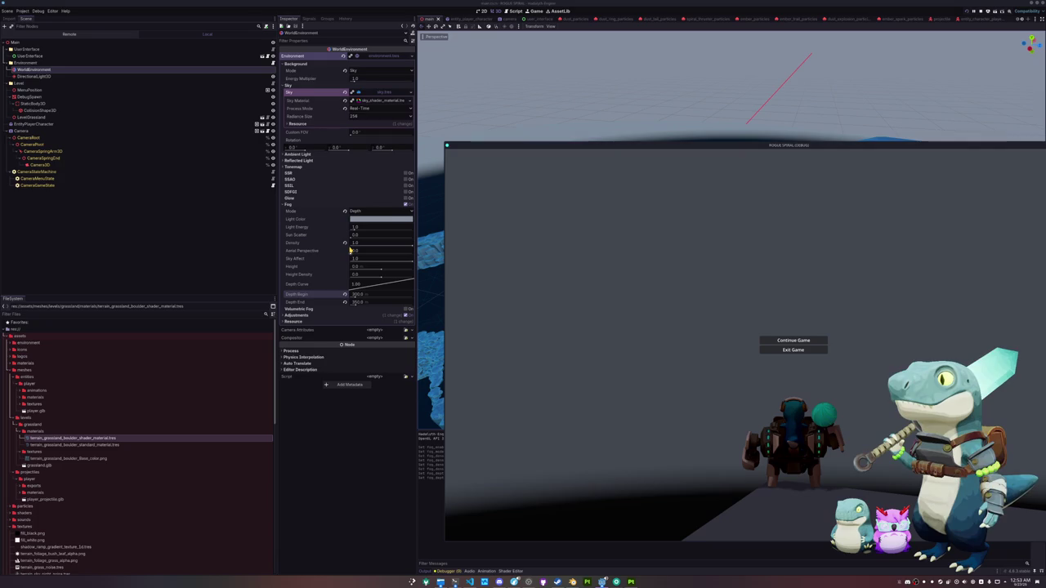
mouse_move(352, 253)
left_mouse_down()
mouse_move(412, 259)
mouse_move(350, 257)
mouse_move(381, 261)
left_mouse_up()
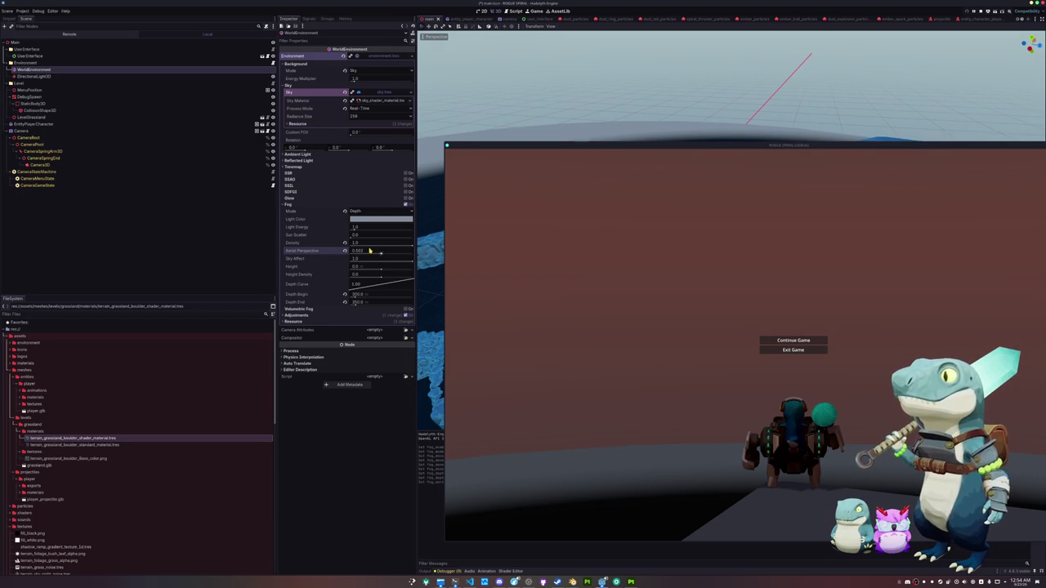
mouse_move(370, 251)
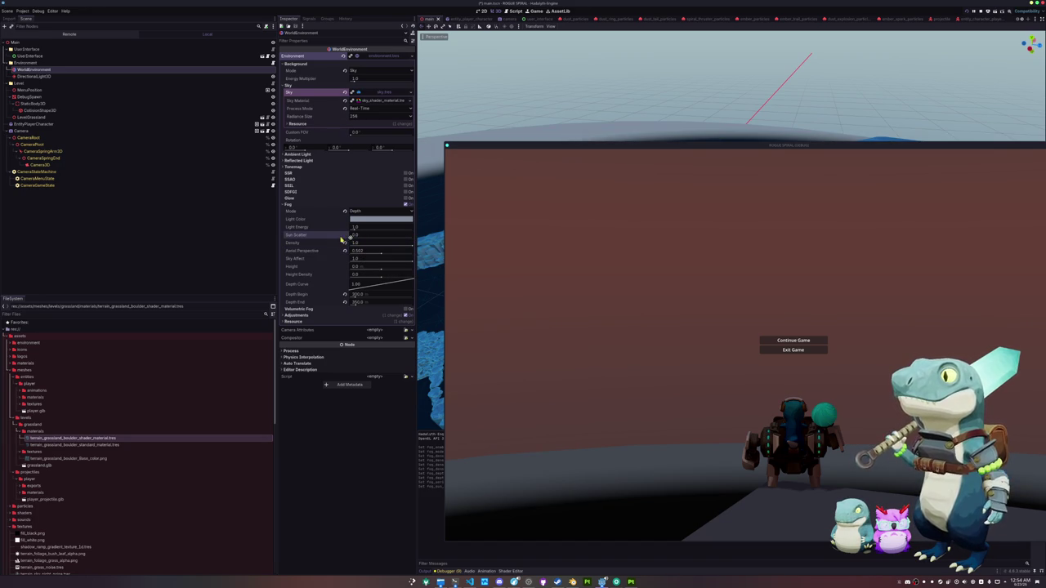
mouse_move(355, 228)
left_mouse_down()
mouse_move(369, 232)
mouse_move(325, 237)
left_mouse_up()
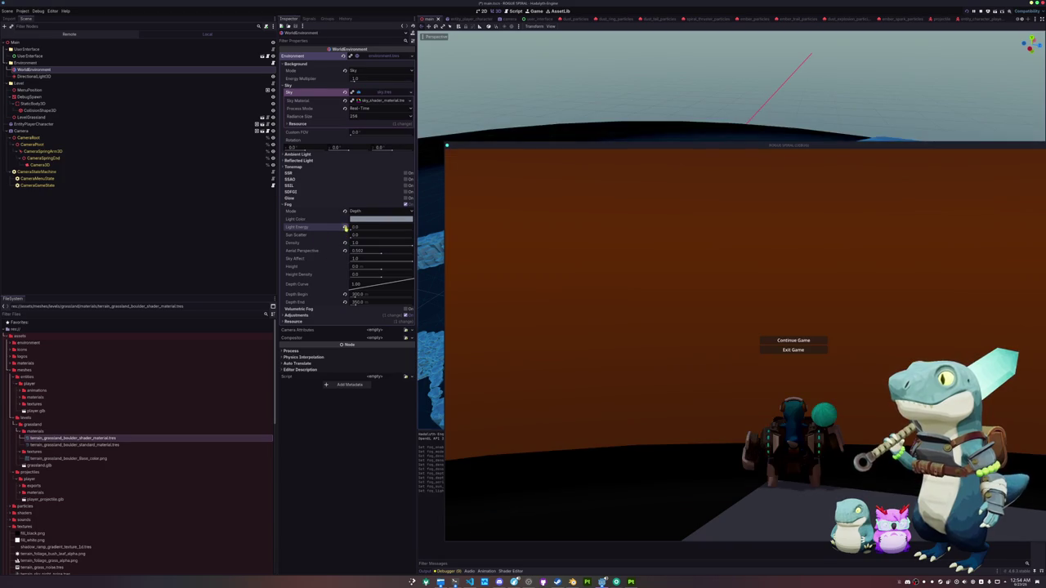